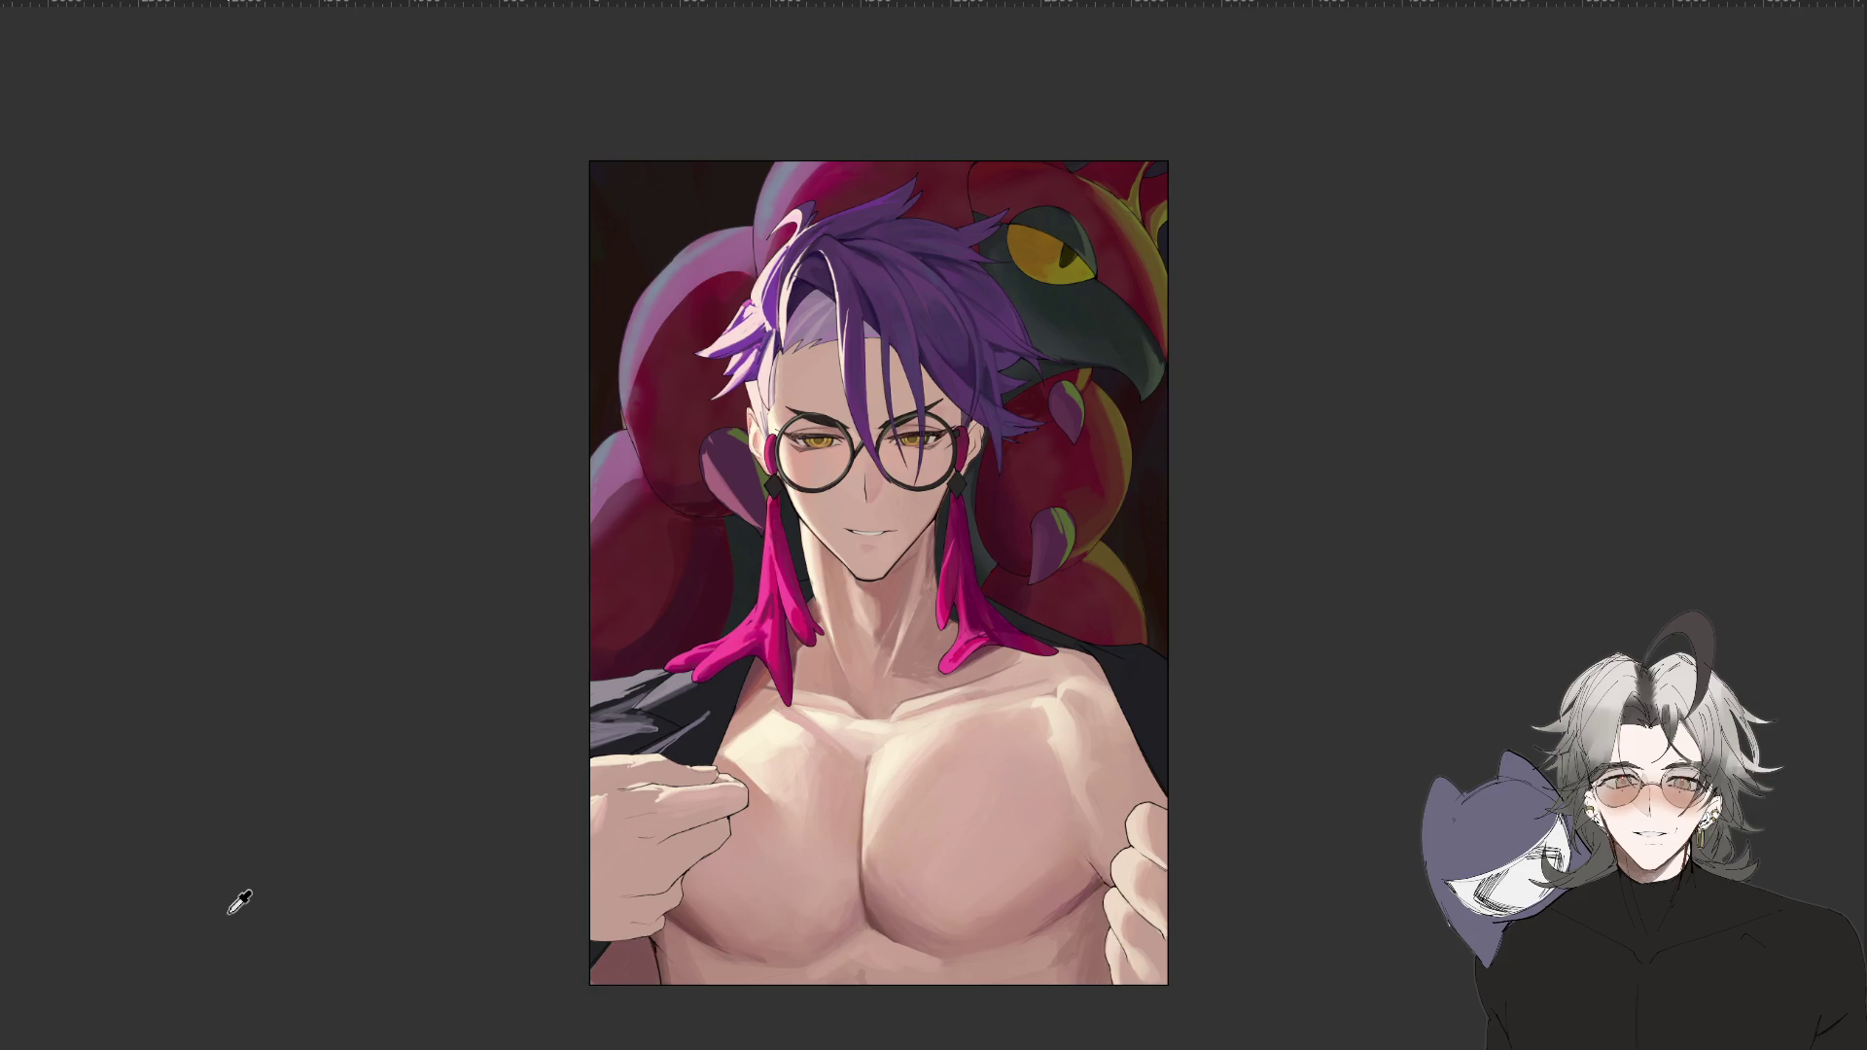
Rotate the canvas view to a steep angle and back, then mirror and unmirror it.
{"action": "scroll", "coordinate": [1468, 491], "scroll_direction": "down", "scroll_amount": 3}
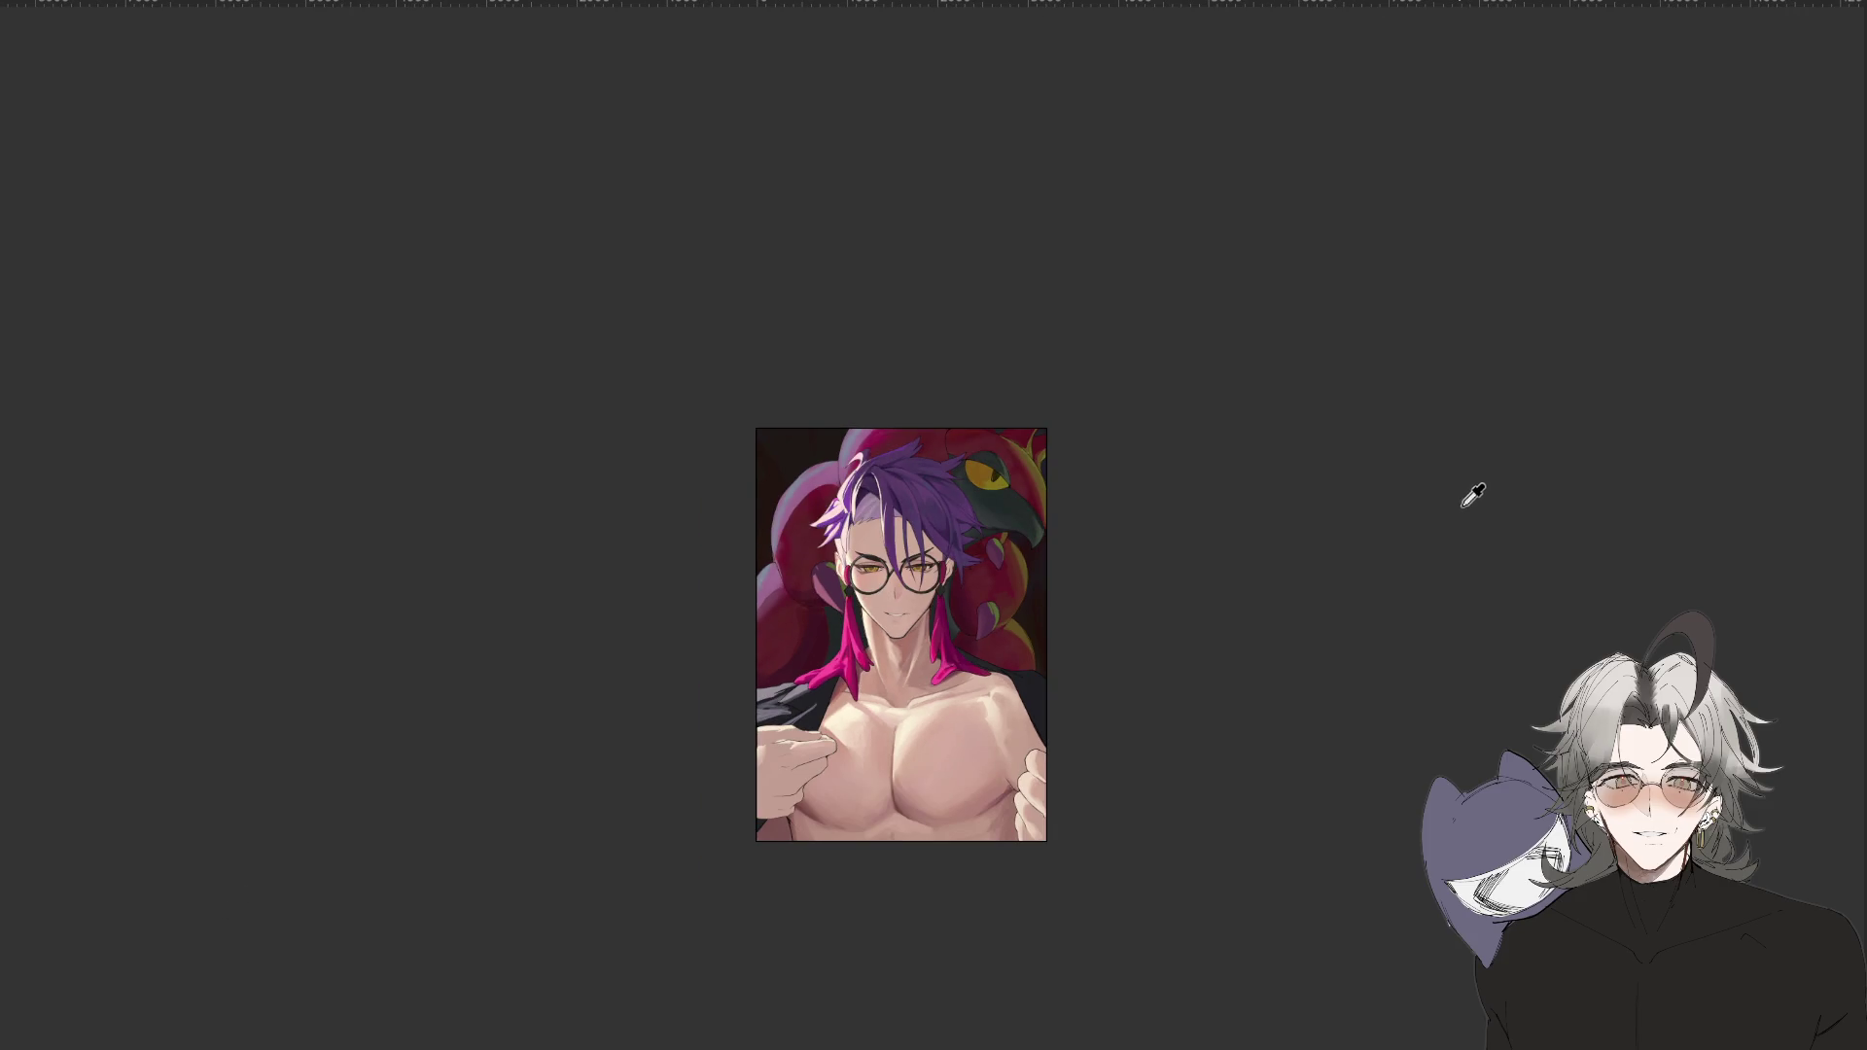
{"action": "mouse_move", "coordinate": [742, 1020]}
{"action": "left_mouse_down"}
{"action": "mouse_move", "coordinate": [1242, 729]}
{"action": "mouse_move", "coordinate": [911, 739]}
{"action": "left_mouse_up"}
{"action": "scroll", "coordinate": [912, 739], "scroll_direction": "up", "scroll_amount": 2}
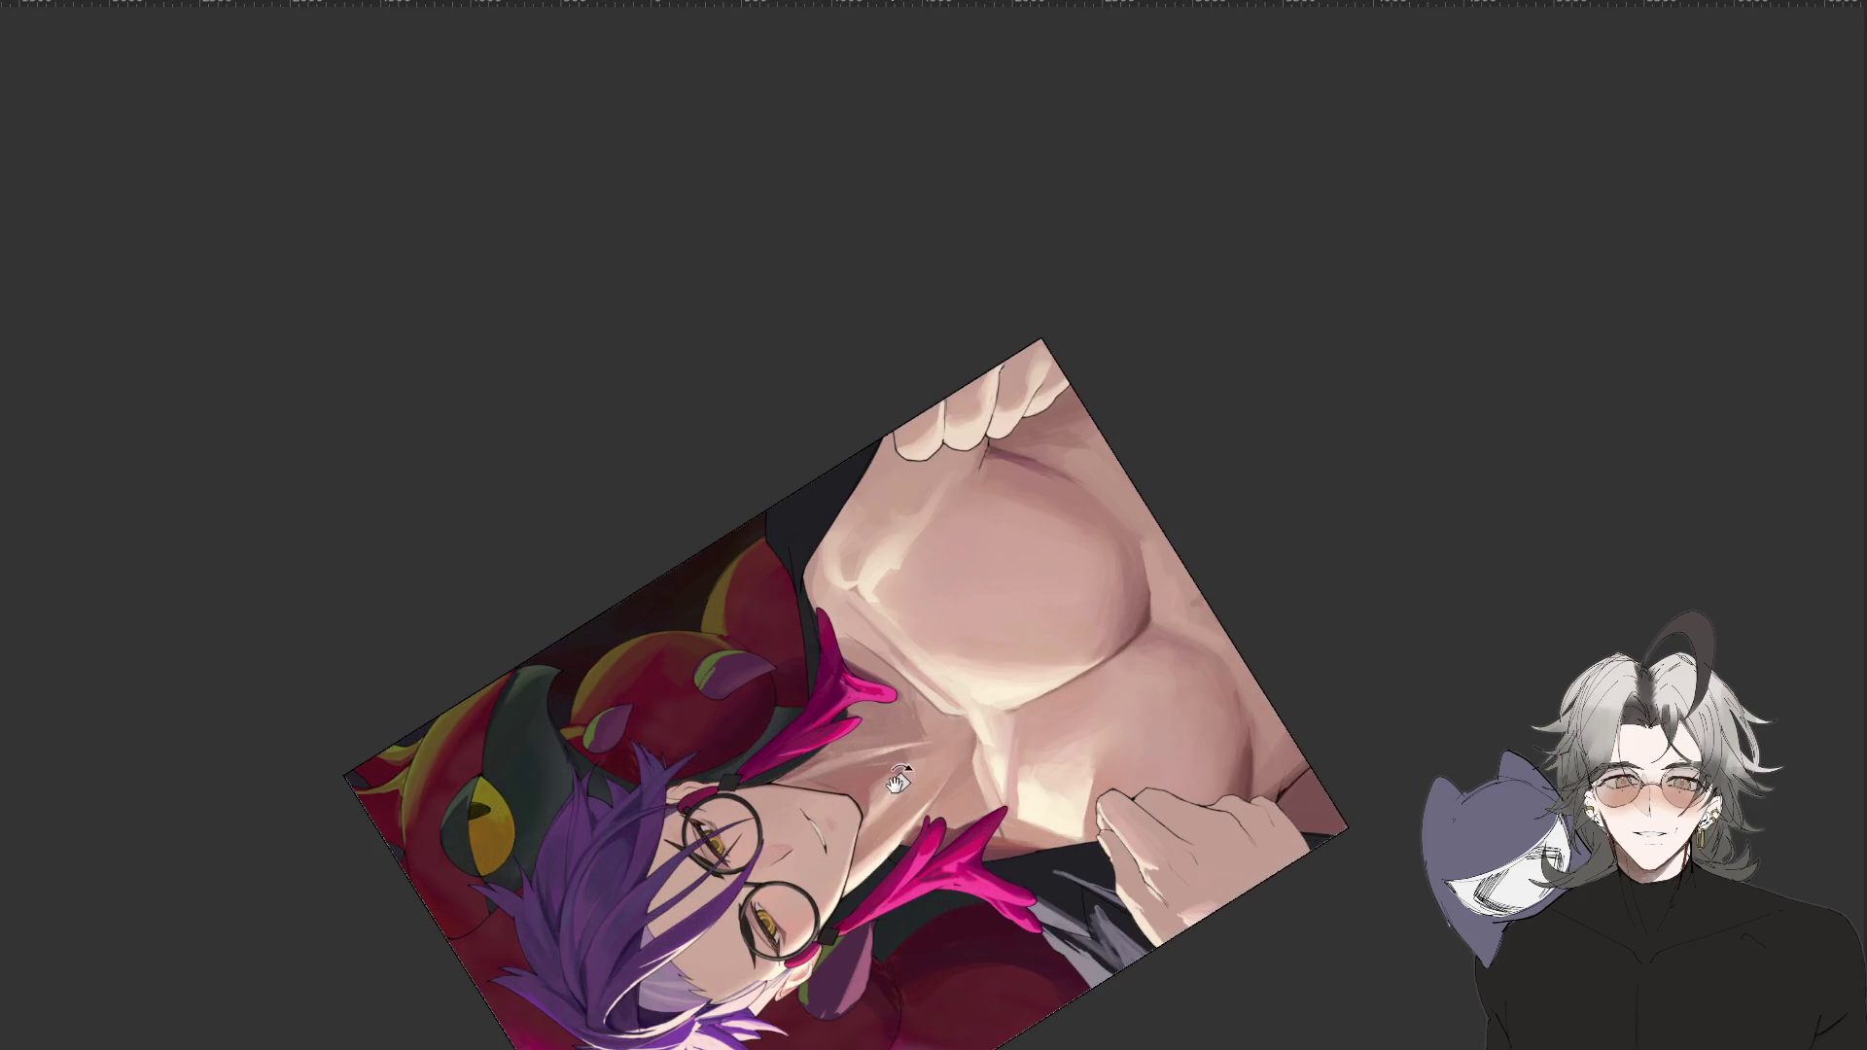
{"action": "mouse_move", "coordinate": [1362, 642]}
{"action": "left_mouse_down"}
{"action": "mouse_move", "coordinate": [1099, 821]}
{"action": "mouse_move", "coordinate": [919, 1021]}
{"action": "left_mouse_up"}
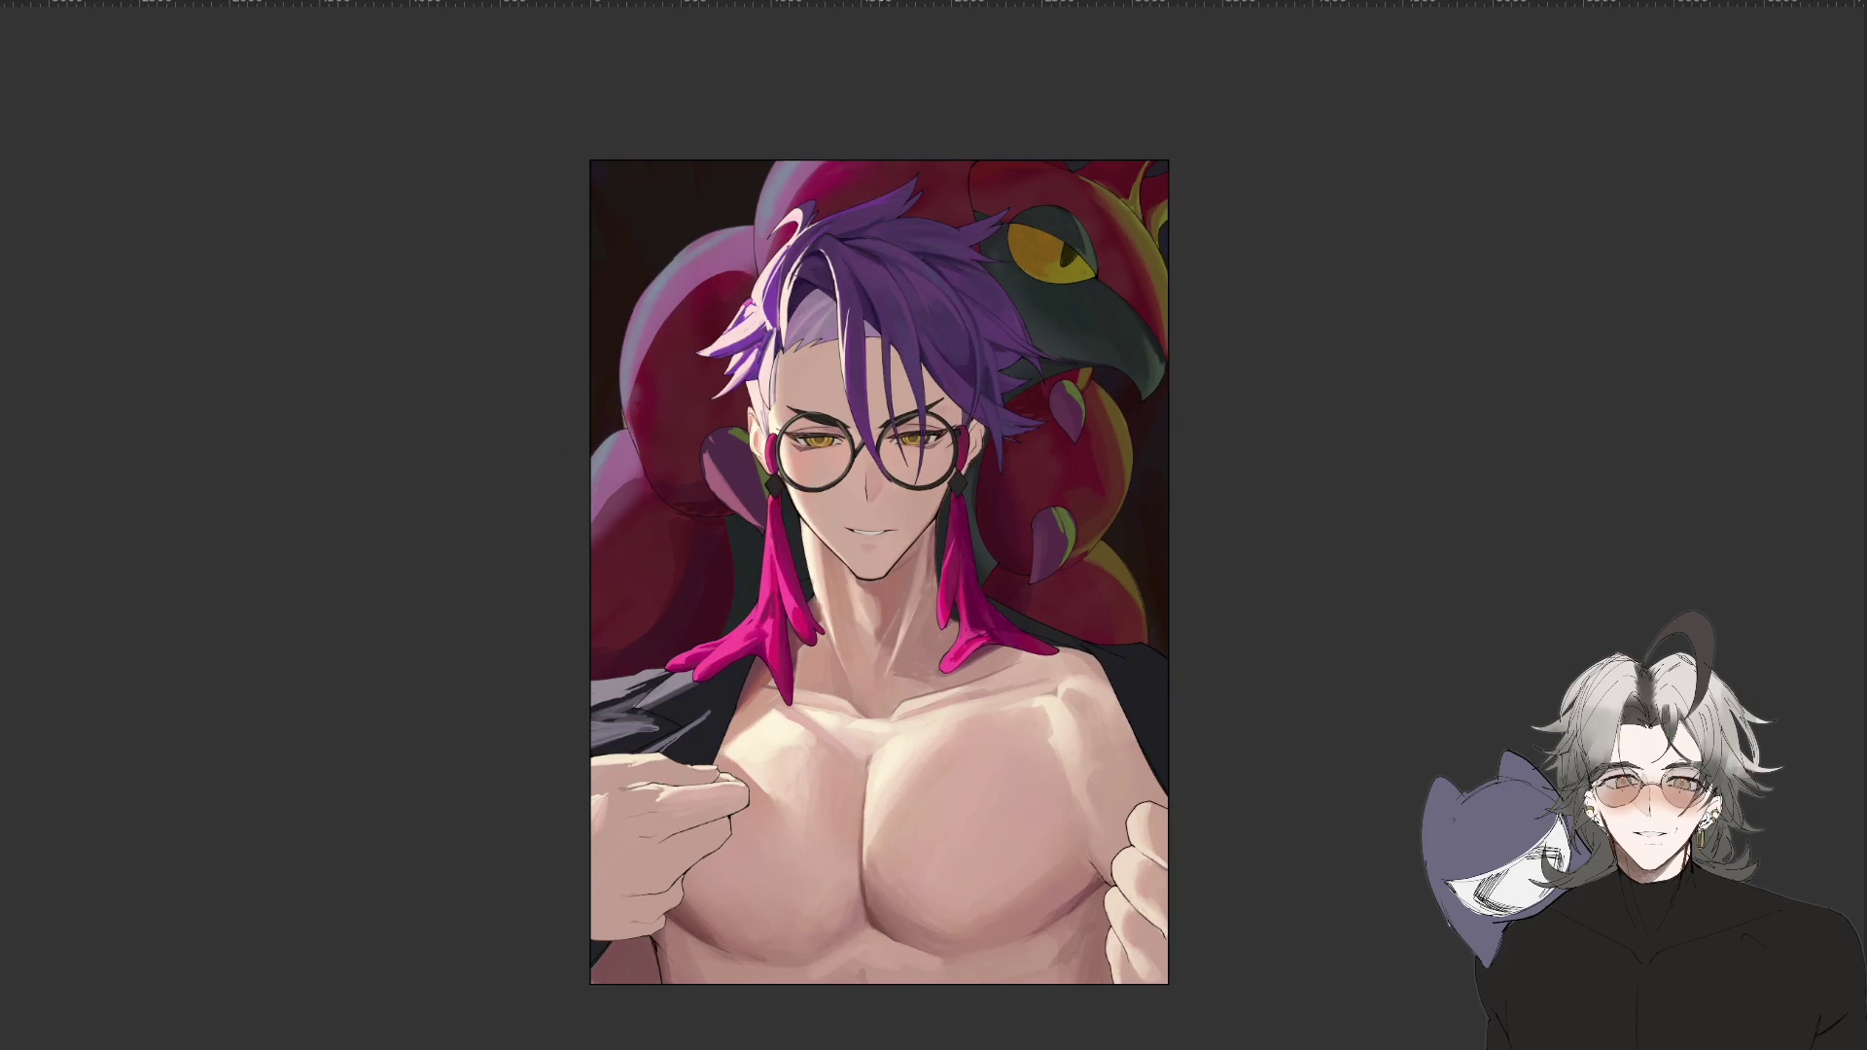
{"action": "scroll", "coordinate": [926, 694], "scroll_direction": "down", "scroll_amount": 3}
{"action": "key", "text": "m"}
{"action": "key", "text": "m"}
{"action": "key", "text": "m"}
{"action": "scroll", "coordinate": [924, 697], "scroll_direction": "down", "scroll_amount": 3}
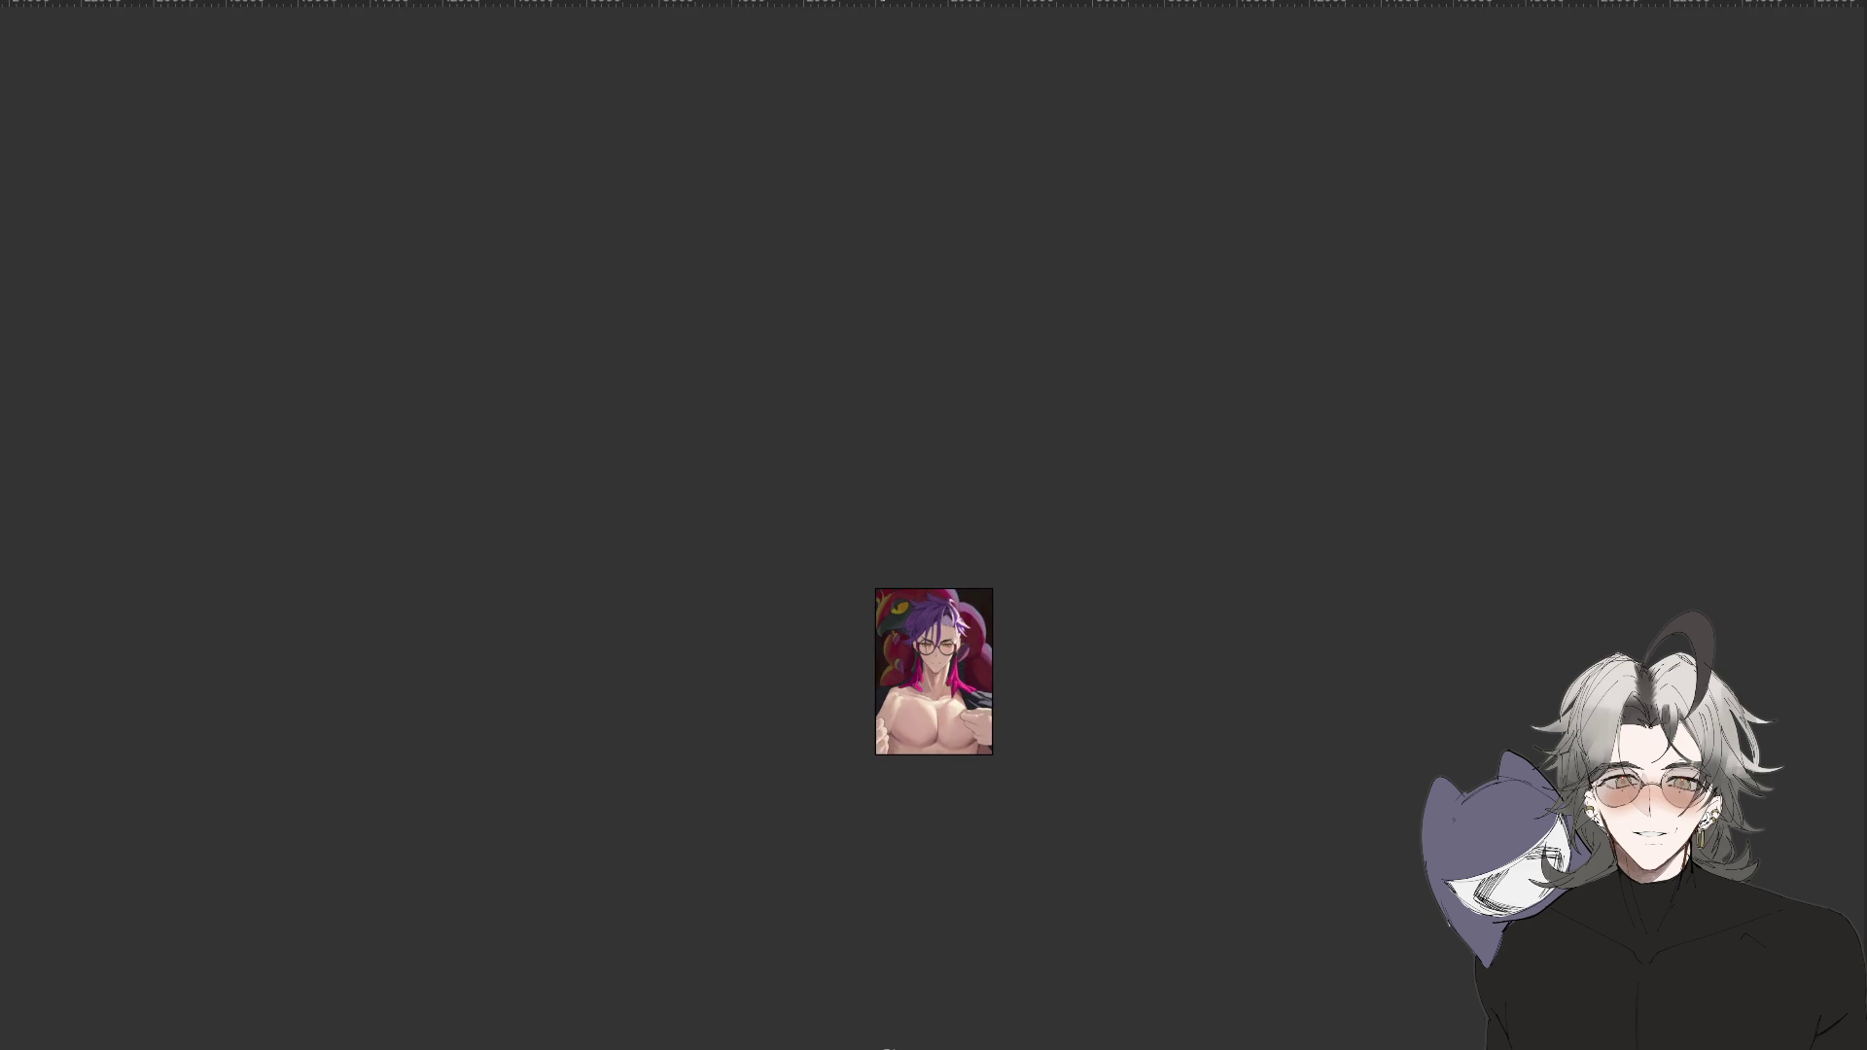
{"action": "scroll", "coordinate": [924, 697], "scroll_direction": "up", "scroll_amount": 3}
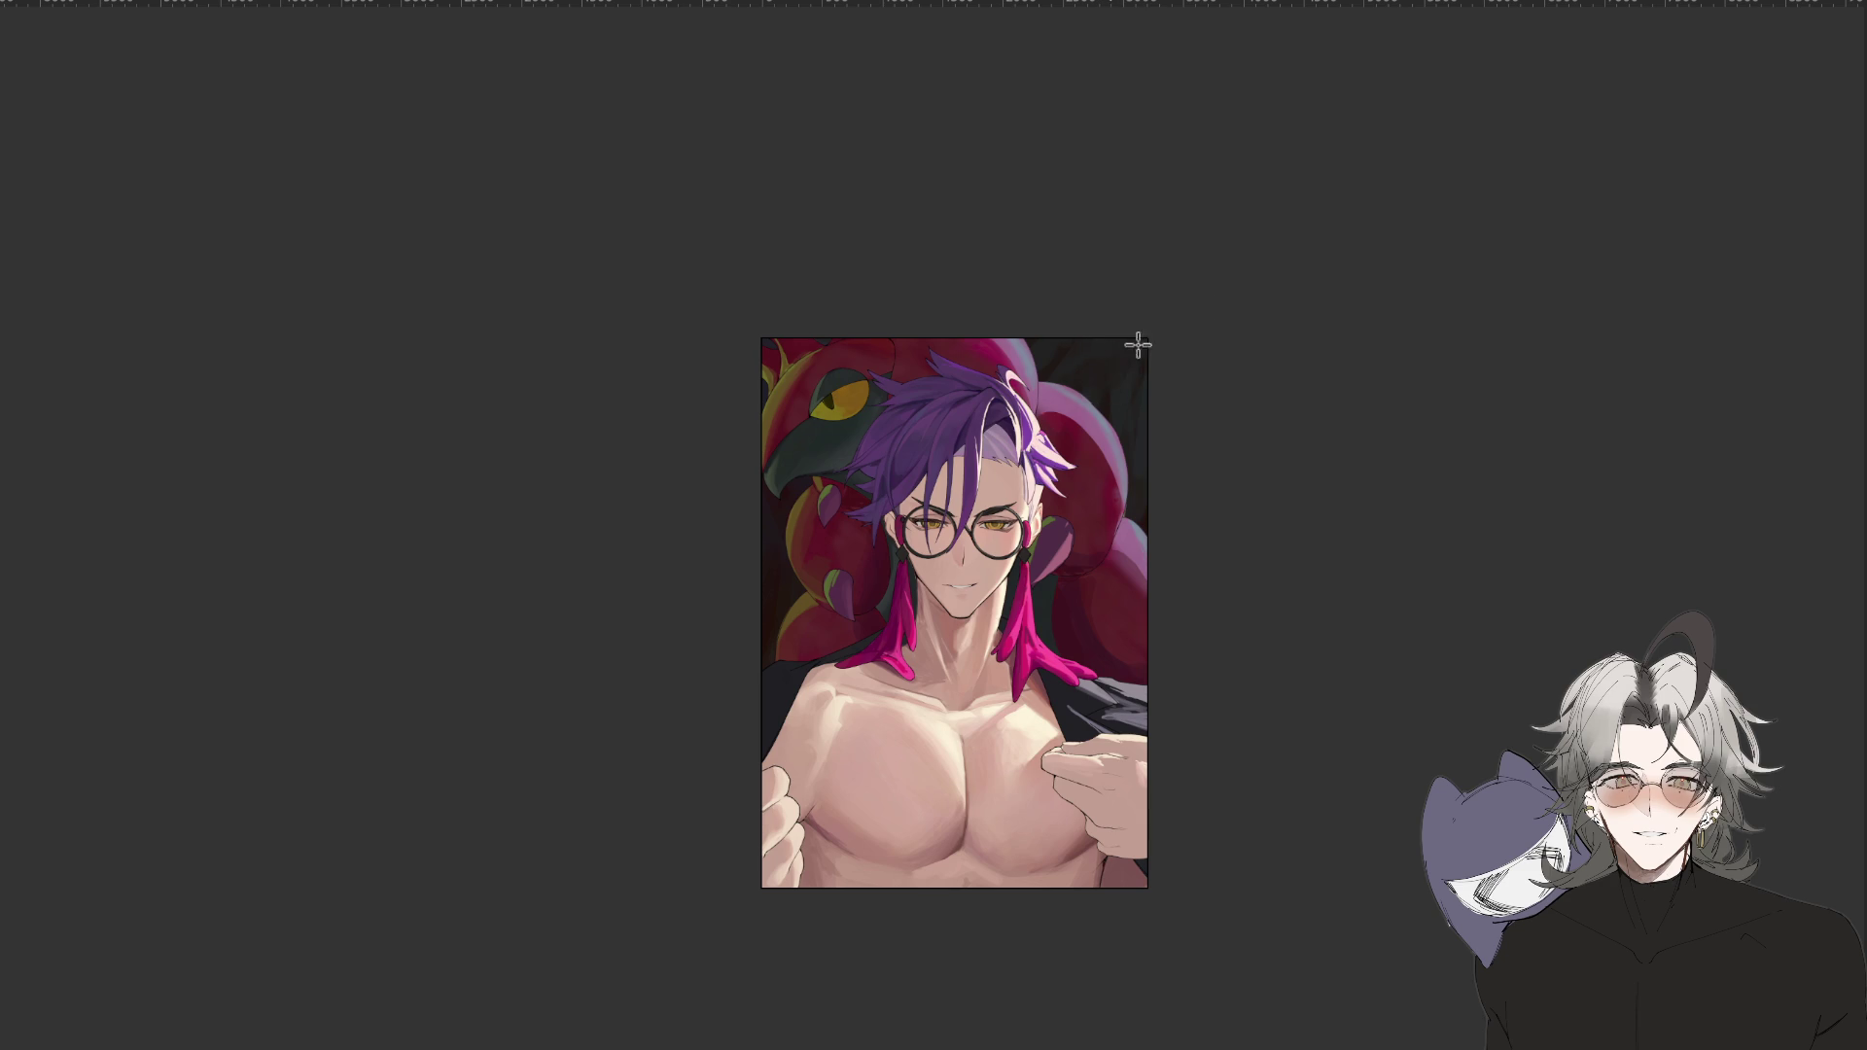
{"action": "key", "text": "m"}
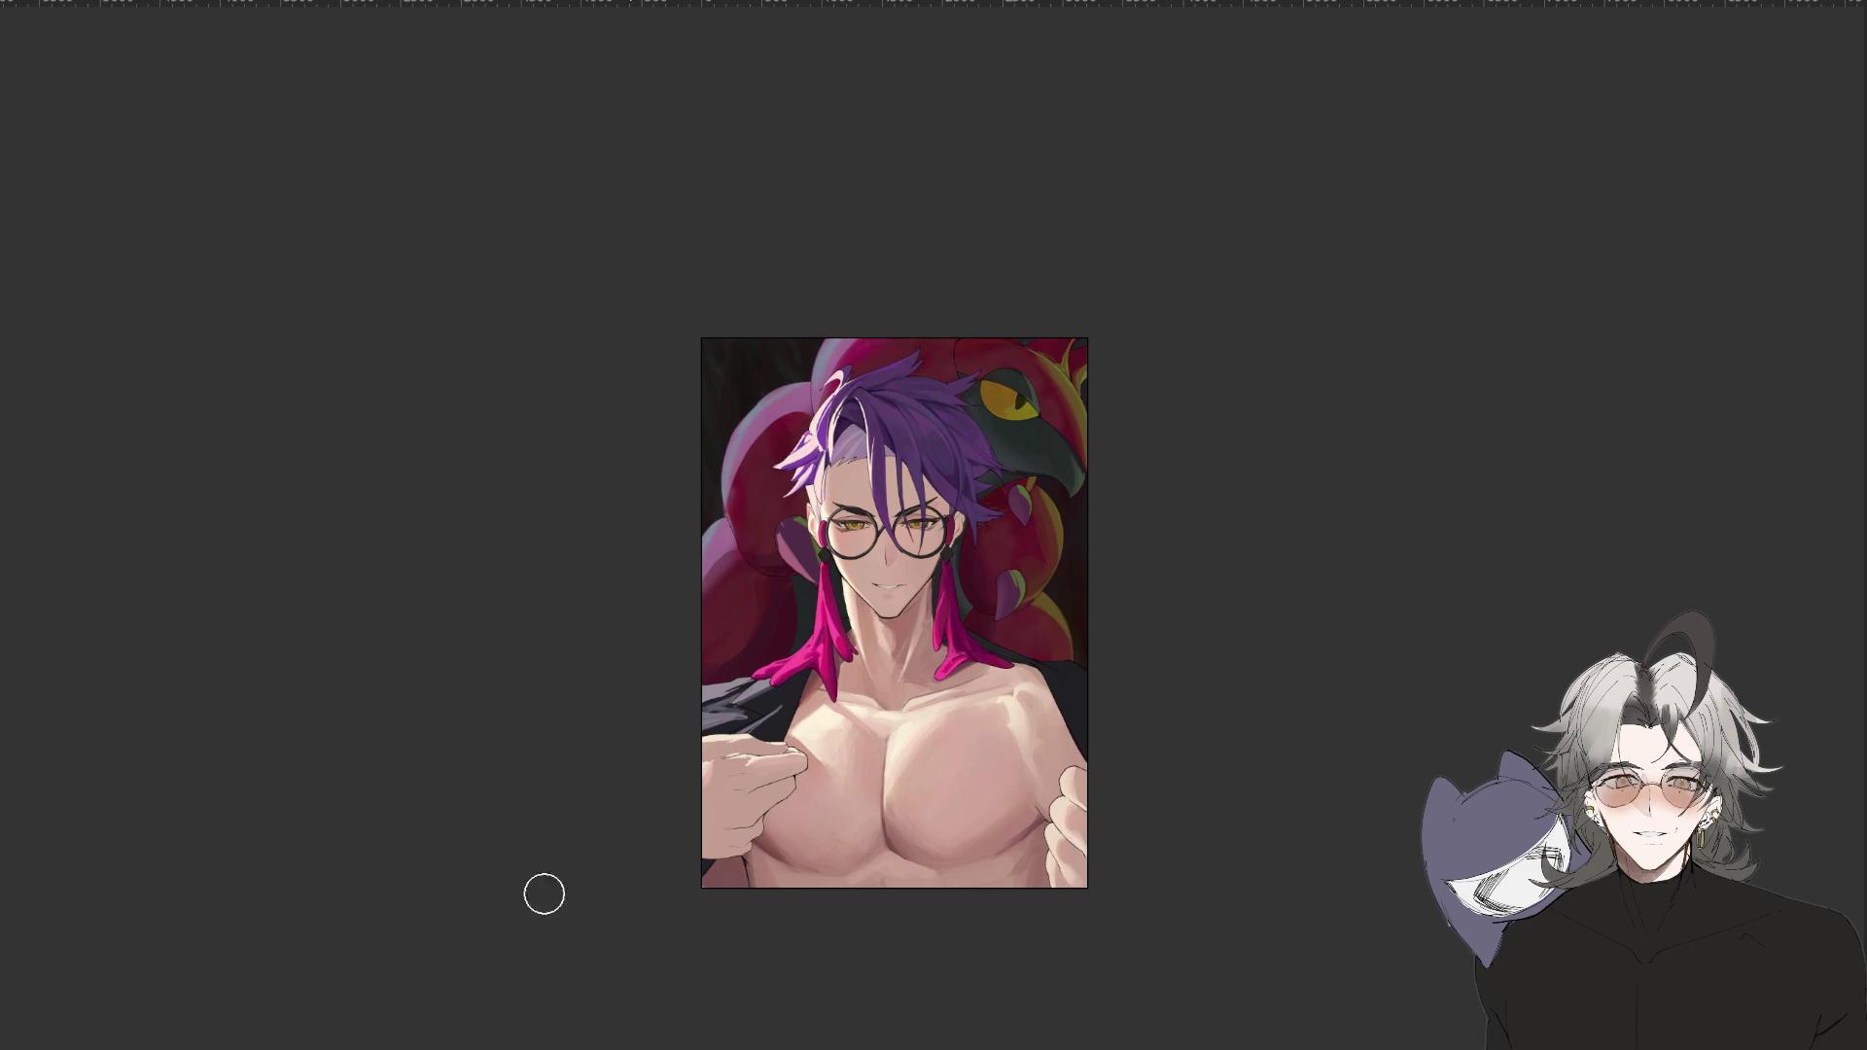
Rotate the view counterclockwise in several steps, mirror it, then turn it back upright.
{"action": "left_click_drag", "start_coordinate": [542, 892], "coordinate": [1133, 739]}
{"action": "key", "text": "ctrl+bracketleft"}
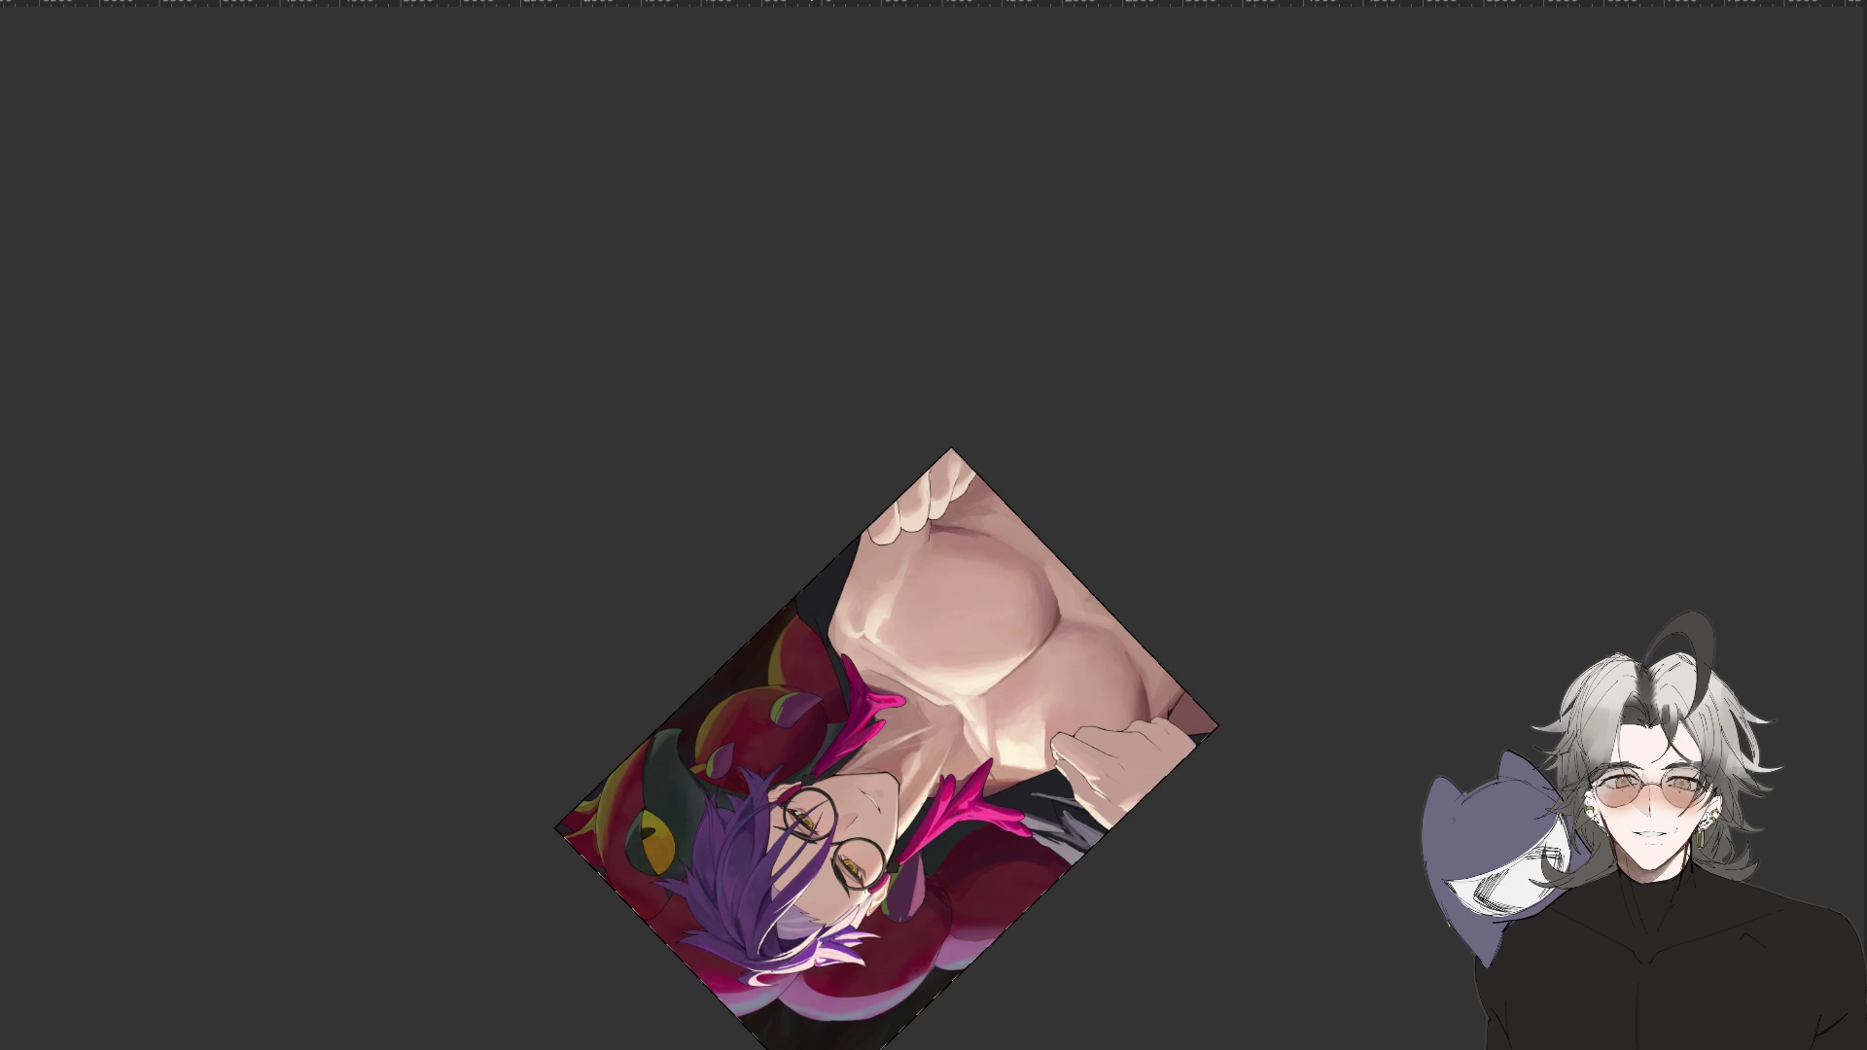
{"action": "mouse_move", "coordinate": [882, 1032]}
{"action": "left_mouse_down"}
{"action": "mouse_move", "coordinate": [1118, 972]}
{"action": "mouse_move", "coordinate": [1437, 658]}
{"action": "mouse_move", "coordinate": [1366, 811]}
{"action": "left_mouse_up"}
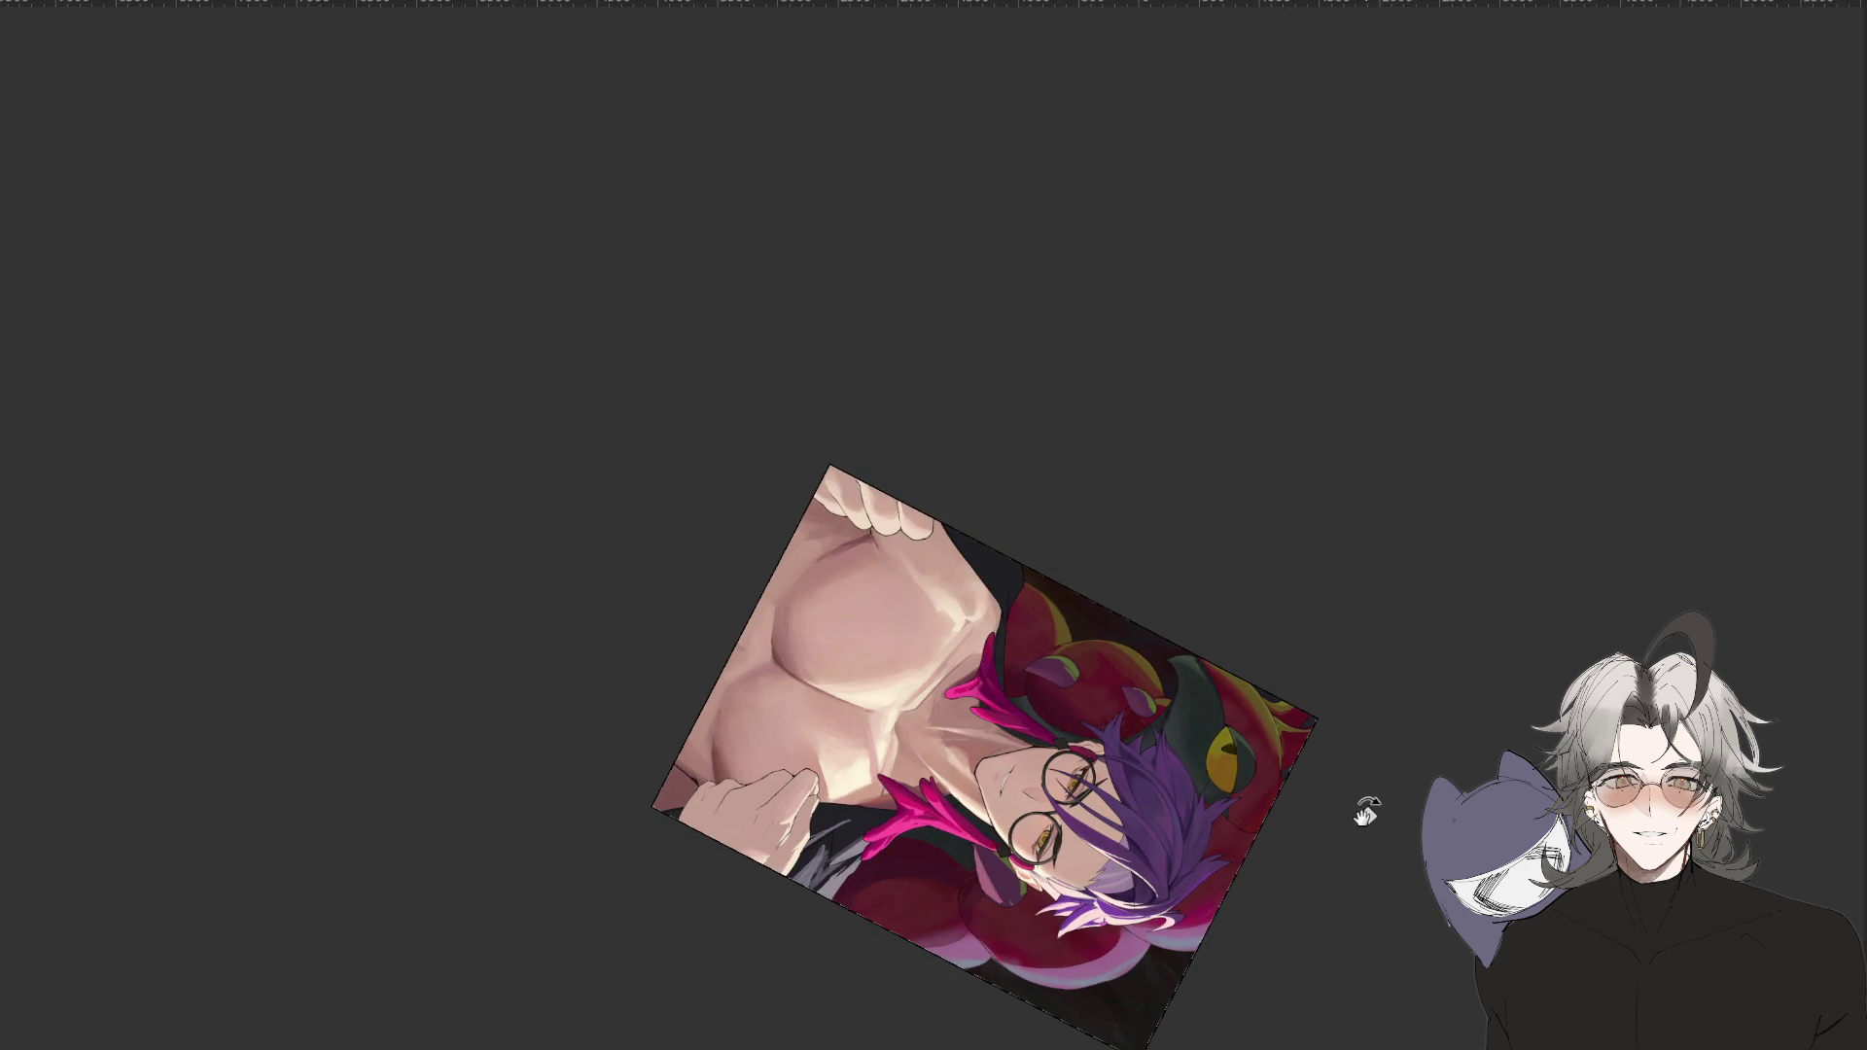
{"action": "left_click_drag", "start_coordinate": [1306, 949], "coordinate": [1093, 382]}
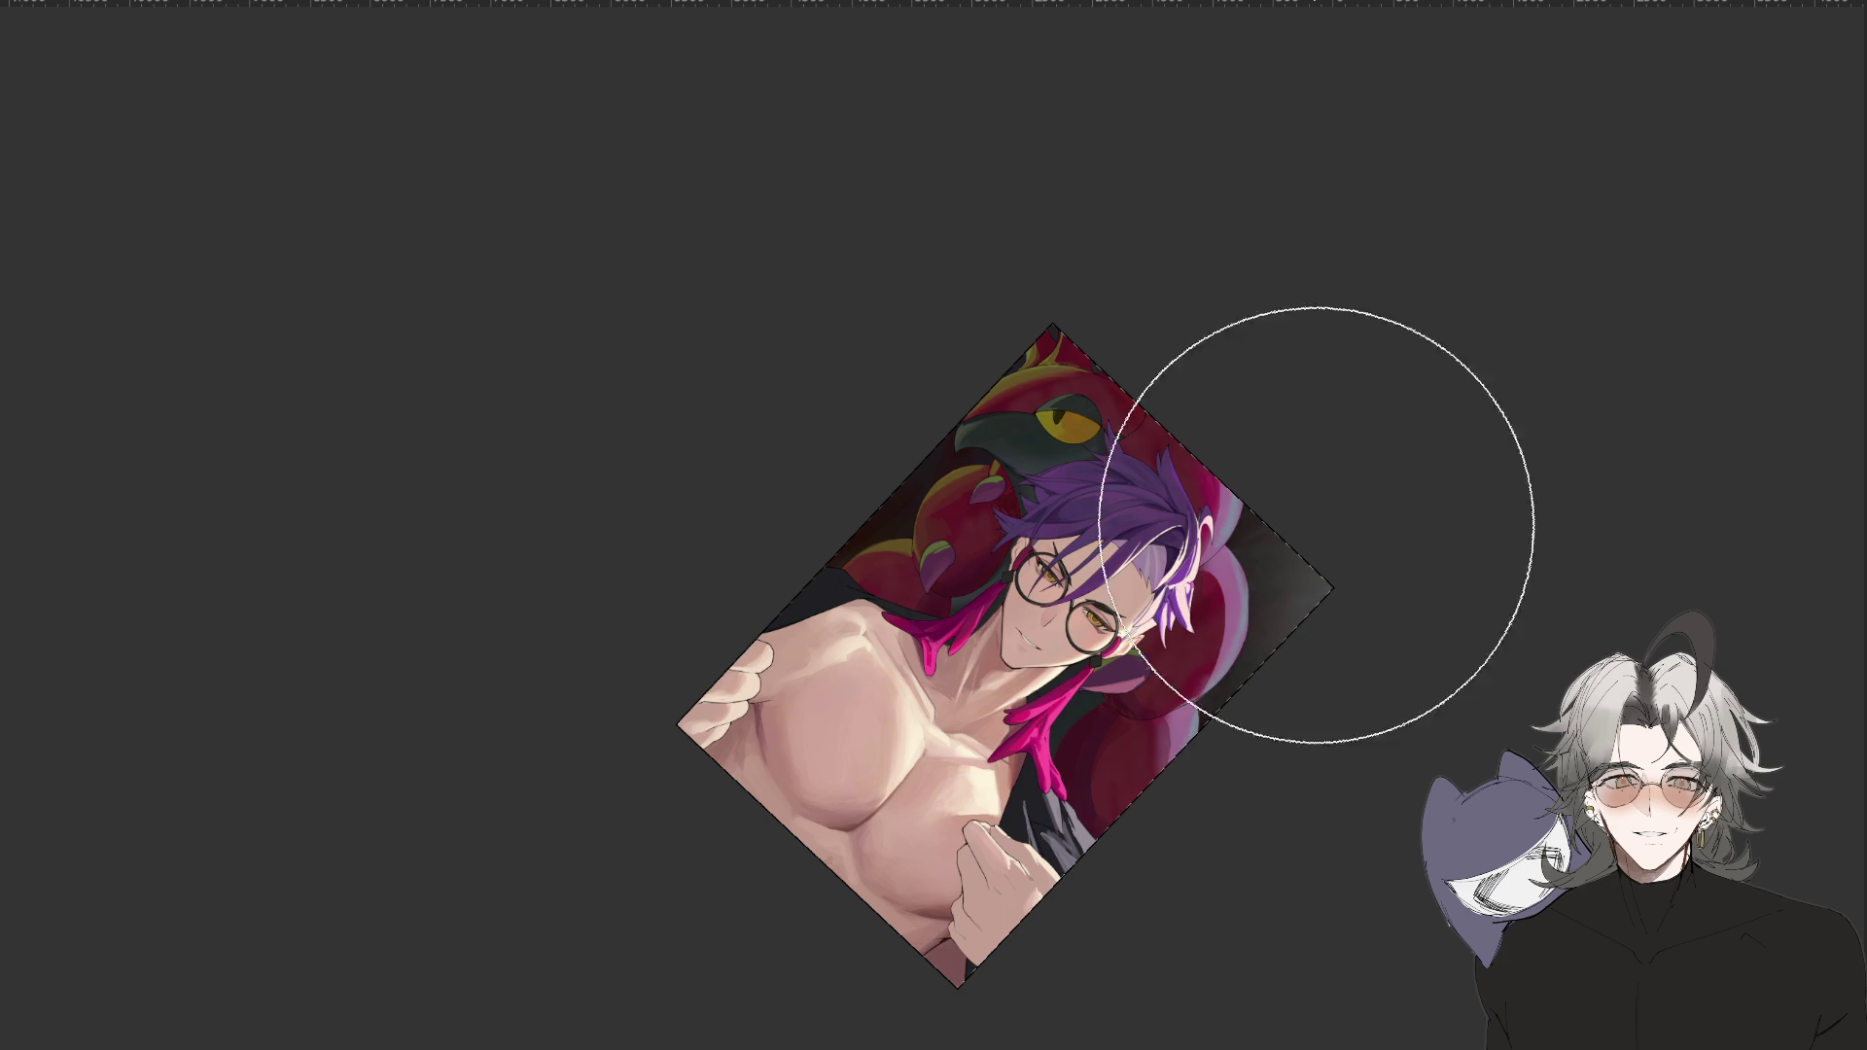
{"action": "key", "text": "m"}
{"action": "mouse_move", "coordinate": [1351, 1013]}
{"action": "left_mouse_down"}
{"action": "mouse_move", "coordinate": [1415, 622]}
{"action": "mouse_move", "coordinate": [1405, 658]}
{"action": "left_mouse_up"}
{"action": "scroll", "coordinate": [1397, 717], "scroll_direction": "down", "scroll_amount": 3}
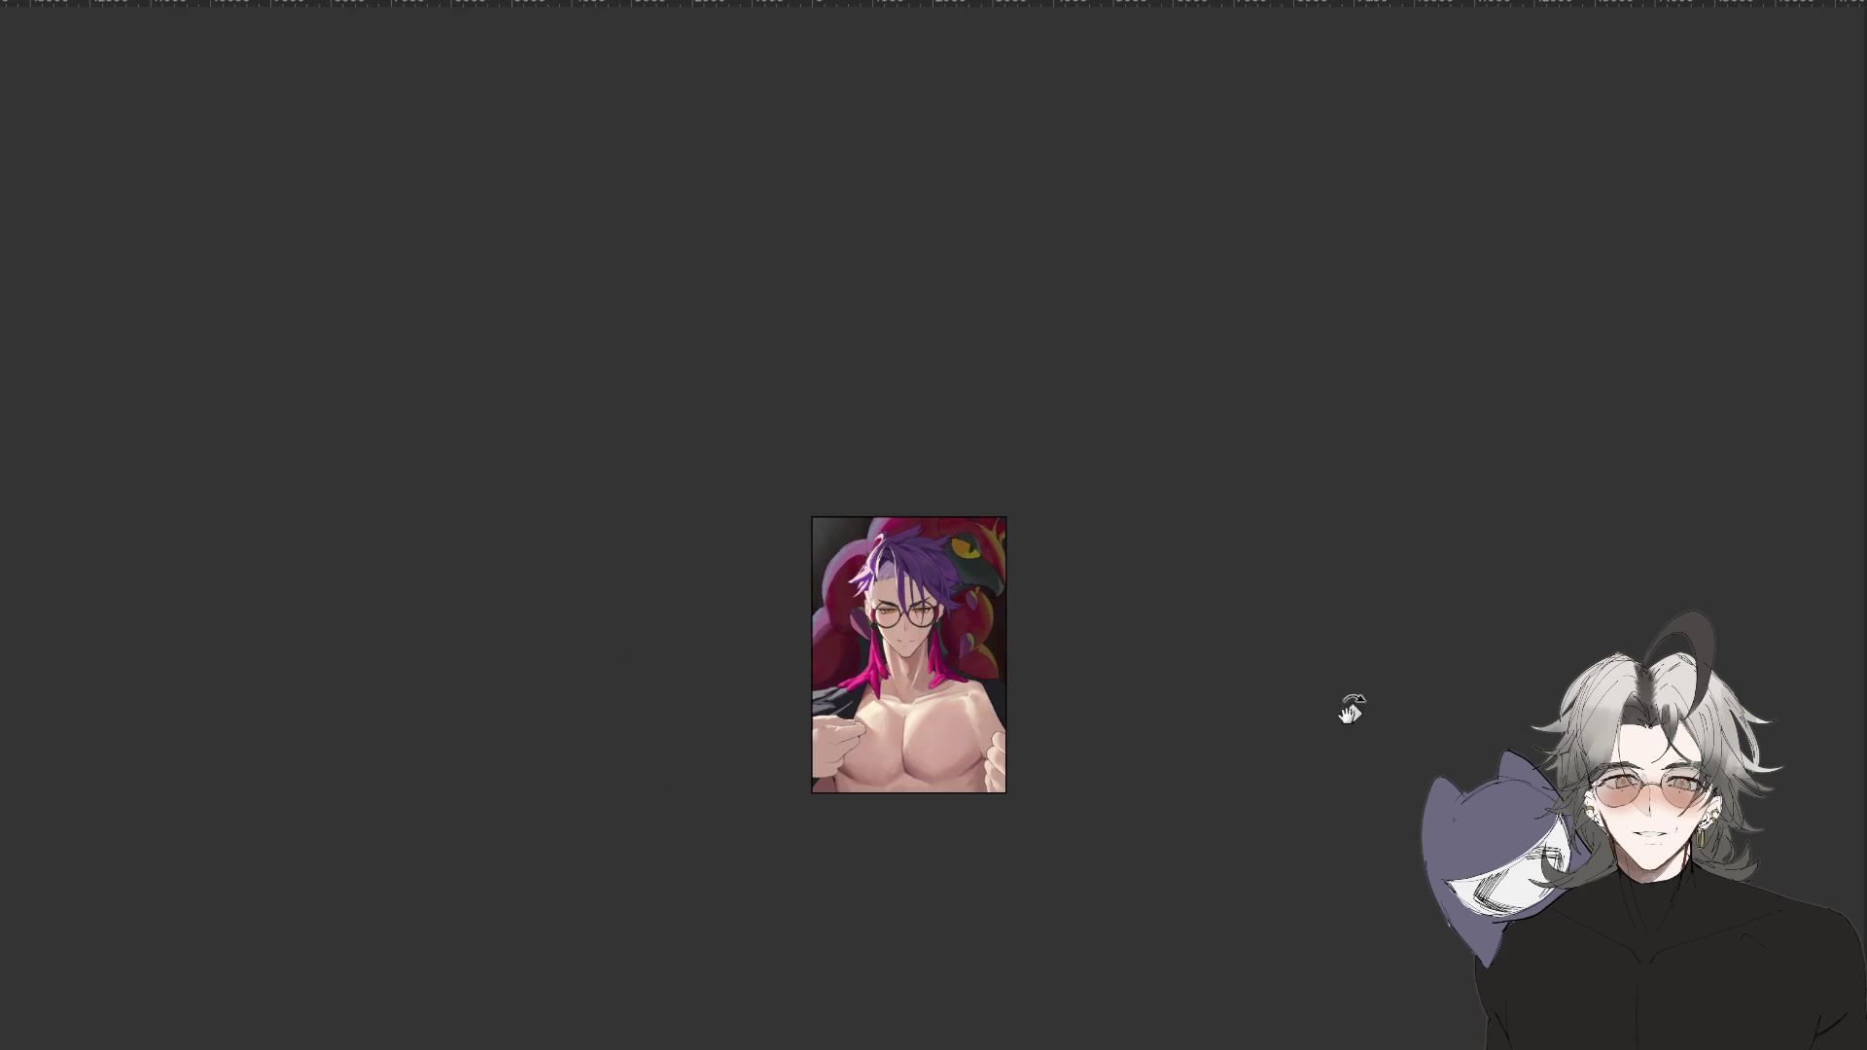
{"action": "scroll", "coordinate": [1351, 710], "scroll_direction": "up", "scroll_amount": 3}
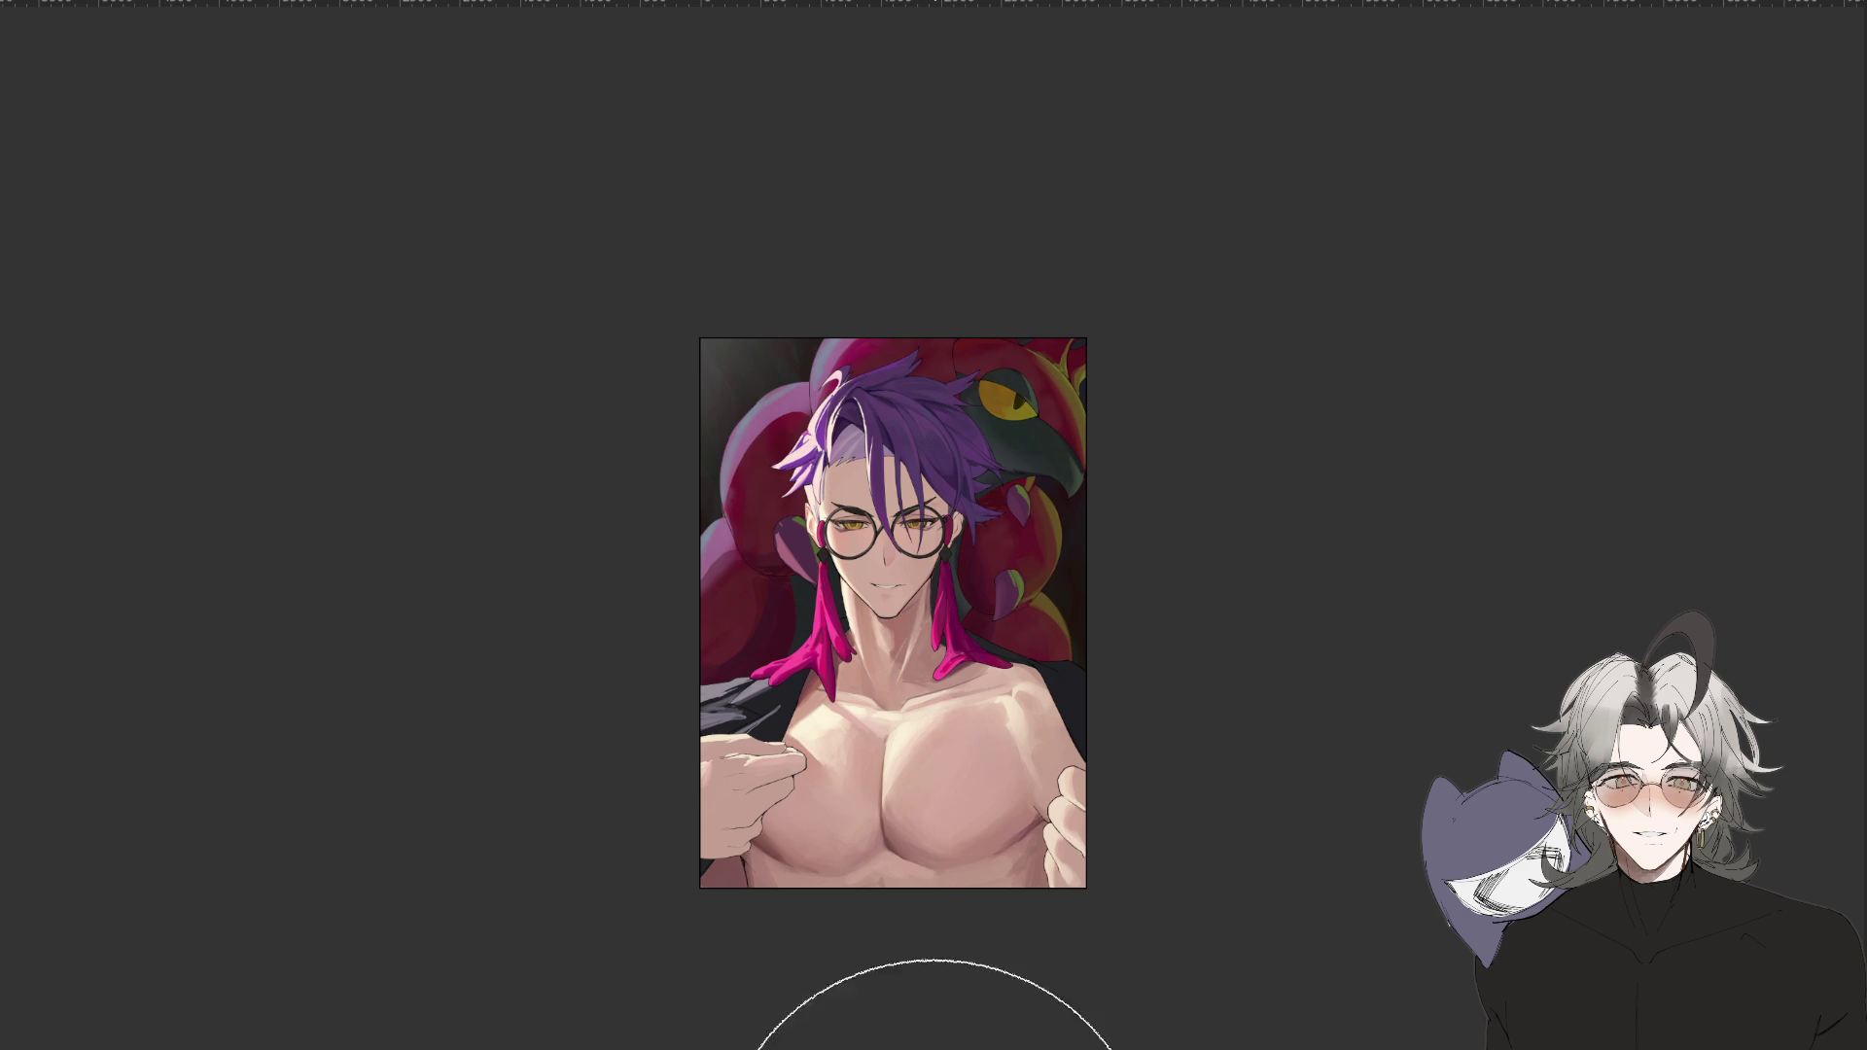
{"action": "scroll", "coordinate": [836, 1045], "scroll_direction": "down", "scroll_amount": 1}
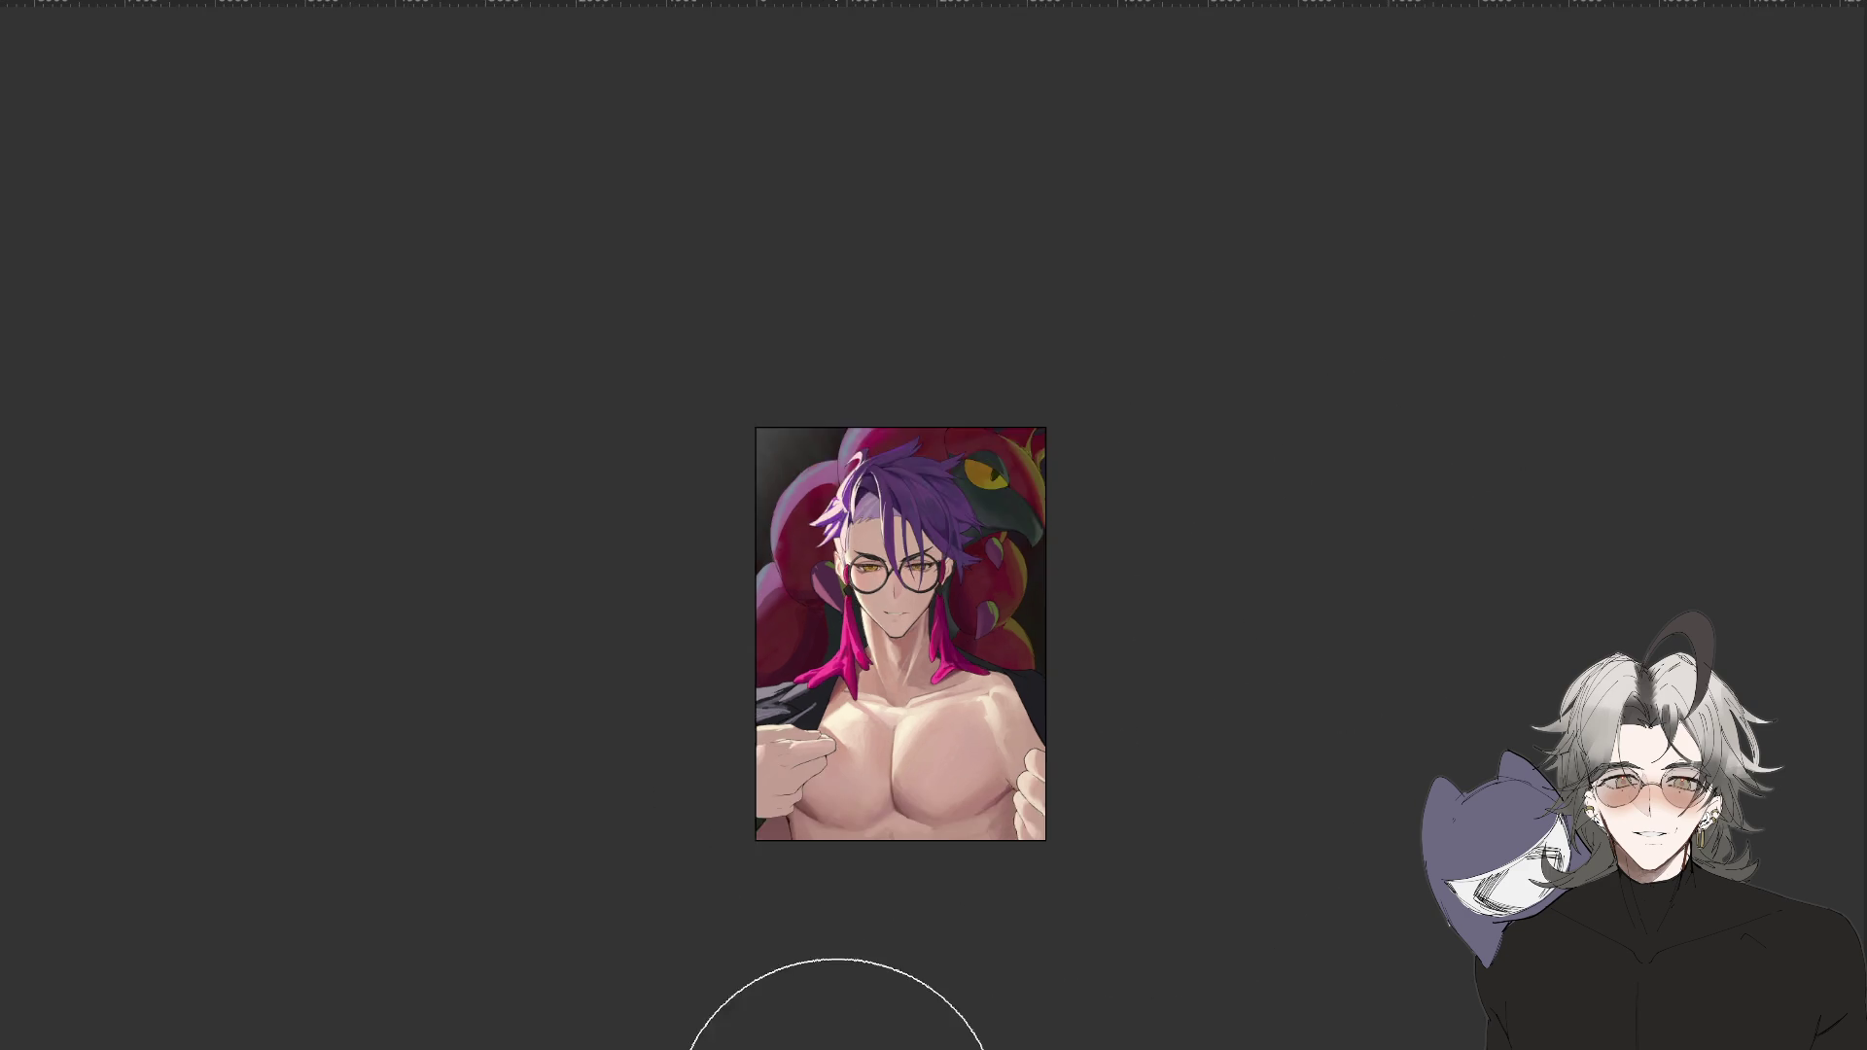
{"action": "scroll", "coordinate": [836, 1046], "scroll_direction": "down", "scroll_amount": 1}
Fit the whole artwork to the window, nudge it, and tilt the view about 20 degrees.
{"action": "key", "text": "ctrl+0"}
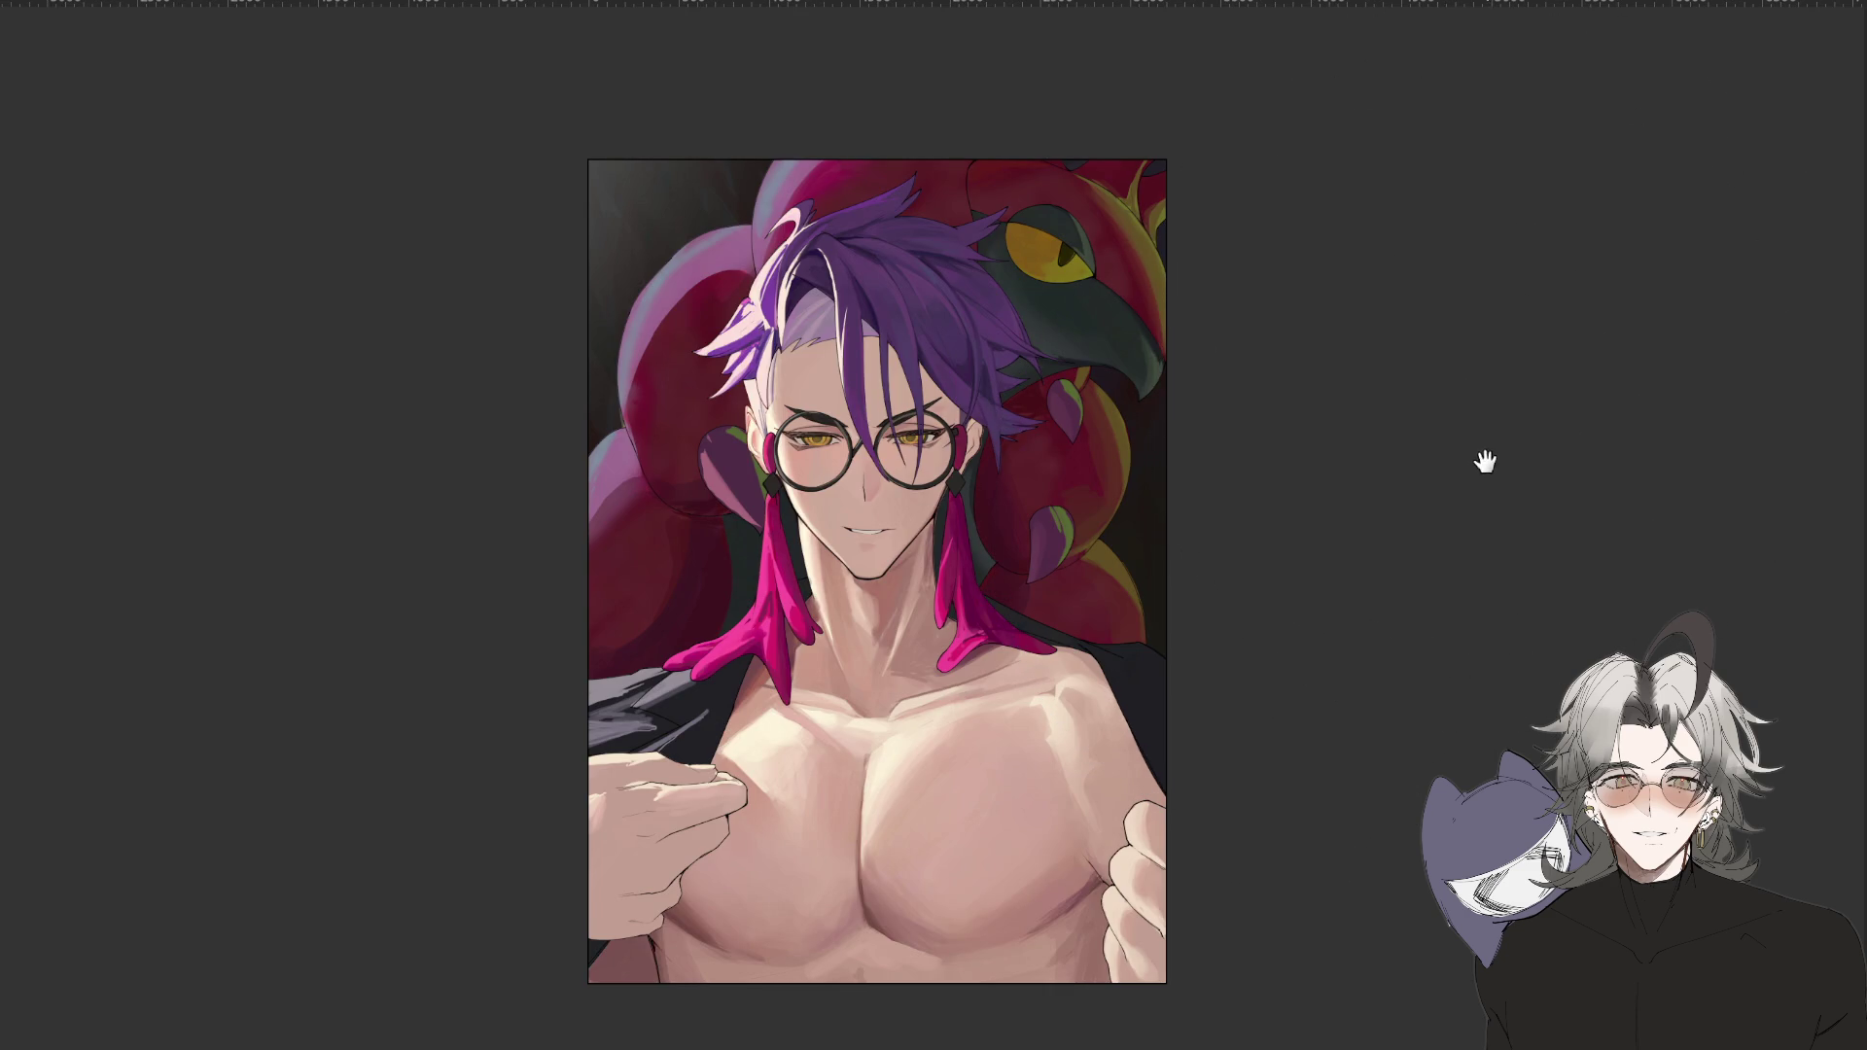
{"action": "left_click_drag", "start_coordinate": [1479, 458], "coordinate": [1429, 487]}
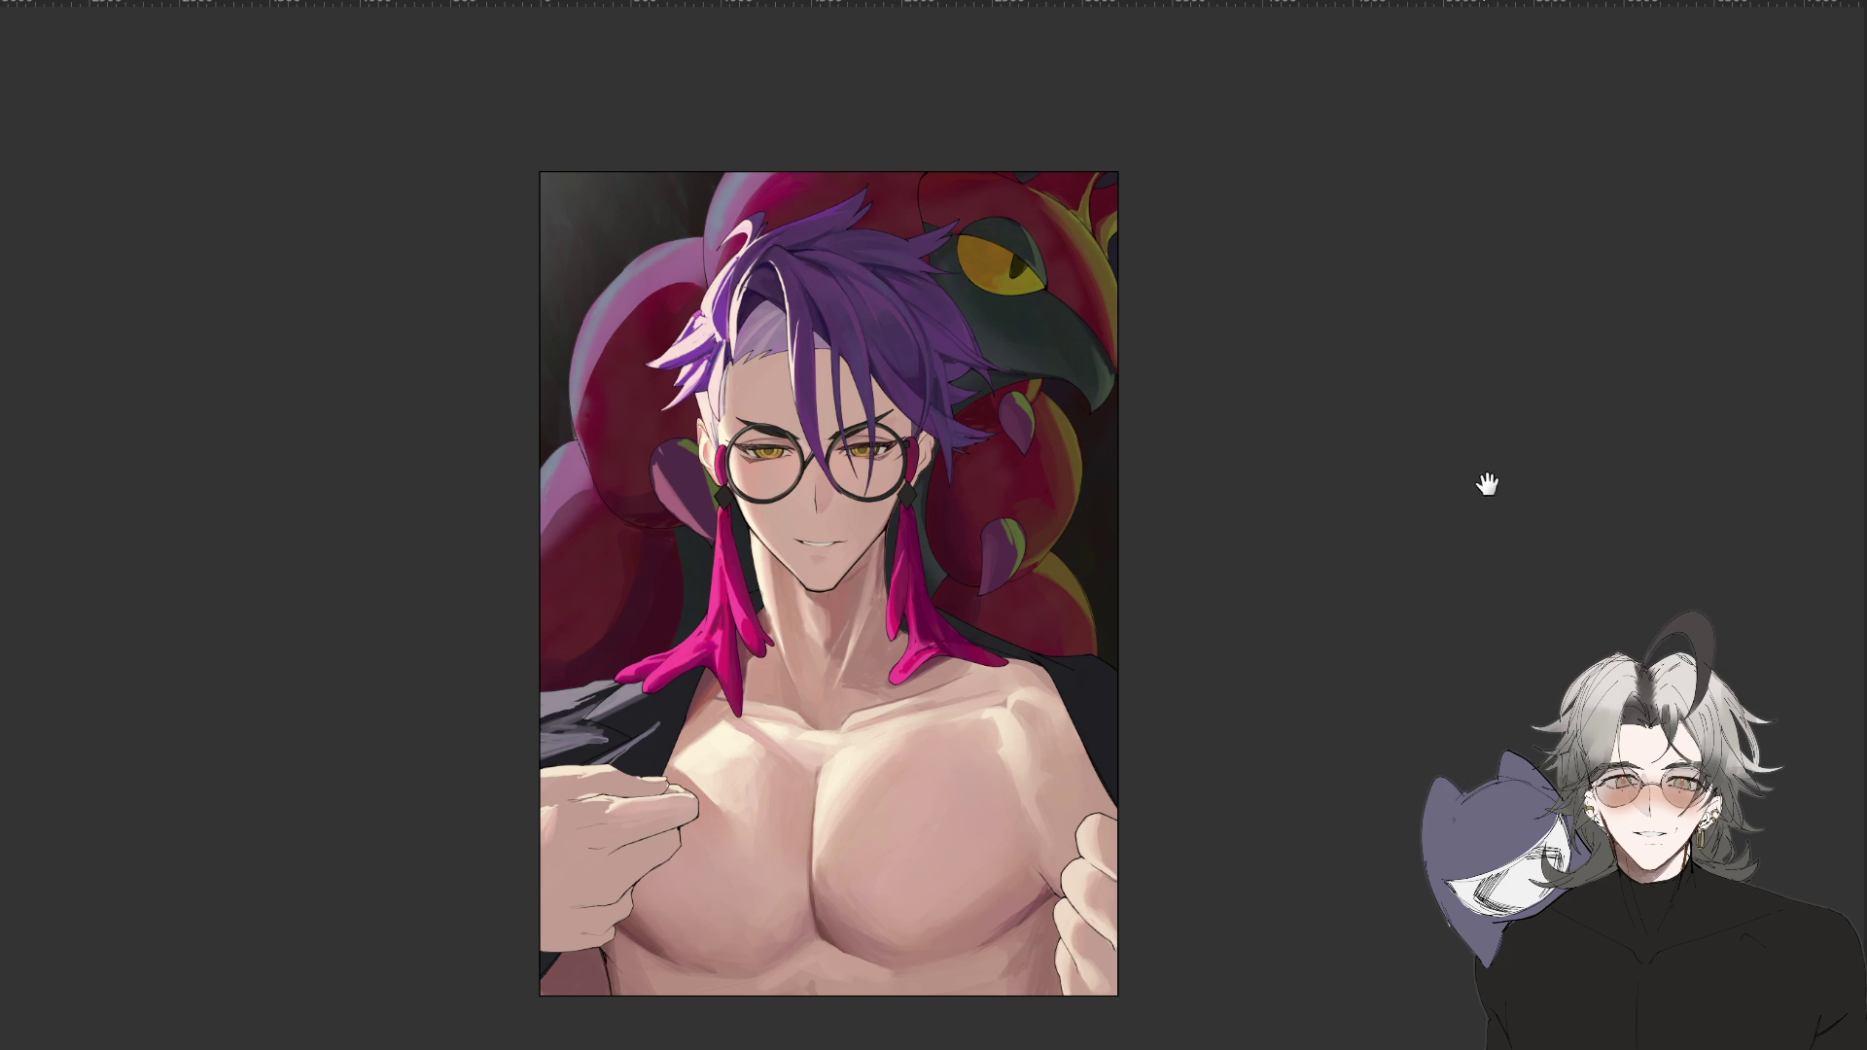
{"action": "left_click_drag", "start_coordinate": [1484, 488], "coordinate": [1486, 482]}
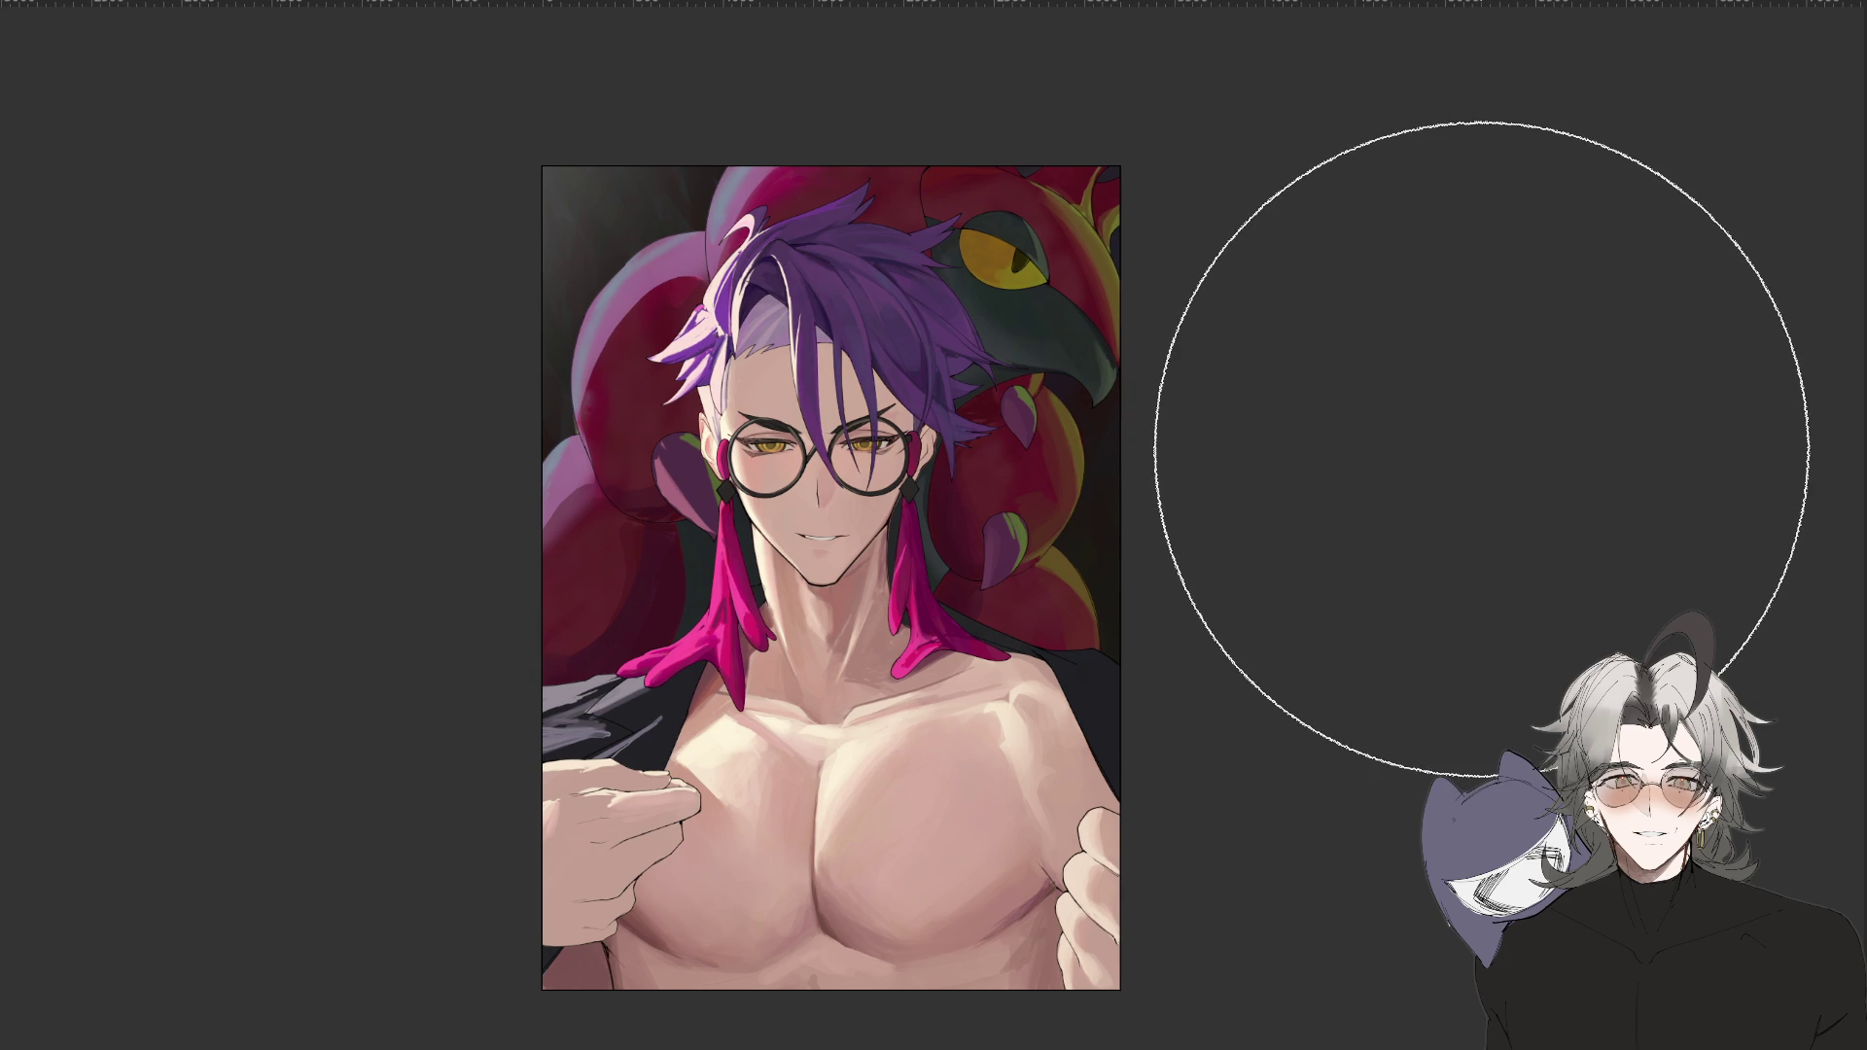
{"action": "key", "text": "ctrl+minus"}
{"action": "key", "text": "ctrl+plus"}
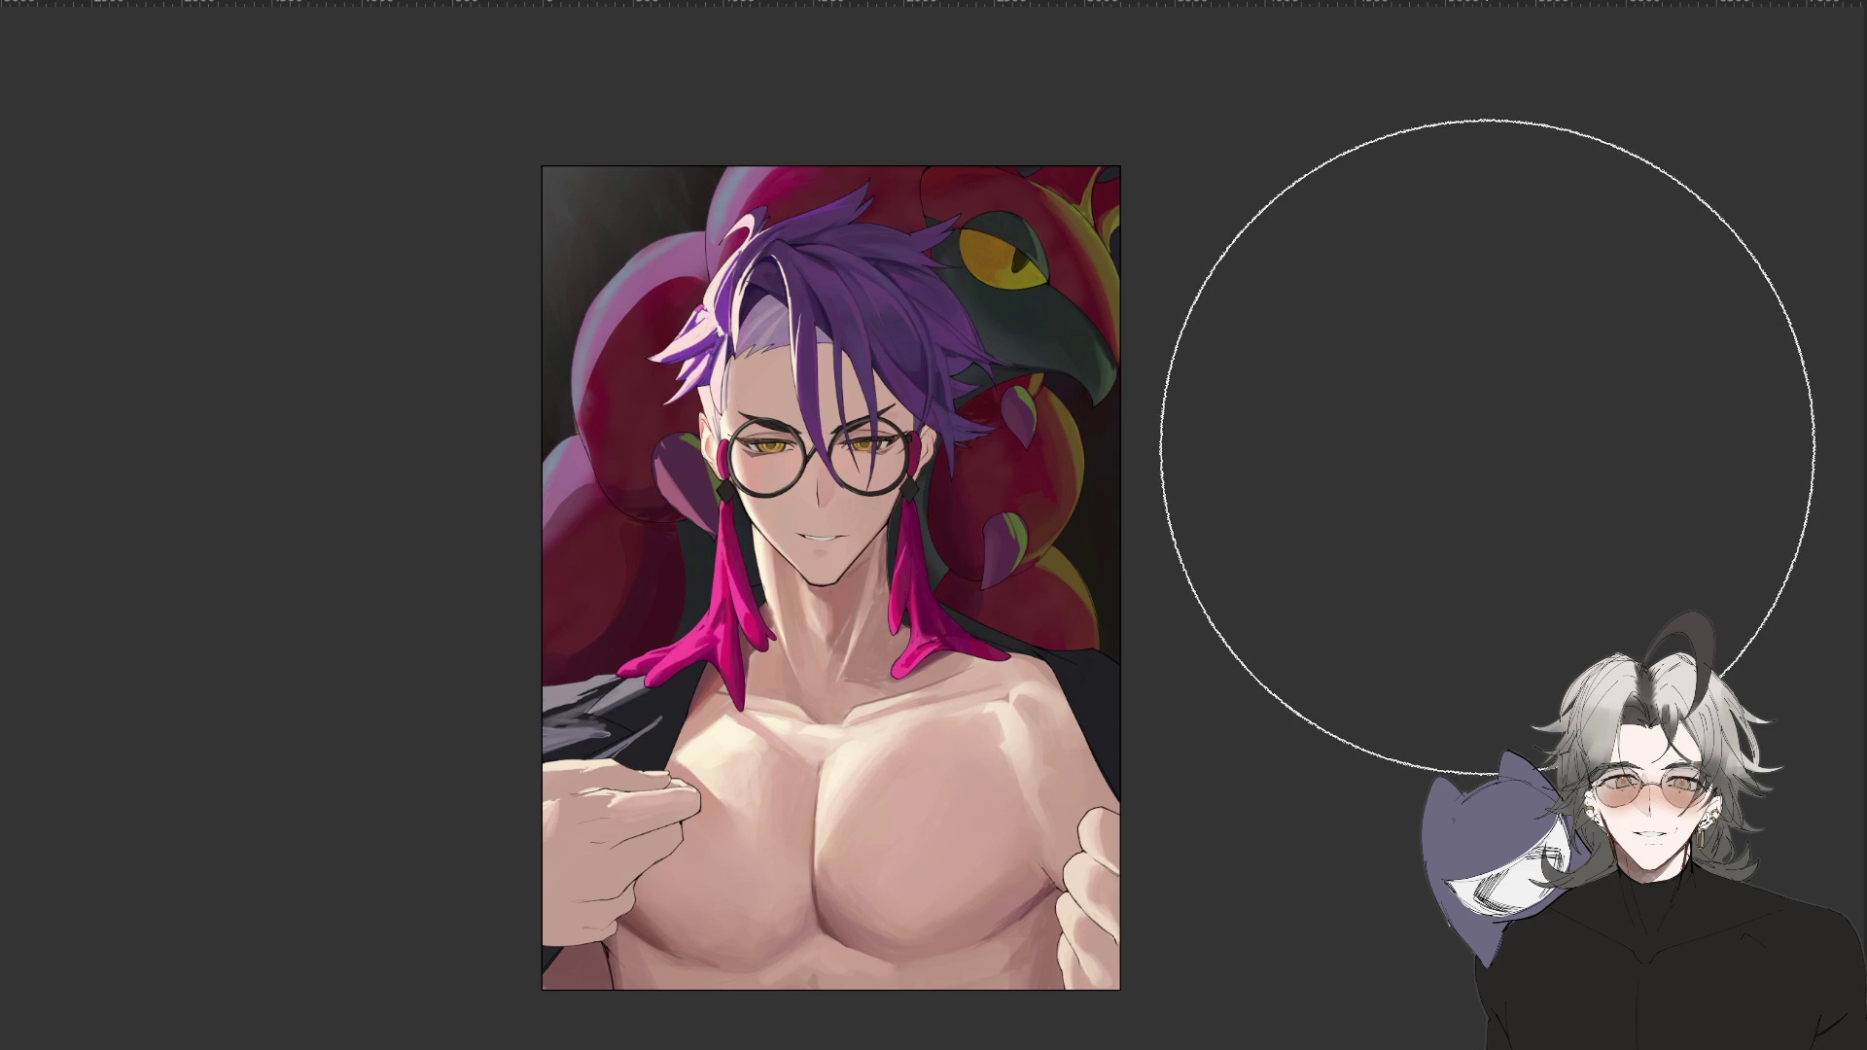
{"action": "mouse_move", "coordinate": [844, 818]}
{"action": "left_mouse_down"}
{"action": "mouse_move", "coordinate": [1403, 774]}
{"action": "mouse_move", "coordinate": [447, 320]}
{"action": "mouse_move", "coordinate": [870, 902]}
{"action": "left_mouse_up"}
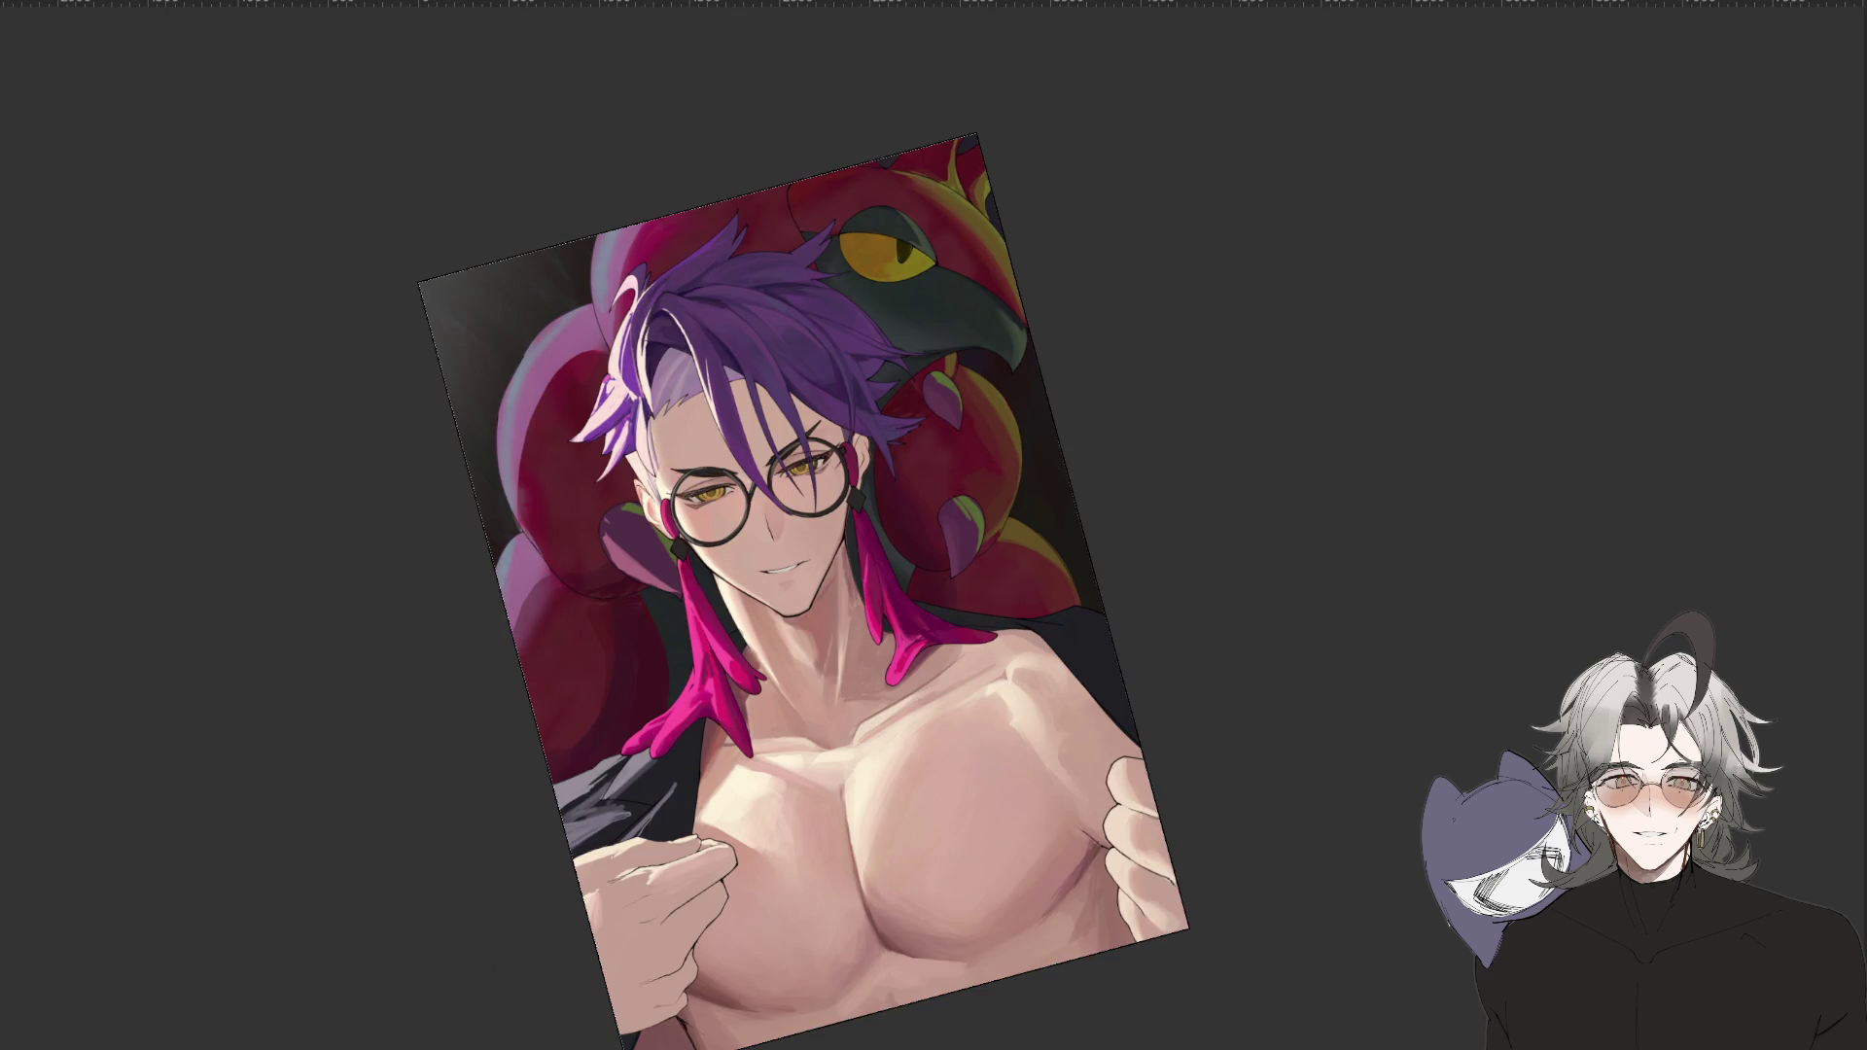
{"action": "scroll", "coordinate": [914, 691], "scroll_direction": "up", "scroll_amount": 5}
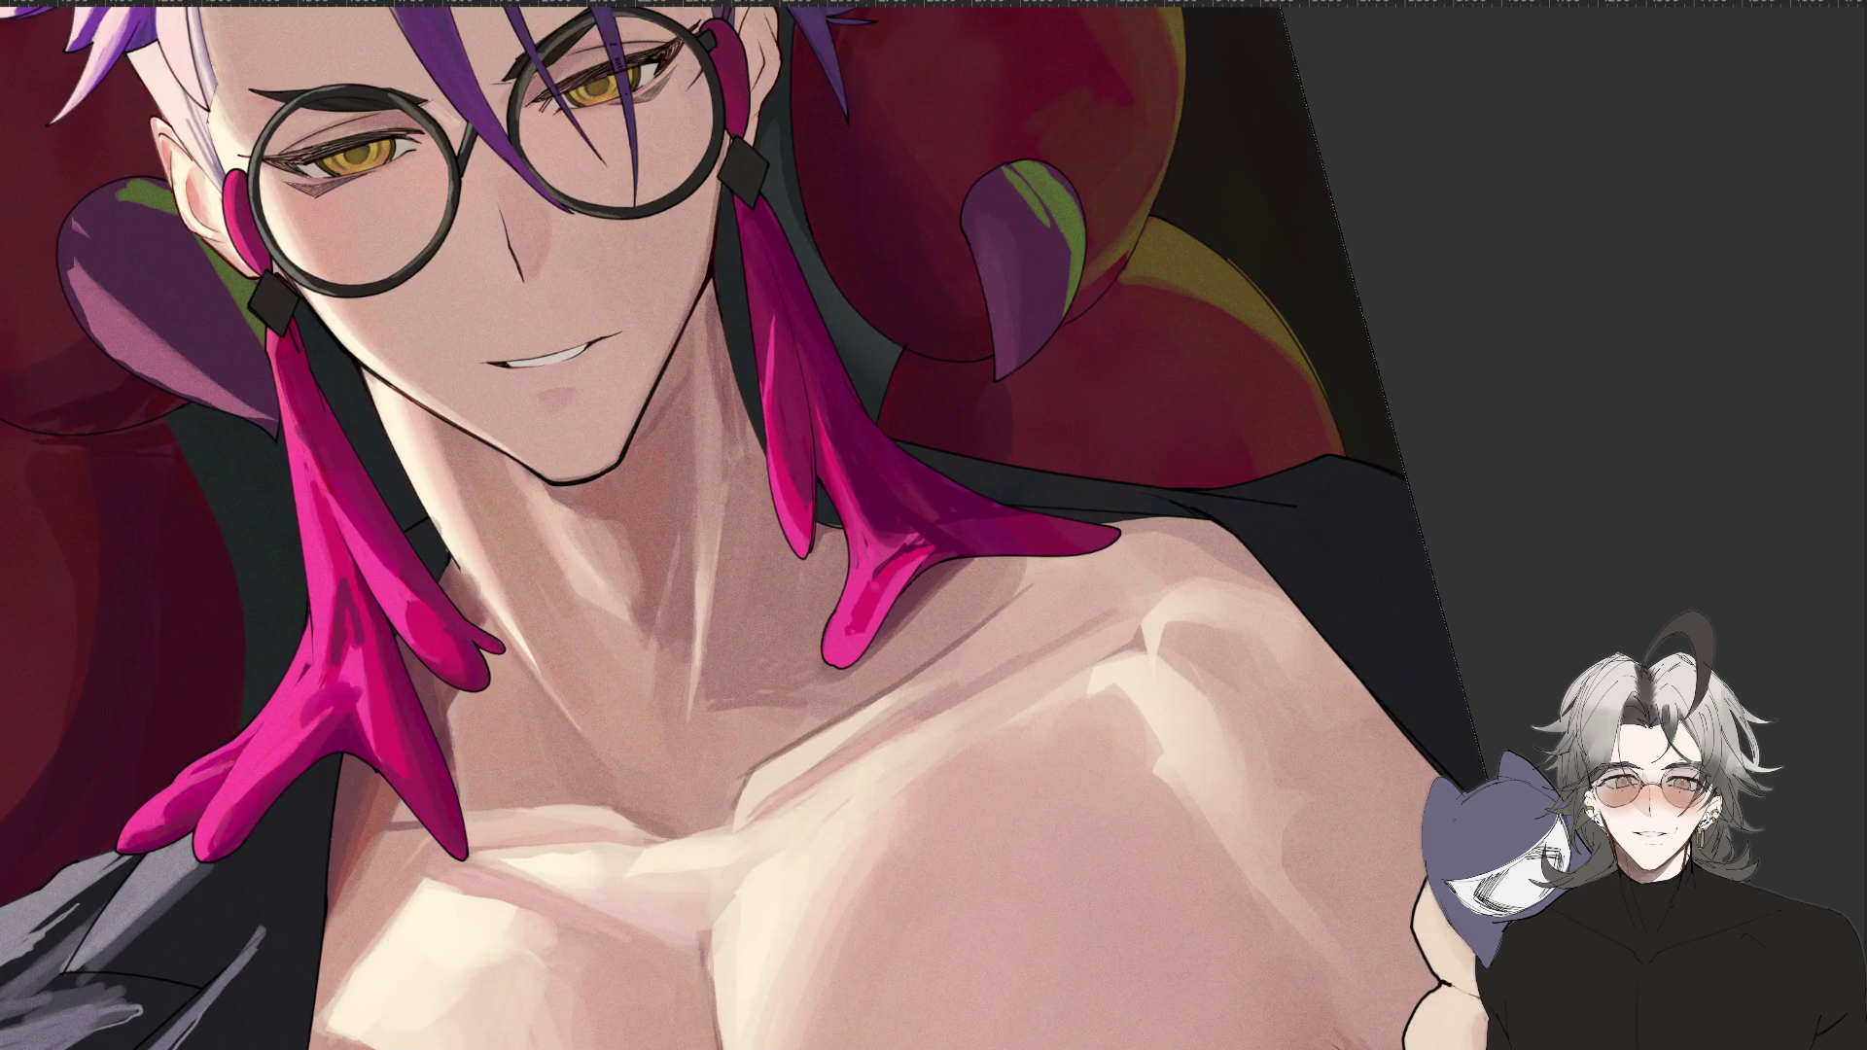
{"action": "scroll", "coordinate": [1019, 604], "scroll_direction": "up", "scroll_amount": 3}
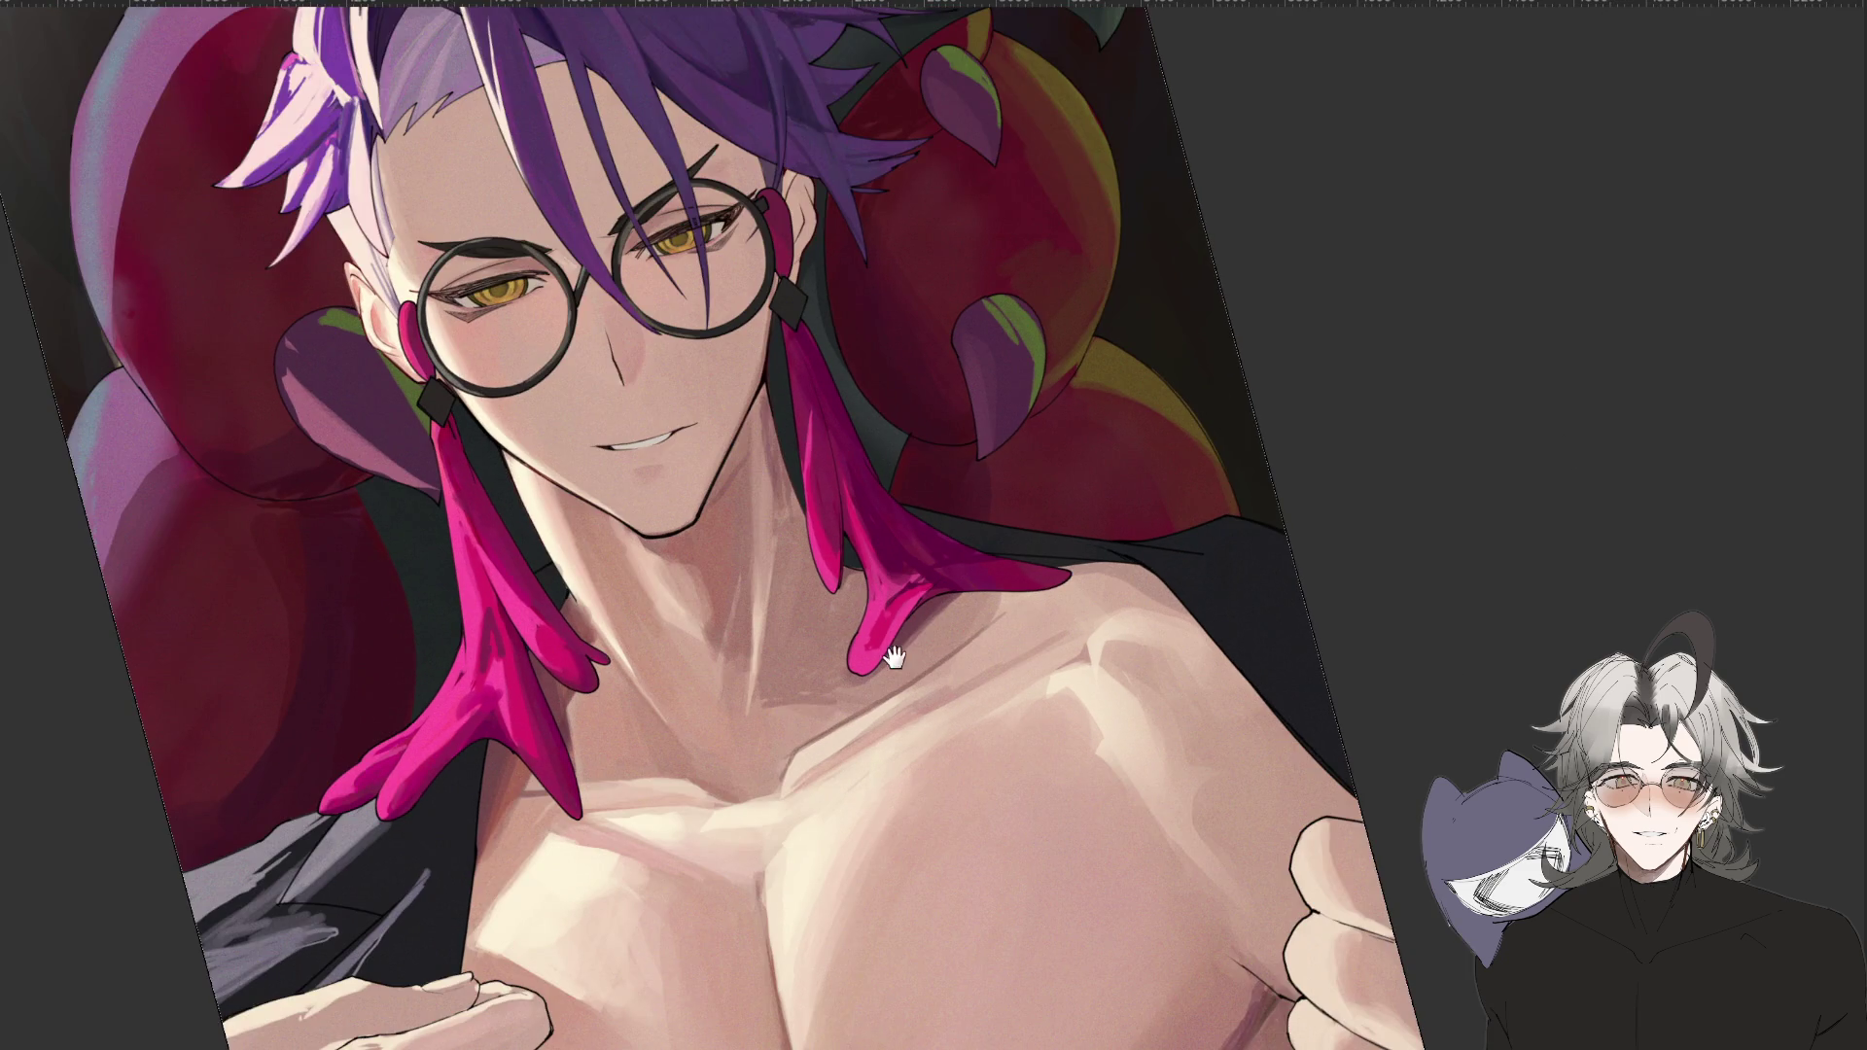
{"action": "scroll", "coordinate": [894, 658], "scroll_direction": "up", "scroll_amount": 5}
Straighten the view, mirror it to check the face, then rotate about 90 degrees.
{"action": "mouse_move", "coordinate": [943, 477]}
{"action": "left_mouse_down"}
{"action": "mouse_move", "coordinate": [1031, 457]}
{"action": "mouse_move", "coordinate": [1070, 486]}
{"action": "left_mouse_up"}
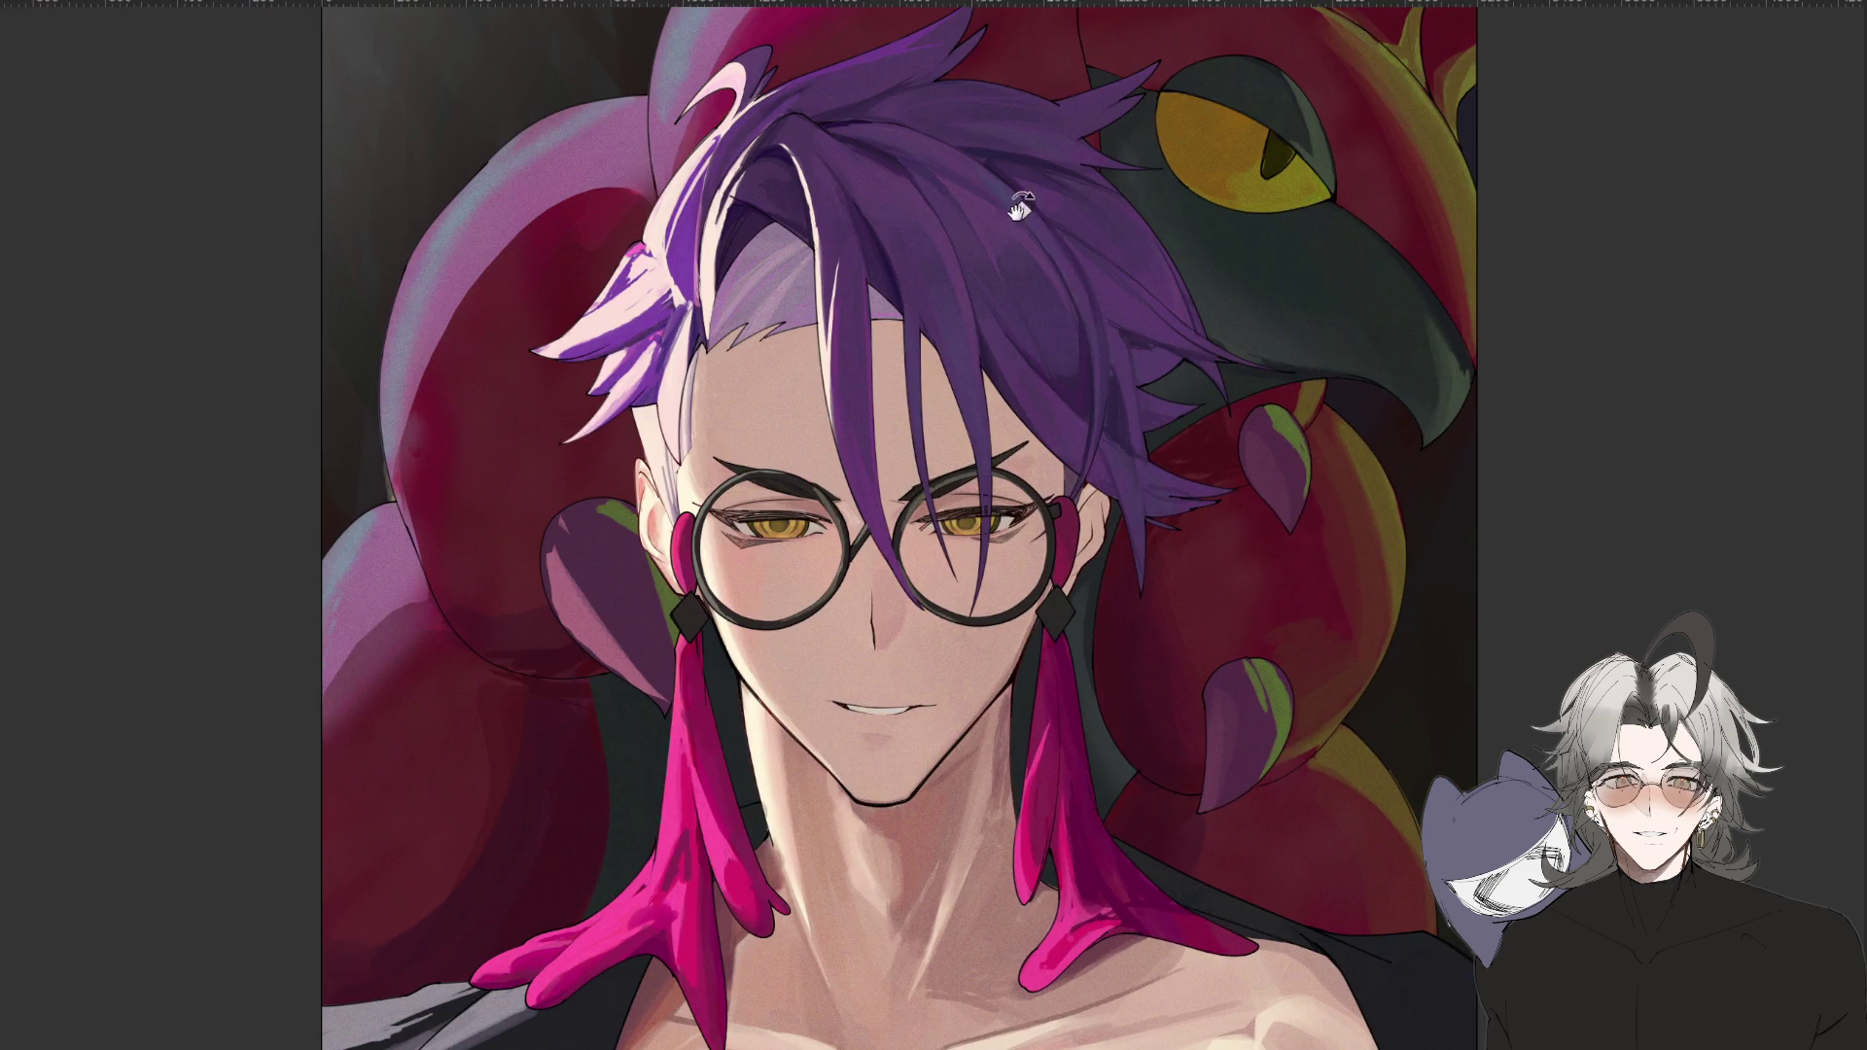
{"action": "scroll", "coordinate": [1120, 507], "scroll_direction": "up", "scroll_amount": 6}
{"action": "key", "text": "h"}
{"action": "scroll", "coordinate": [1118, 509], "scroll_direction": "down", "scroll_amount": 3}
{"action": "left_click_drag", "start_coordinate": [1118, 508], "coordinate": [1066, 1011]}
{"action": "scroll", "coordinate": [1067, 1011], "scroll_direction": "up", "scroll_amount": 3}
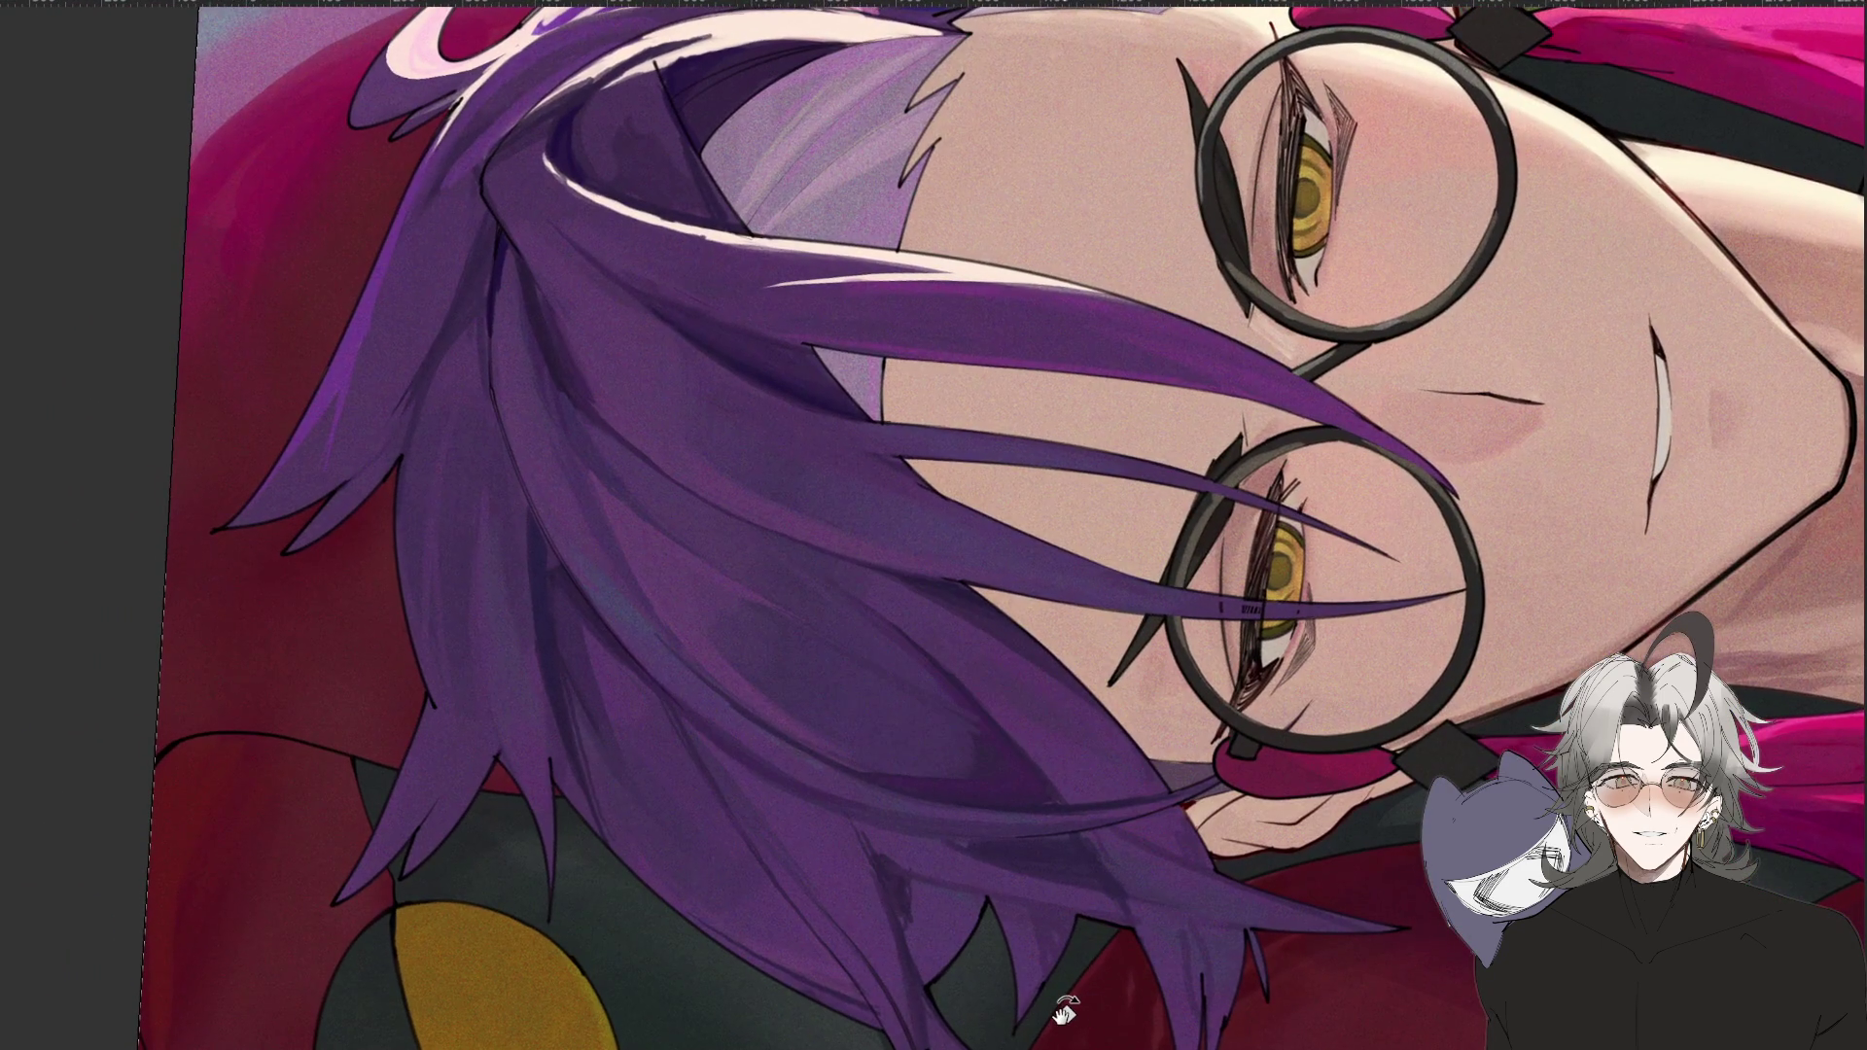
{"action": "scroll", "coordinate": [1066, 1011], "scroll_direction": "down", "scroll_amount": 2}
{"action": "scroll", "coordinate": [1067, 1011], "scroll_direction": "up", "scroll_amount": 1}
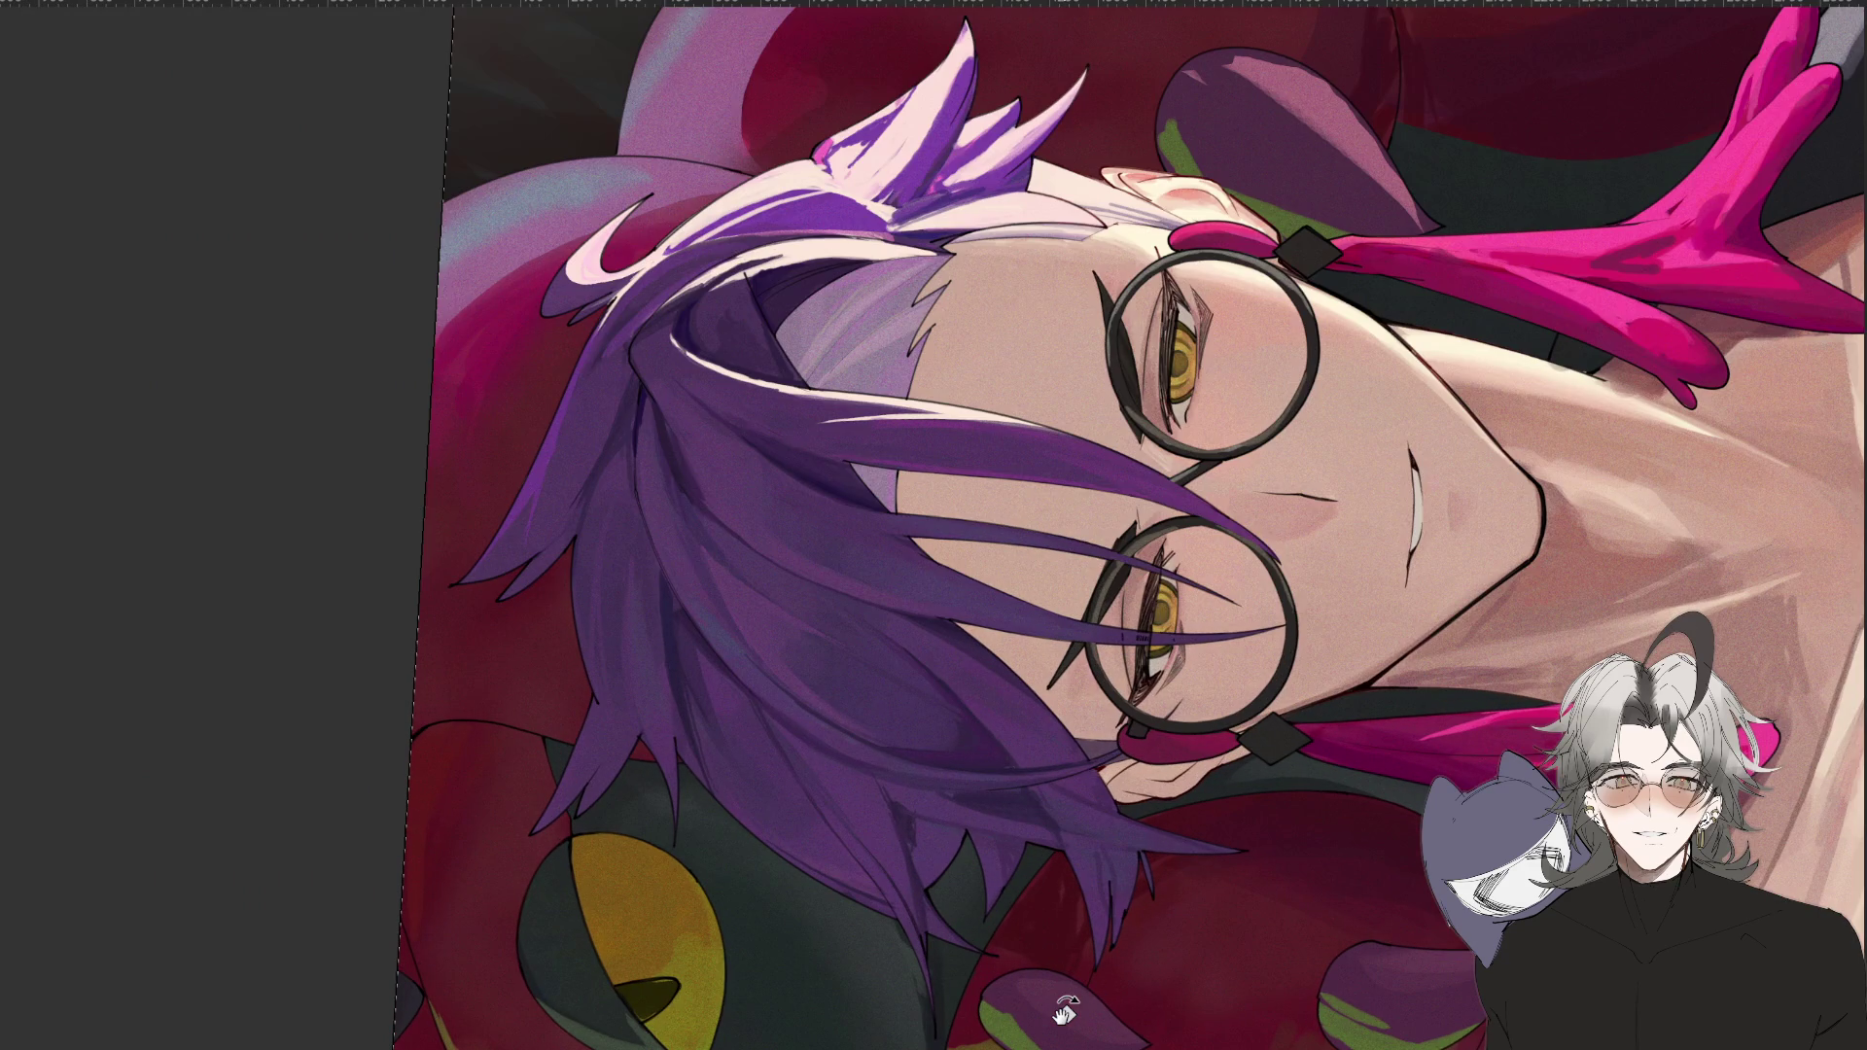
Pan over the face toward the hair, then straighten the view and centre the face.
{"action": "left_click_drag", "start_coordinate": [821, 633], "coordinate": [845, 577]}
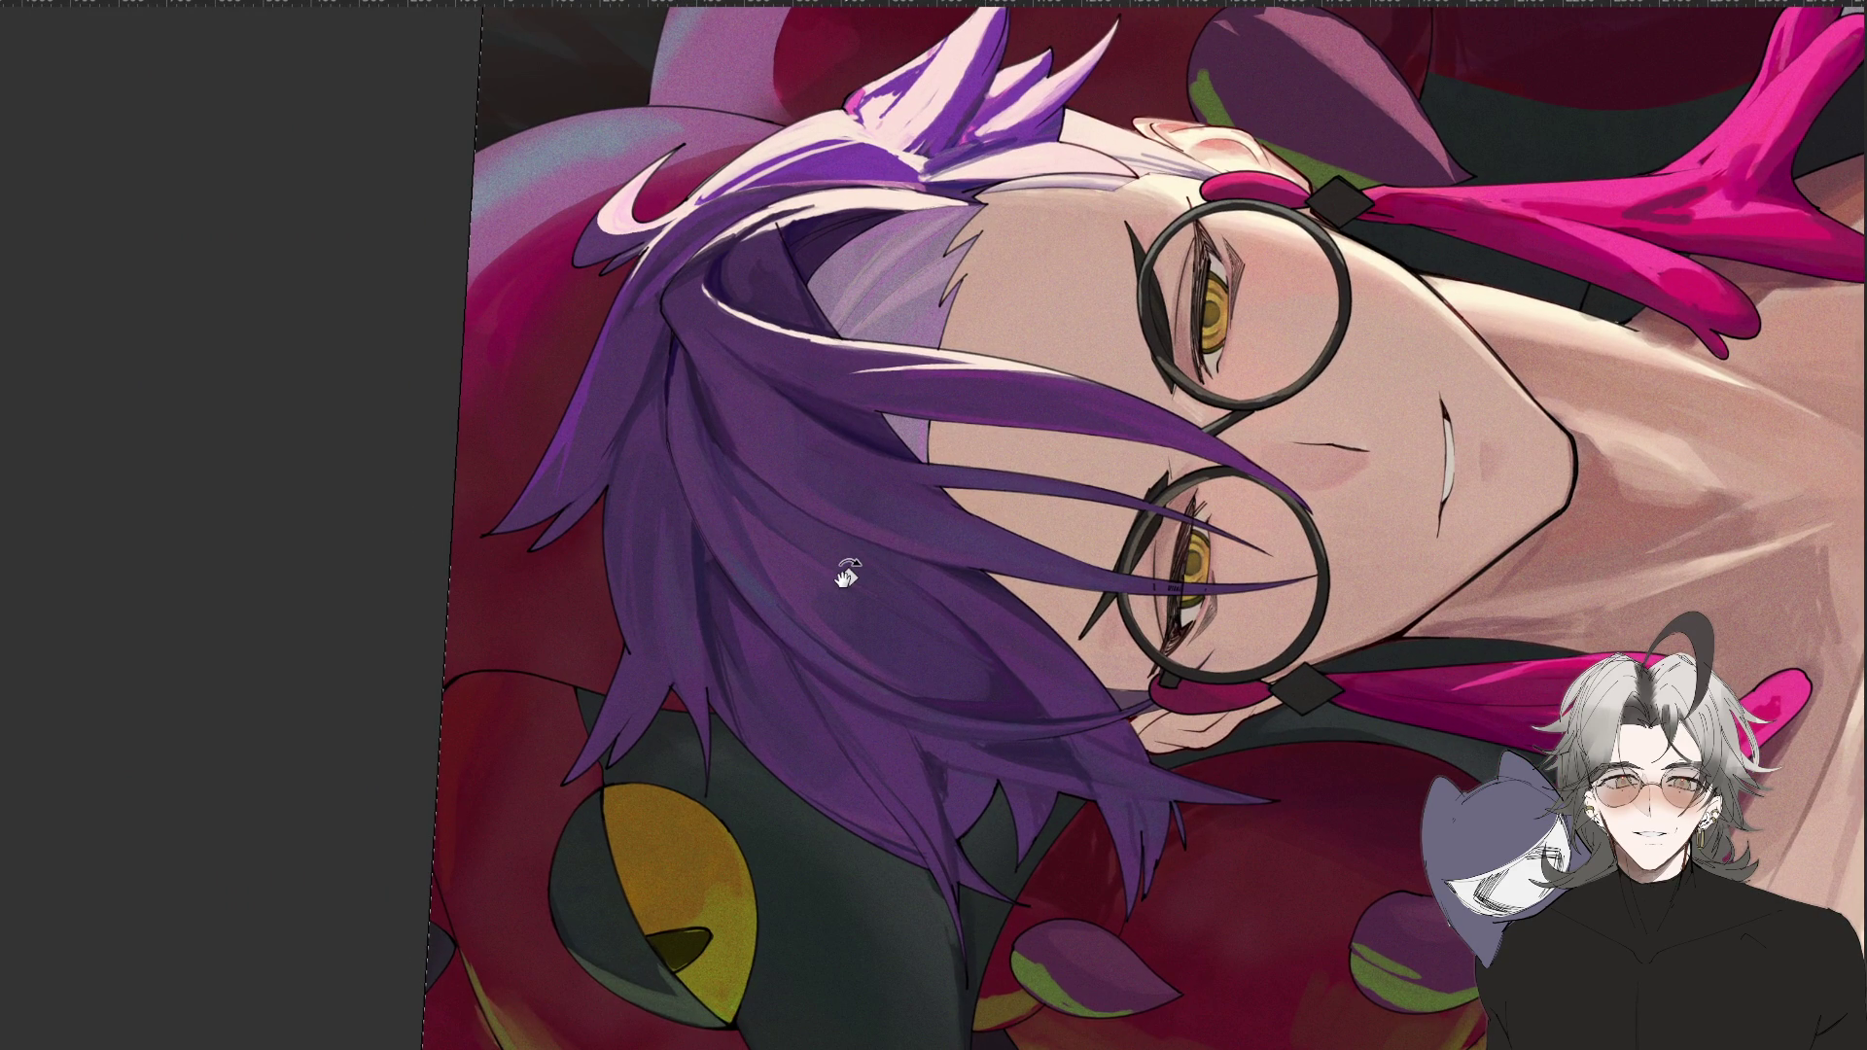
{"action": "left_click_drag", "start_coordinate": [1115, 625], "coordinate": [1092, 638]}
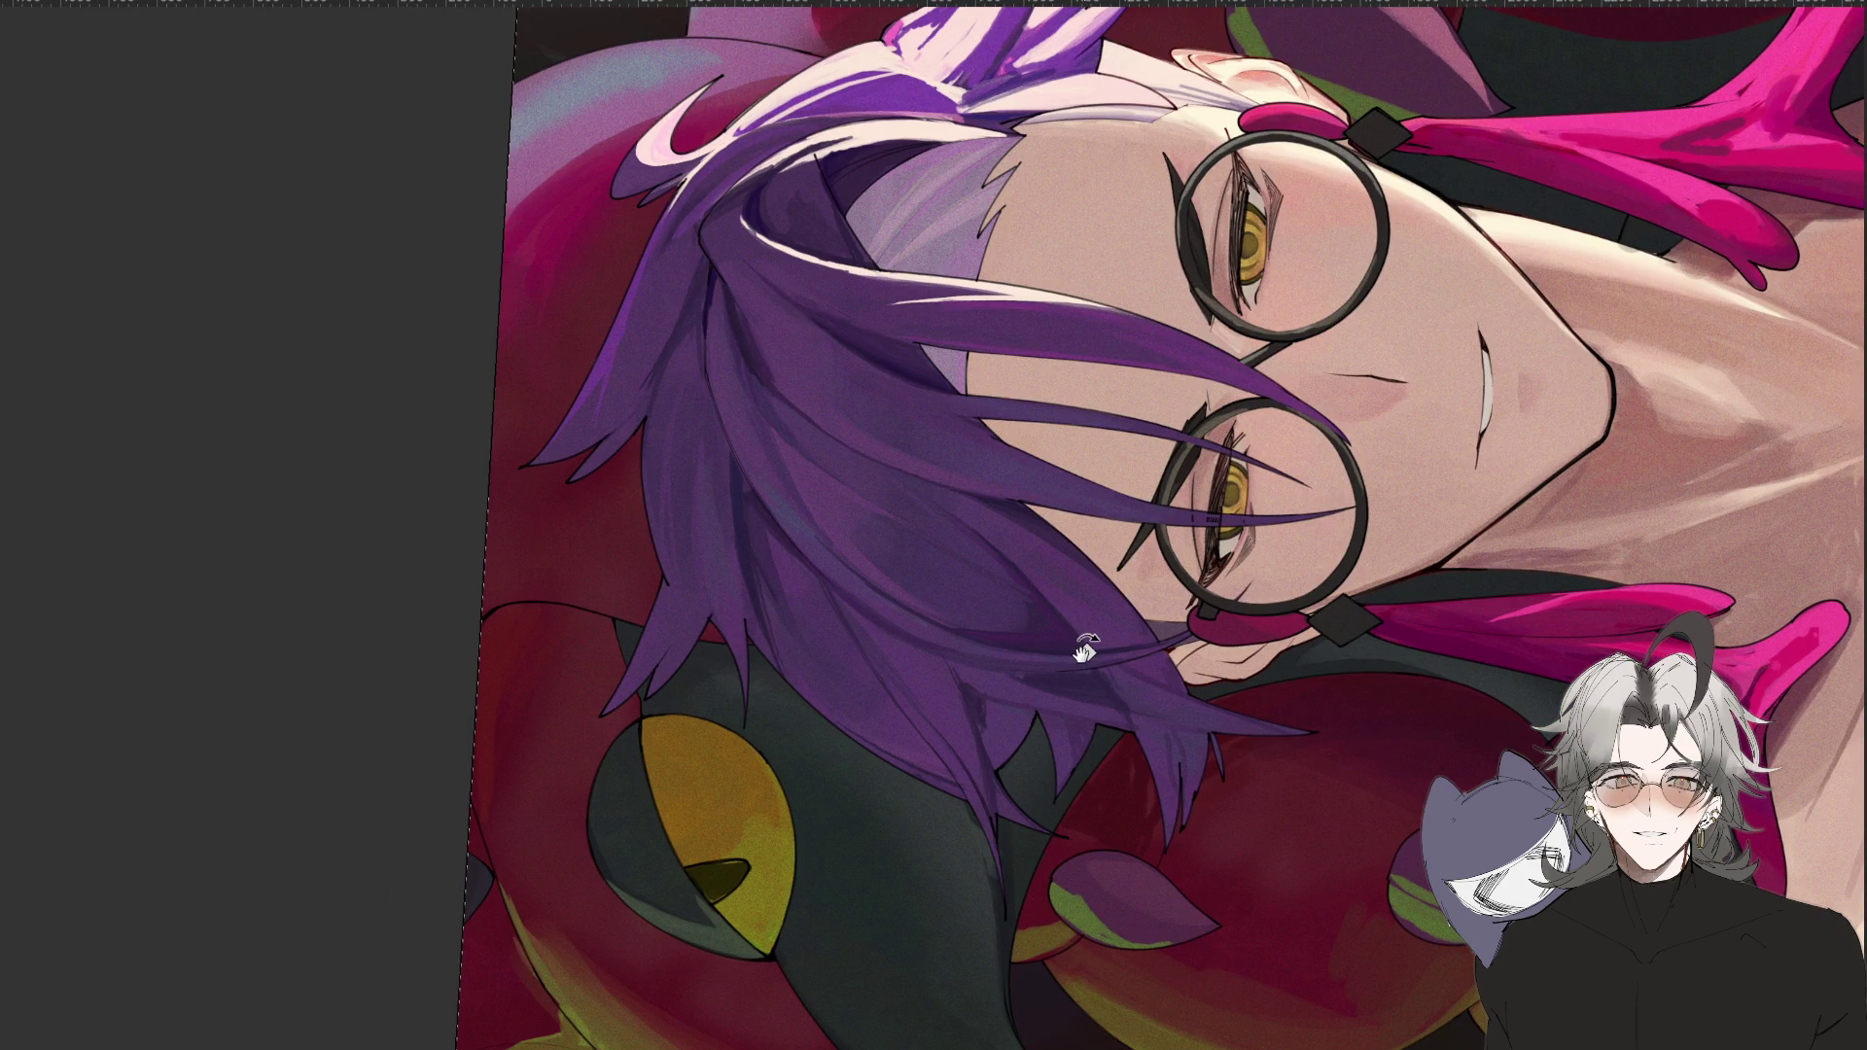
{"action": "left_click_drag", "start_coordinate": [1086, 651], "coordinate": [1088, 648]}
{"action": "mouse_move", "coordinate": [1329, 873]}
{"action": "left_mouse_down"}
{"action": "mouse_move", "coordinate": [1089, 984]}
{"action": "mouse_move", "coordinate": [1000, 921]}
{"action": "mouse_move", "coordinate": [1382, 761]}
{"action": "mouse_move", "coordinate": [1254, 838]}
{"action": "left_mouse_up"}
{"action": "left_click_drag", "start_coordinate": [1126, 943], "coordinate": [1023, 822]}
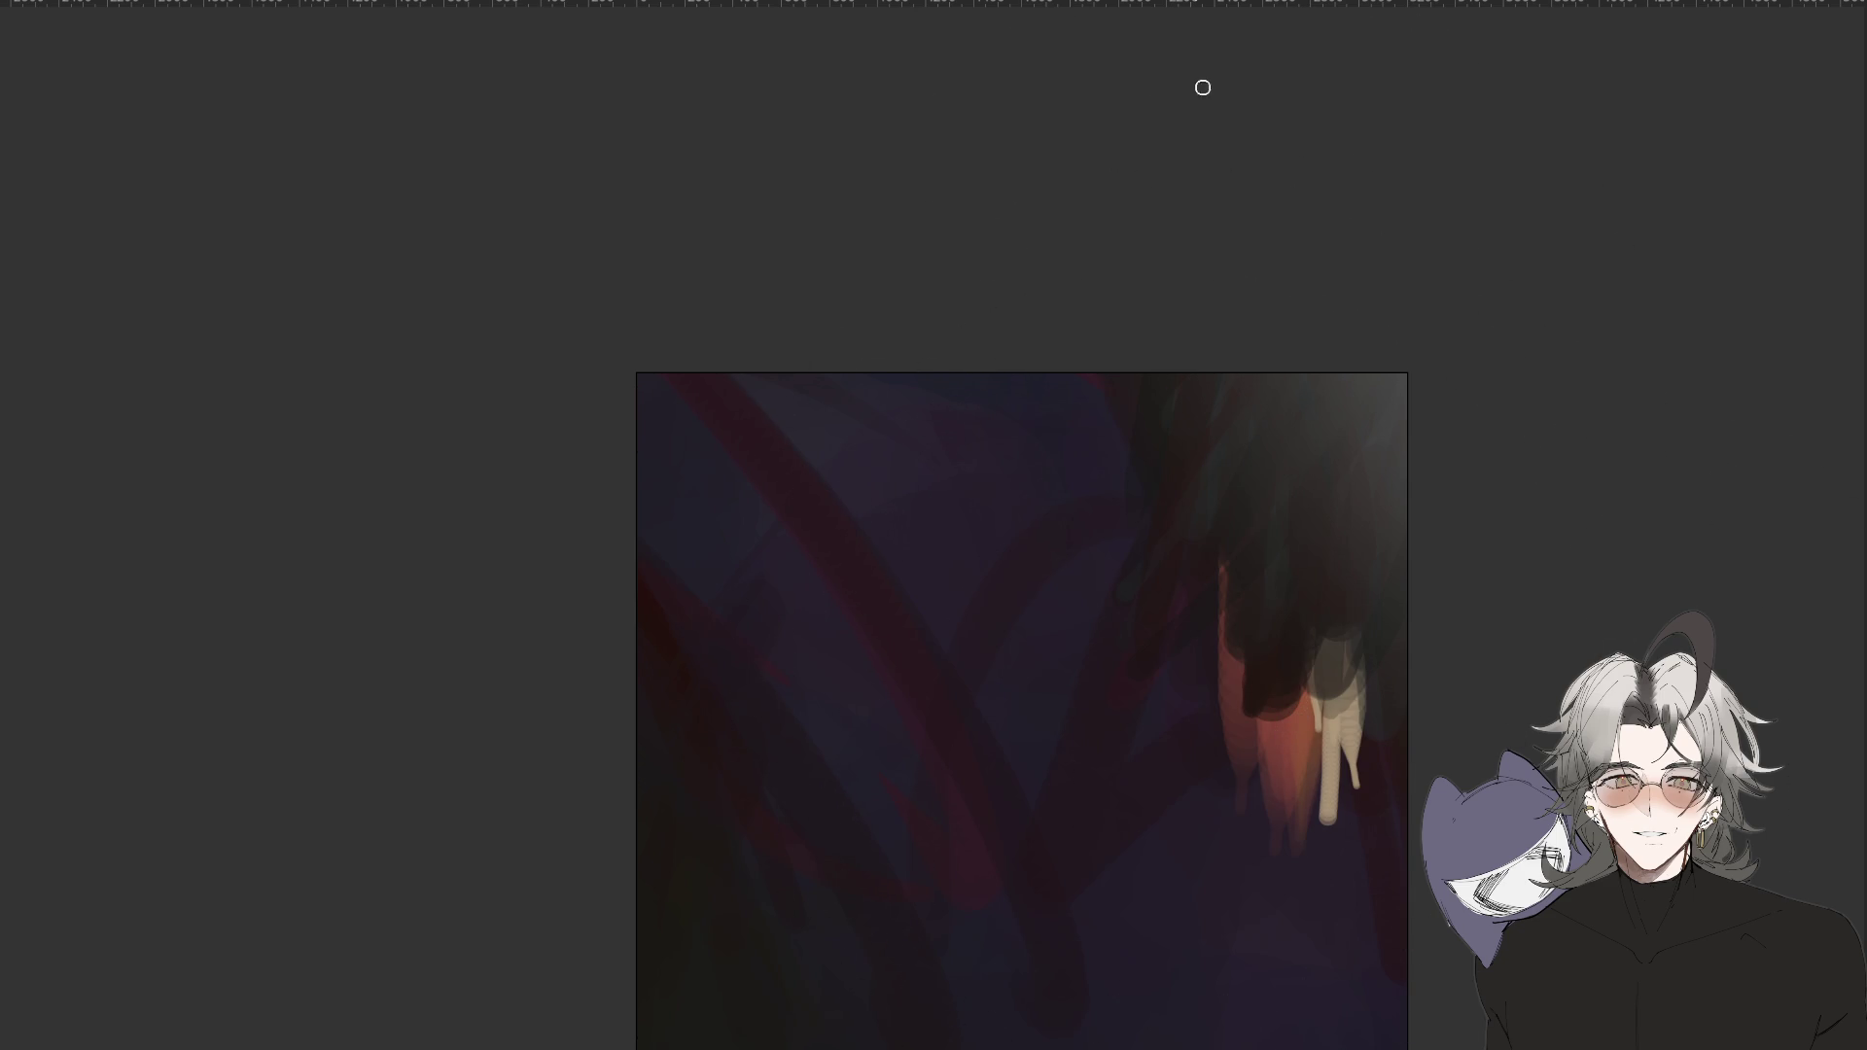
Paint two long thin red diagonal strokes, redoing the first, then sample an orange-red colour.
{"action": "left_click_drag", "start_coordinate": [1303, 598], "coordinate": [1254, 768]}
{"action": "key", "text": "ctrl+z"}
{"action": "left_click_drag", "start_coordinate": [1346, 463], "coordinate": [1233, 821]}
{"action": "mouse_move", "coordinate": [1304, 562]}
{"action": "left_mouse_down"}
{"action": "mouse_move", "coordinate": [1291, 713]}
{"action": "mouse_move", "coordinate": [1321, 541]}
{"action": "mouse_move", "coordinate": [1293, 708]}
{"action": "mouse_move", "coordinate": [1342, 603]}
{"action": "mouse_move", "coordinate": [1338, 722]}
{"action": "left_mouse_up"}
{"action": "left_click", "coordinate": [1288, 716], "text": "alt"}
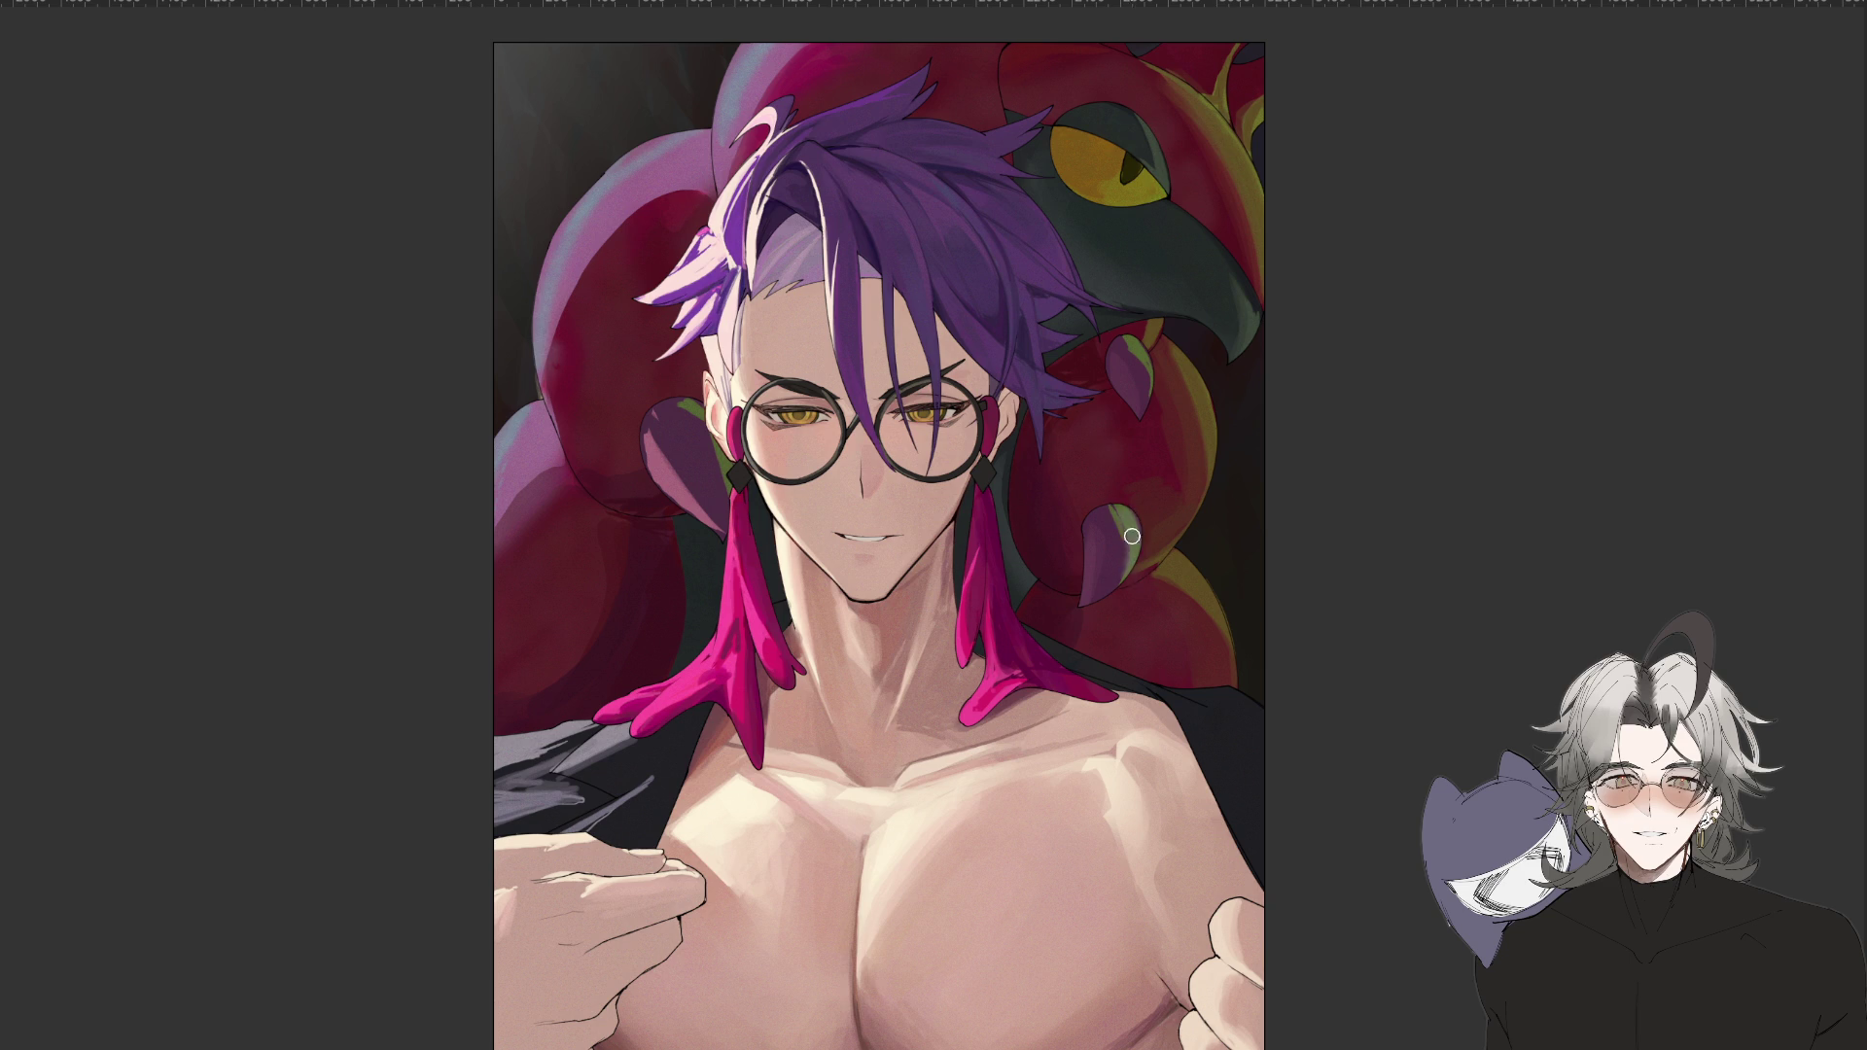
Dab a small greenish patch on the dark leaf right of the face, then mirror and zoom to review.
{"action": "left_click_drag", "start_coordinate": [680, 405], "coordinate": [702, 429]}
{"action": "key", "text": "m"}
{"action": "key", "text": "minus"}
{"action": "key", "text": "minus"}
{"action": "key", "text": "plus"}
{"action": "key", "text": "plus"}
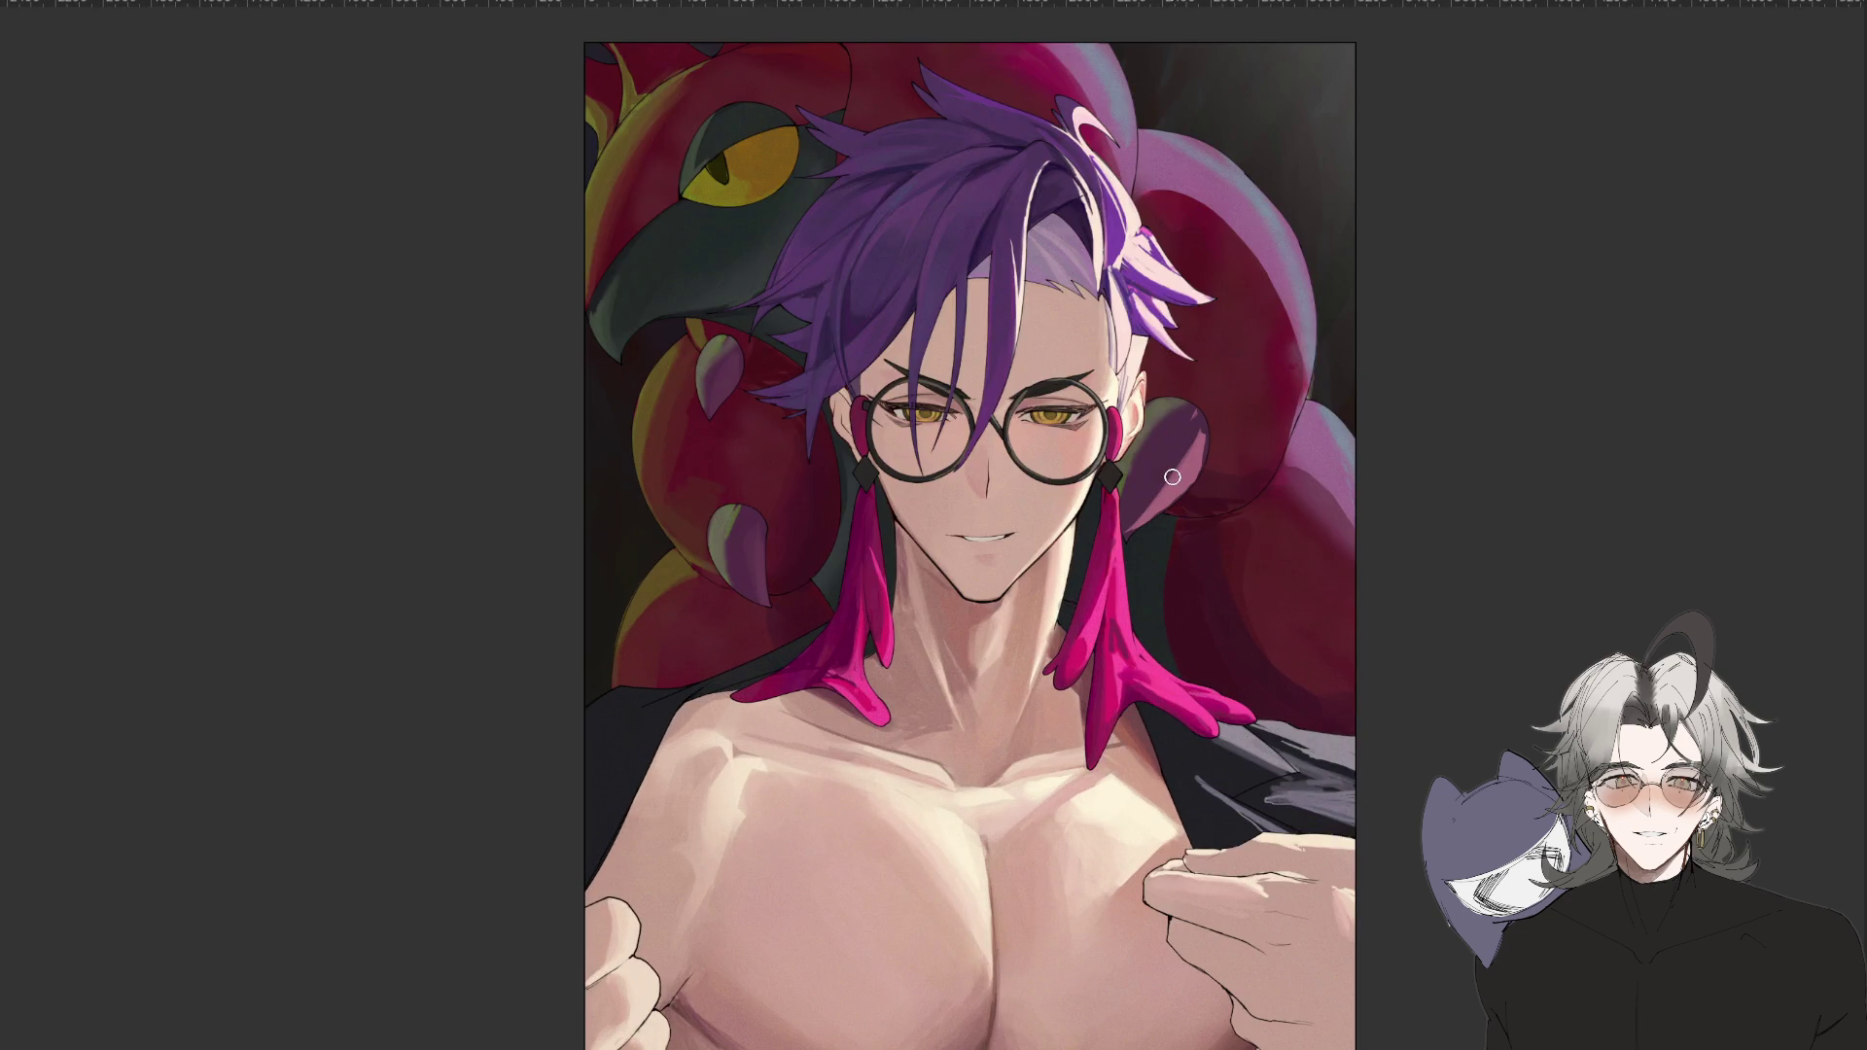
{"action": "key", "text": "plus"}
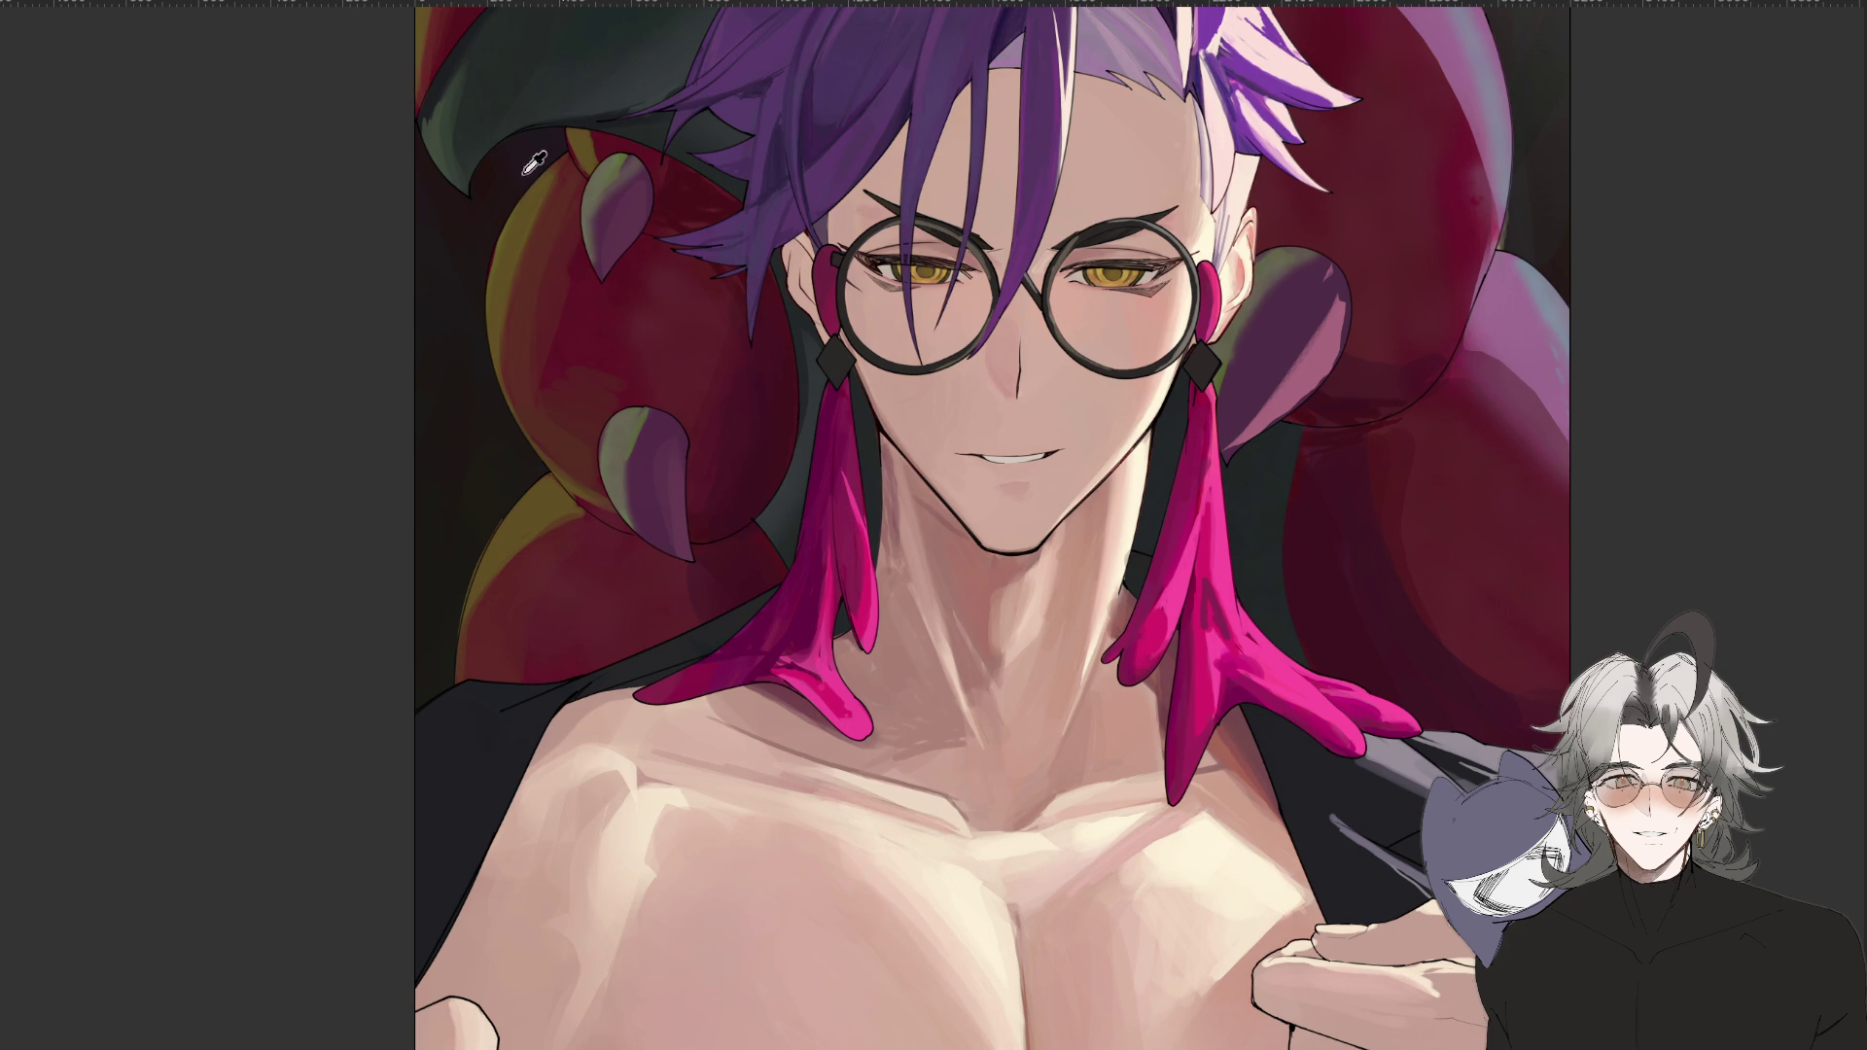
{"action": "key", "text": "minus"}
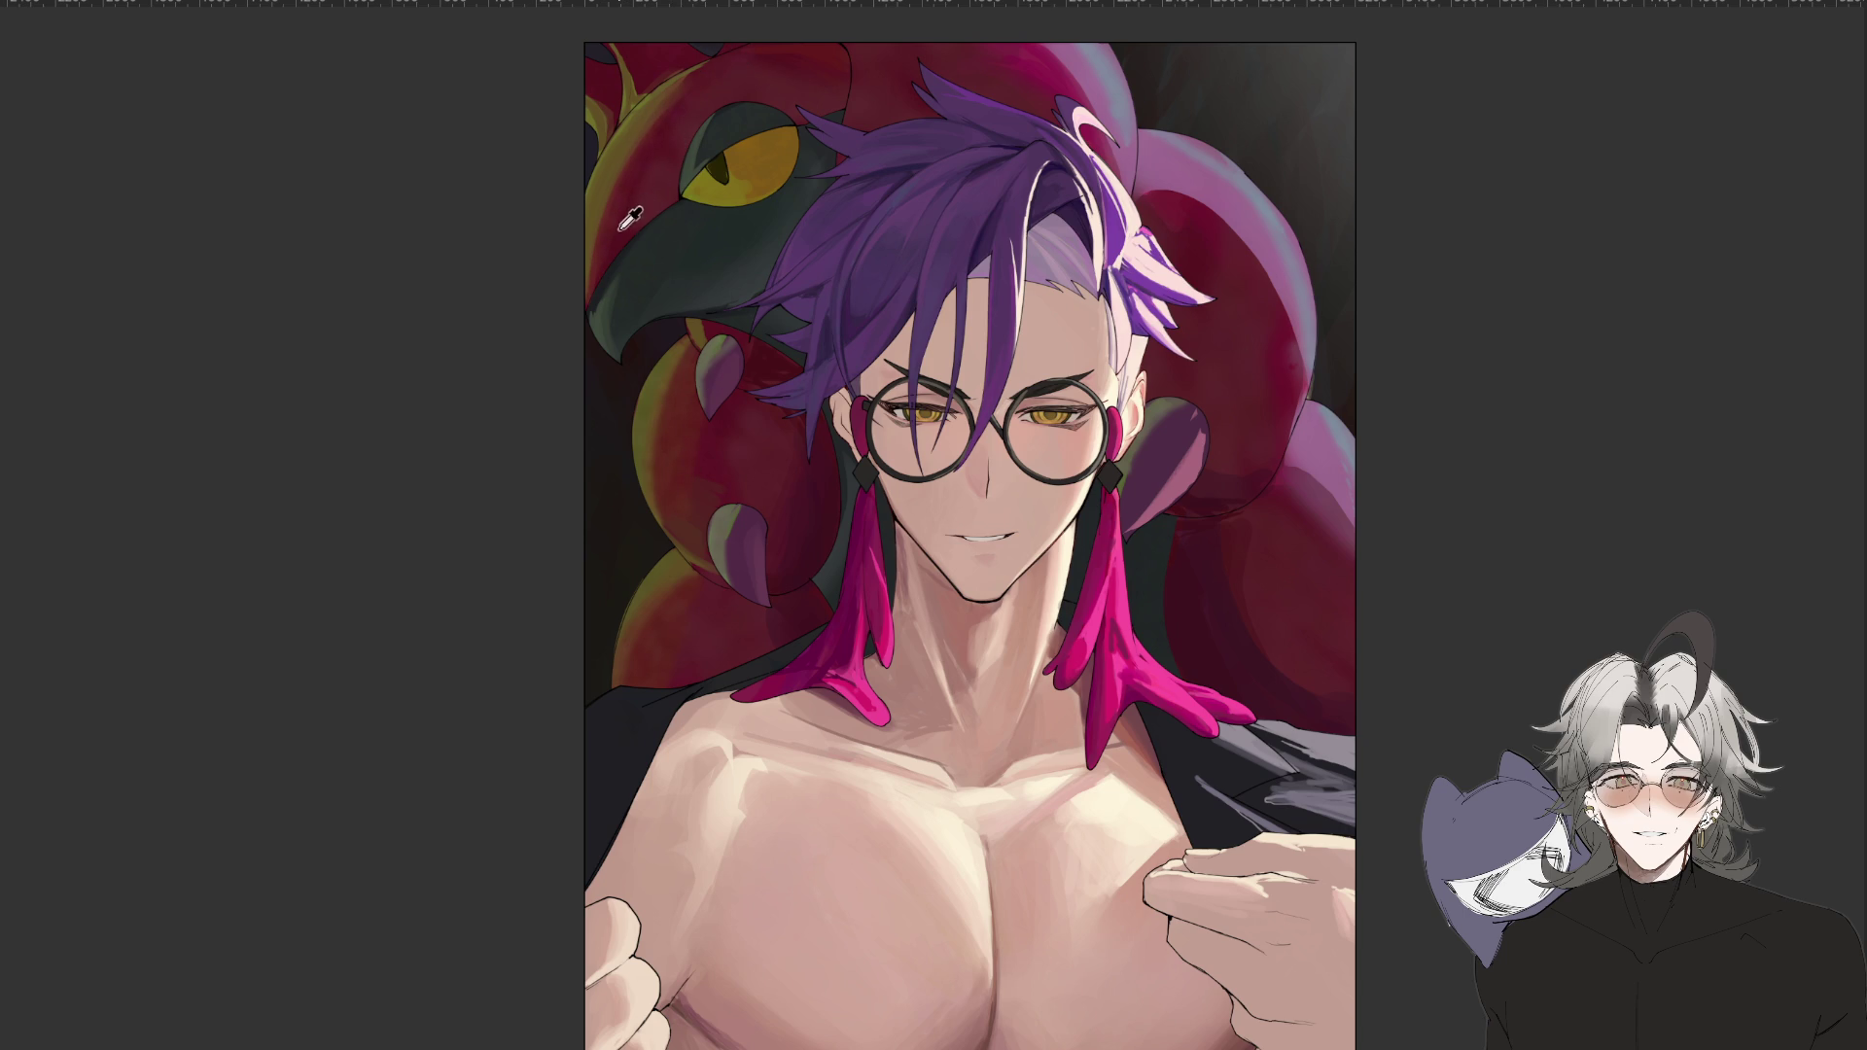
{"action": "key", "text": "ctrl+minus"}
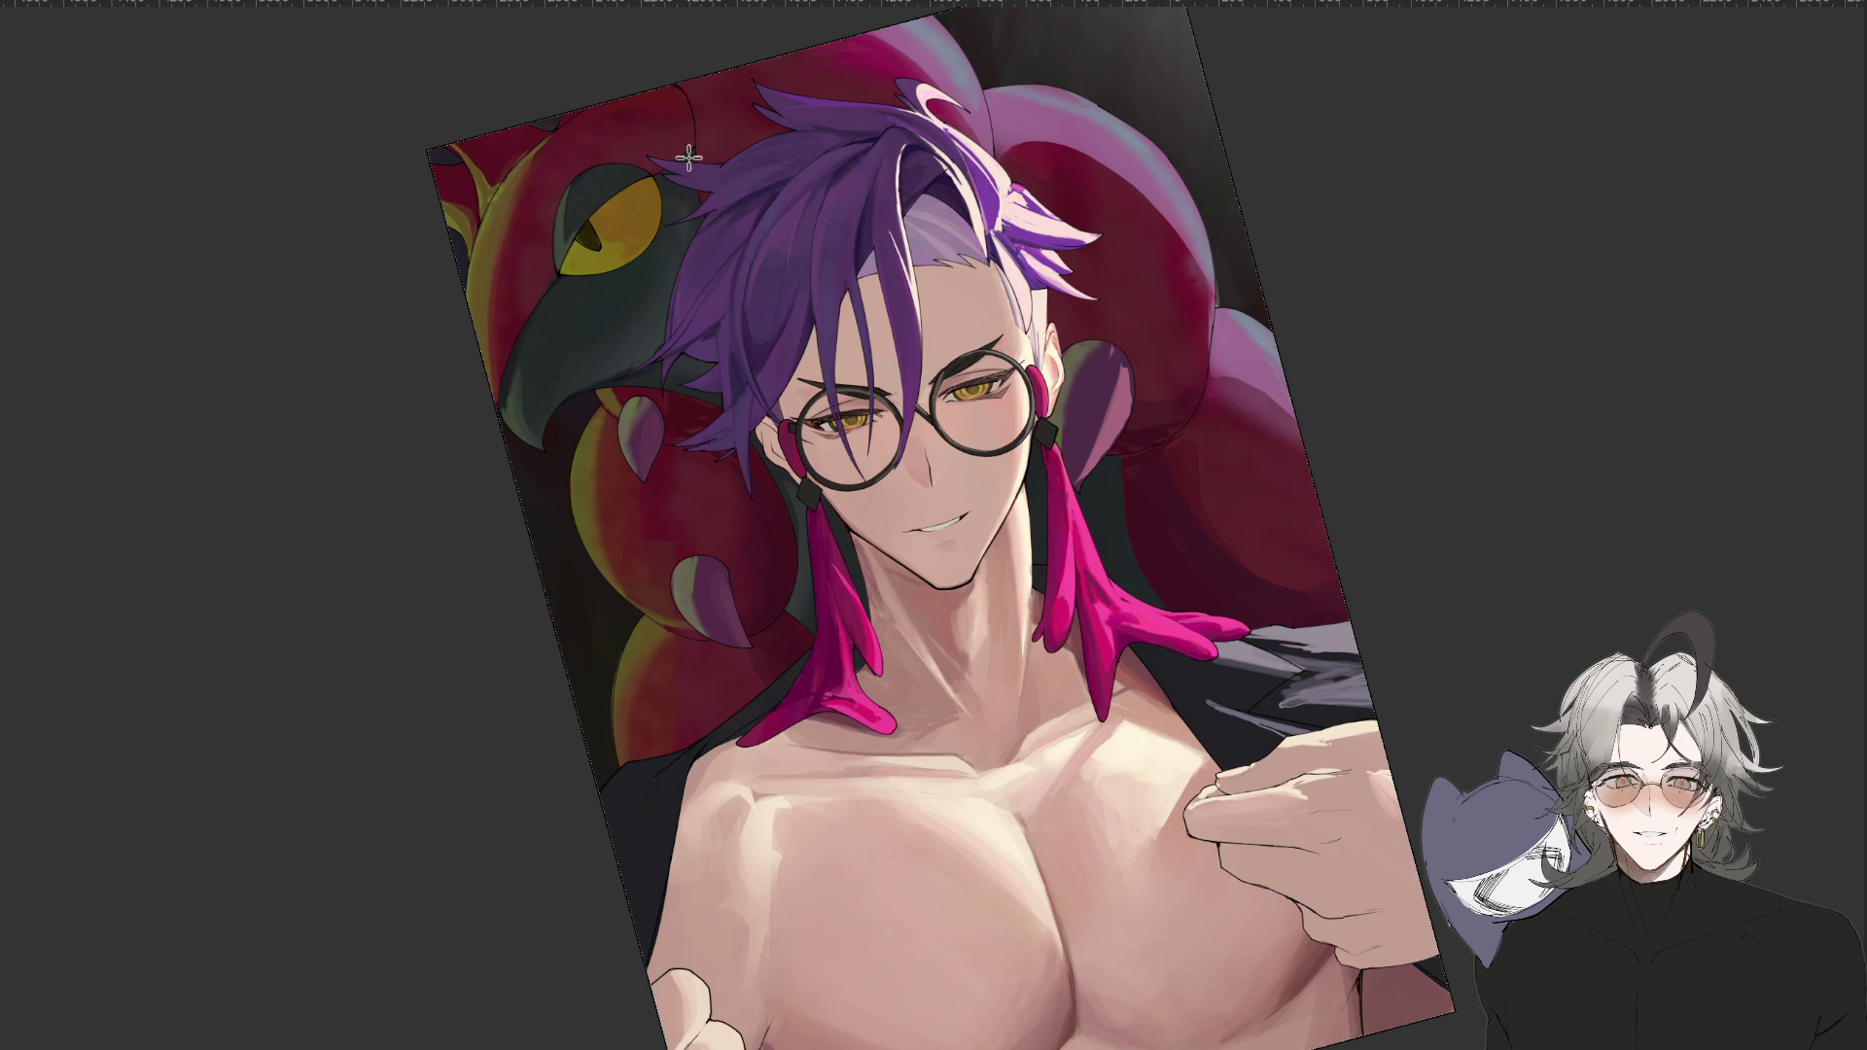
Zoom out to the whole artwork, mirror and rotate the view, then flip it back.
{"action": "key", "text": "ctrl+minus"}
{"action": "key", "text": "h"}
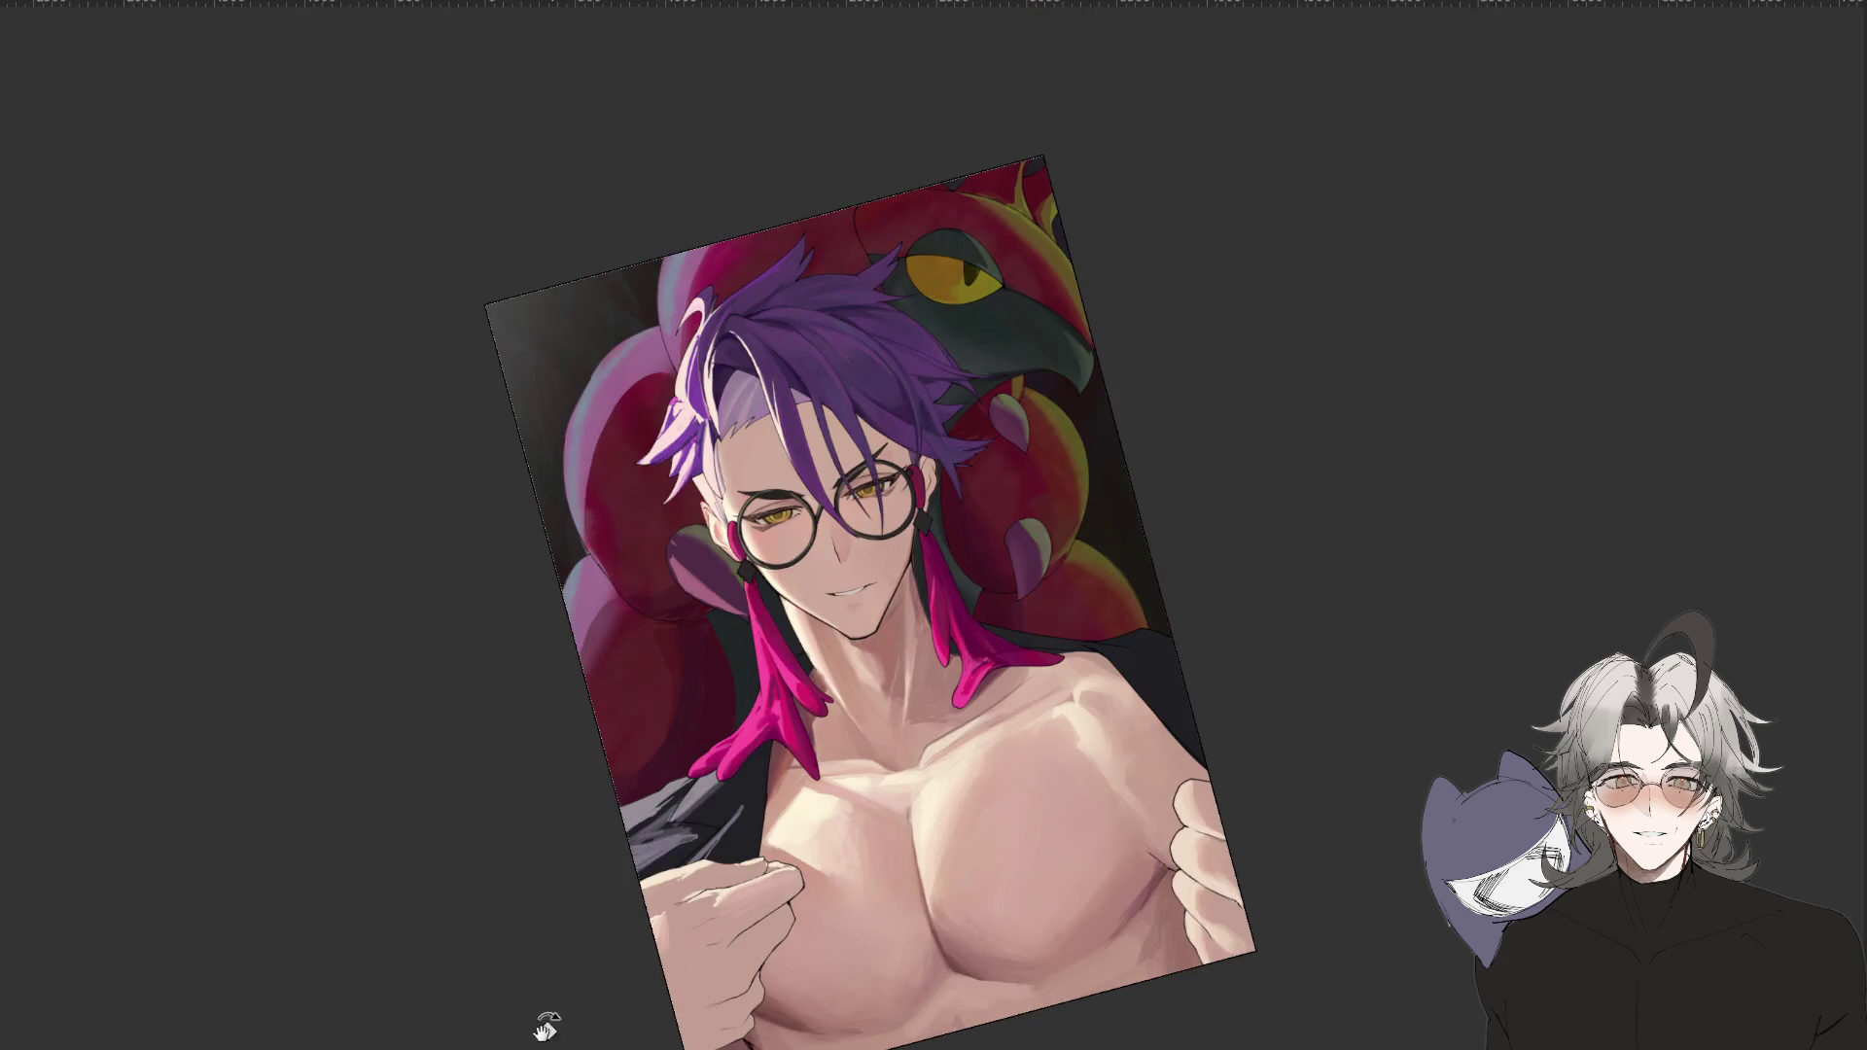
{"action": "left_click_drag", "start_coordinate": [545, 1012], "coordinate": [892, 201]}
{"action": "scroll", "coordinate": [893, 201], "scroll_direction": "up", "scroll_amount": 2}
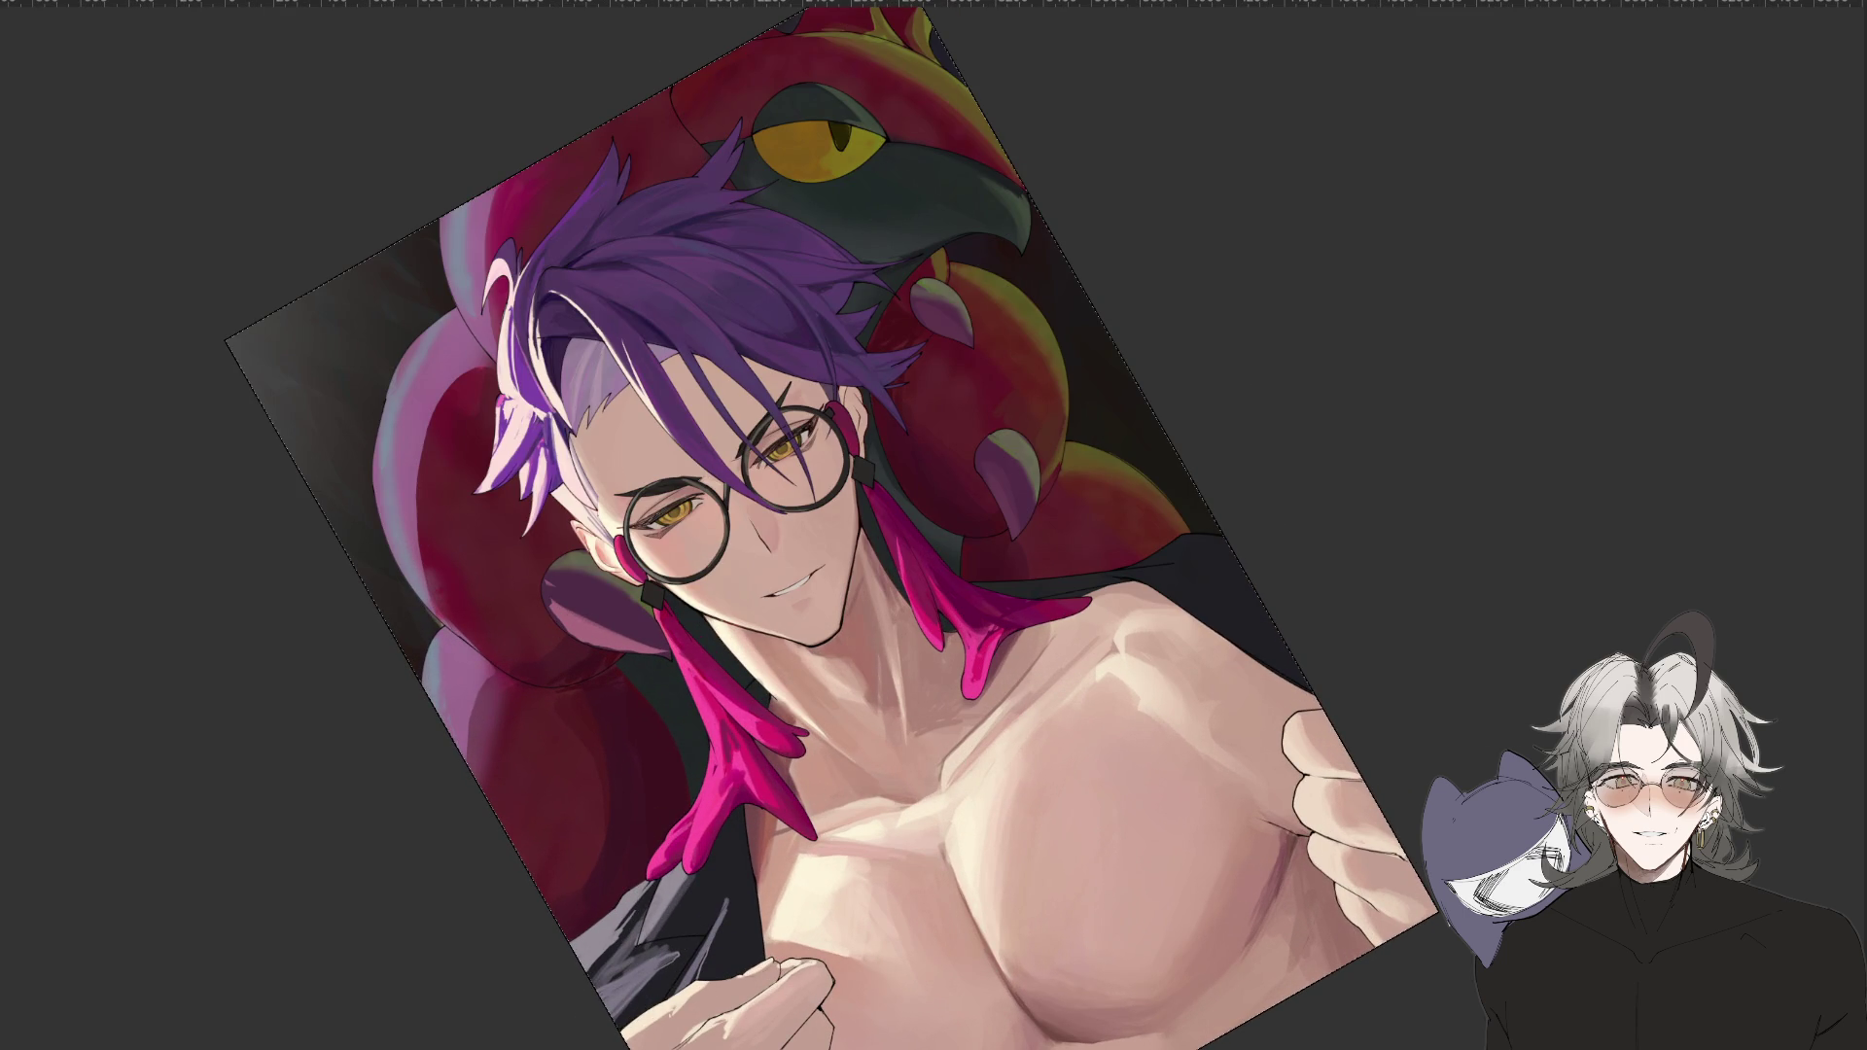
{"action": "key", "text": "h"}
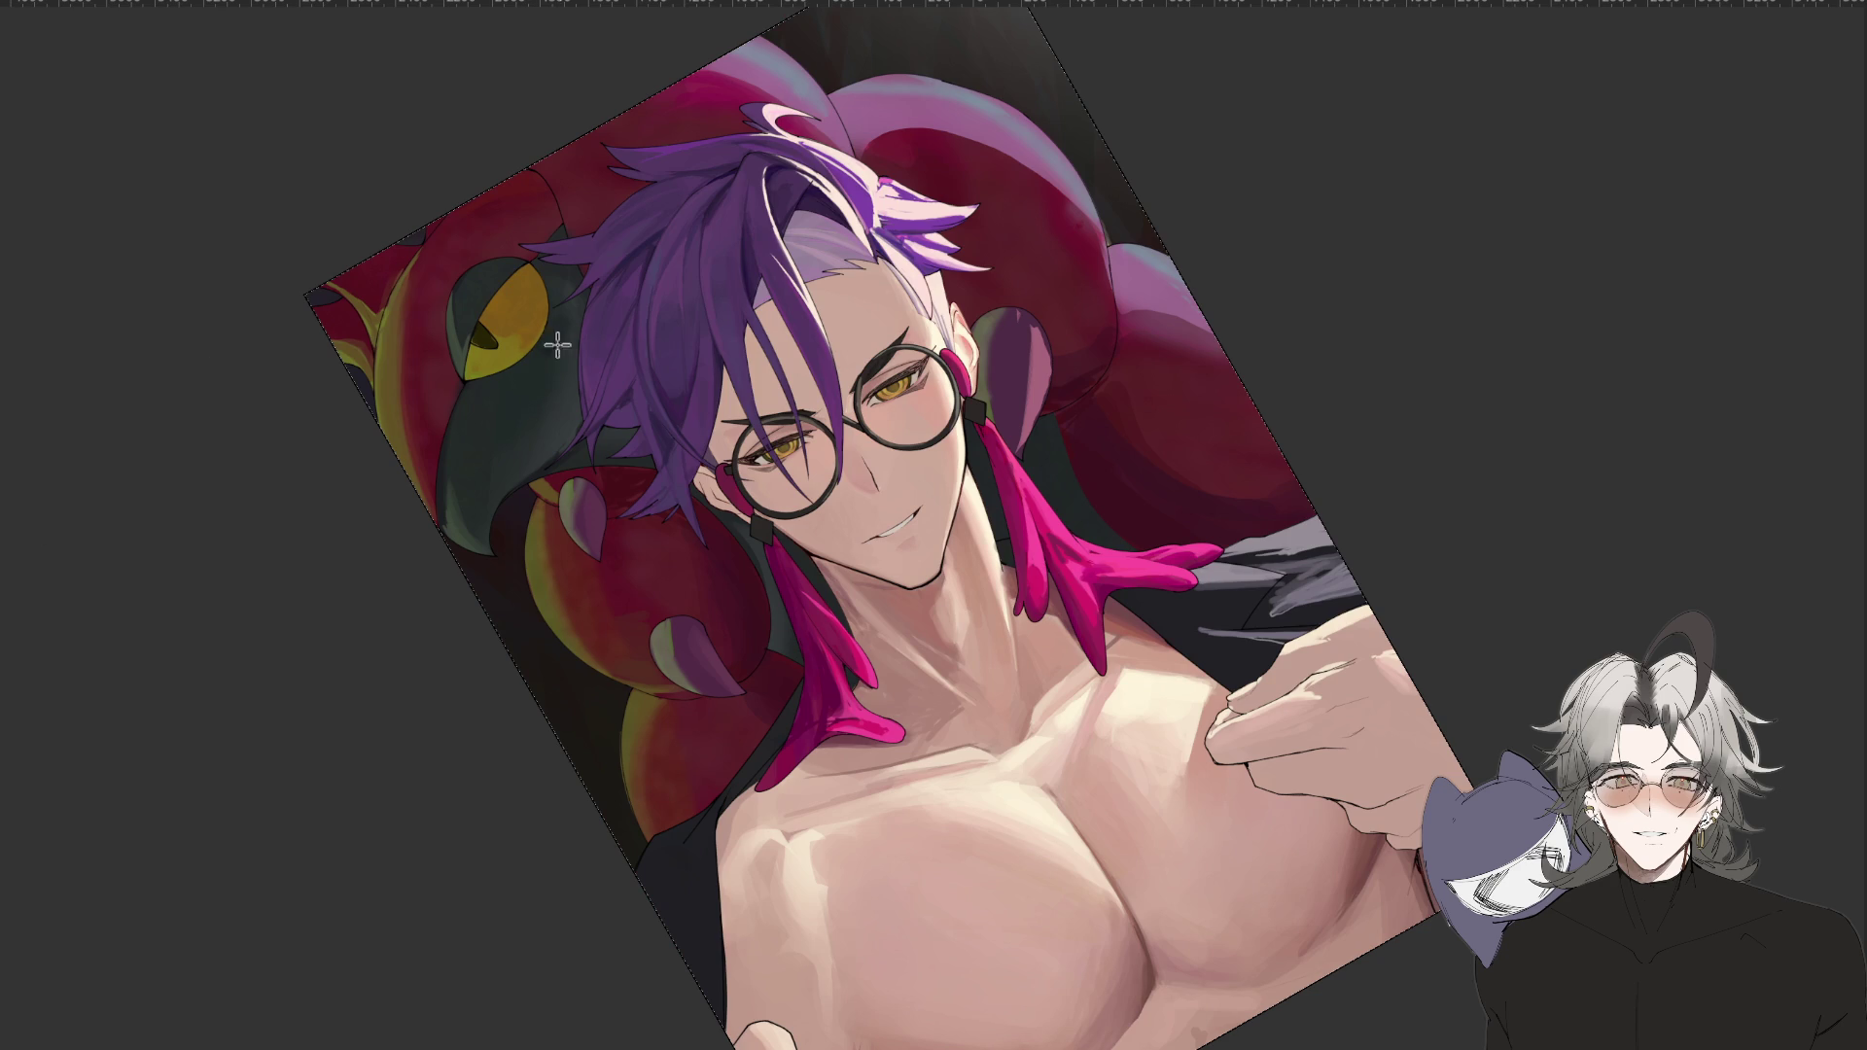
{"action": "key", "text": "h"}
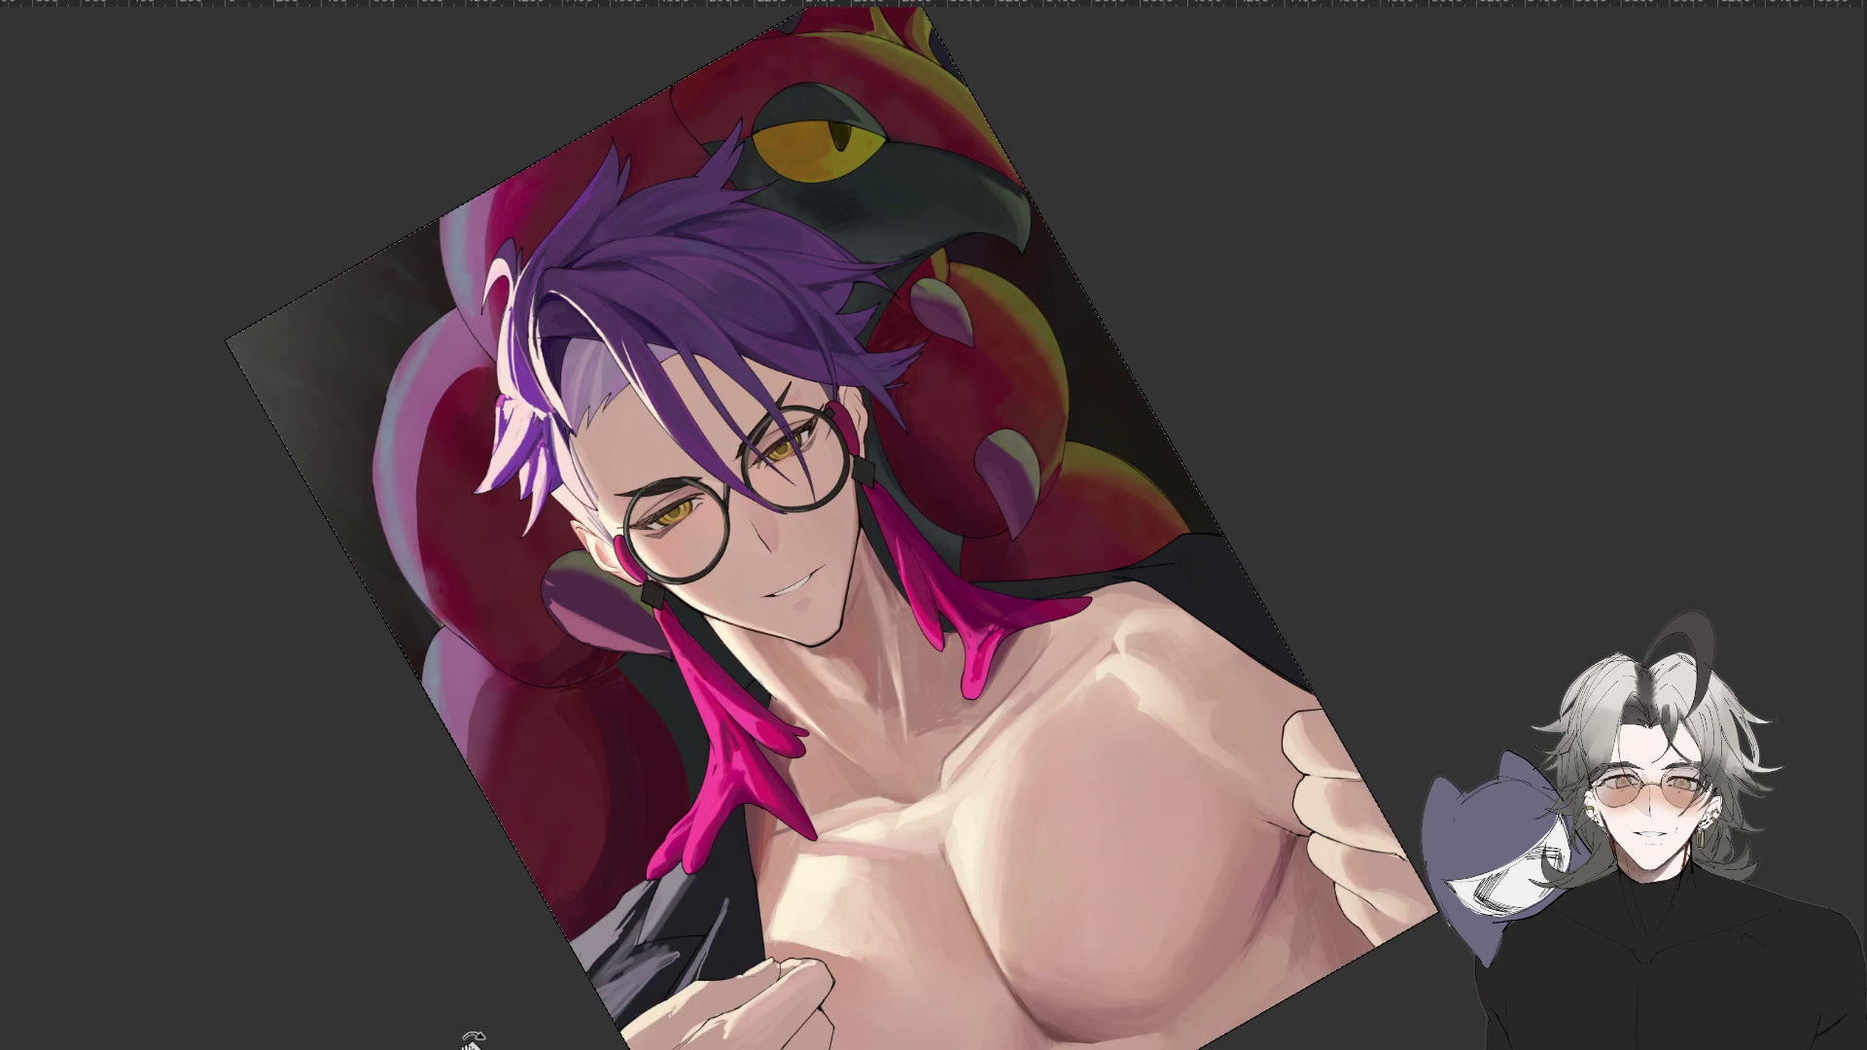
Rotate the view about 45° counter-clockwise, then about 60° clockwise, zooming out and in.
{"action": "key", "text": "minus"}
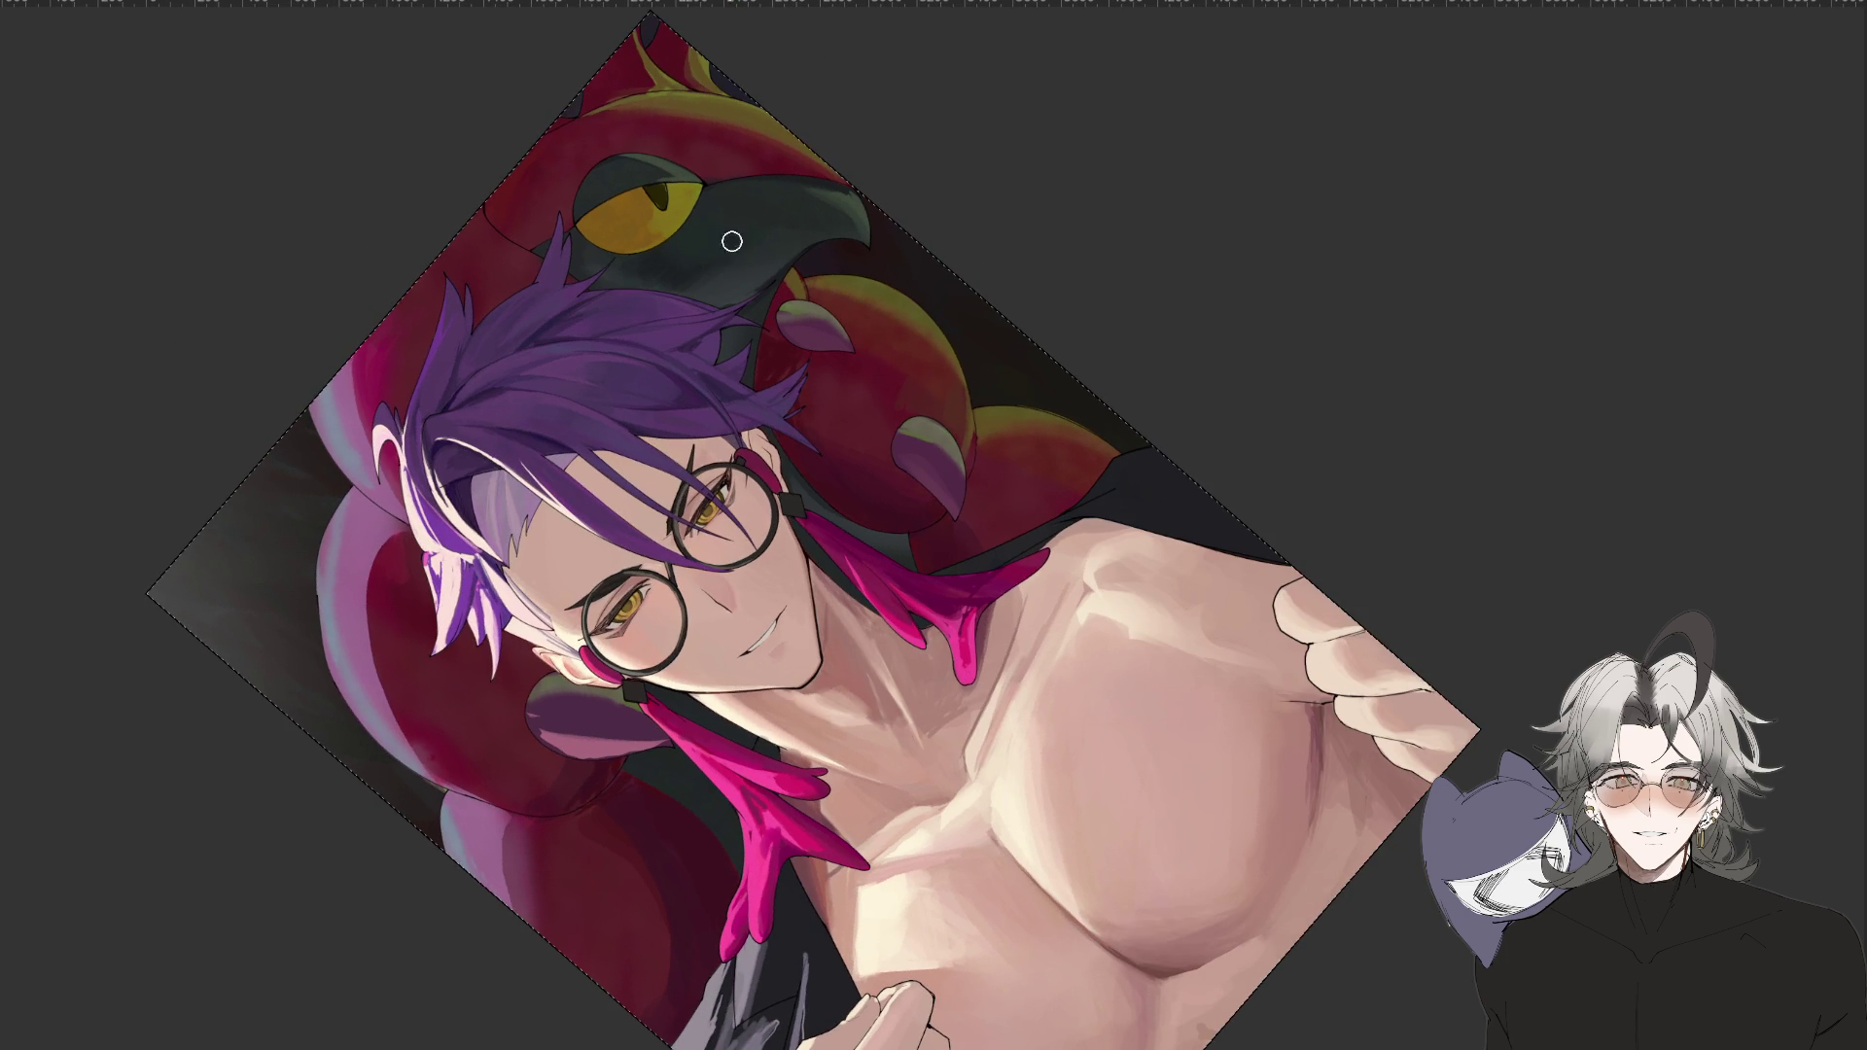
{"action": "key", "text": "minus"}
{"action": "key", "text": "minus"}
{"action": "key", "text": "minus"}
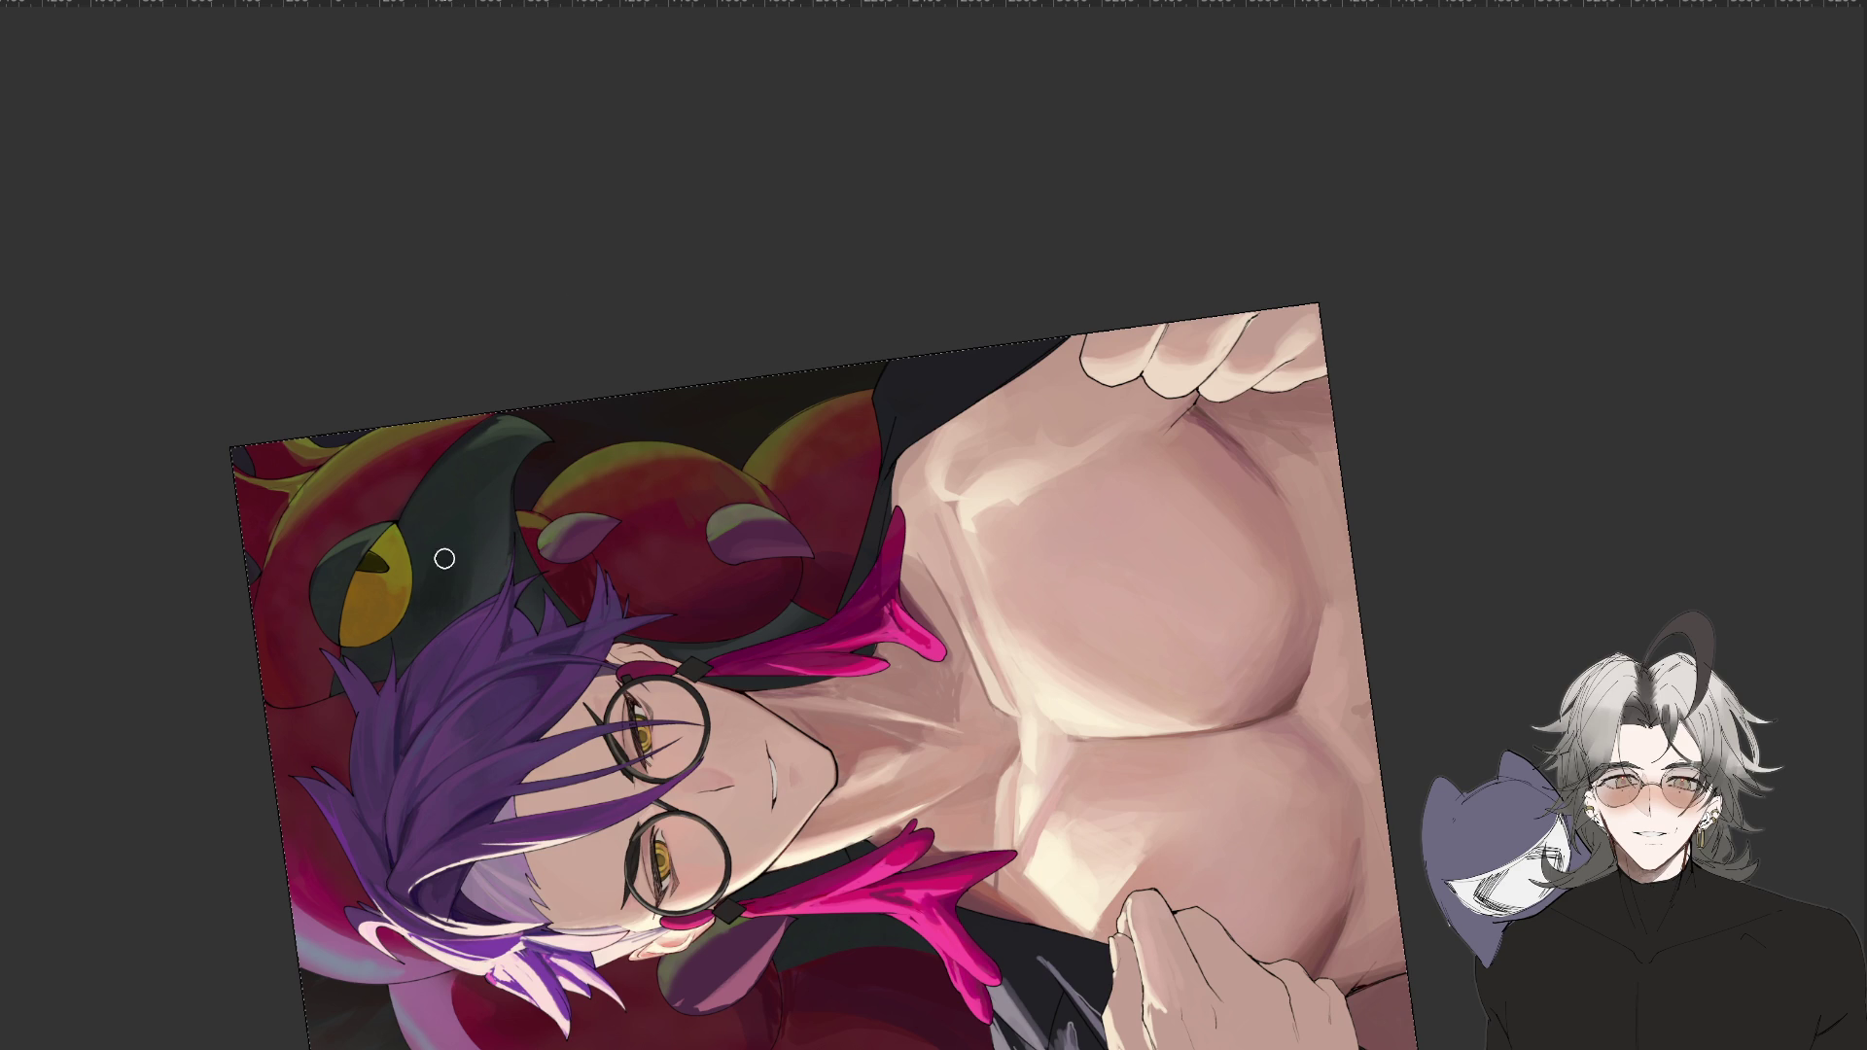
{"action": "left_click_drag", "start_coordinate": [455, 589], "coordinate": [656, 946]}
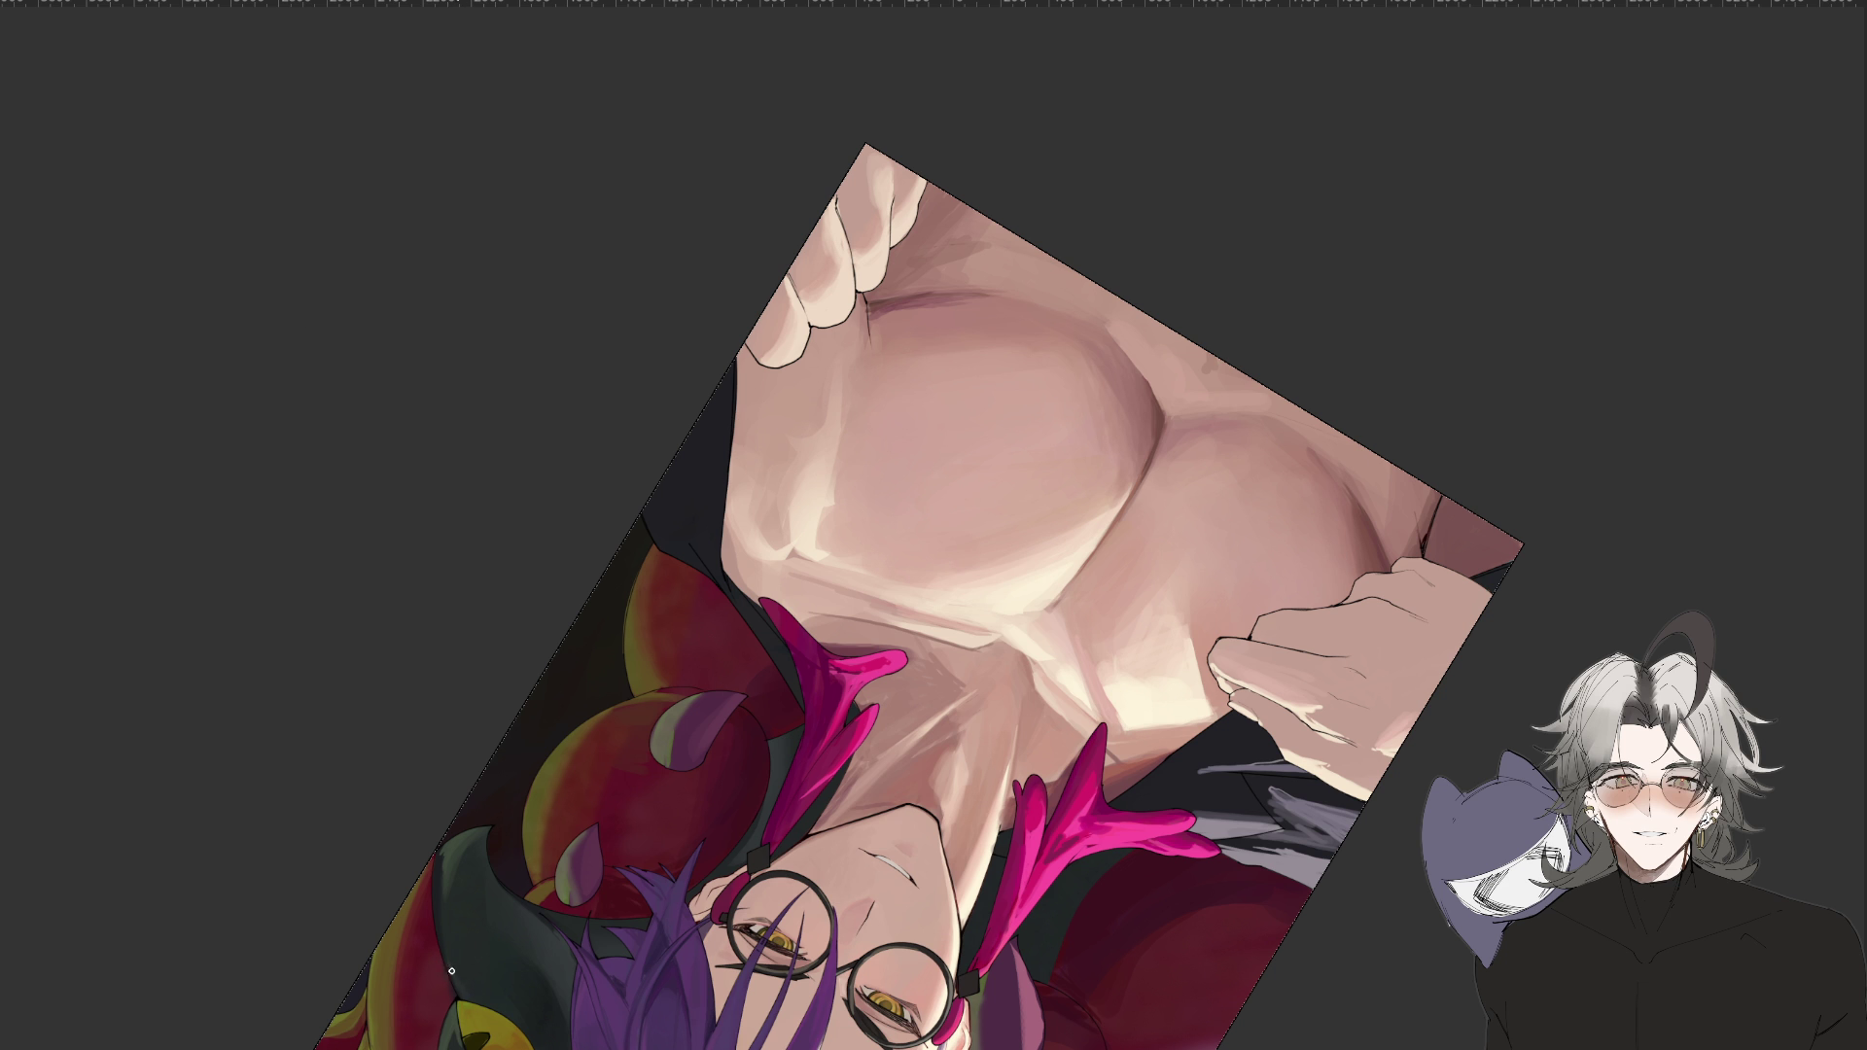
{"action": "key", "text": "ctrl+minus"}
{"action": "mouse_move", "coordinate": [510, 982]}
{"action": "left_mouse_down"}
{"action": "mouse_move", "coordinate": [681, 1030]}
{"action": "mouse_move", "coordinate": [972, 1040]}
{"action": "mouse_move", "coordinate": [1283, 846]}
{"action": "mouse_move", "coordinate": [1221, 708]}
{"action": "left_mouse_up"}
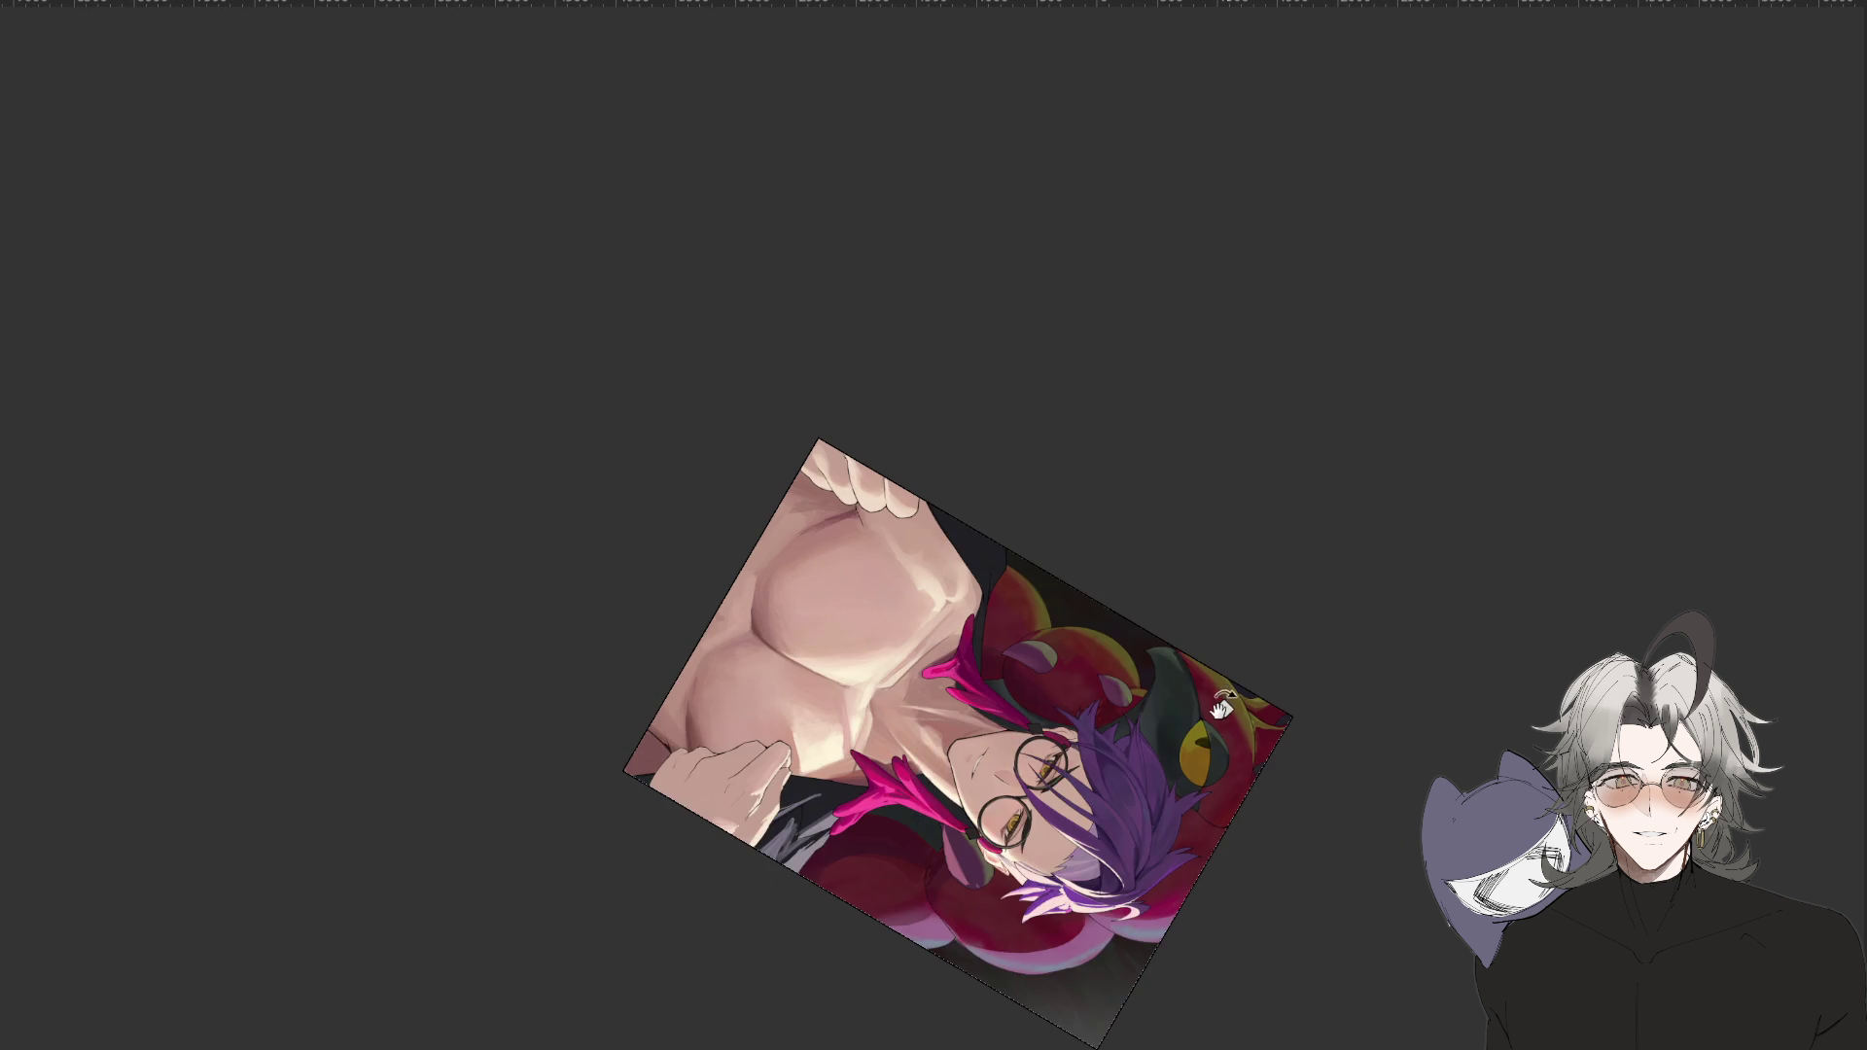
{"action": "key", "text": "ctrl+plus"}
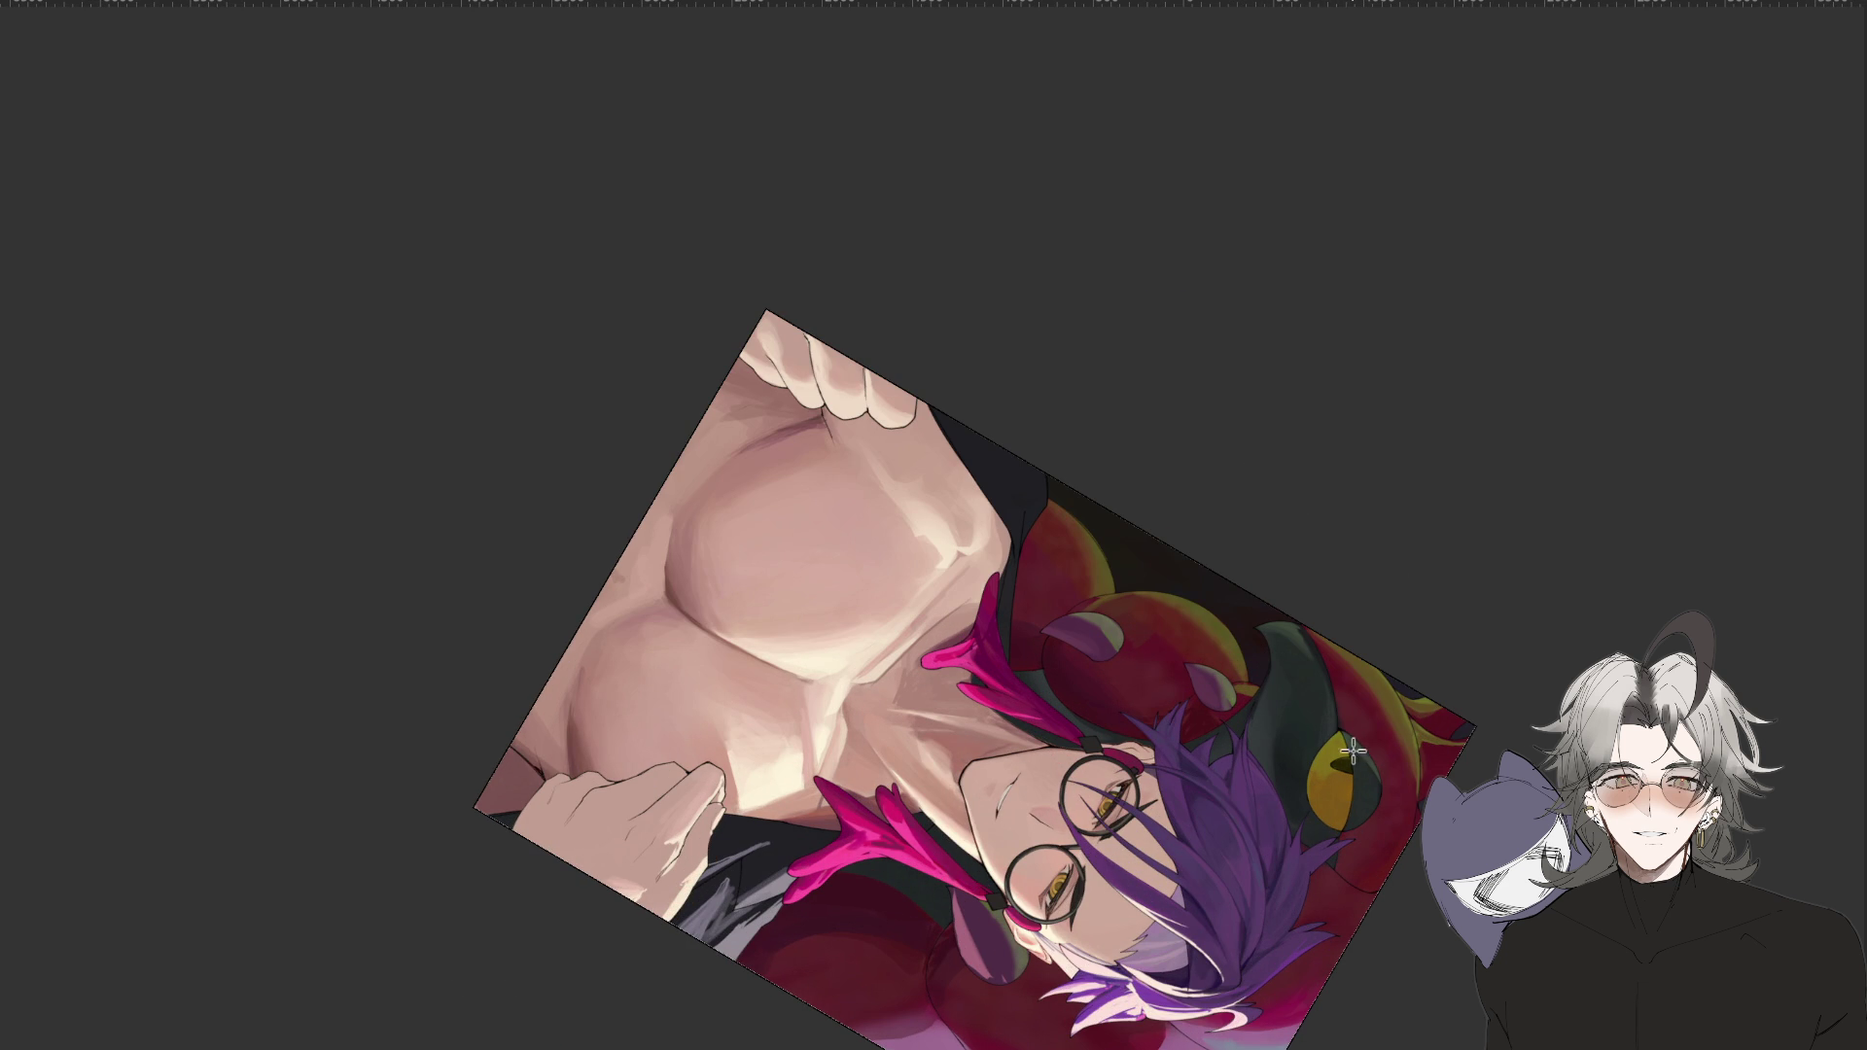
Turn the view so the head is upright, tilt about 19°, then reset rotation with Esc.
{"action": "mouse_move", "coordinate": [967, 958]}
{"action": "left_mouse_down"}
{"action": "mouse_move", "coordinate": [1325, 917]}
{"action": "mouse_move", "coordinate": [1325, 846]}
{"action": "left_mouse_up"}
{"action": "key", "text": "ctrl+minus"}
{"action": "key", "text": "ctrl+minus"}
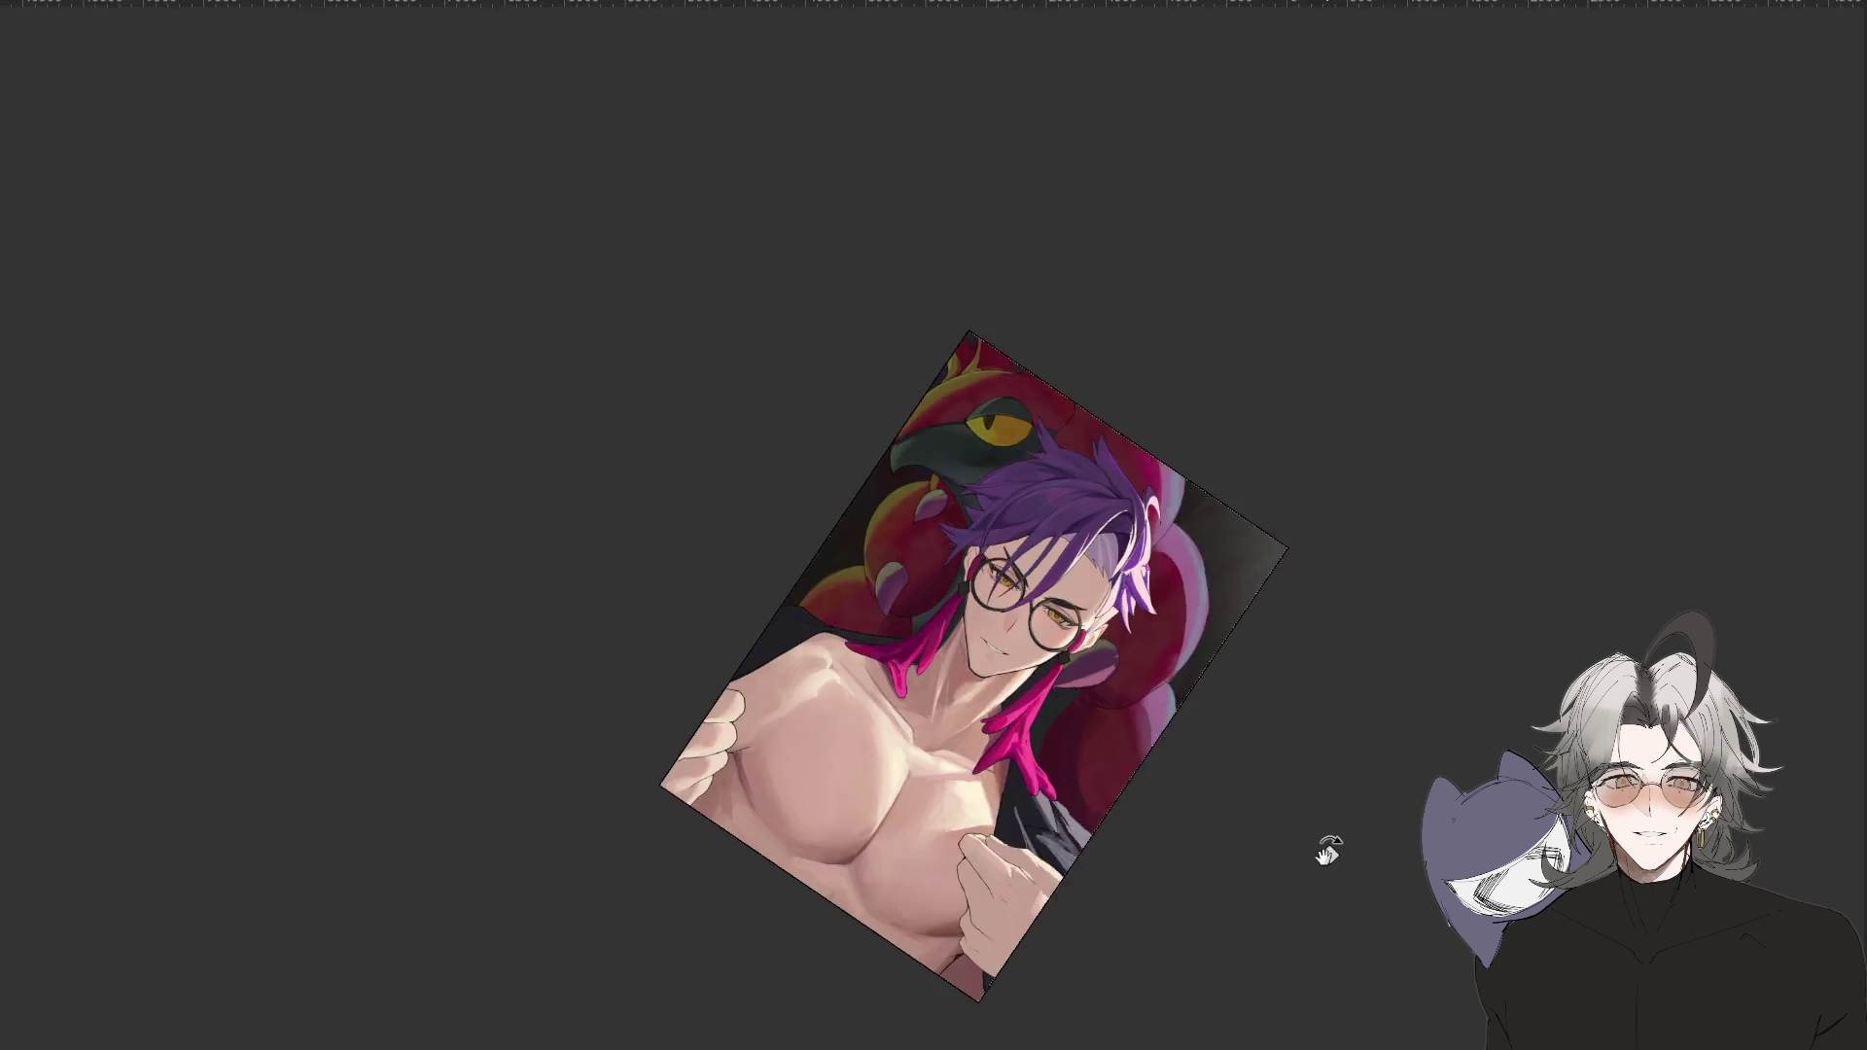
{"action": "key", "text": "ctrl+plus"}
{"action": "key", "text": "ctrl+plus"}
{"action": "mouse_move", "coordinate": [1325, 842]}
{"action": "left_mouse_down"}
{"action": "mouse_move", "coordinate": [1264, 709]}
{"action": "mouse_move", "coordinate": [1194, 632]}
{"action": "mouse_move", "coordinate": [1299, 693]}
{"action": "left_mouse_up"}
{"action": "key", "text": "ctrl+plus"}
{"action": "key", "text": "Escape"}
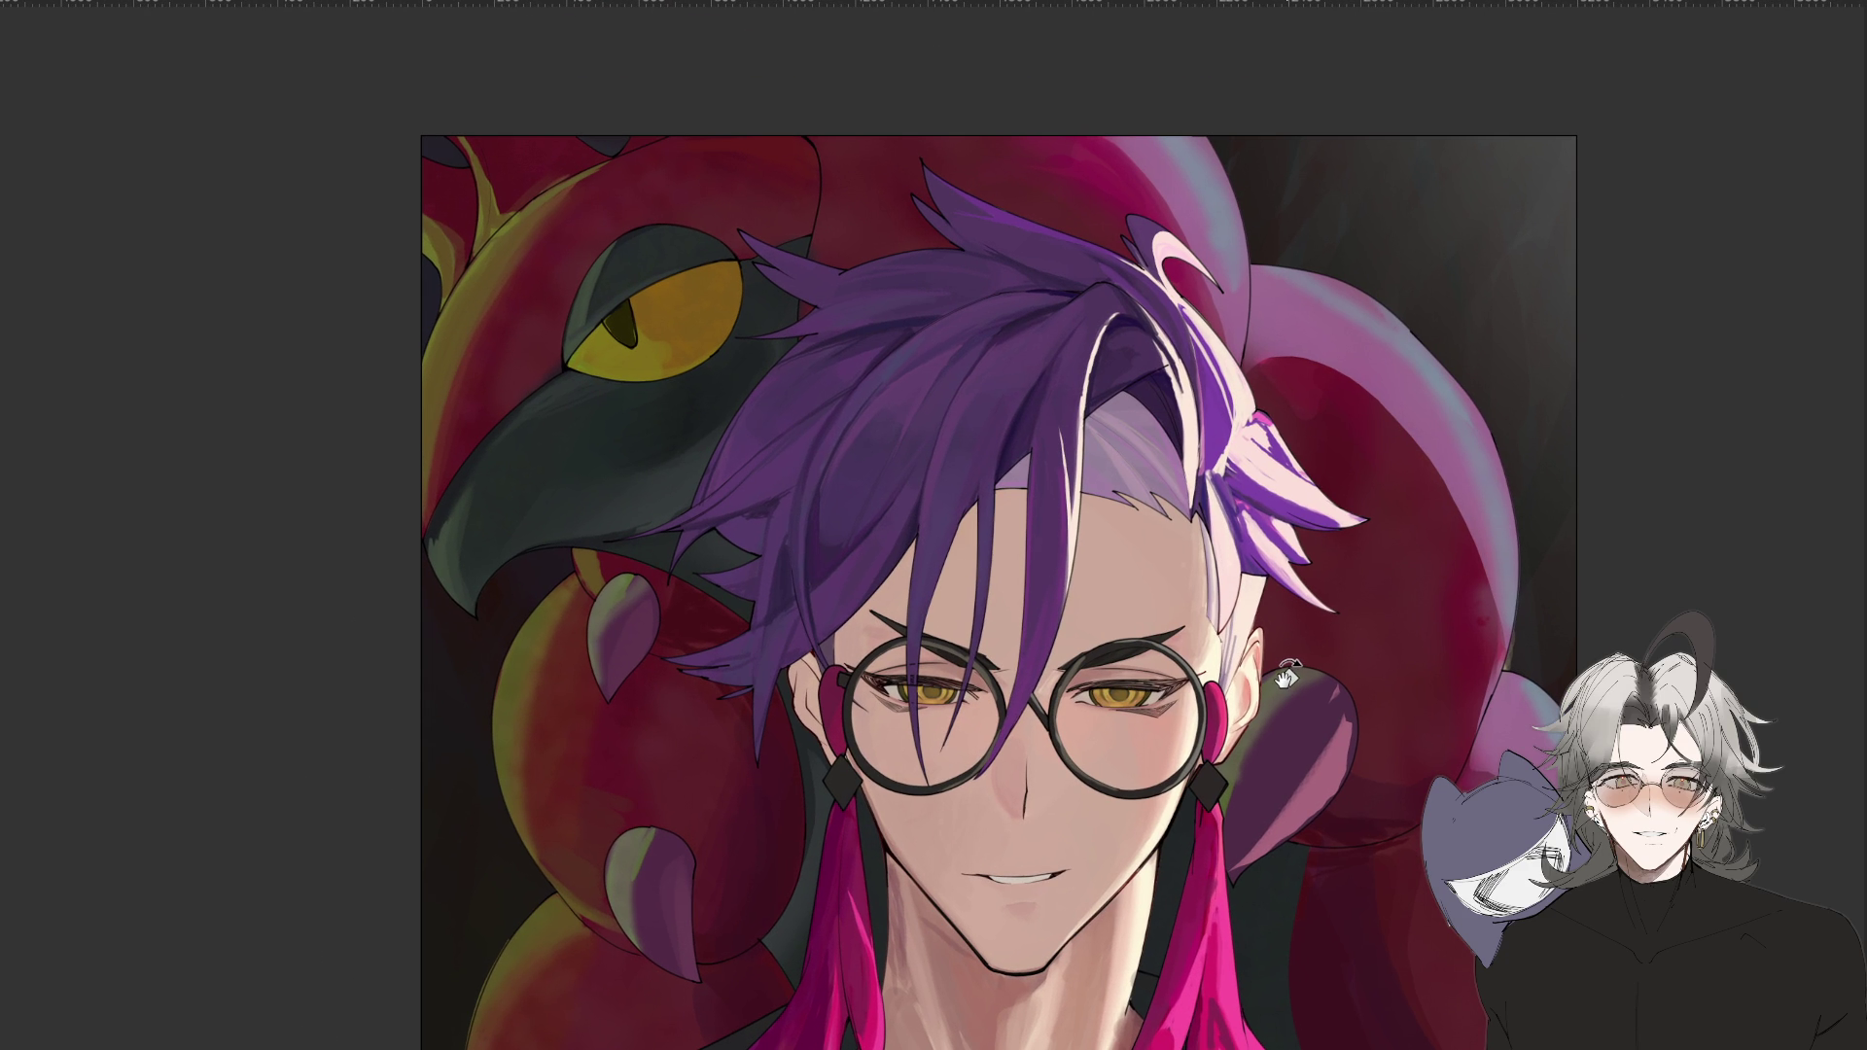
Mirror the view so the serpent is on the right and zoom in on the face.
{"action": "key", "text": "ctrl+minus"}
{"action": "key", "text": "ctrl+minus"}
{"action": "key", "text": "ctrl+minus"}
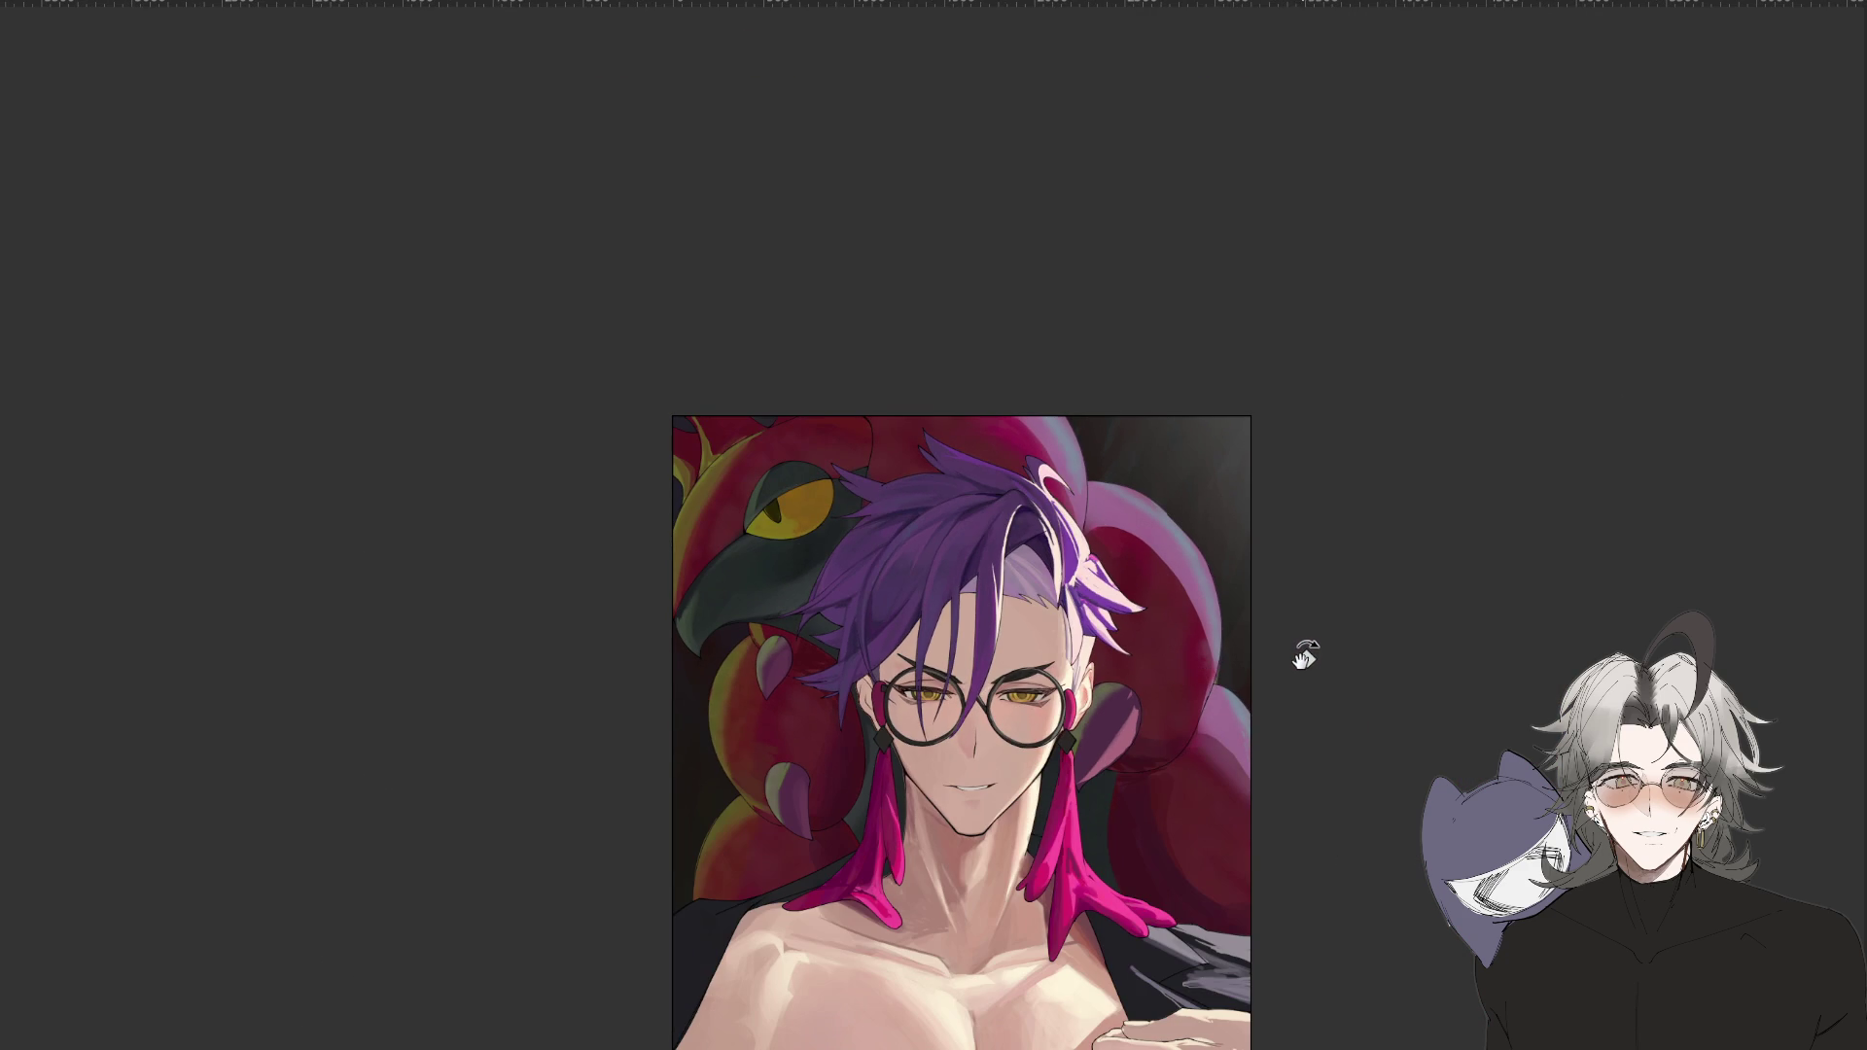
{"action": "key", "text": "h"}
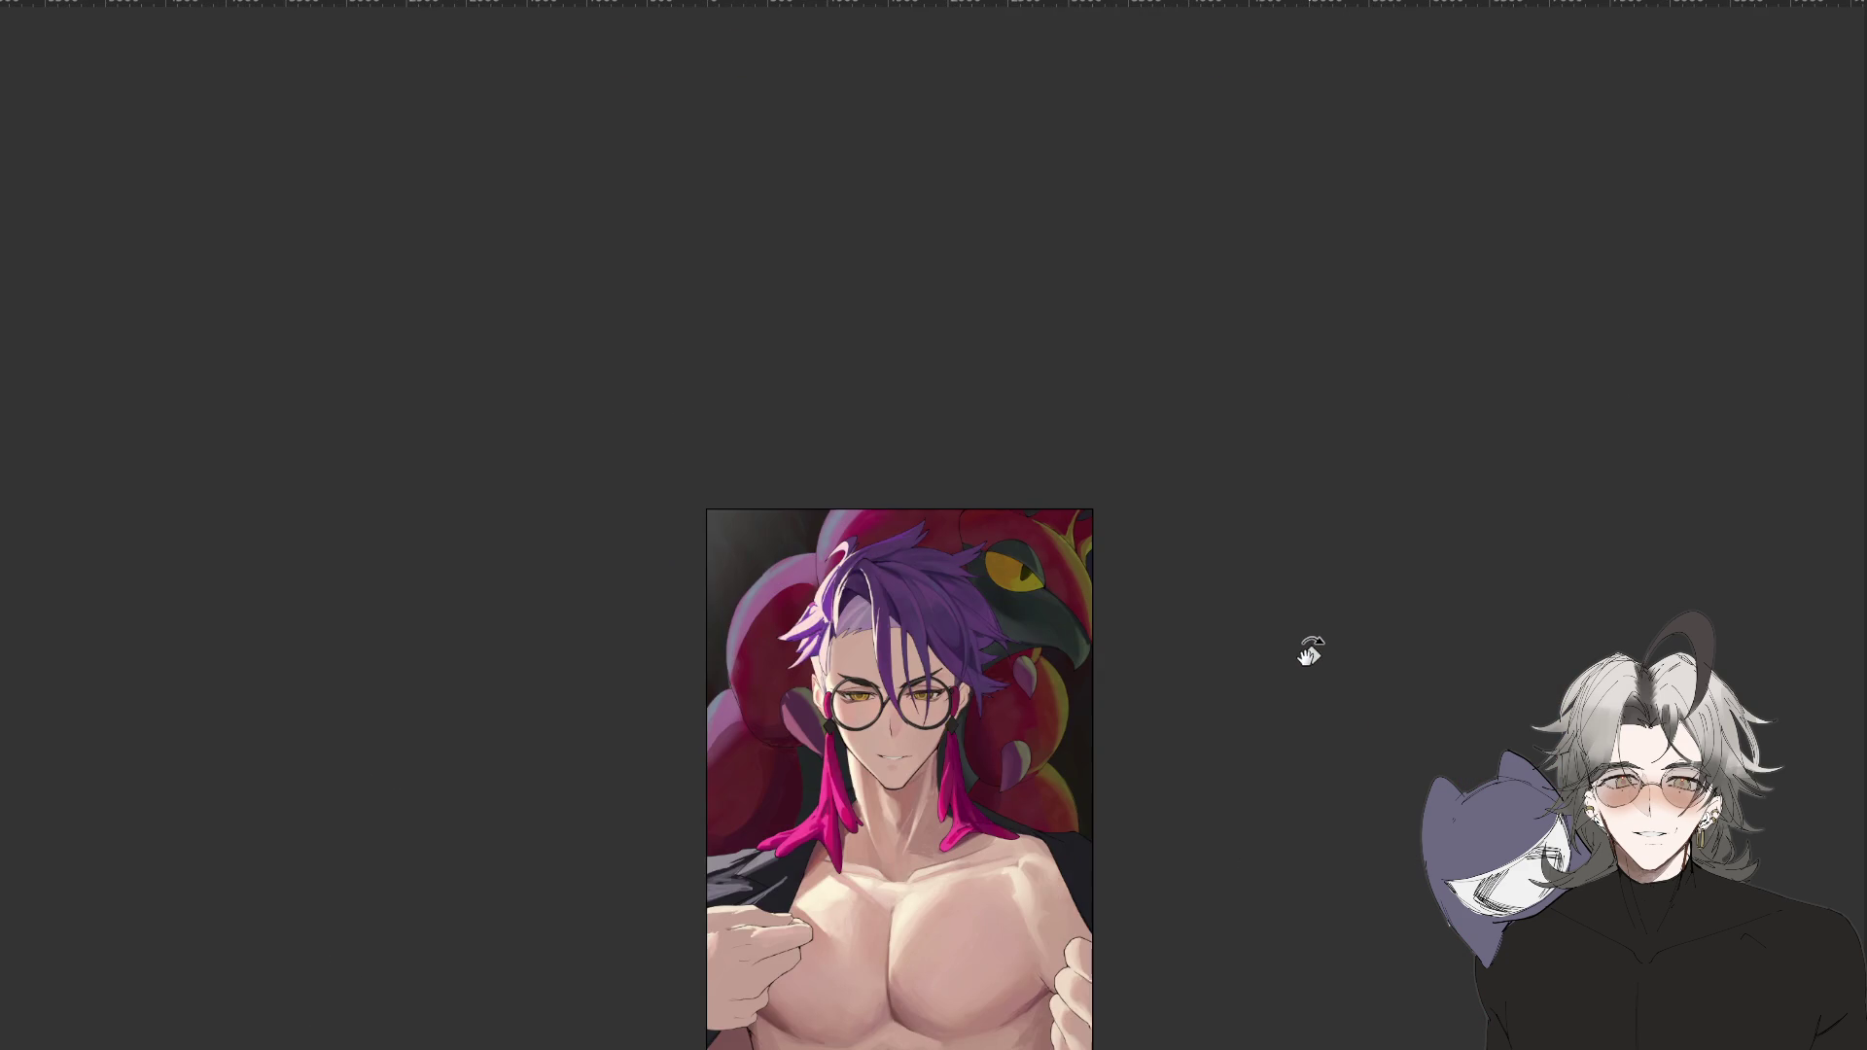
{"action": "key", "text": "ctrl+plus"}
{"action": "key", "text": "ctrl+plus"}
{"action": "key", "text": "ctrl+plus"}
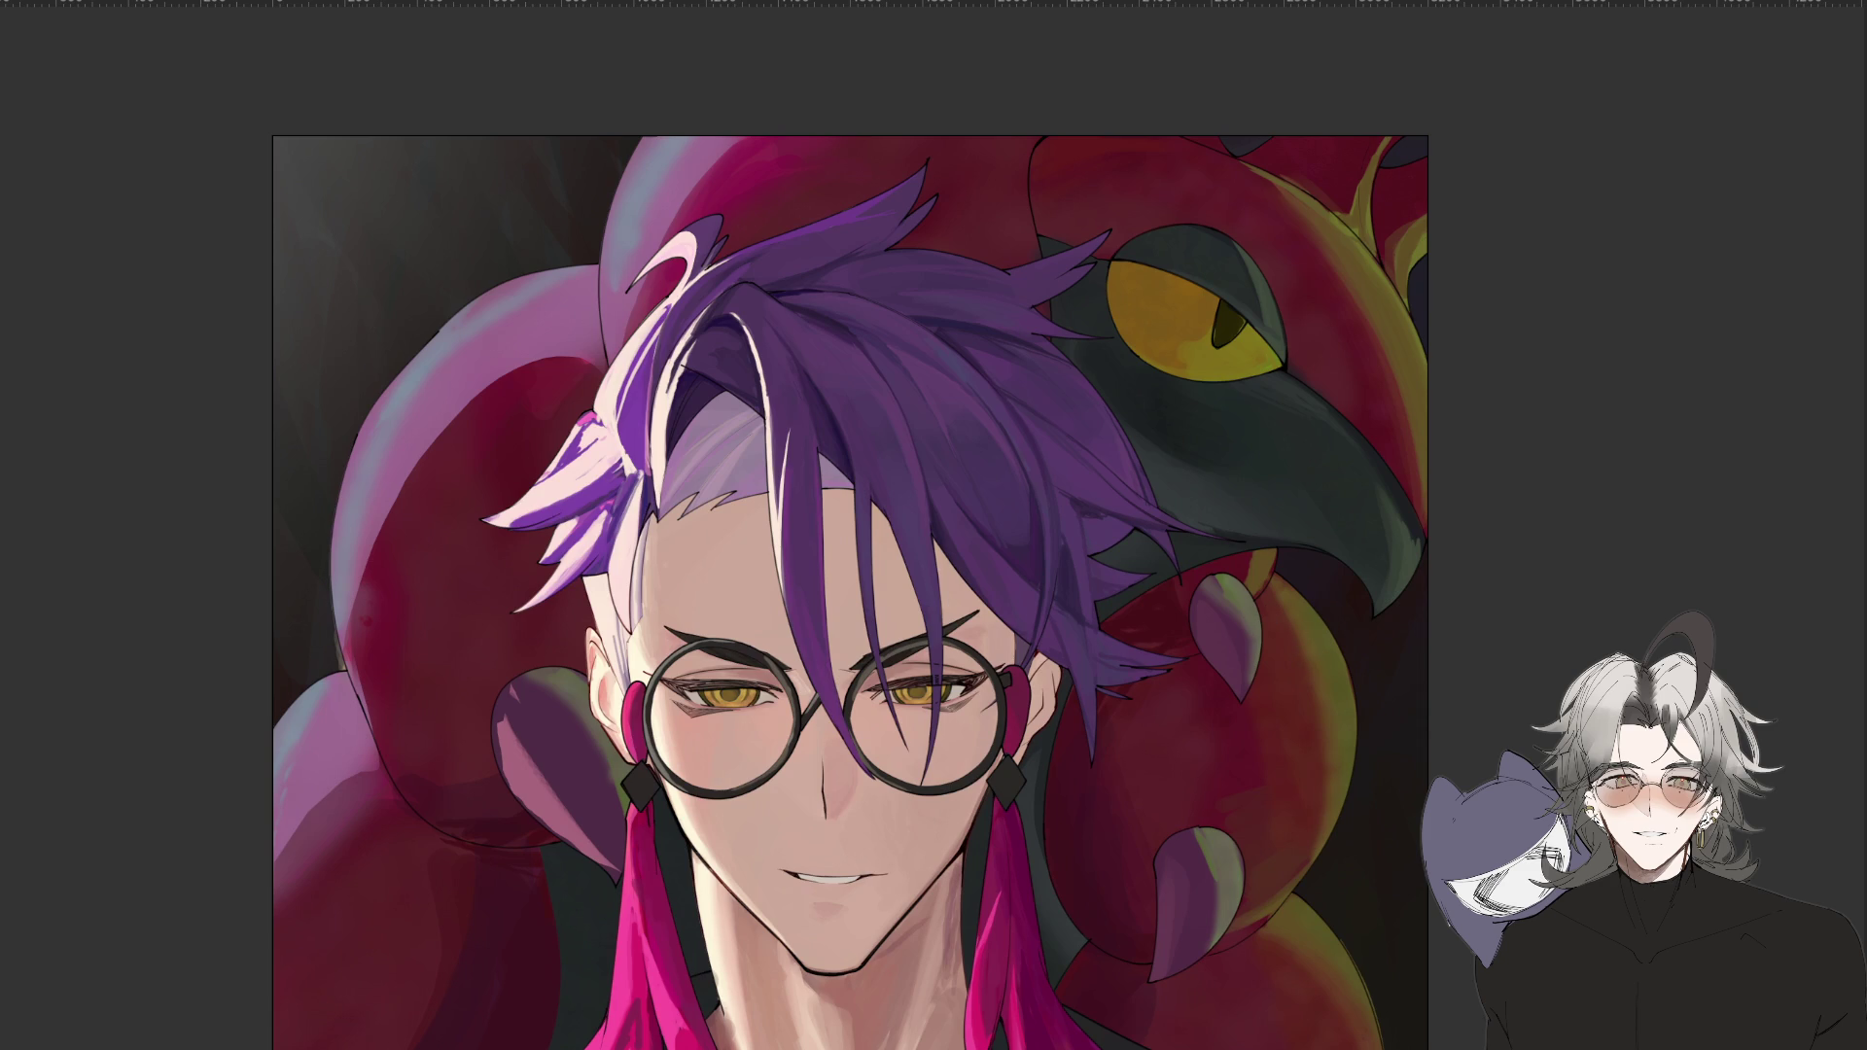
Erase a thin horizontal strip across the right eye, zooming between face and head-and-shoulders views.
{"action": "key", "text": "ctrl+plus"}
{"action": "key", "text": "ctrl+plus"}
{"action": "key", "text": "ctrl+plus"}
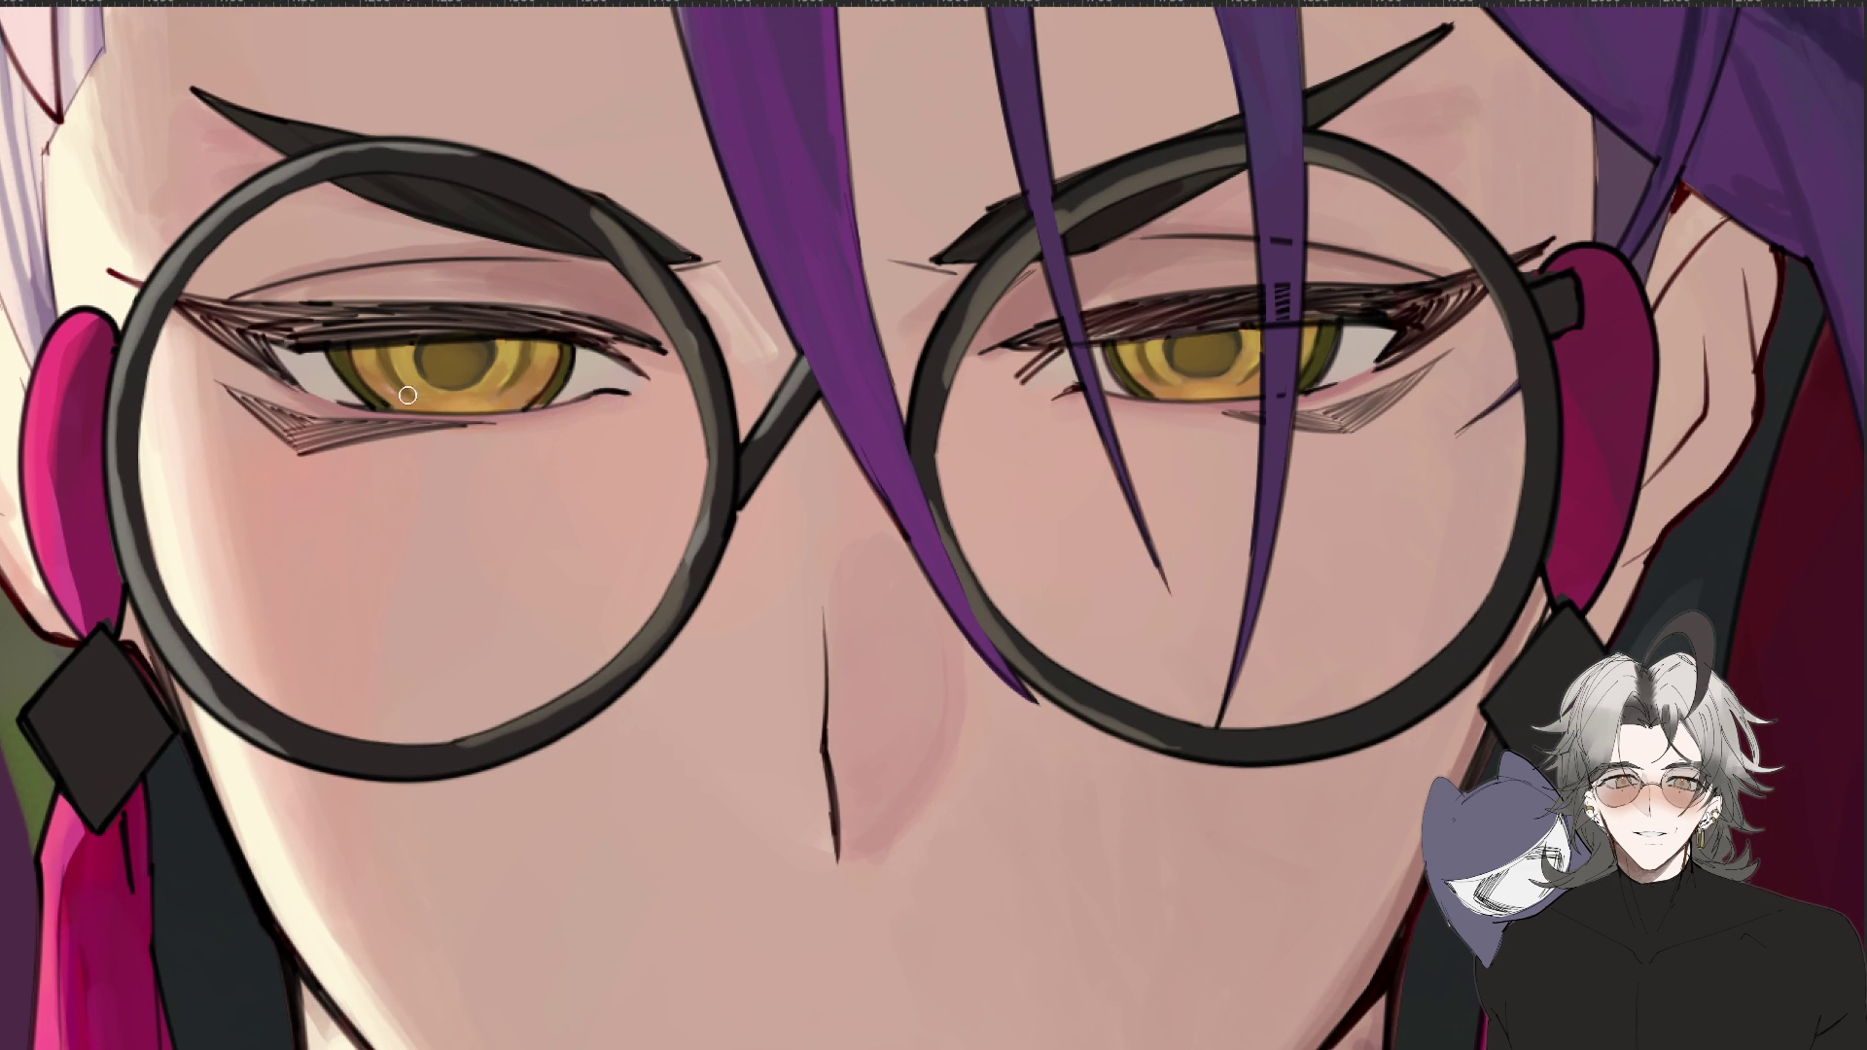
{"action": "key", "text": "ctrl+minus"}
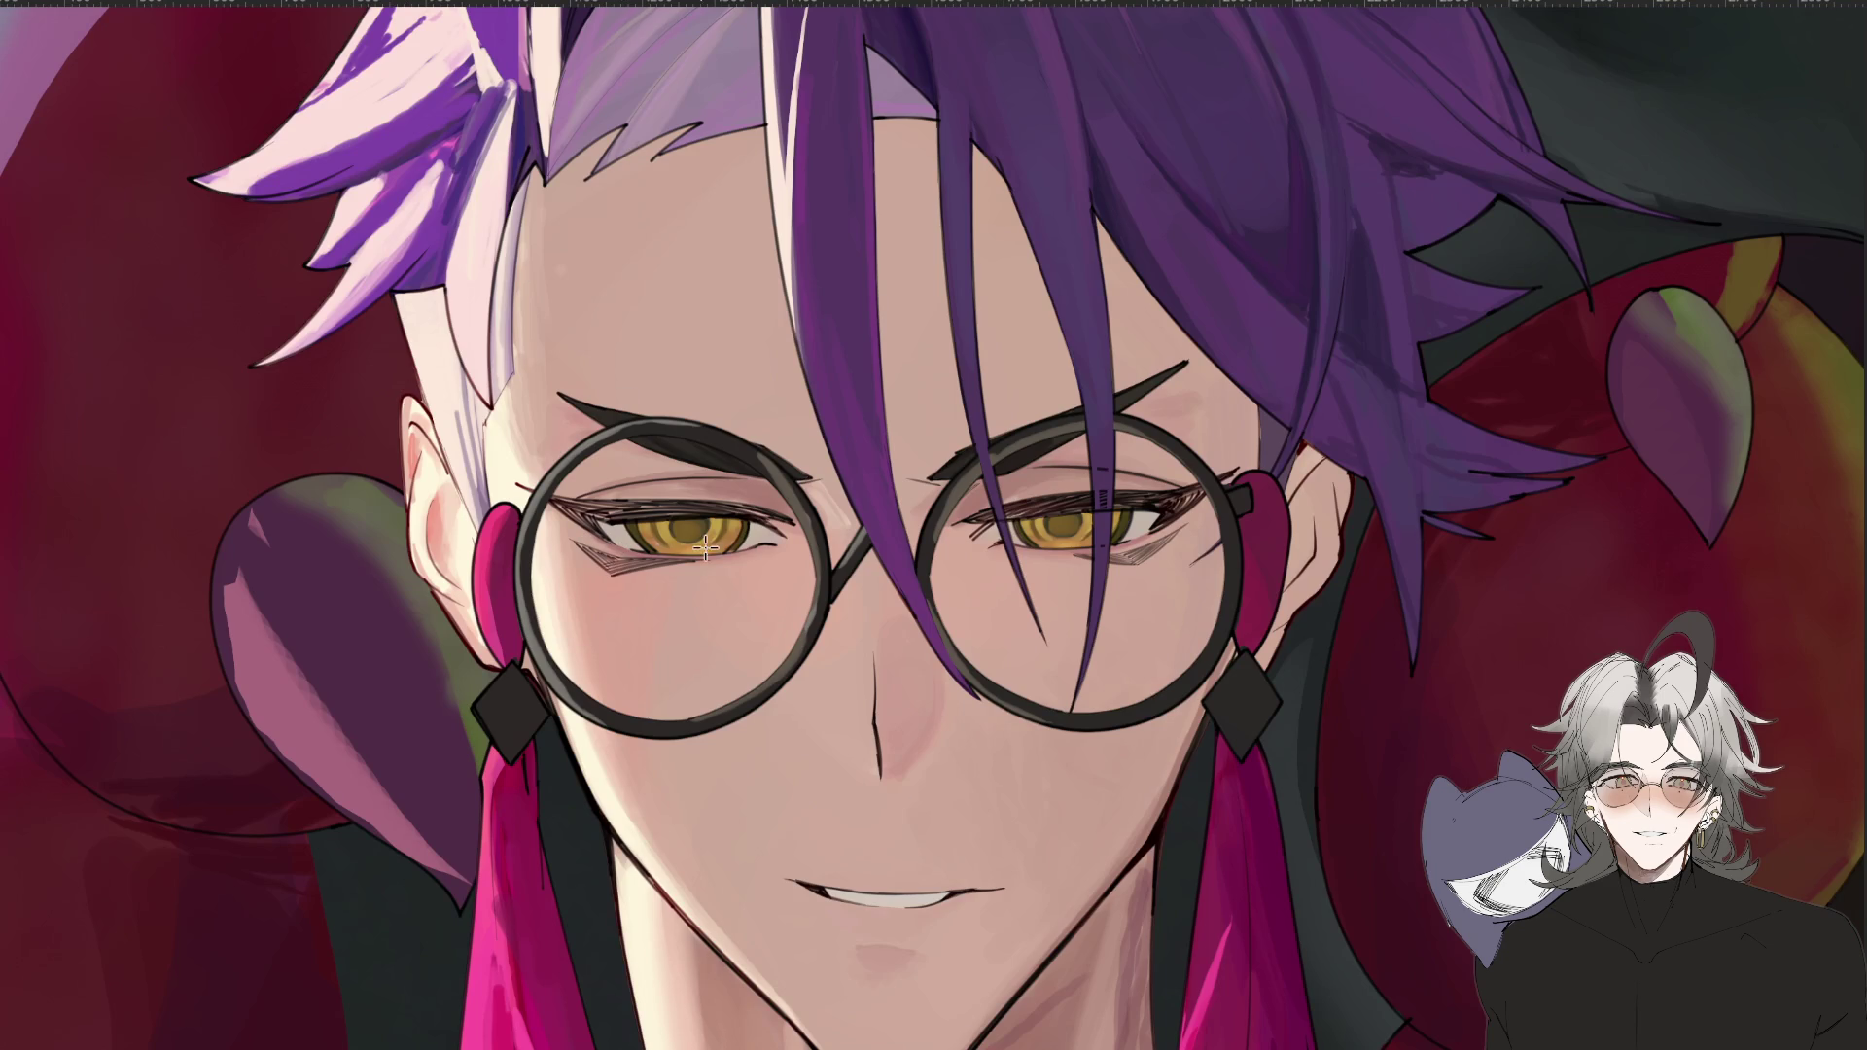
{"action": "left_click_drag", "start_coordinate": [995, 546], "coordinate": [1118, 541]}
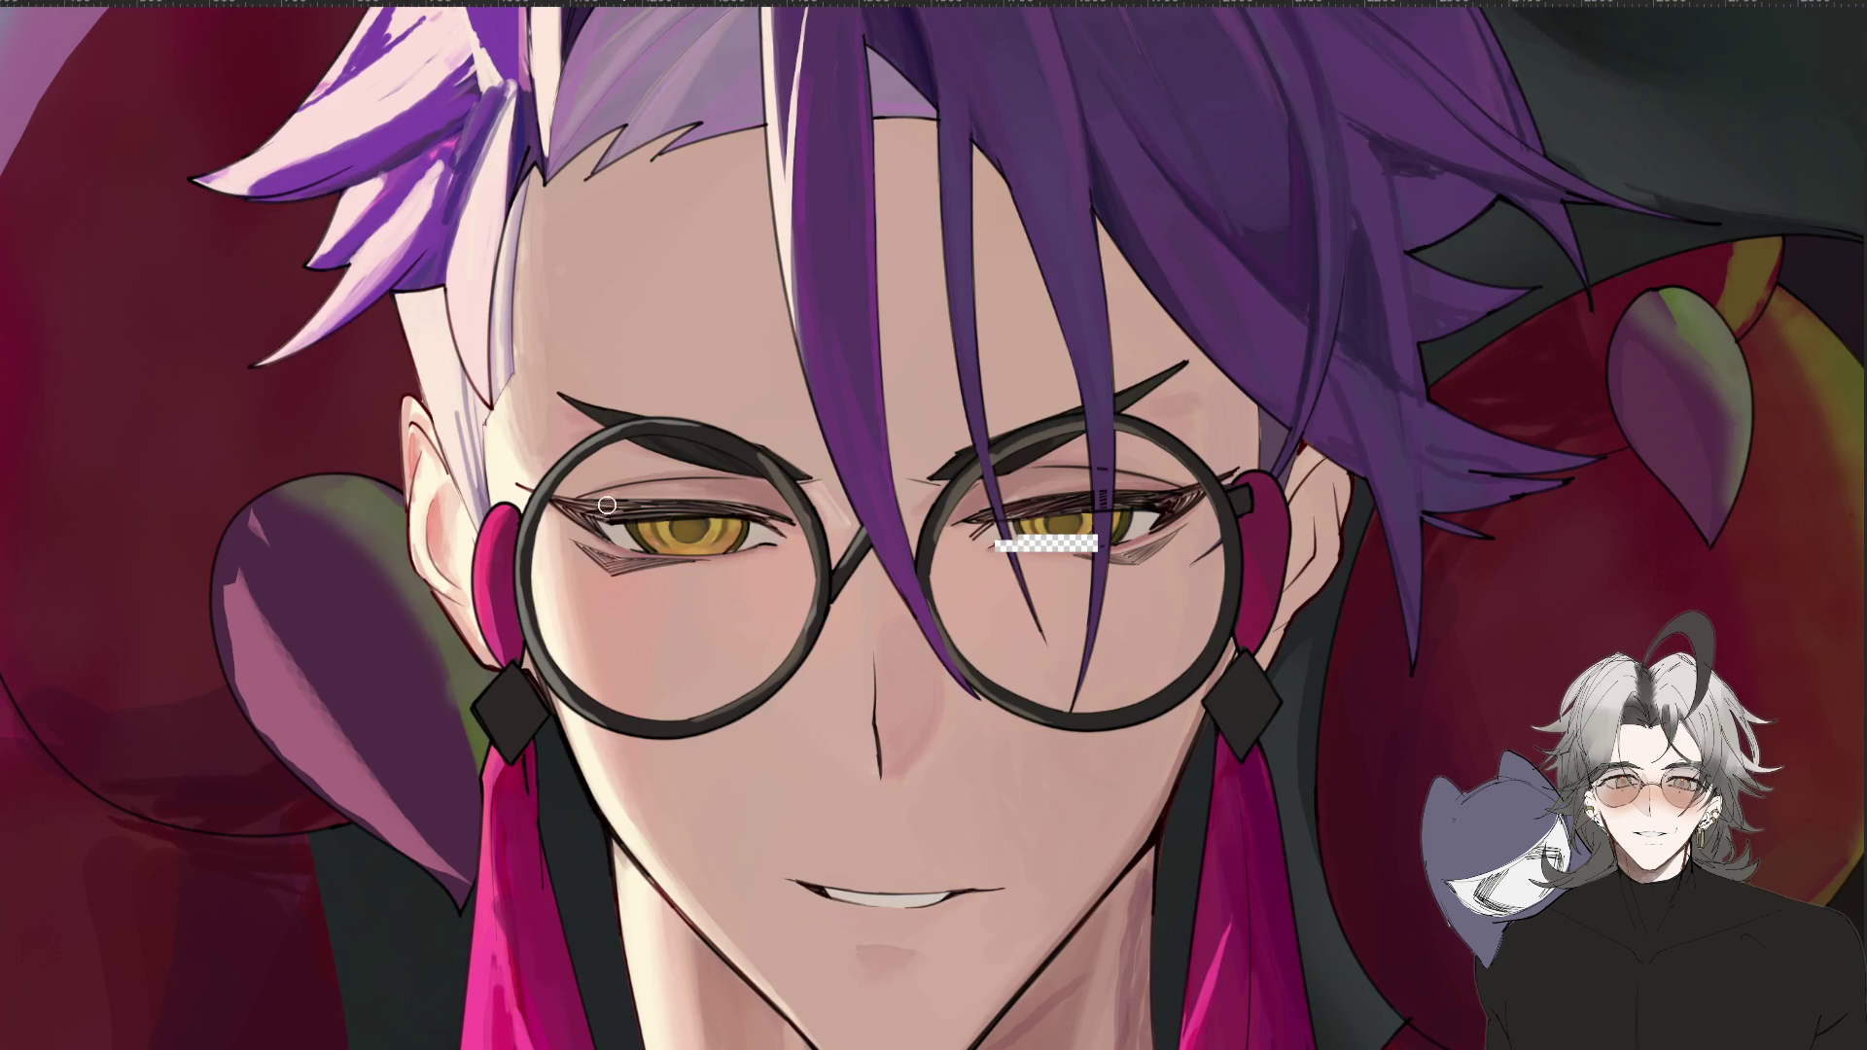
{"action": "key", "text": "ctrl+minus"}
{"action": "key", "text": "ctrl+minus"}
{"action": "key", "text": "ctrl+plus"}
{"action": "key", "text": "ctrl+plus"}
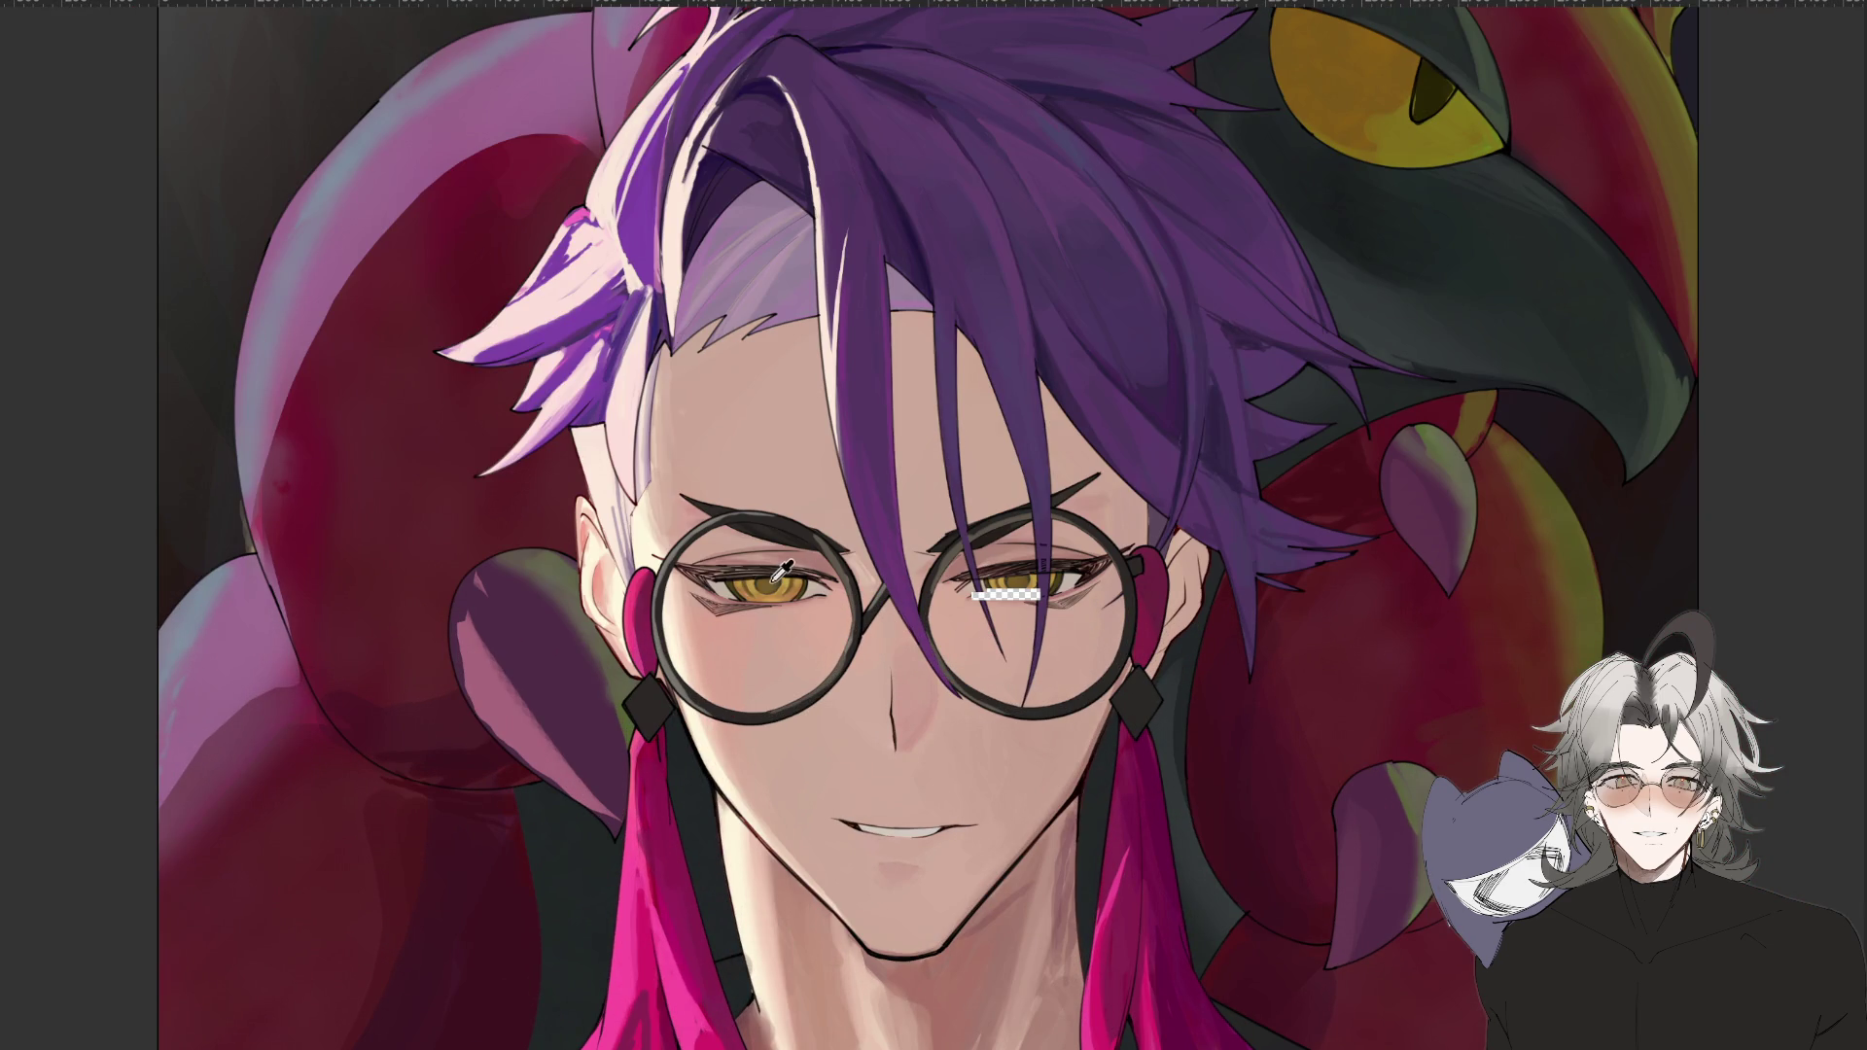
{"action": "key", "text": "ctrl+minus"}
{"action": "key", "text": "ctrl+plus"}
{"action": "key", "text": "ctrl+minus"}
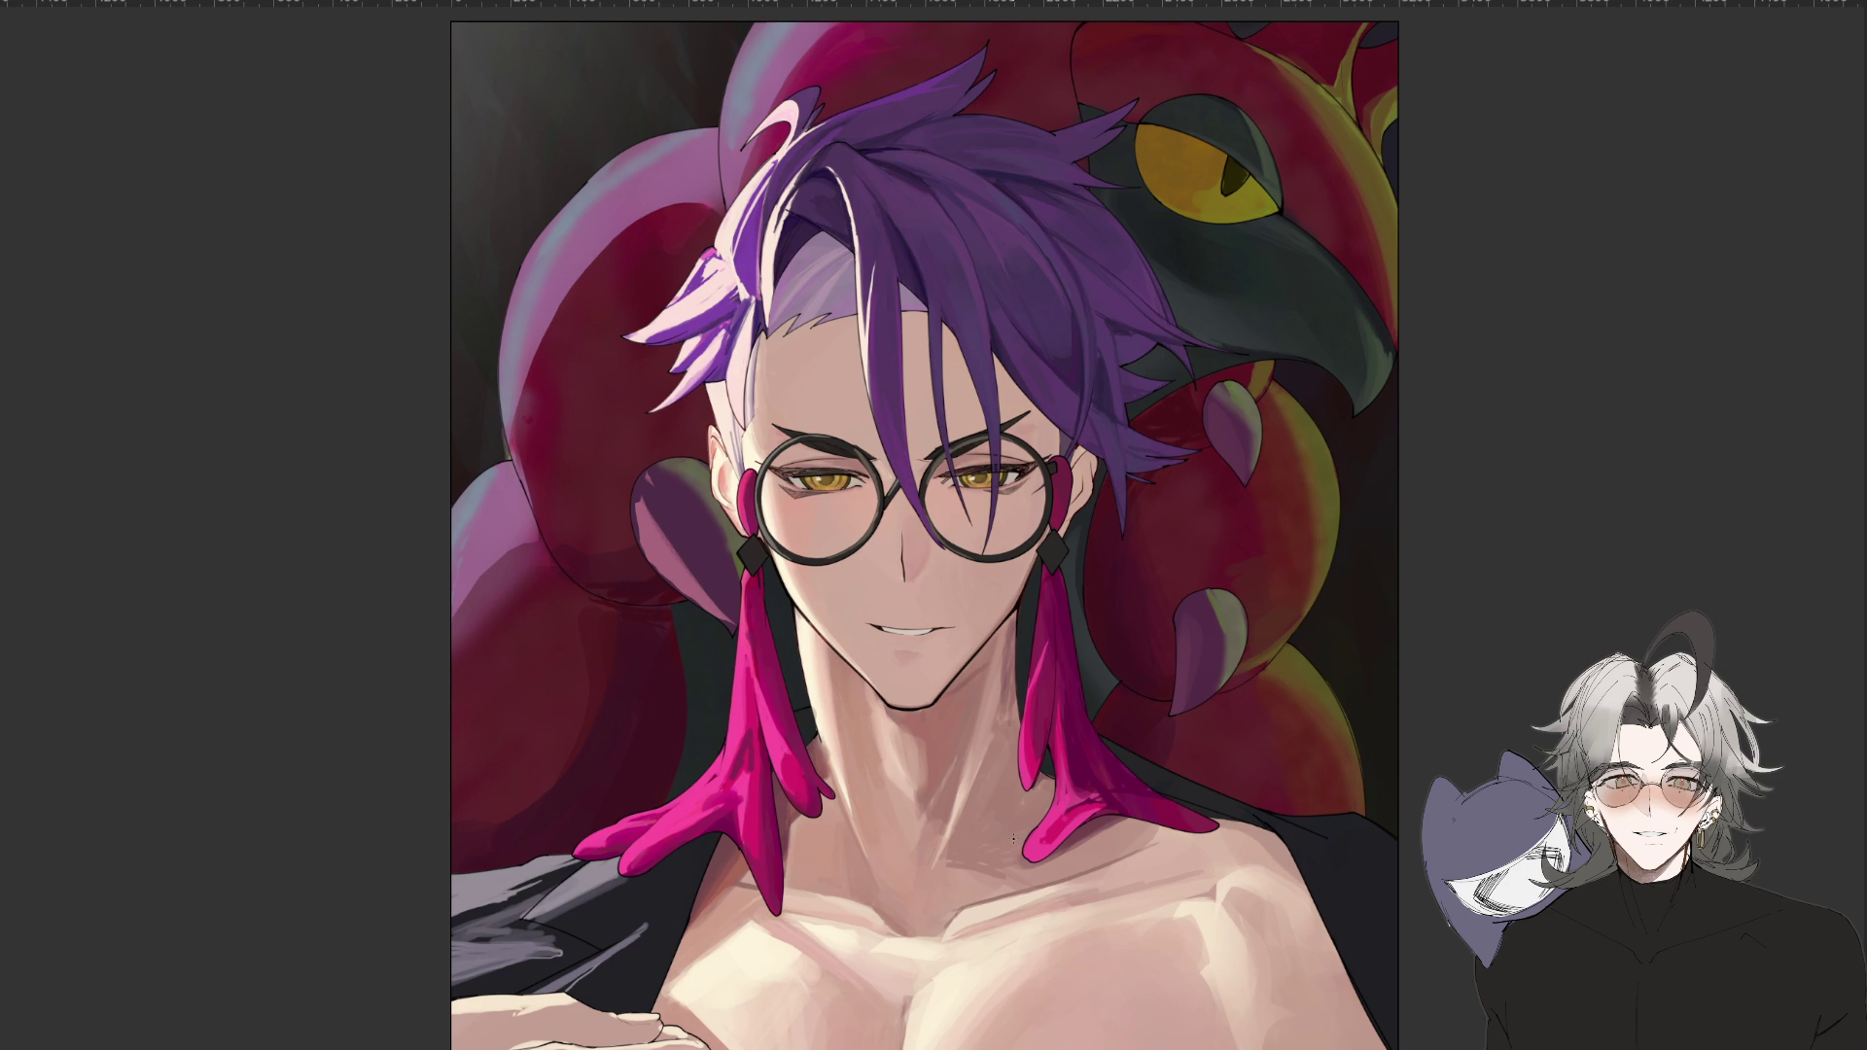
{"action": "scroll", "coordinate": [666, 175], "scroll_direction": "up", "scroll_amount": 5}
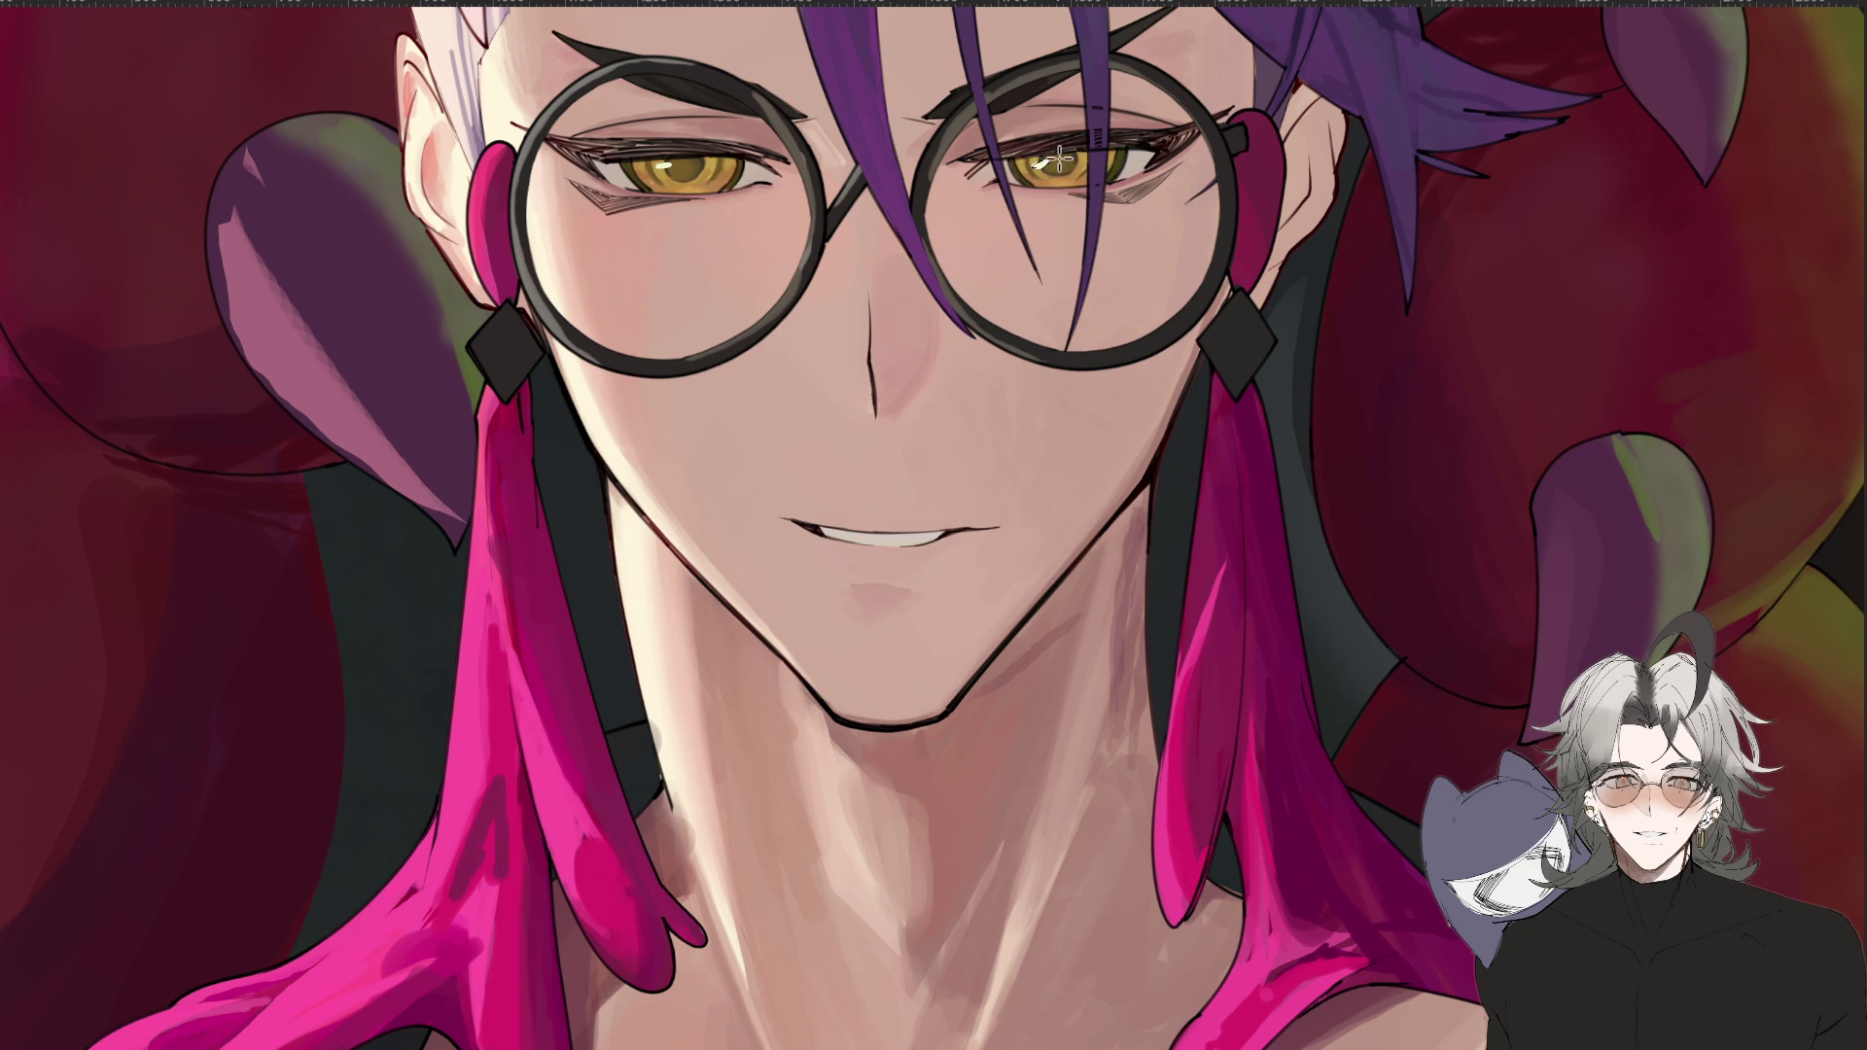
{"action": "key", "text": "ctrl+0"}
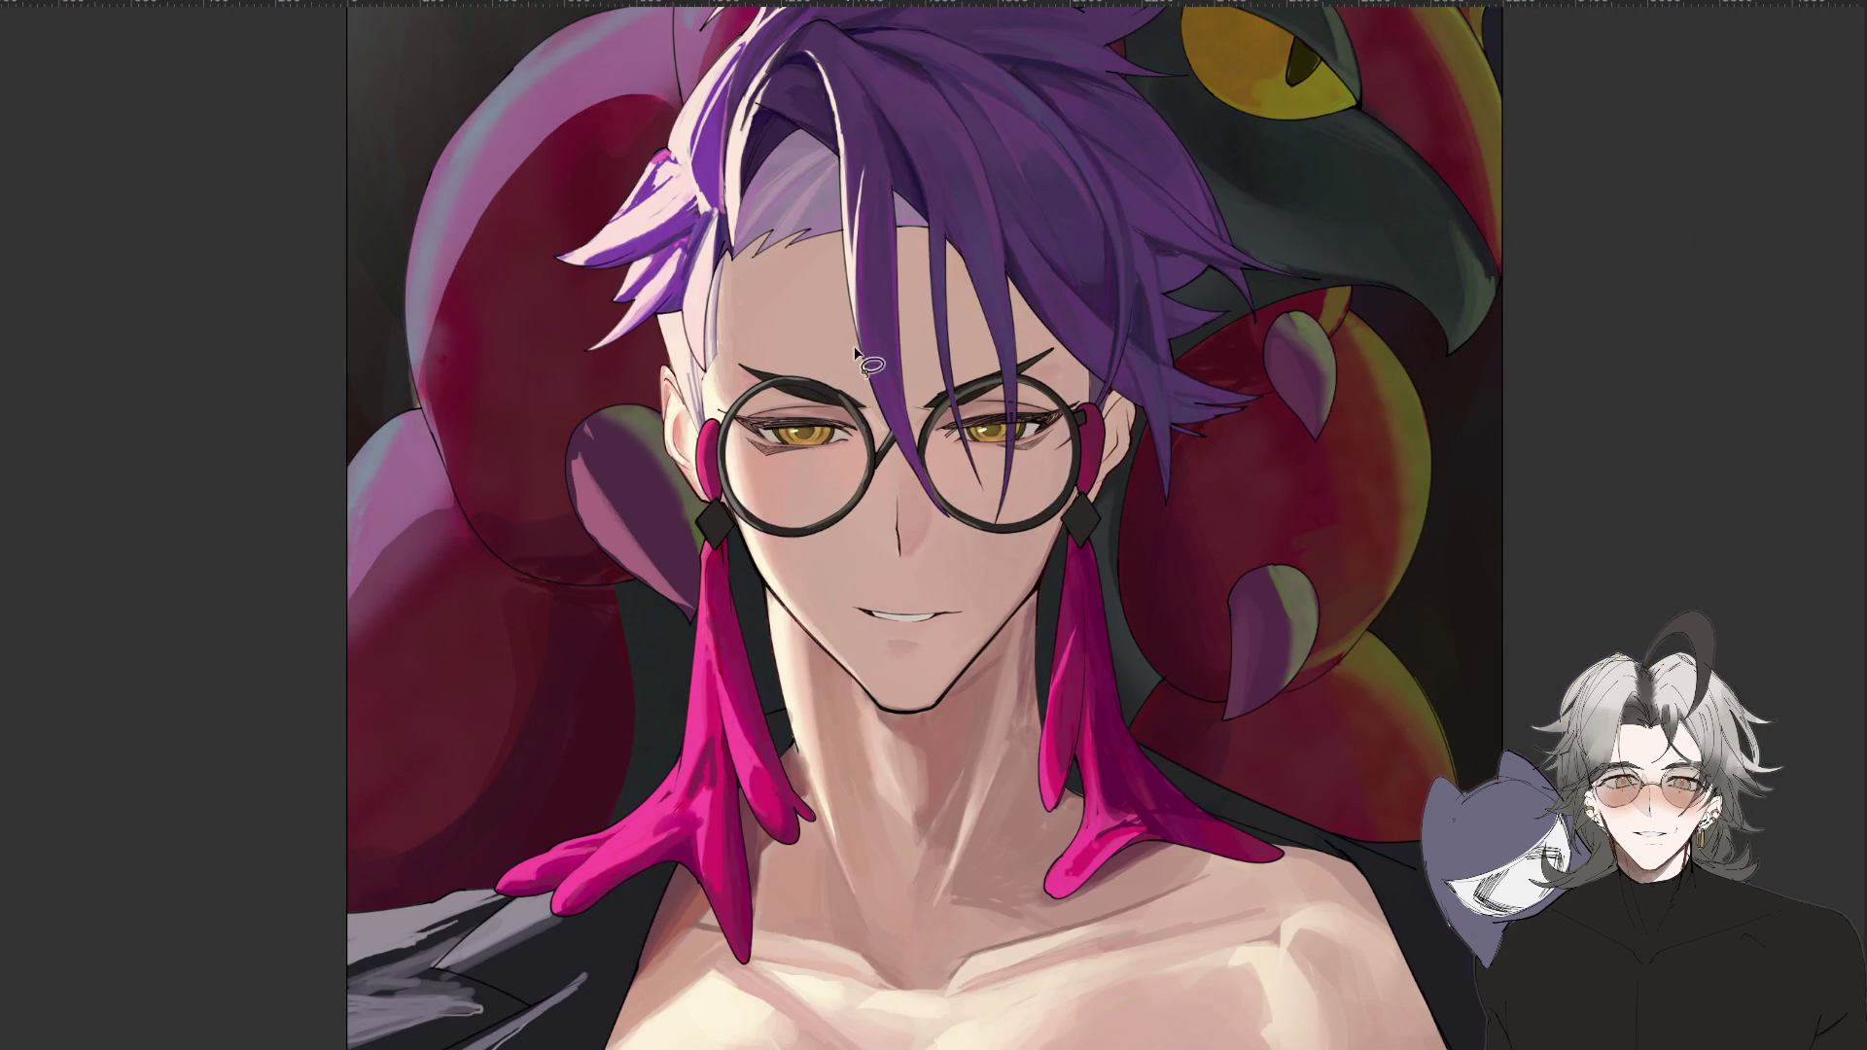
{"action": "scroll", "coordinate": [920, 721], "scroll_direction": "up", "scroll_amount": 5}
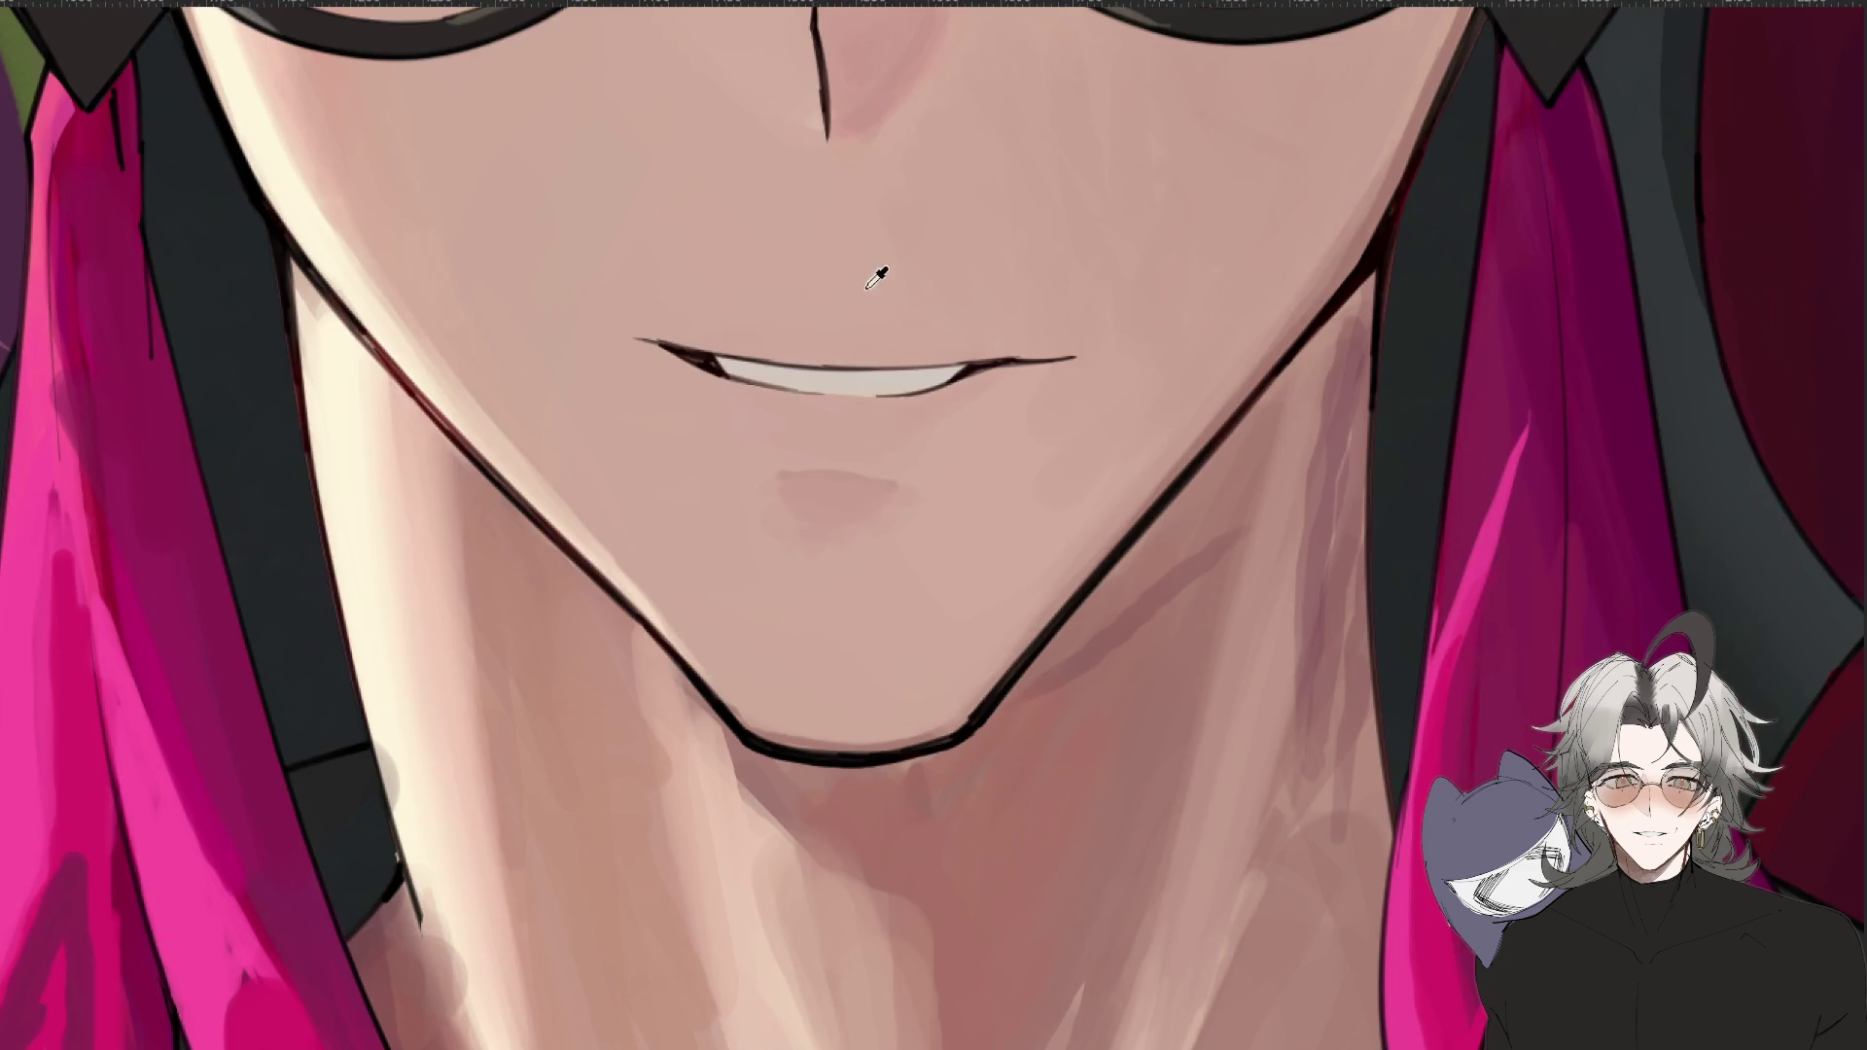
{"action": "left_click_drag", "start_coordinate": [727, 420], "coordinate": [698, 583]}
{"action": "scroll", "coordinate": [698, 584], "scroll_direction": "up", "scroll_amount": 5}
{"action": "scroll", "coordinate": [600, 428], "scroll_direction": "down", "scroll_amount": 3}
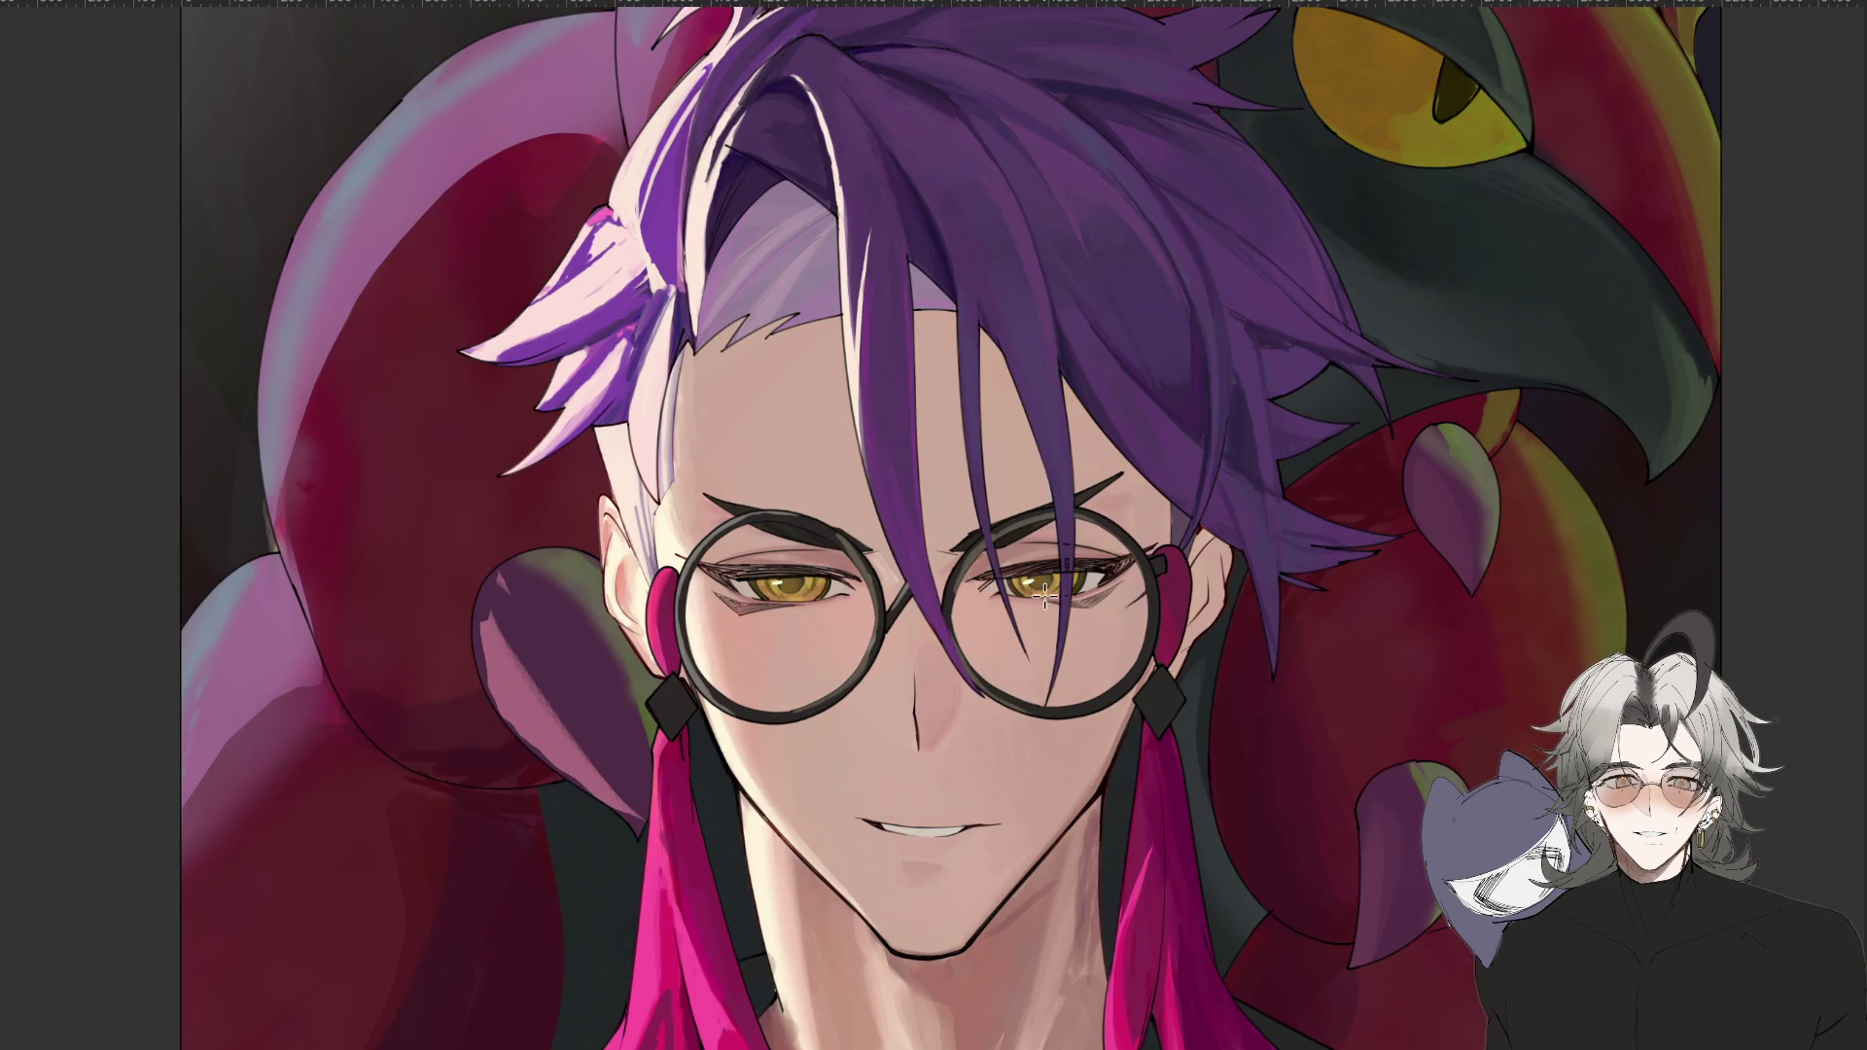
{"action": "scroll", "coordinate": [1109, 569], "scroll_direction": "down", "scroll_amount": 4}
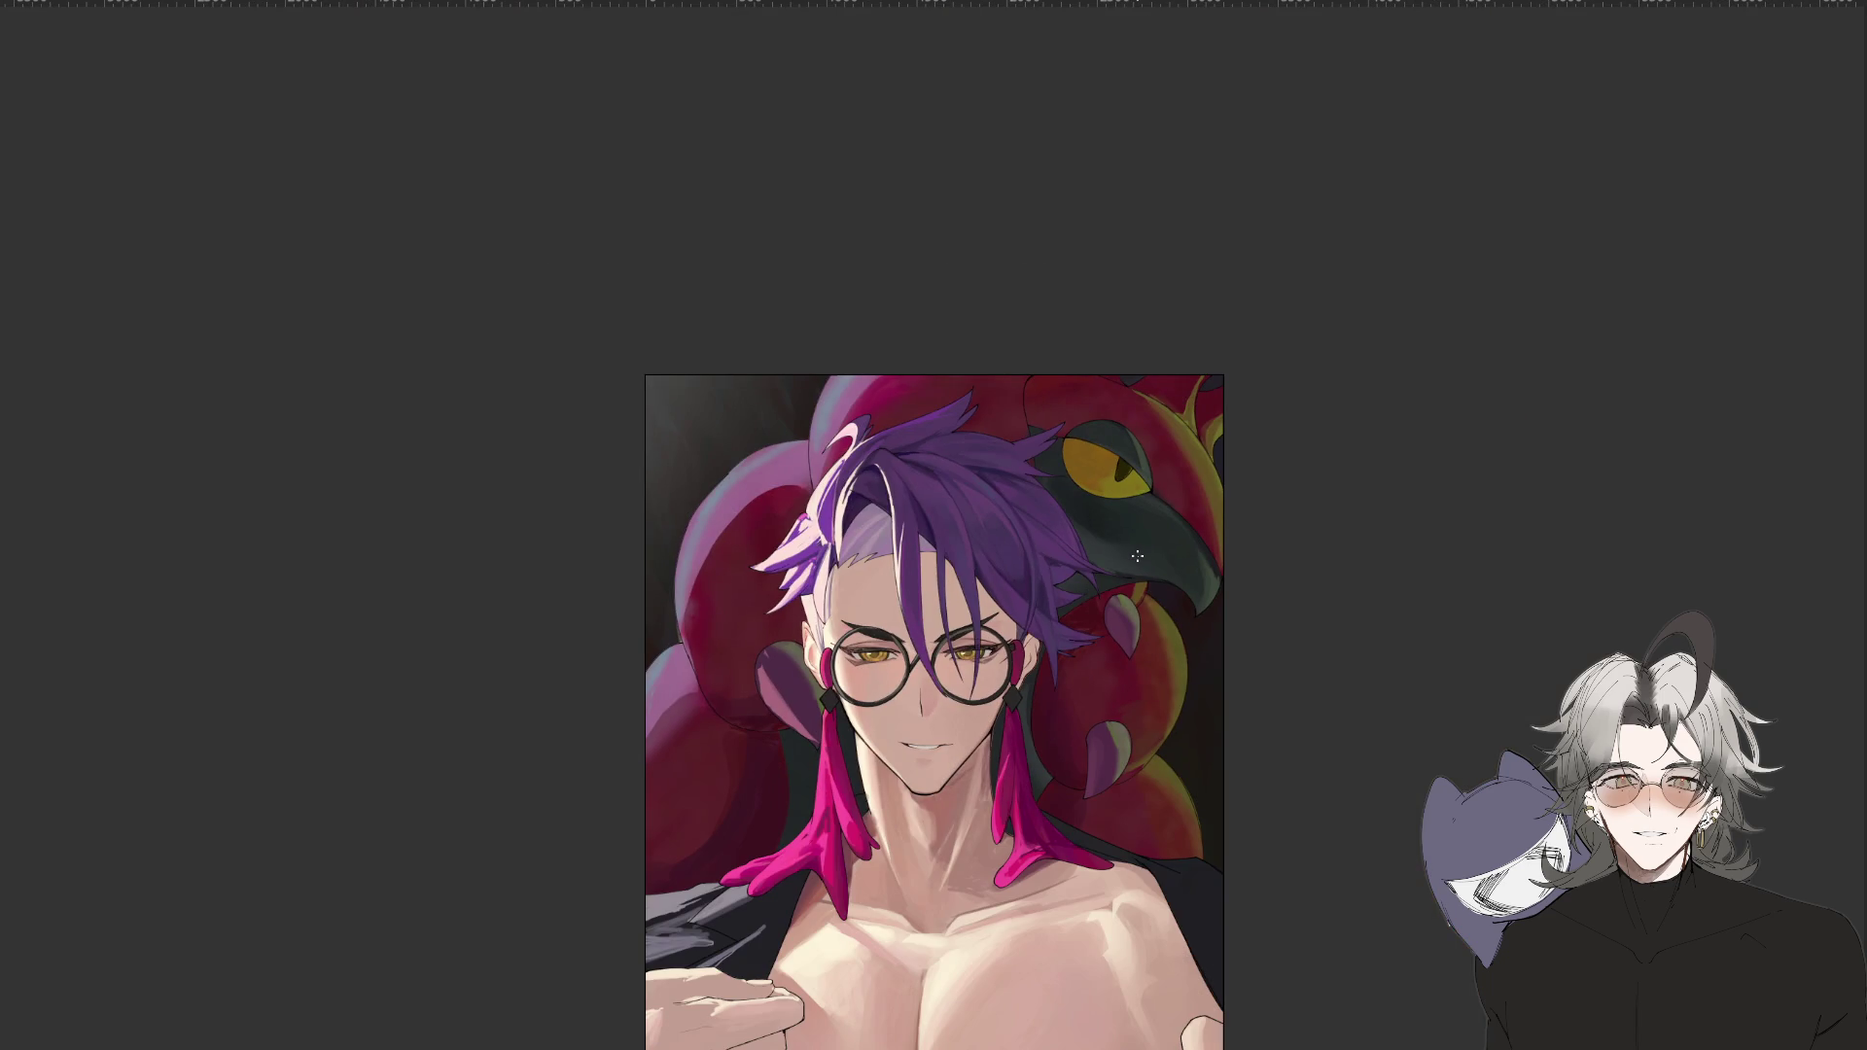
Spin the canvas view counter-clockwise in several steps, then turn it back upright.
{"action": "left_click_drag", "start_coordinate": [1116, 984], "coordinate": [1289, 862]}
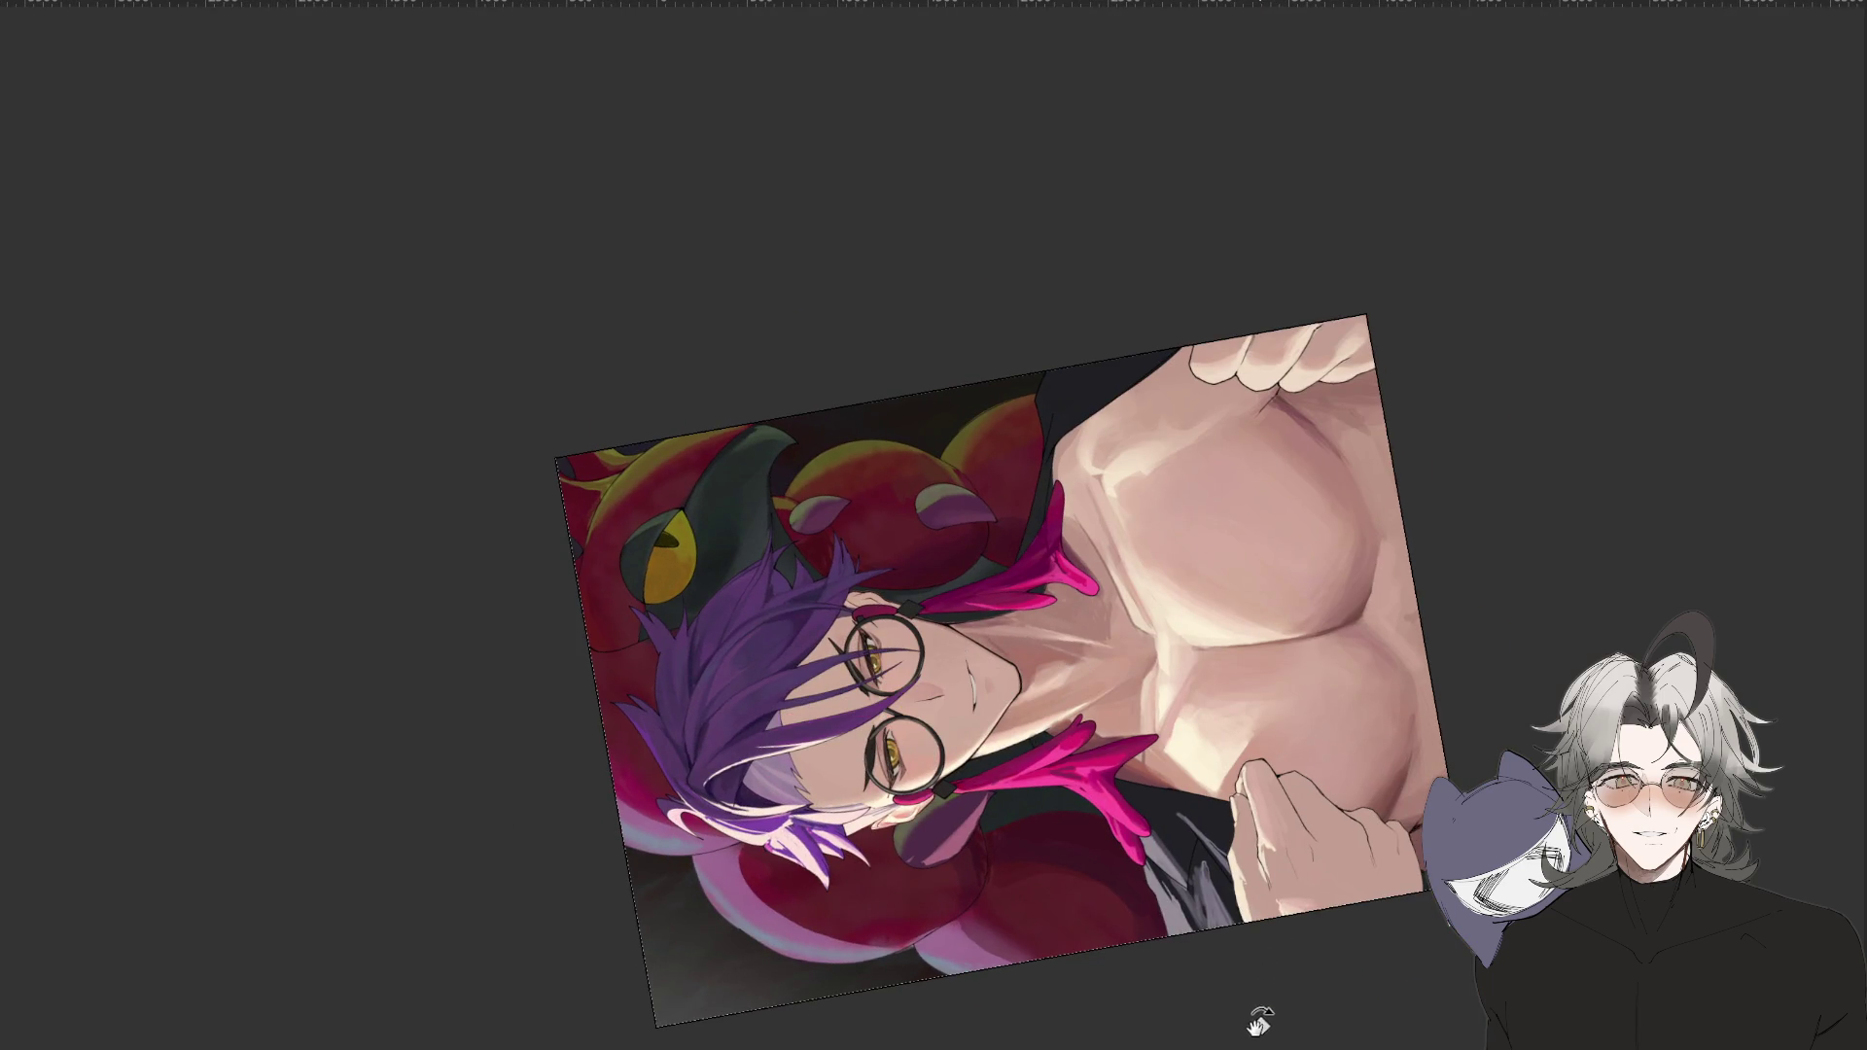
{"action": "left_click_drag", "start_coordinate": [1250, 1017], "coordinate": [1362, 763]}
{"action": "left_click_drag", "start_coordinate": [1292, 884], "coordinate": [1375, 763]}
{"action": "mouse_move", "coordinate": [1329, 871]}
{"action": "left_mouse_down"}
{"action": "mouse_move", "coordinate": [1339, 831]}
{"action": "mouse_move", "coordinate": [1439, 940]}
{"action": "mouse_move", "coordinate": [1391, 1020]}
{"action": "left_mouse_up"}
{"action": "scroll", "coordinate": [1335, 833], "scroll_direction": "down", "scroll_amount": 3}
{"action": "scroll", "coordinate": [1334, 833], "scroll_direction": "up", "scroll_amount": 5}
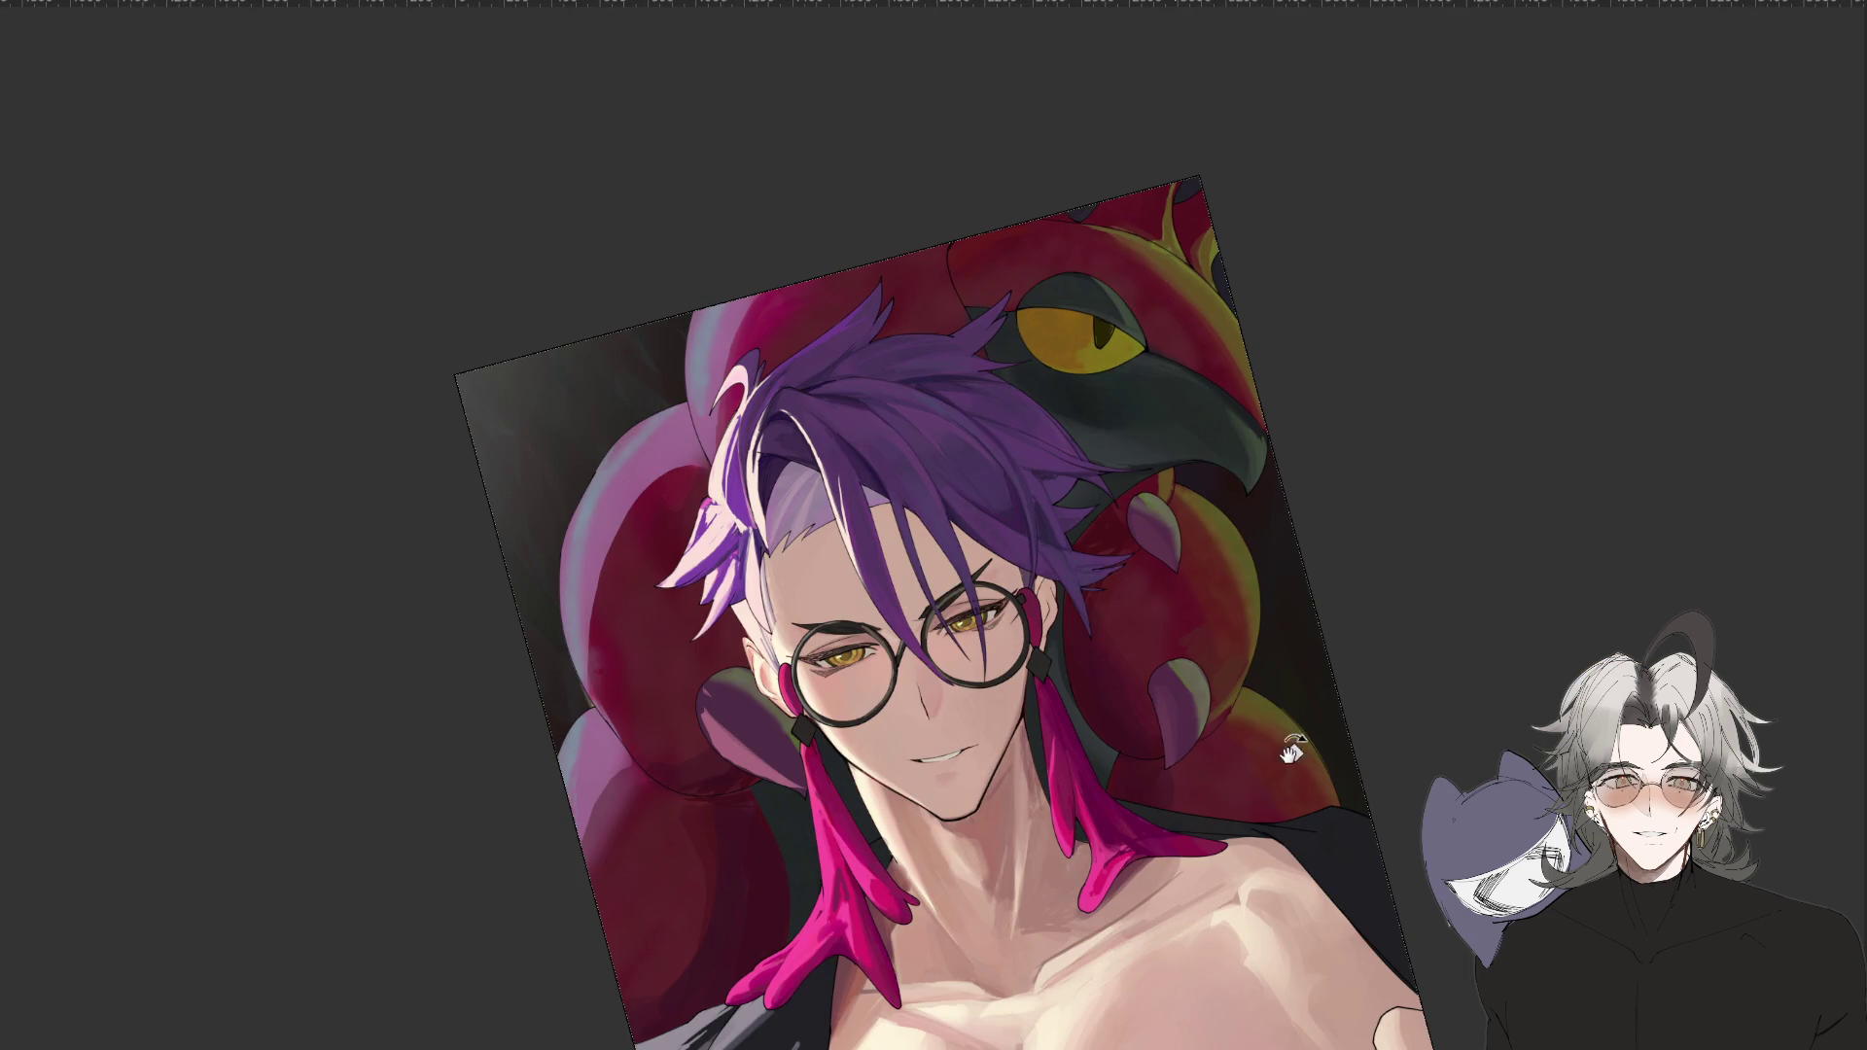
{"action": "left_click_drag", "start_coordinate": [1407, 841], "coordinate": [1366, 992]}
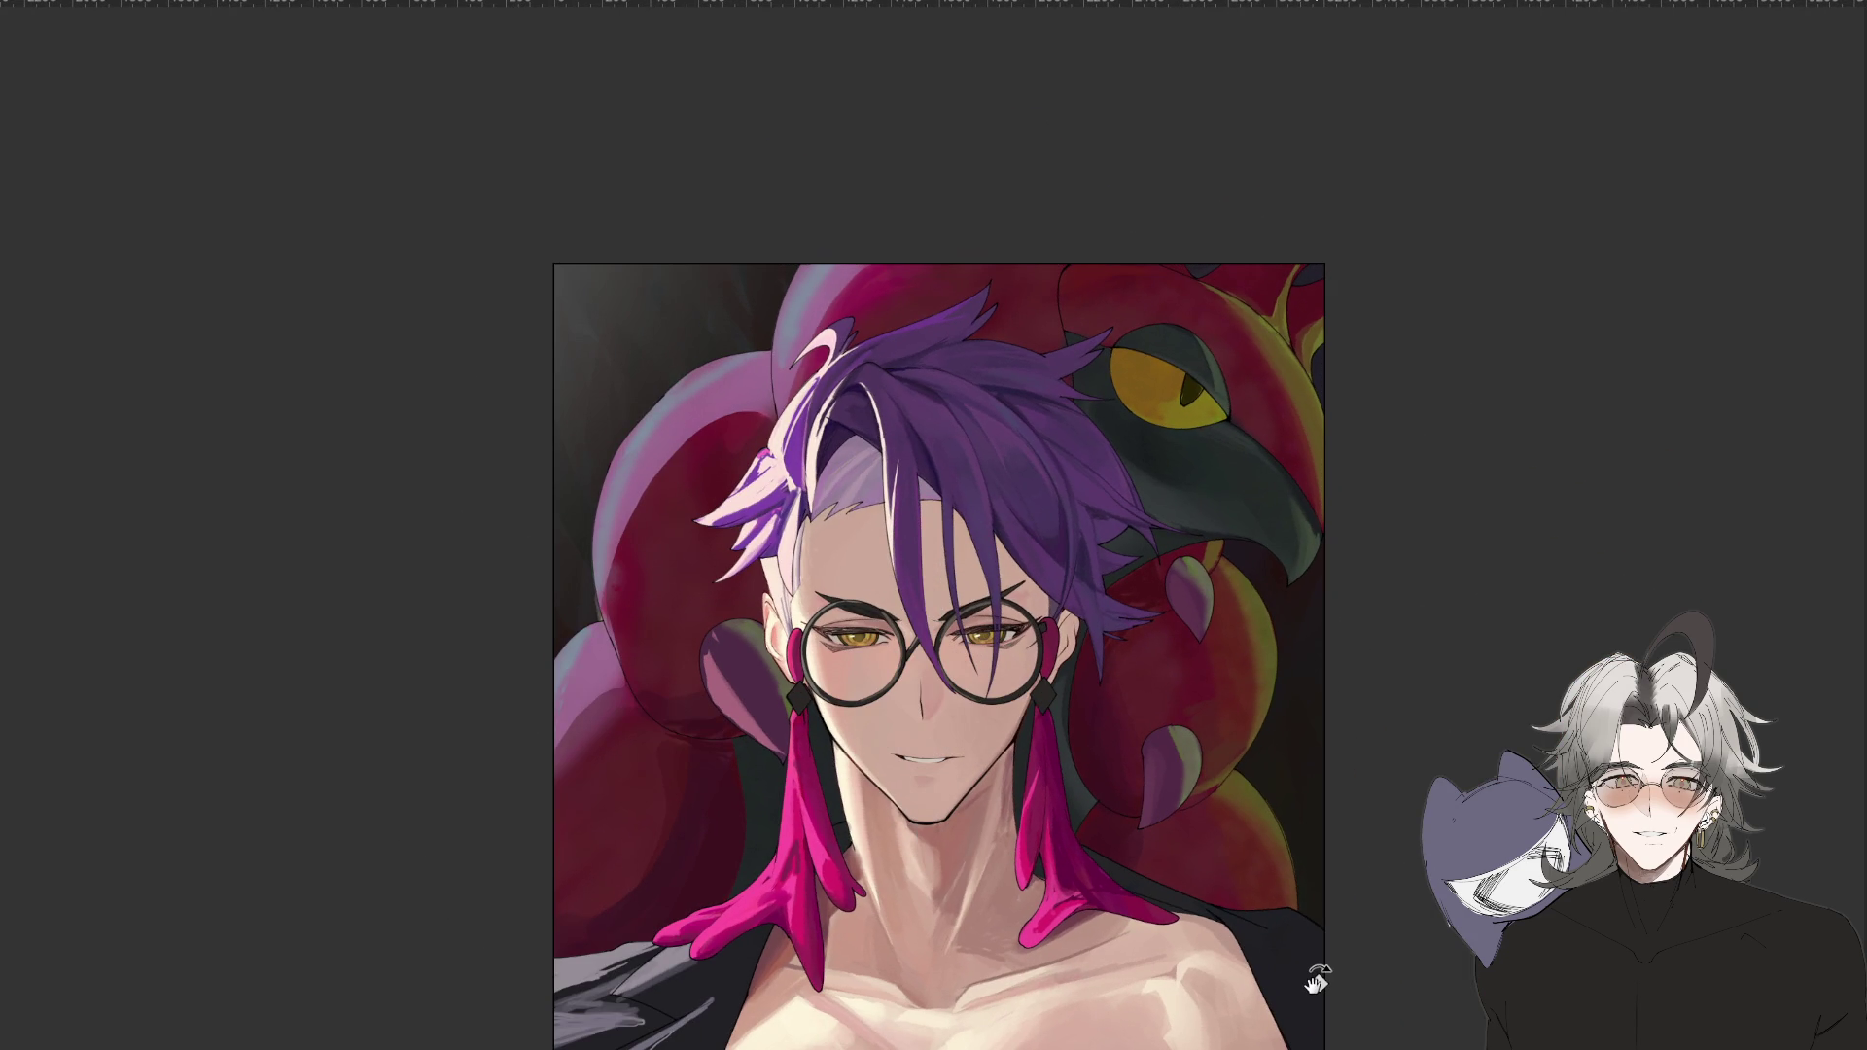
Zoom out to the whole picture, zoom back in, and rotate the view about 45°.
{"action": "key", "text": "ctrl+minus"}
{"action": "key", "text": "ctrl+minus"}
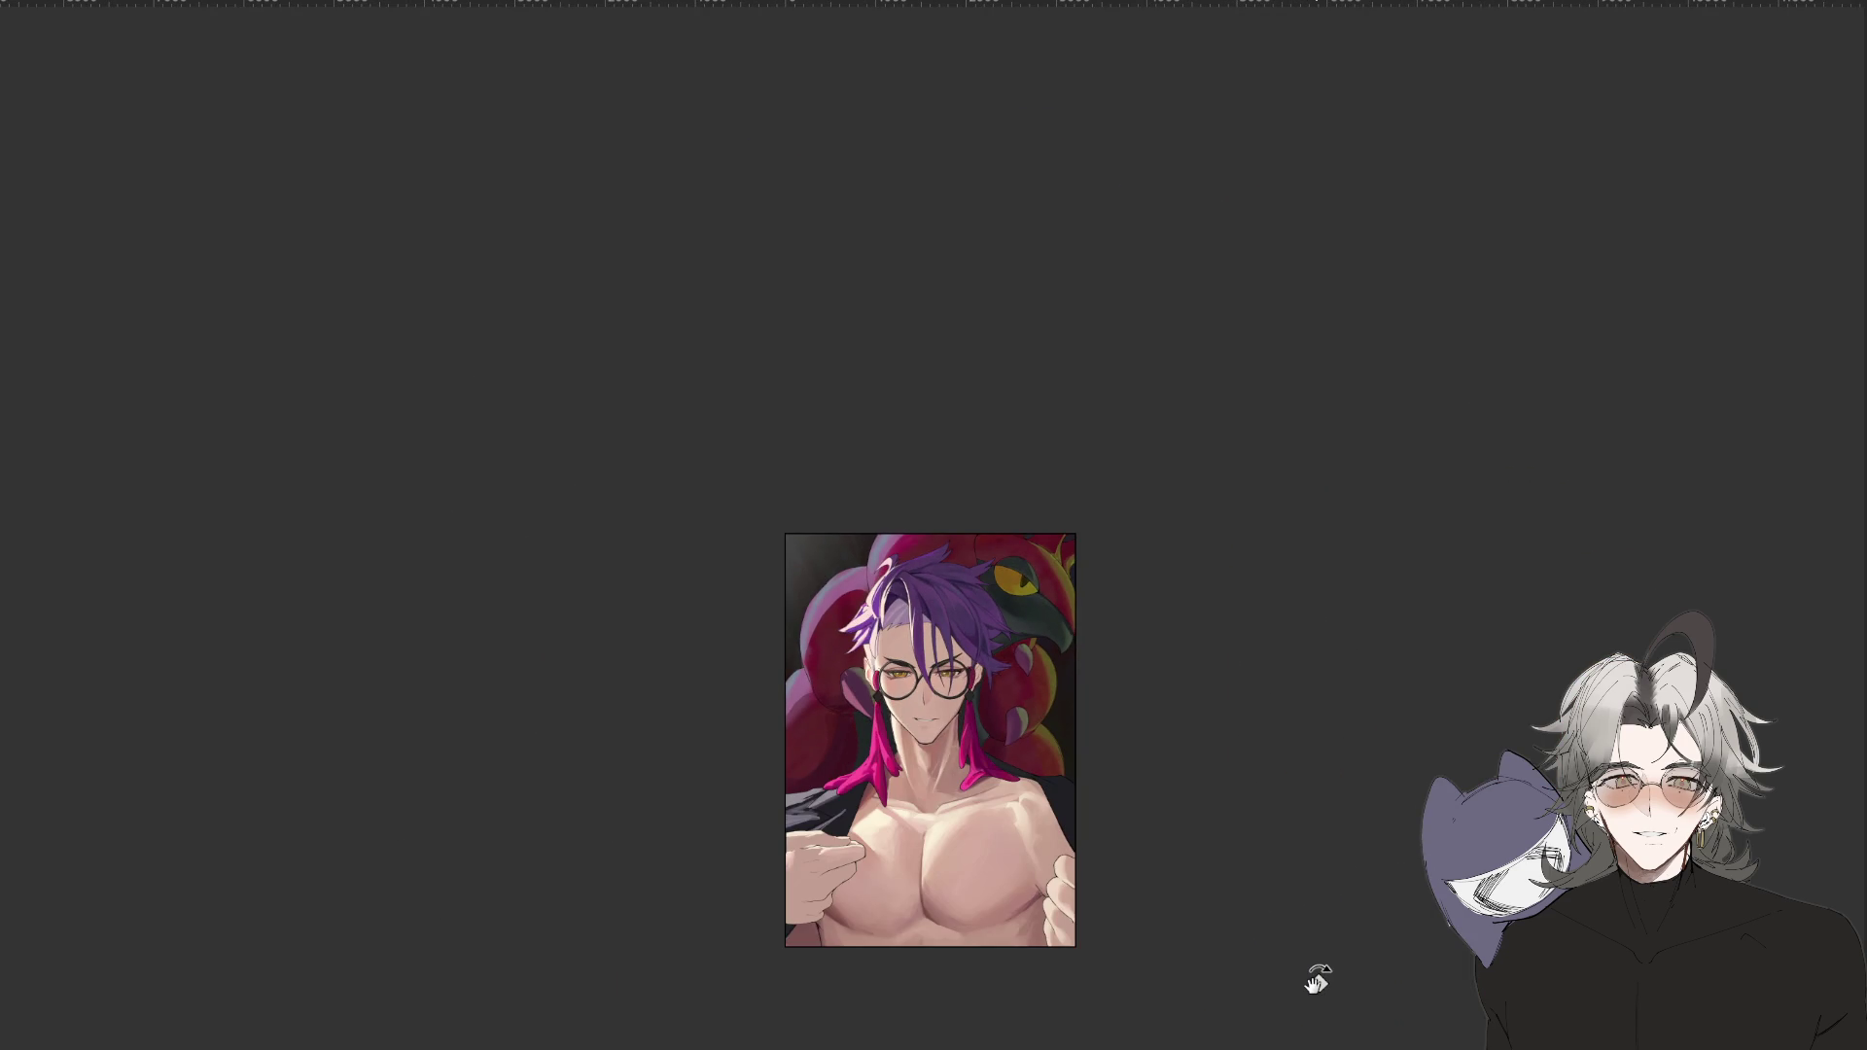
{"action": "key", "text": "ctrl+plus"}
{"action": "key", "text": "ctrl+plus"}
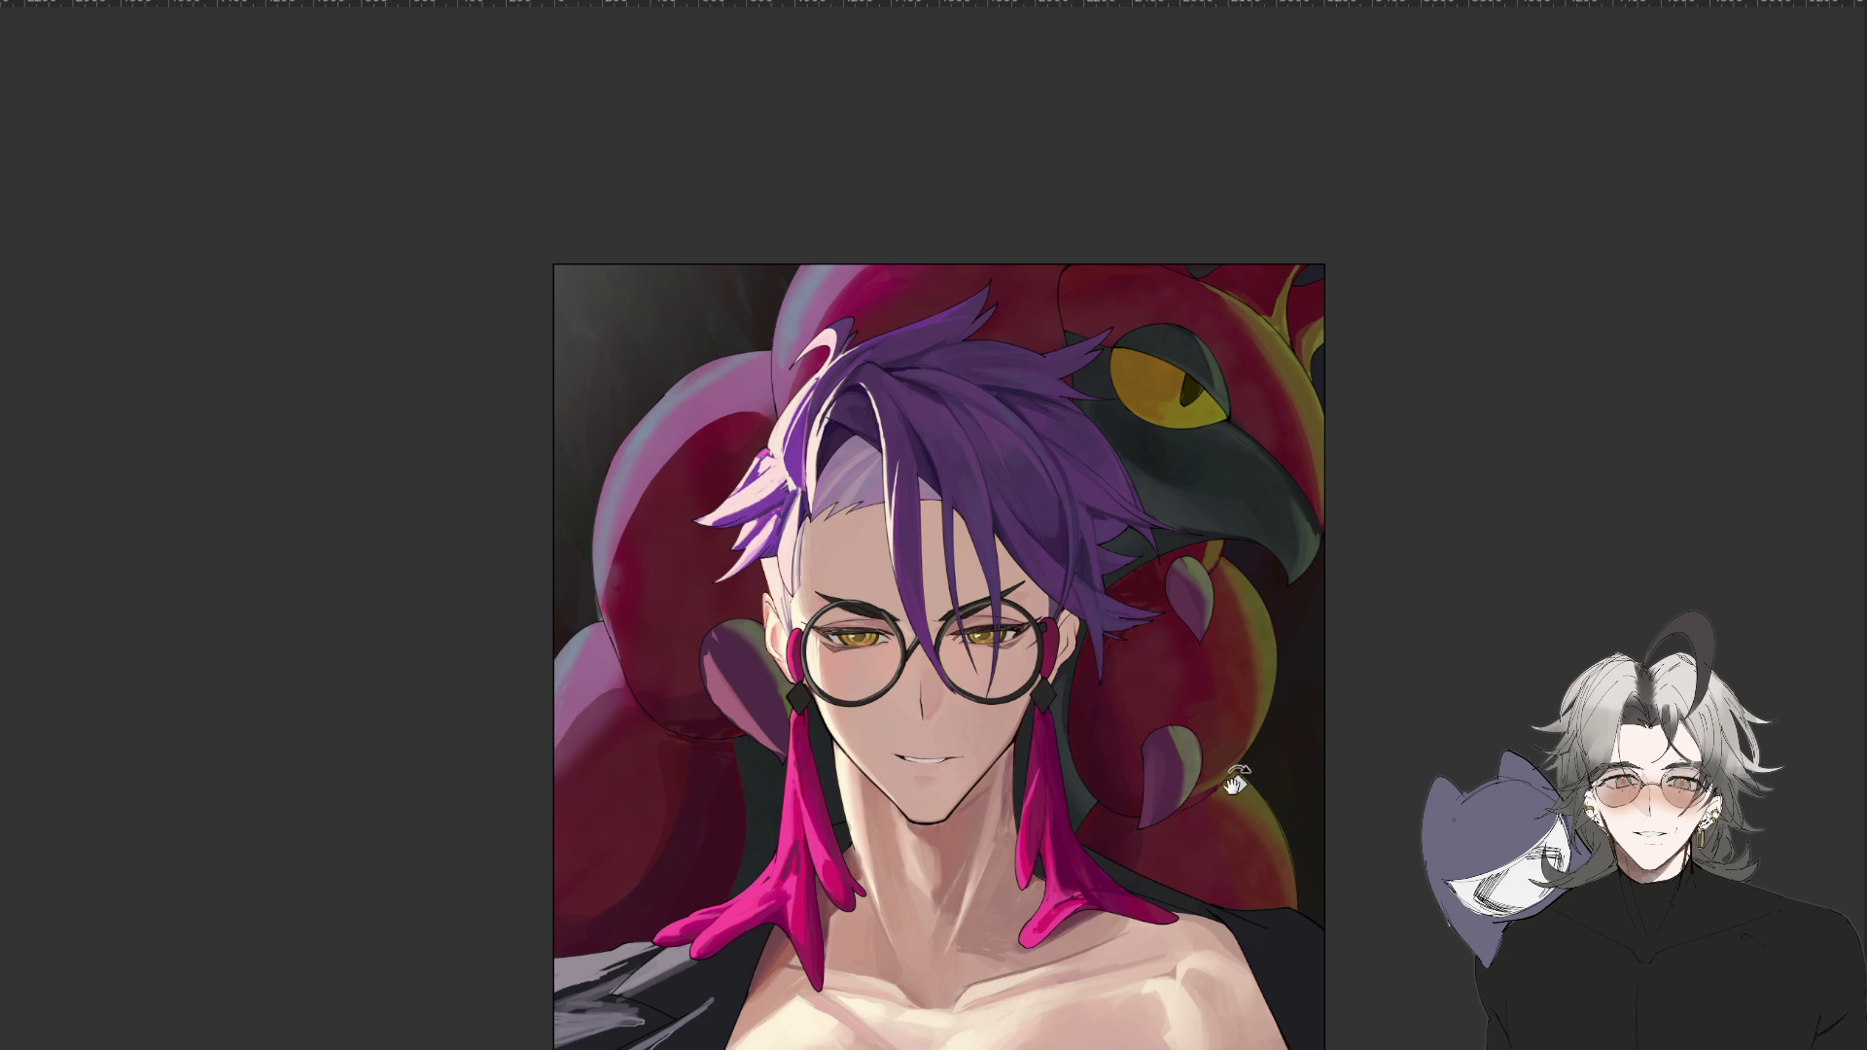
{"action": "left_click_drag", "start_coordinate": [933, 544], "coordinate": [844, 652]}
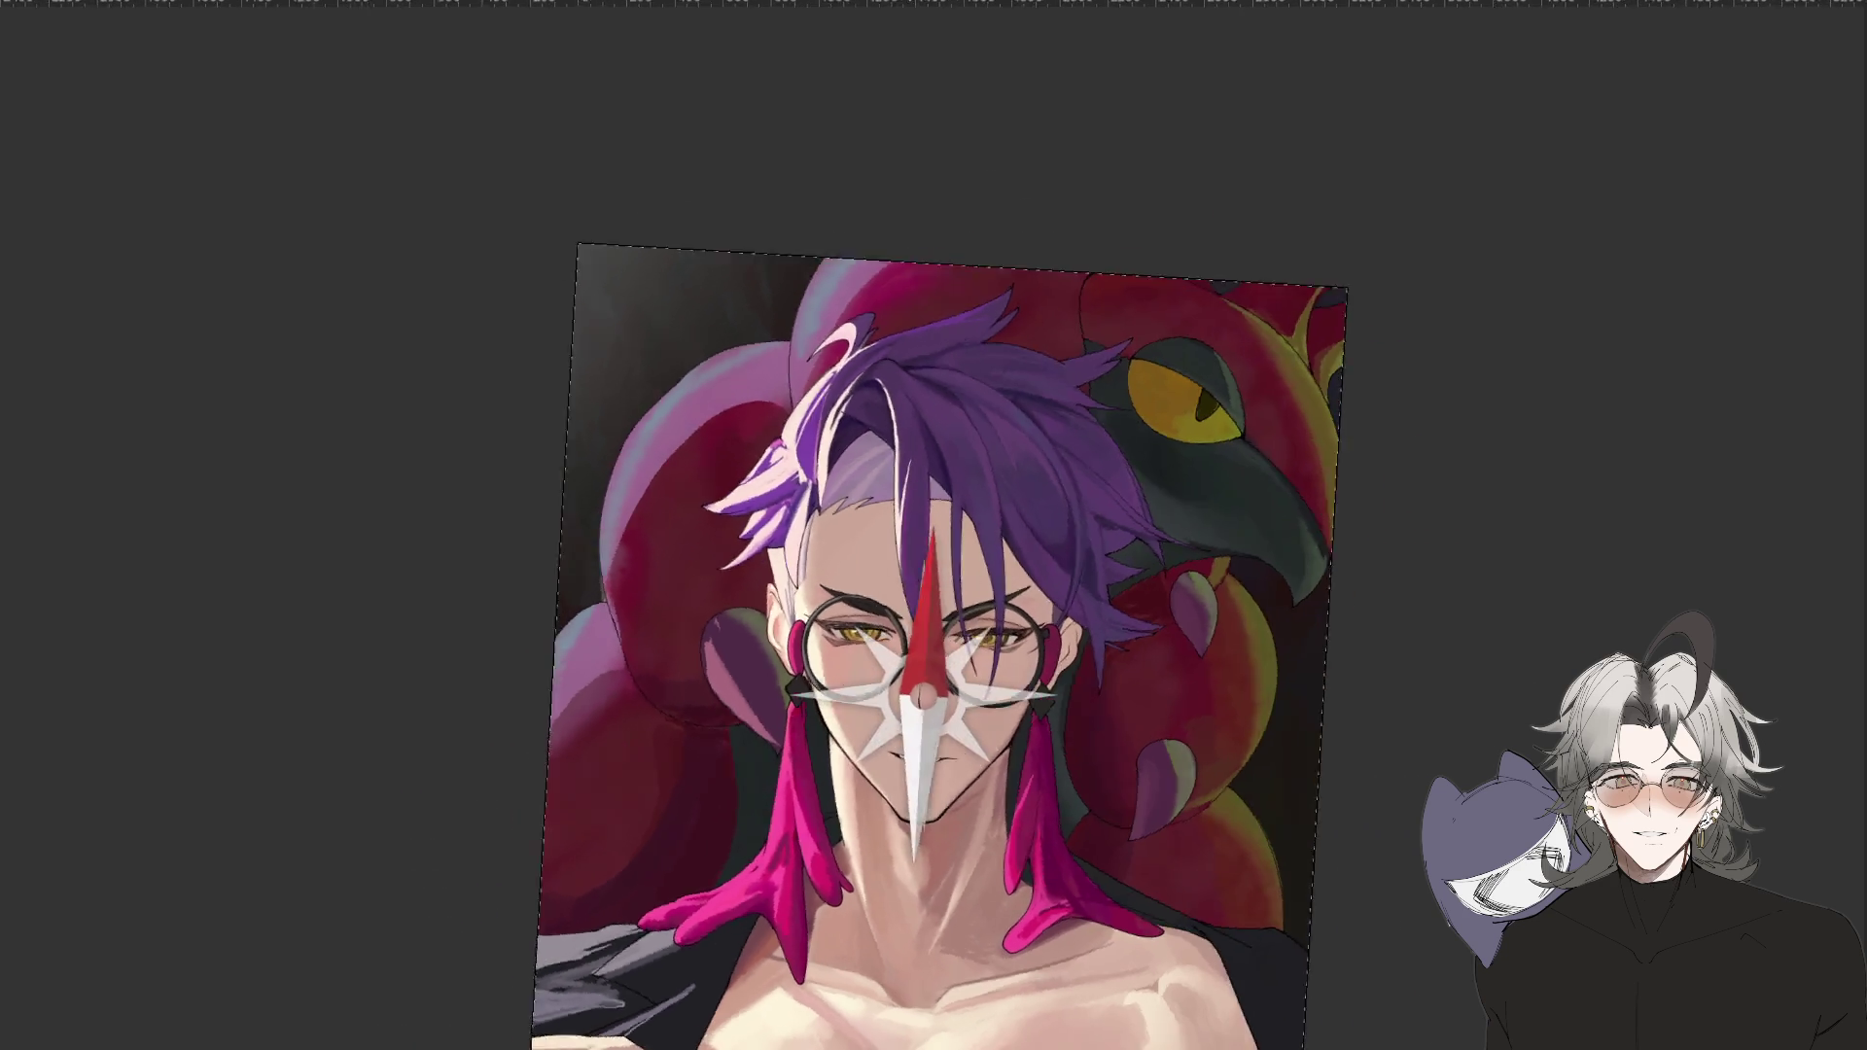
{"action": "key", "text": "5"}
{"action": "key", "text": "4"}
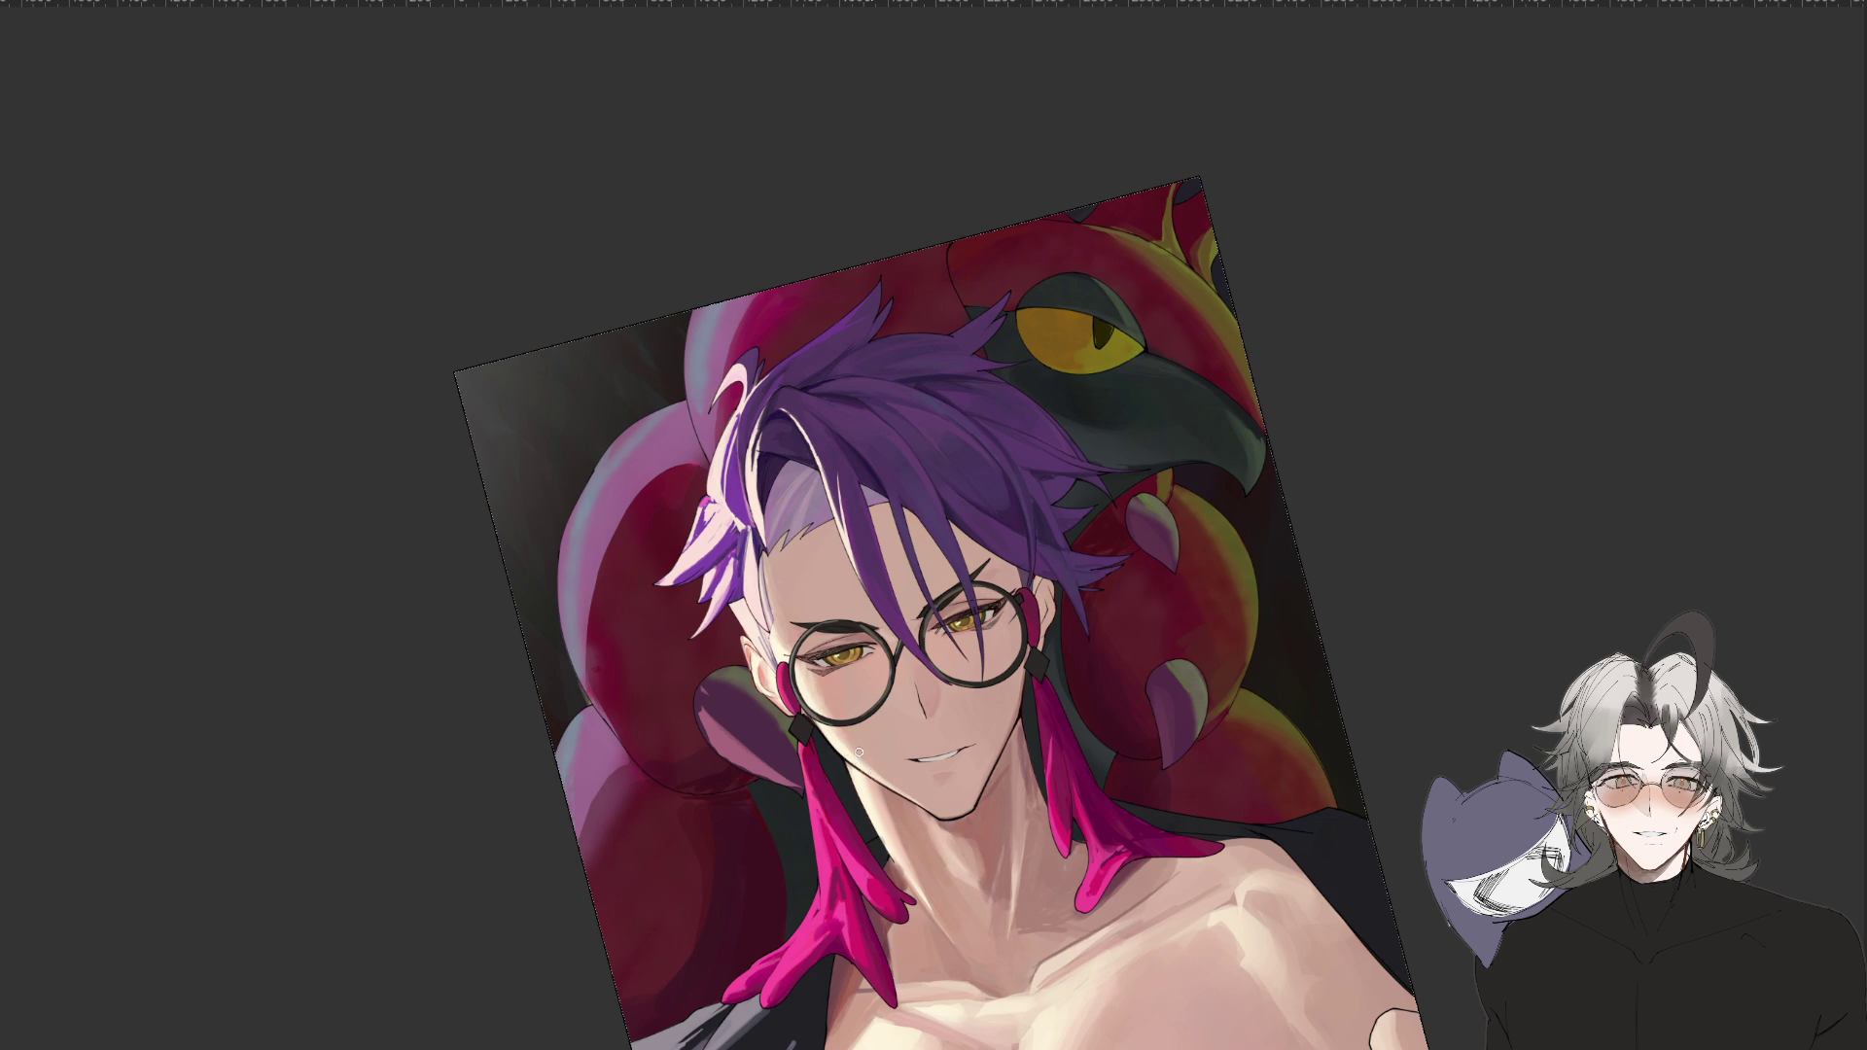
{"action": "mouse_move", "coordinate": [851, 681]}
{"action": "left_mouse_down"}
{"action": "mouse_move", "coordinate": [1215, 506]}
{"action": "mouse_move", "coordinate": [1043, 632]}
{"action": "left_mouse_up"}
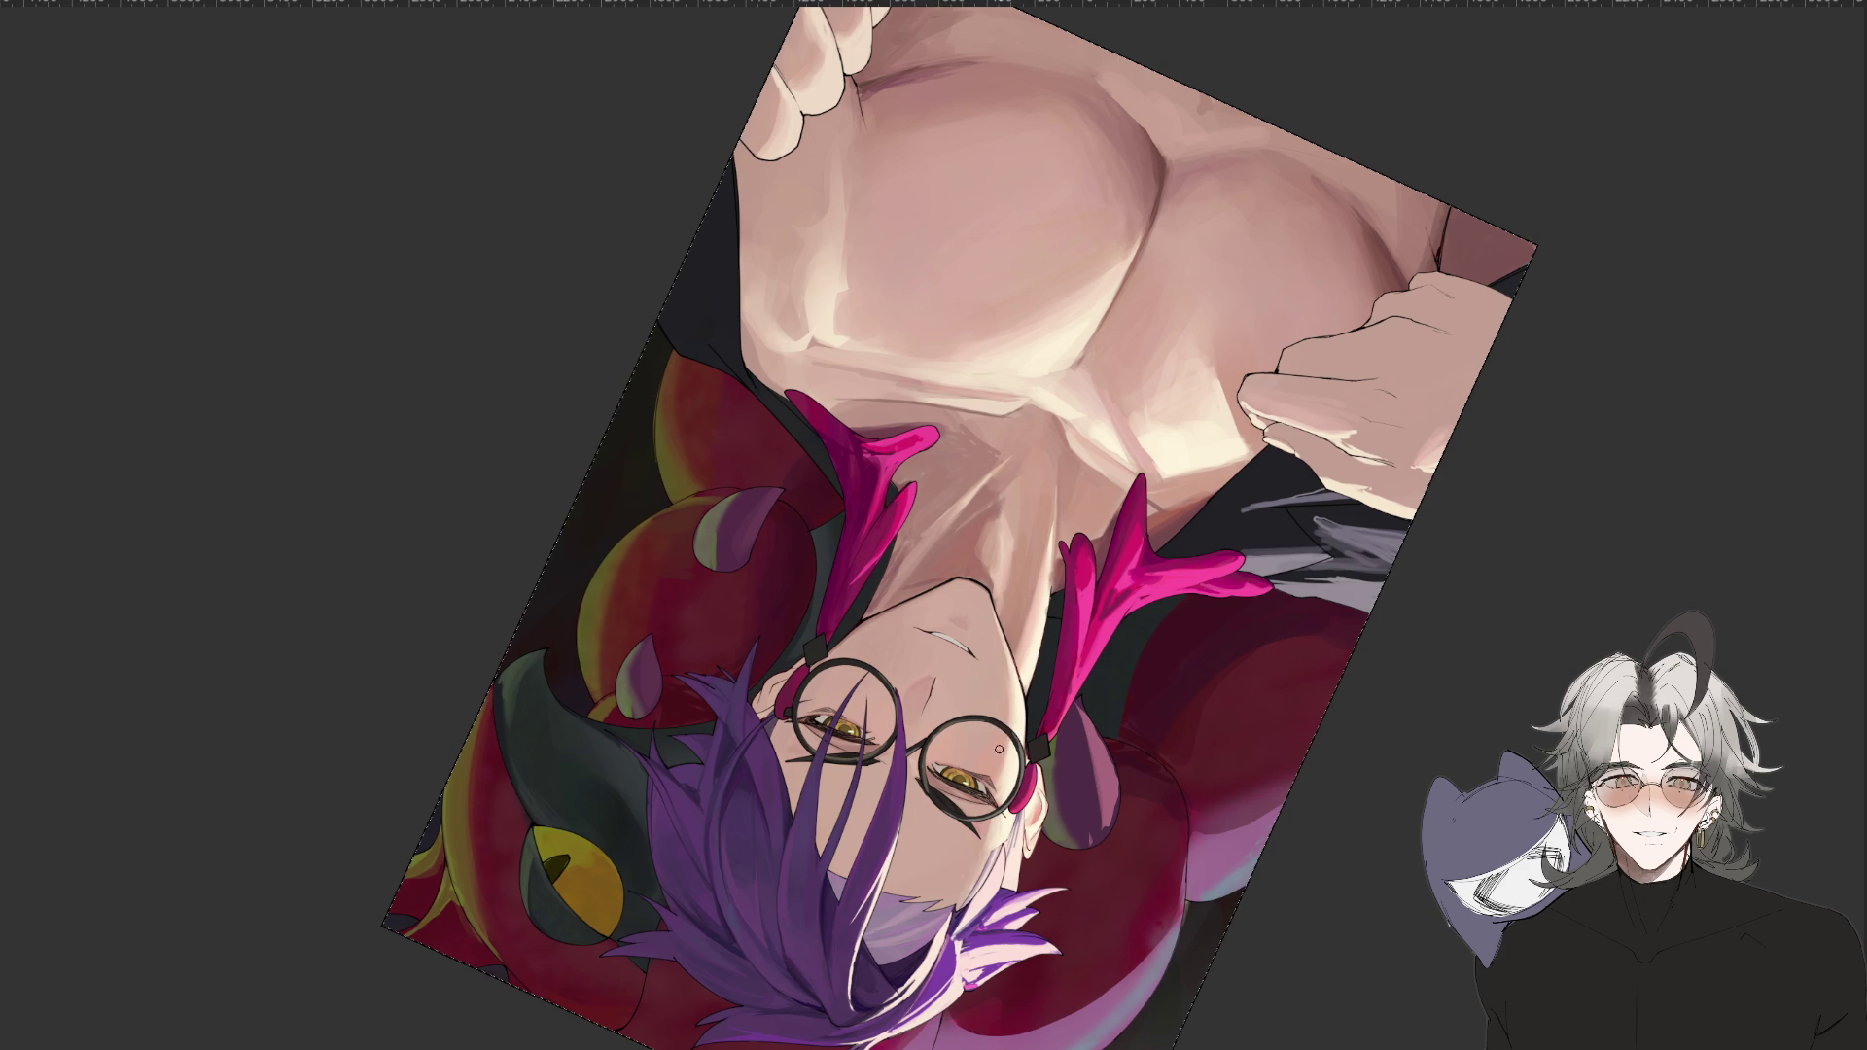
Rotate and mirror the painting view, reset rotation with Esc, and bring the face close.
{"action": "mouse_move", "coordinate": [991, 756]}
{"action": "left_mouse_down"}
{"action": "mouse_move", "coordinate": [623, 680]}
{"action": "mouse_move", "coordinate": [388, 487]}
{"action": "mouse_move", "coordinate": [580, 415]}
{"action": "left_mouse_up"}
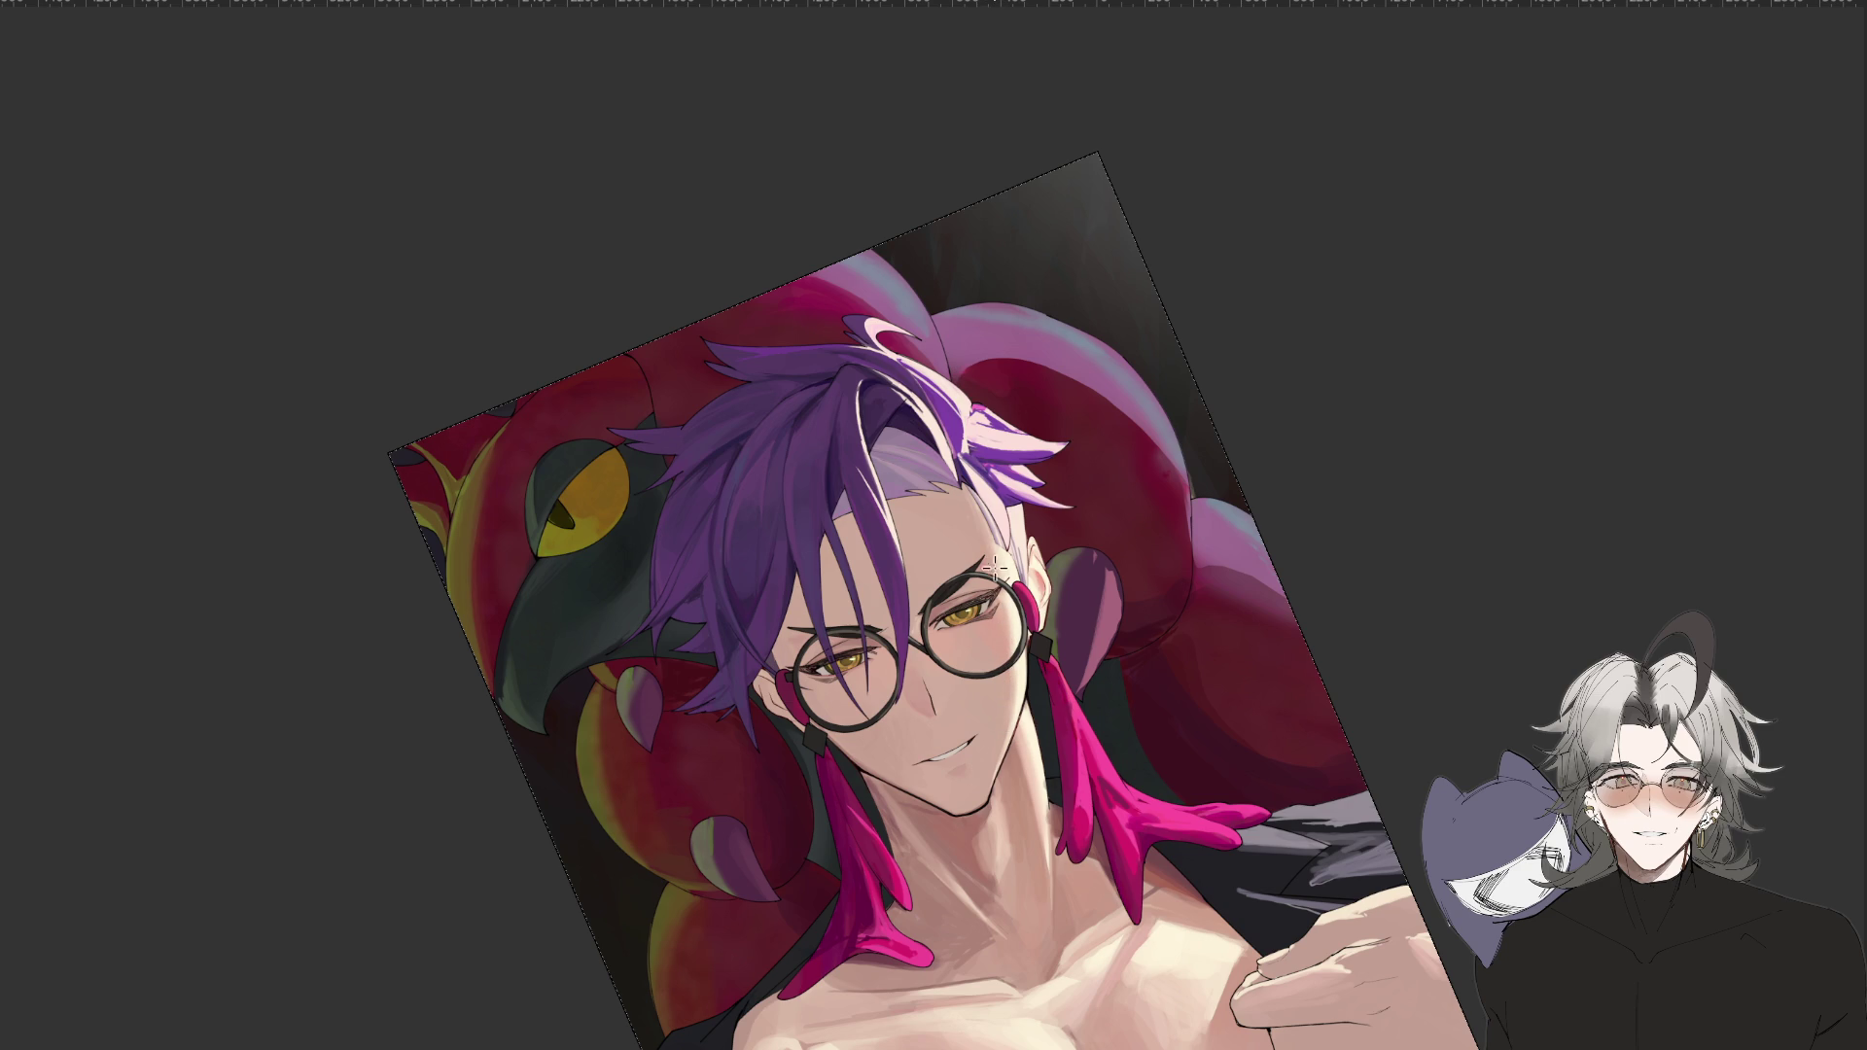
{"action": "key", "text": "h"}
{"action": "left_click_drag", "start_coordinate": [992, 562], "coordinate": [924, 695]}
{"action": "key", "text": "Escape"}
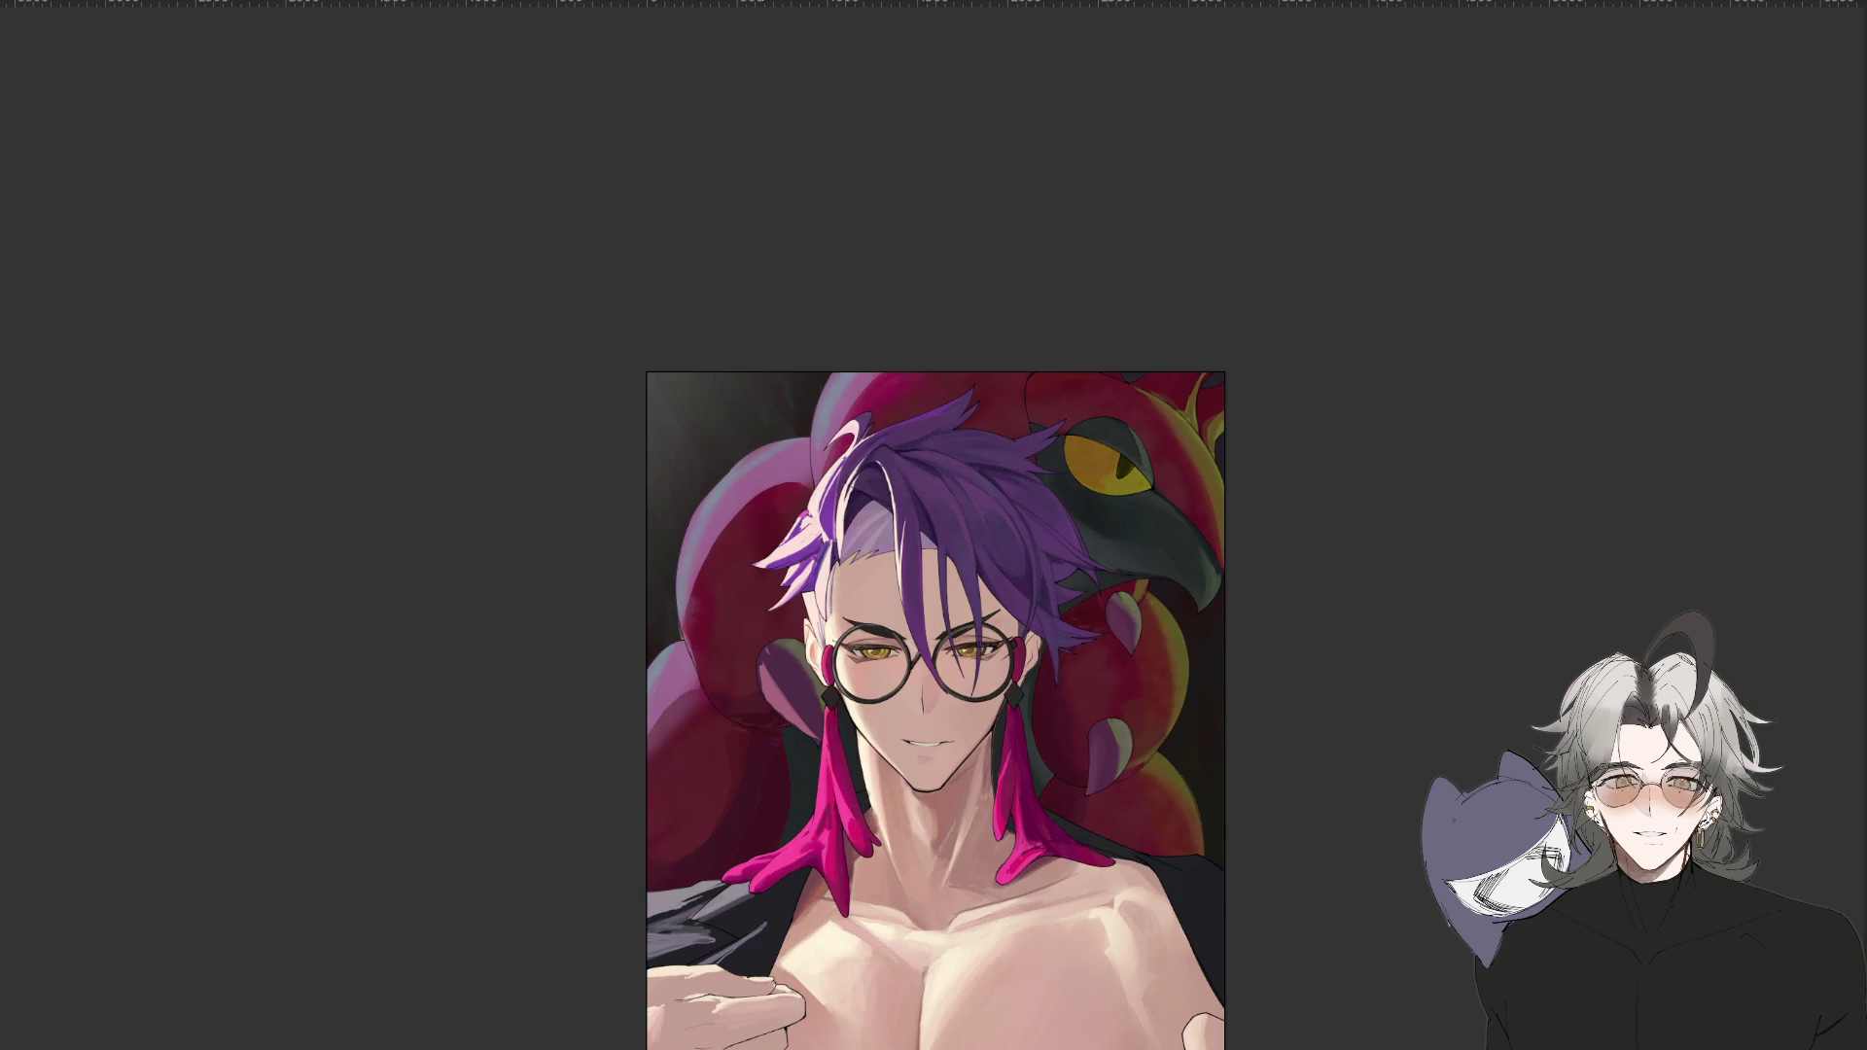
{"action": "scroll", "coordinate": [923, 693], "scroll_direction": "up", "scroll_amount": 3}
{"action": "left_click_drag", "start_coordinate": [1111, 735], "coordinate": [1046, 634]}
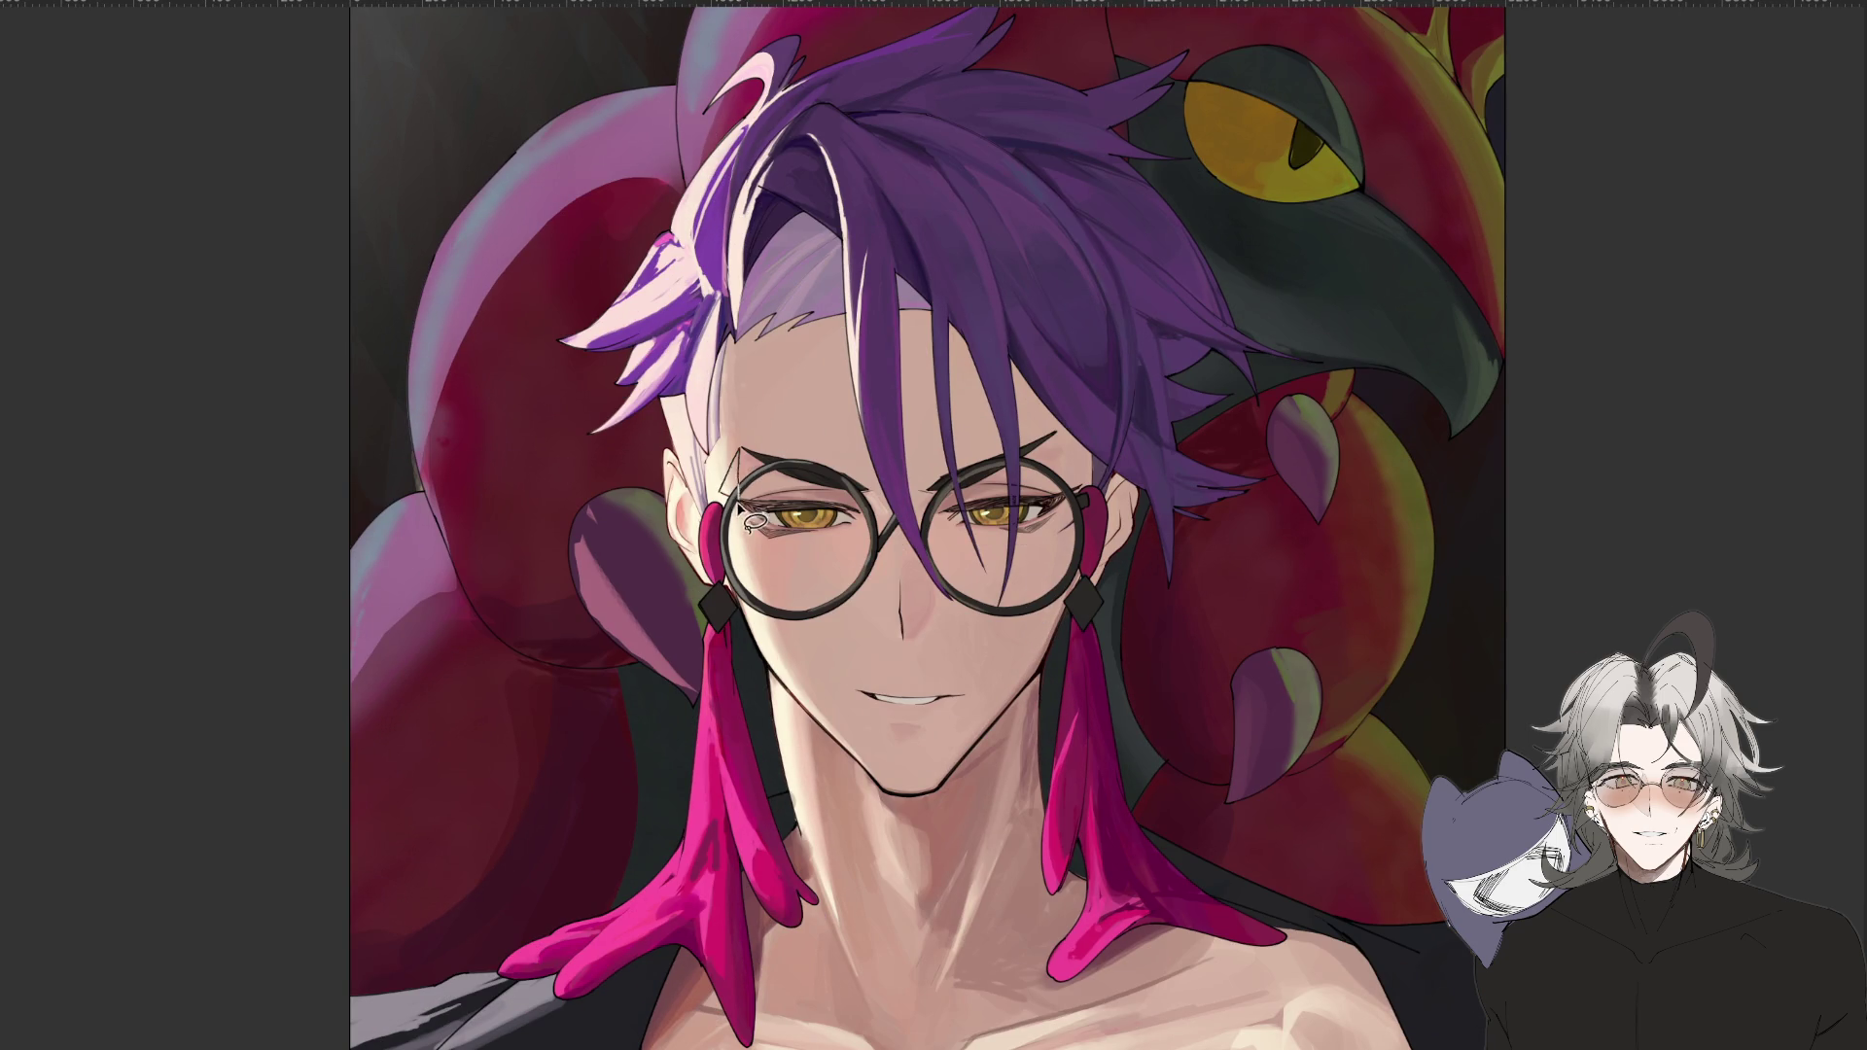
Zoom out and in between face and full portrait, then mirror and restore the unflipped view.
{"action": "key", "text": "ctrl+minus"}
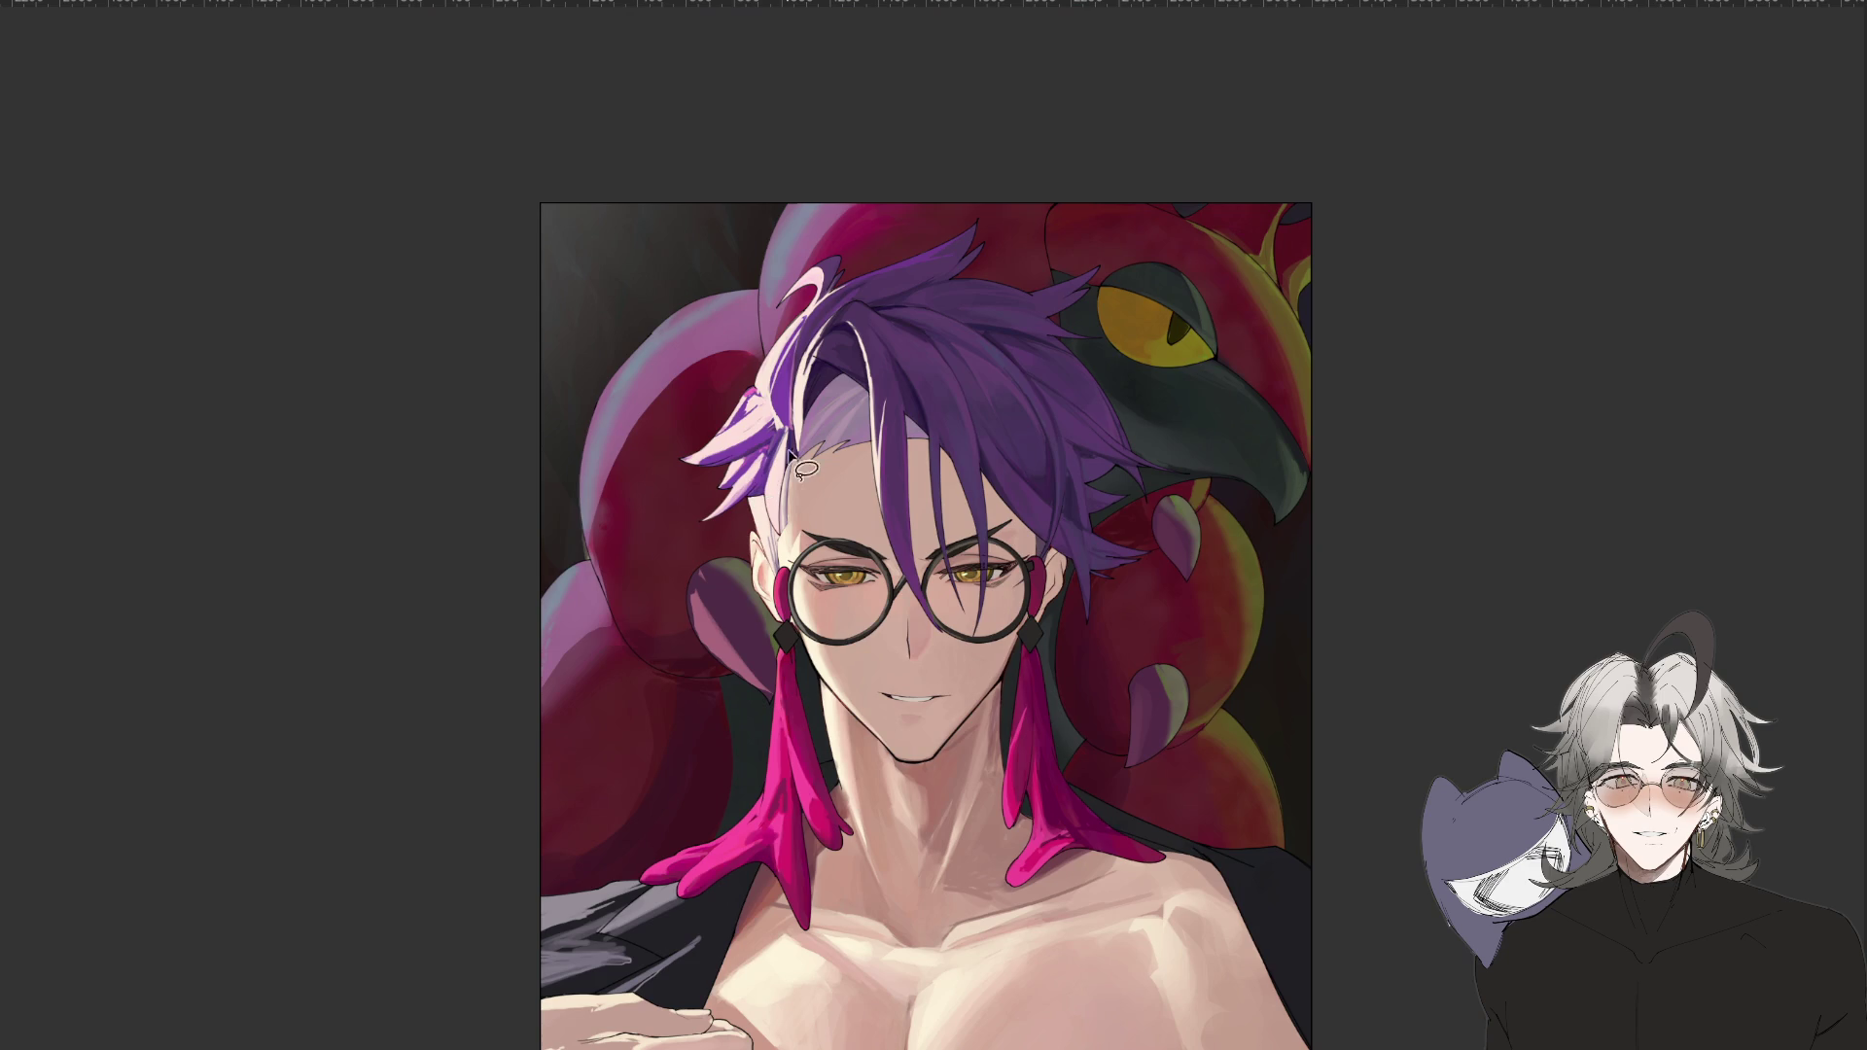
{"action": "key", "text": "ctrl+plus"}
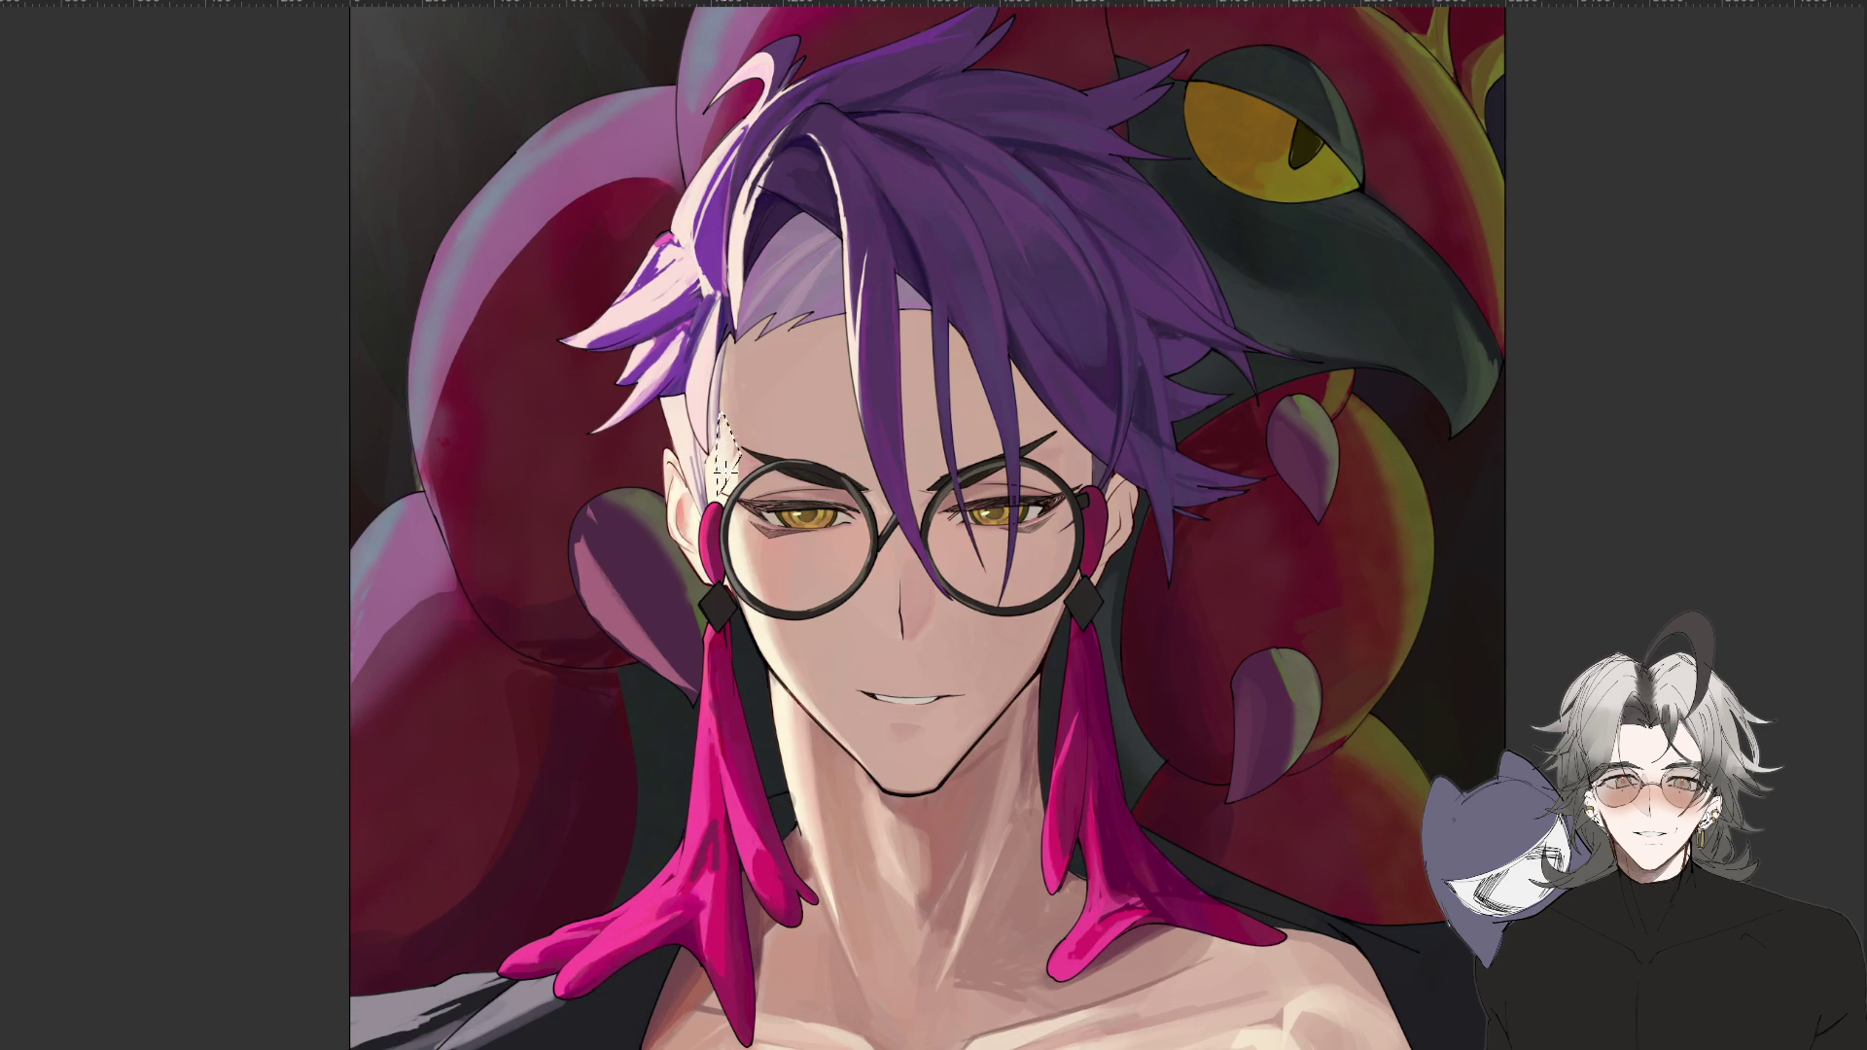
{"action": "key", "text": "ctrl+minus"}
{"action": "key", "text": "ctrl+plus"}
{"action": "key", "text": "ctrl+minus"}
{"action": "key", "text": "m"}
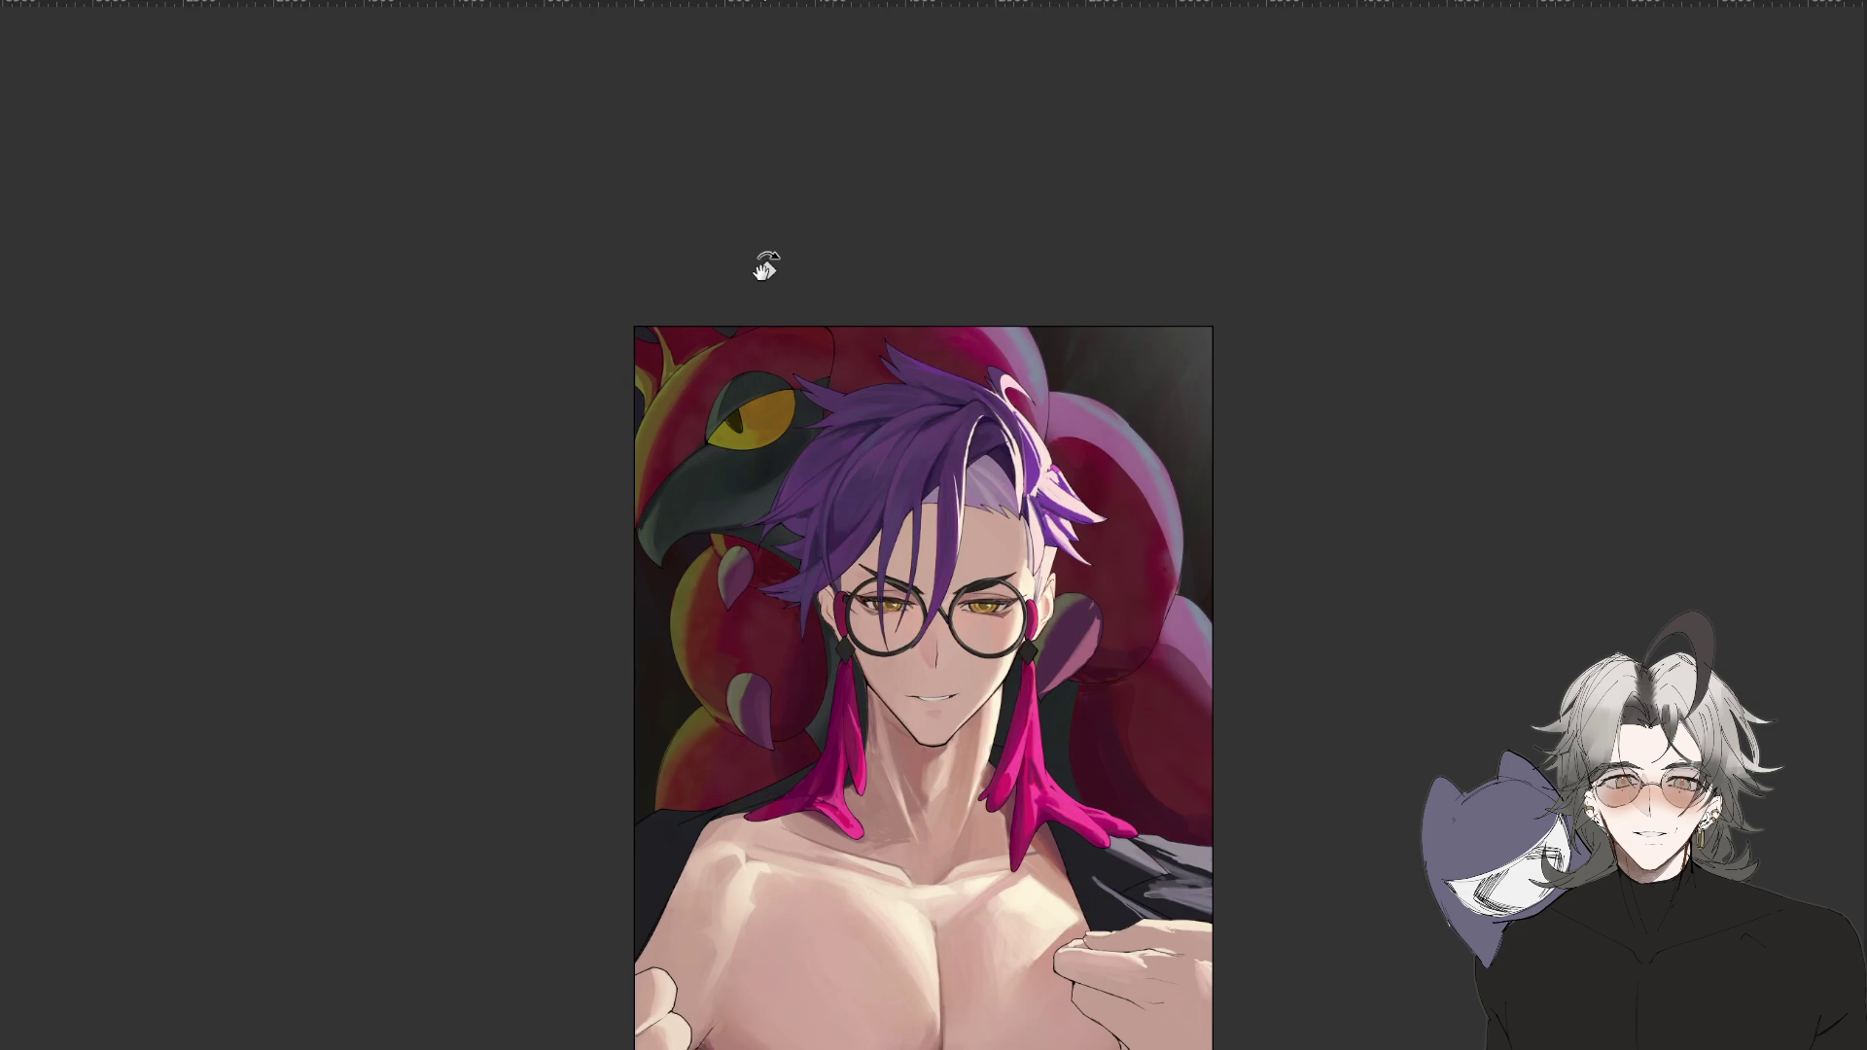
{"action": "key", "text": "m"}
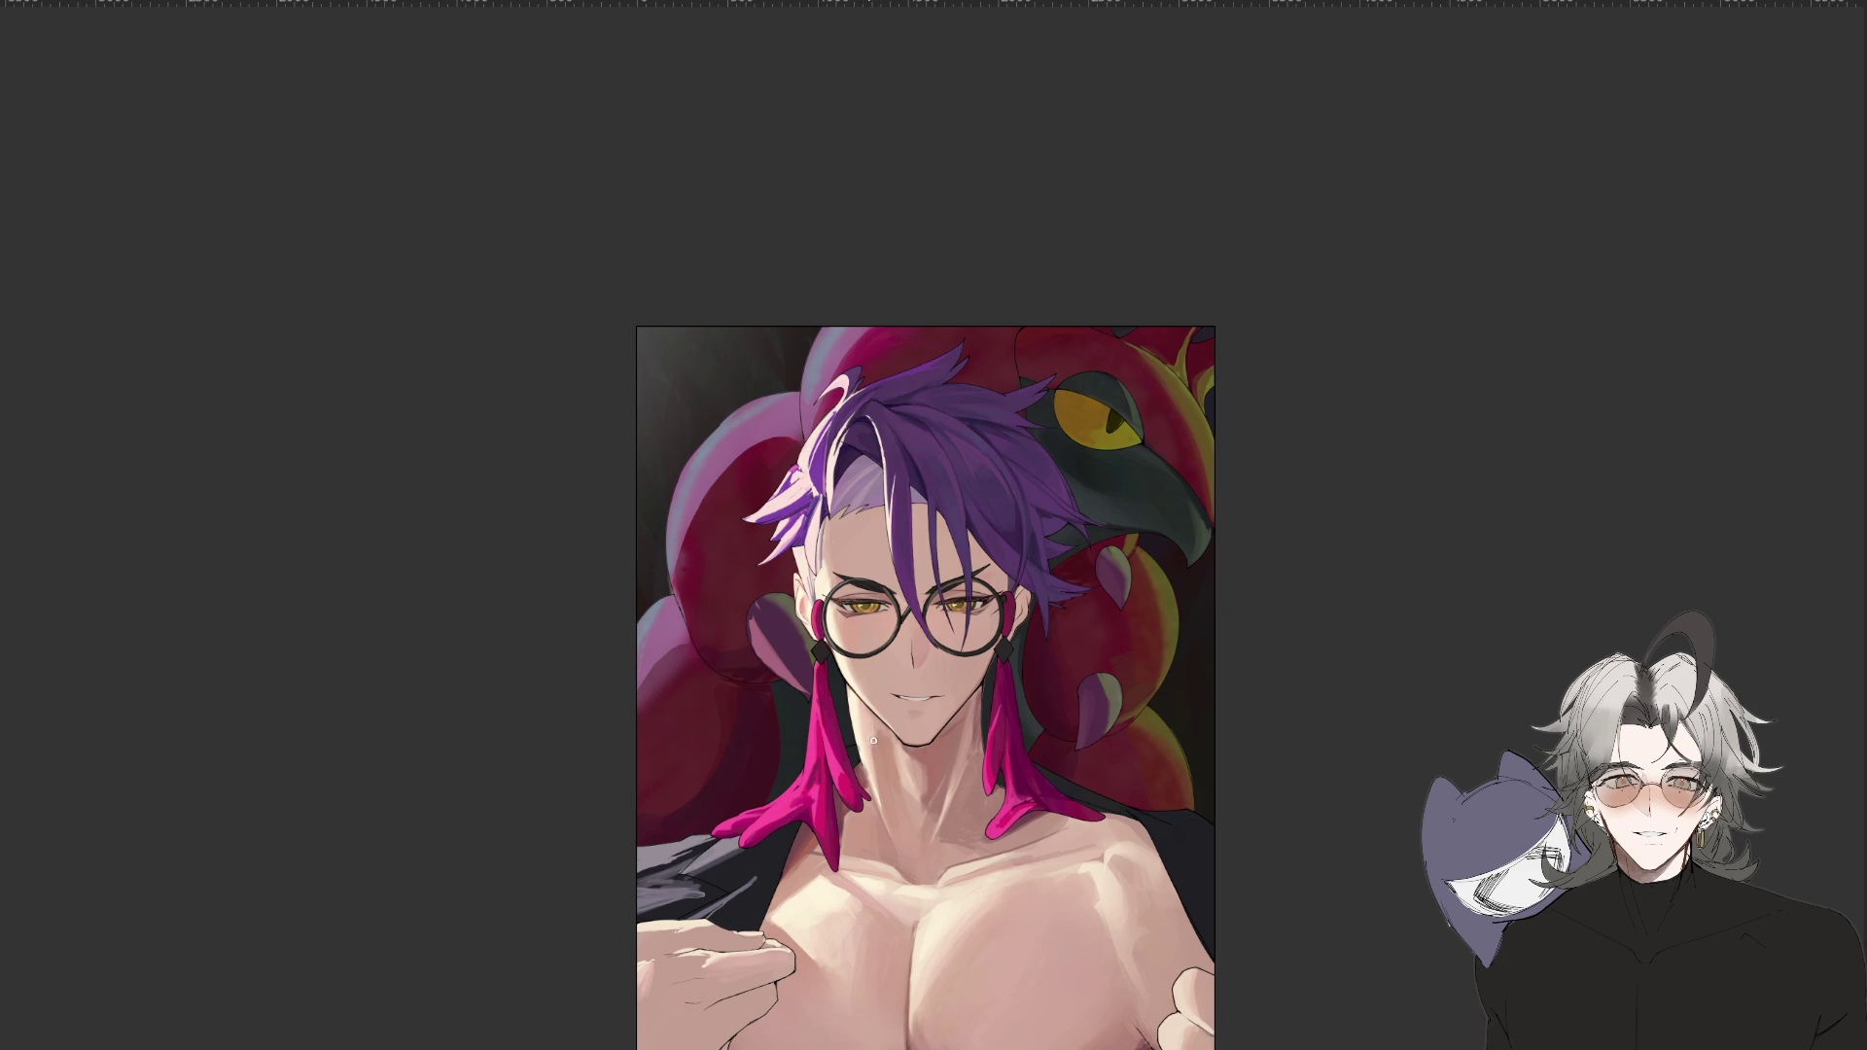
{"action": "scroll", "coordinate": [872, 734], "scroll_direction": "down", "scroll_amount": 3}
{"action": "mouse_move", "coordinate": [872, 734]}
{"action": "left_mouse_down"}
{"action": "mouse_move", "coordinate": [795, 849]}
{"action": "mouse_move", "coordinate": [525, 744]}
{"action": "mouse_move", "coordinate": [610, 940]}
{"action": "left_mouse_up"}
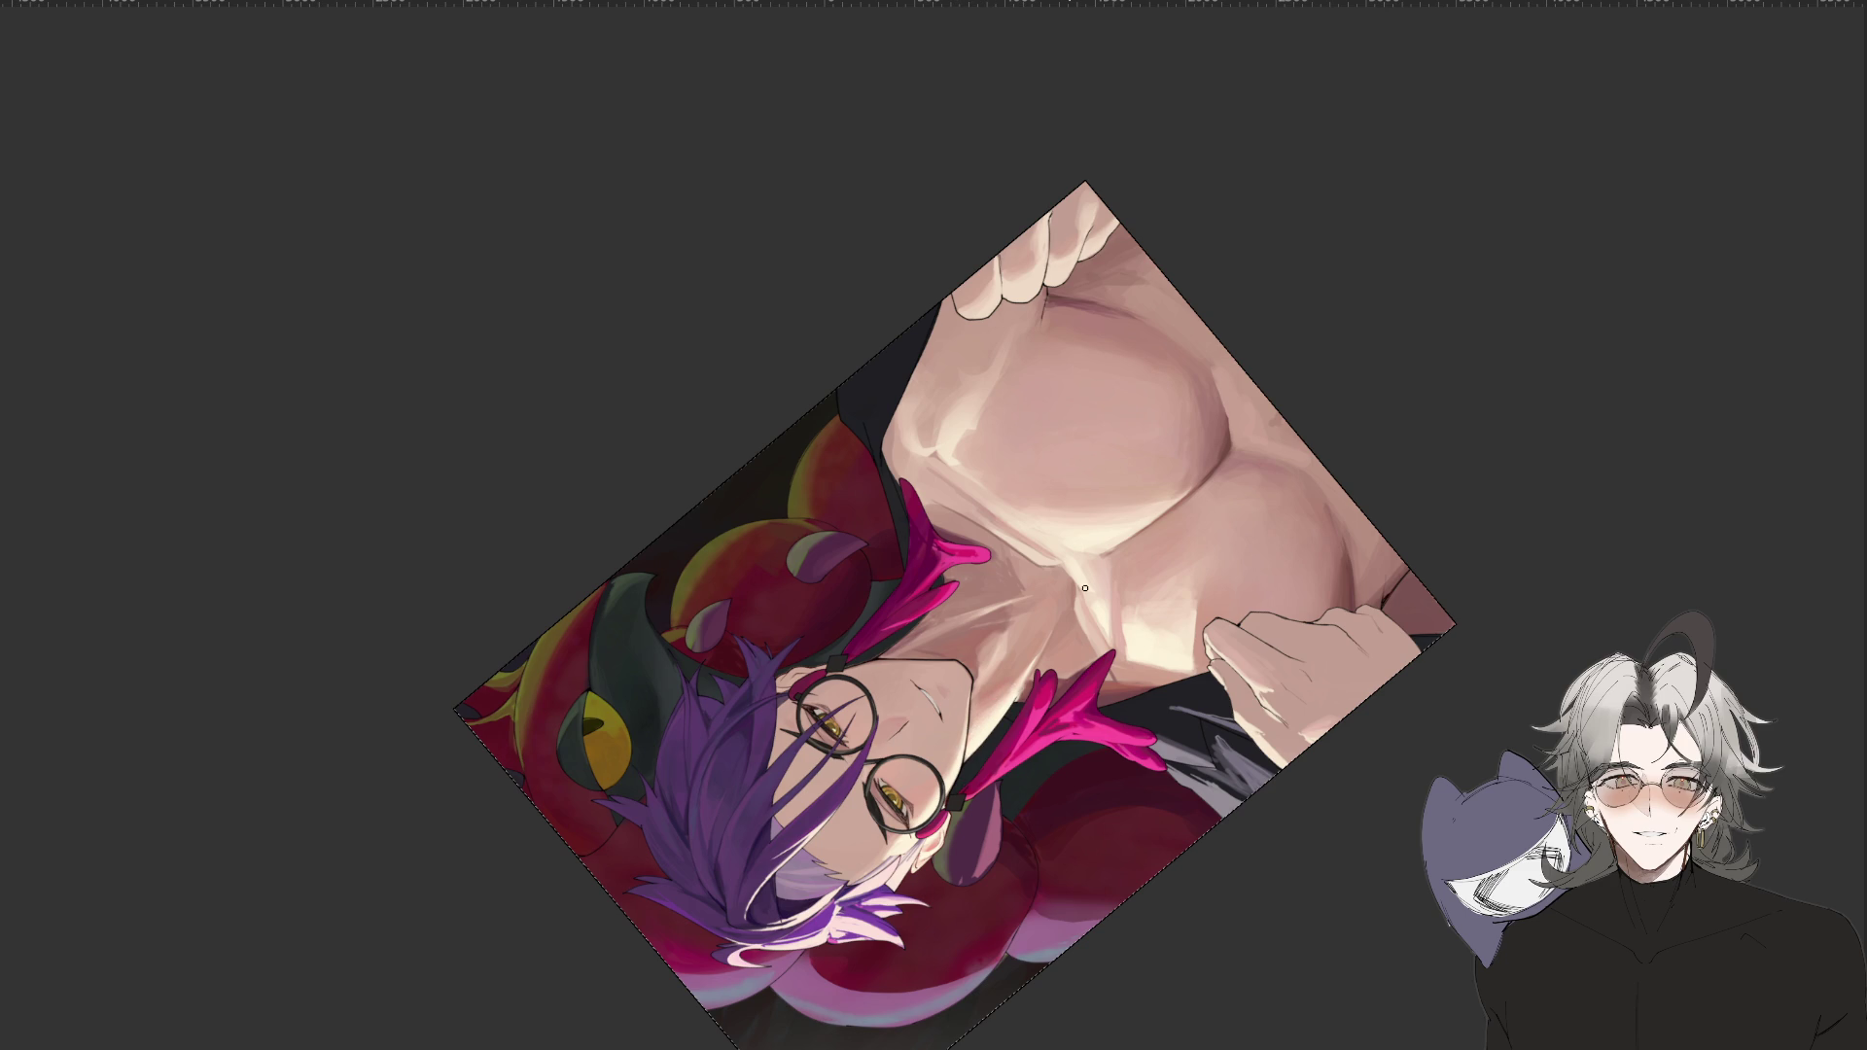
{"action": "left_click_drag", "start_coordinate": [824, 758], "coordinate": [900, 622]}
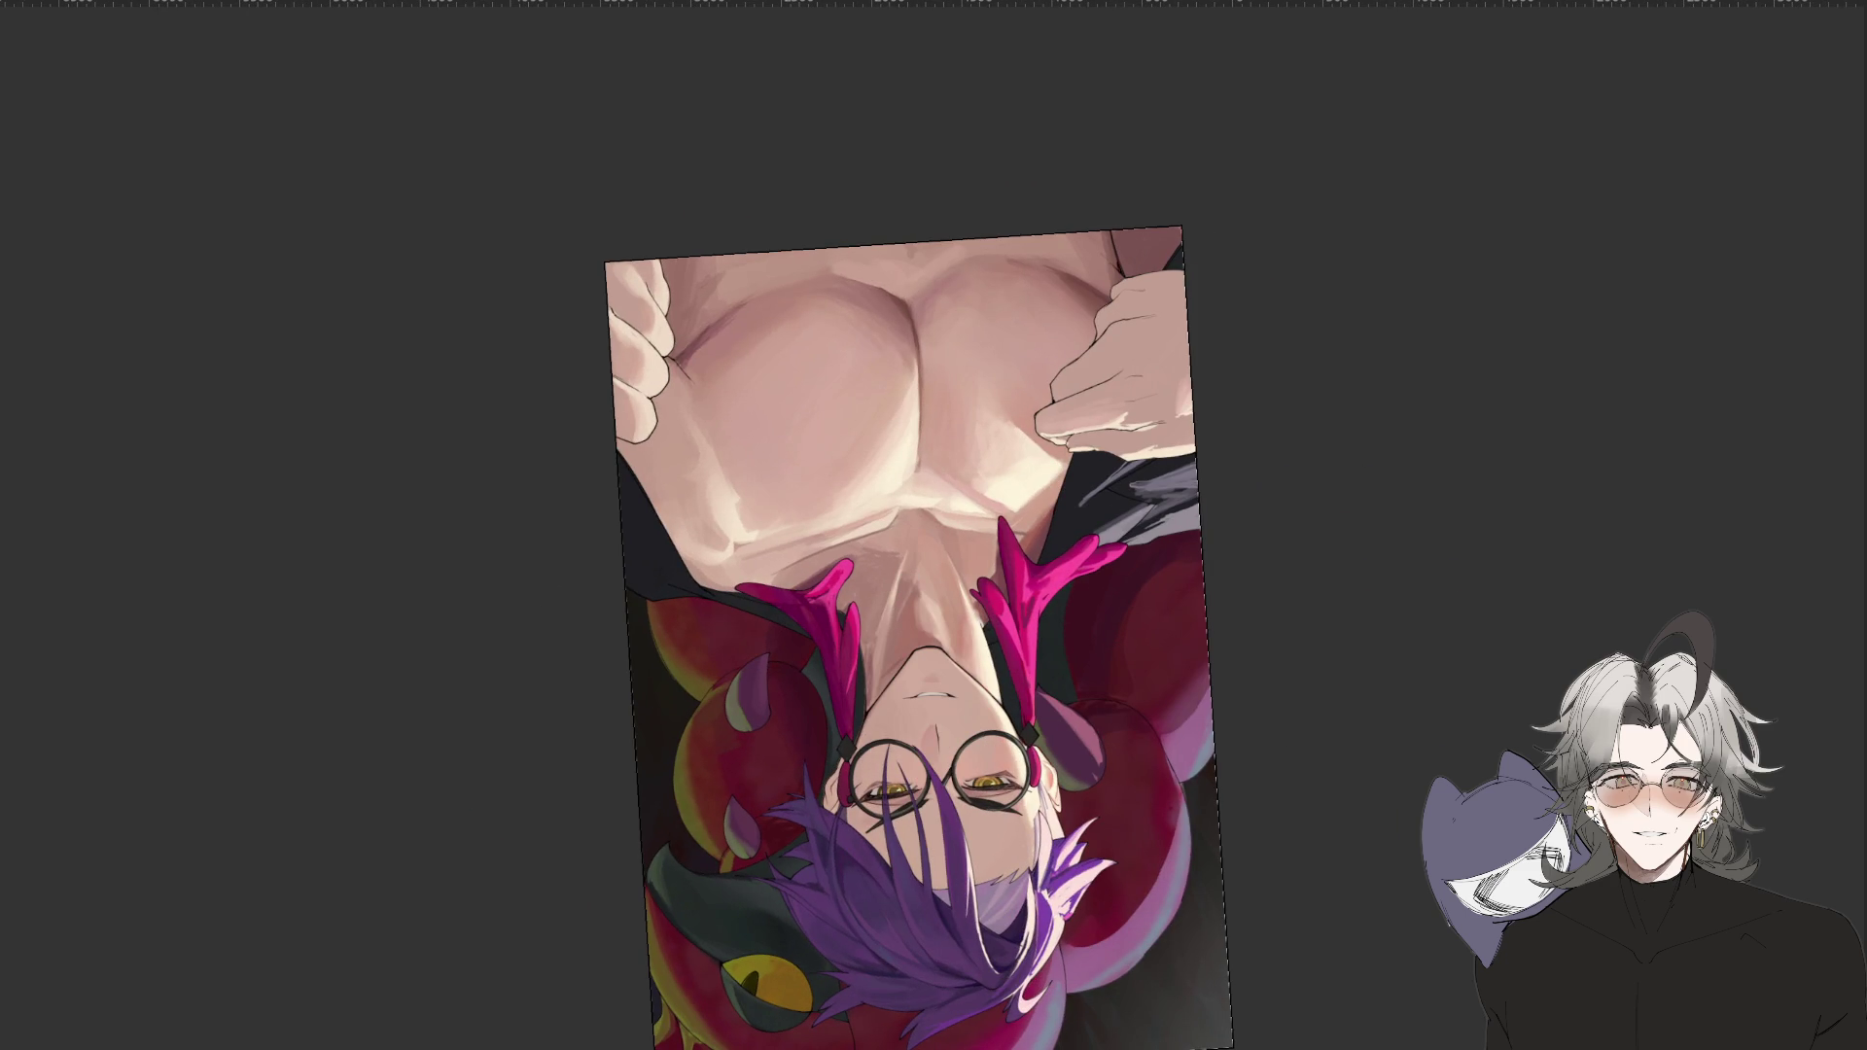
{"action": "mouse_move", "coordinate": [908, 551]}
{"action": "left_mouse_down"}
{"action": "mouse_move", "coordinate": [873, 650]}
{"action": "mouse_move", "coordinate": [902, 574]}
{"action": "left_mouse_up"}
{"action": "key", "text": "Delete"}
{"action": "key", "text": "ctrl+d"}
{"action": "scroll", "coordinate": [973, 768], "scroll_direction": "down", "scroll_amount": 3}
{"action": "mouse_move", "coordinate": [875, 803]}
{"action": "left_mouse_down"}
{"action": "mouse_move", "coordinate": [1199, 634]}
{"action": "mouse_move", "coordinate": [979, 695]}
{"action": "left_mouse_up"}
{"action": "scroll", "coordinate": [979, 695], "scroll_direction": "up", "scroll_amount": 3}
{"action": "scroll", "coordinate": [979, 695], "scroll_direction": "up", "scroll_amount": 1}
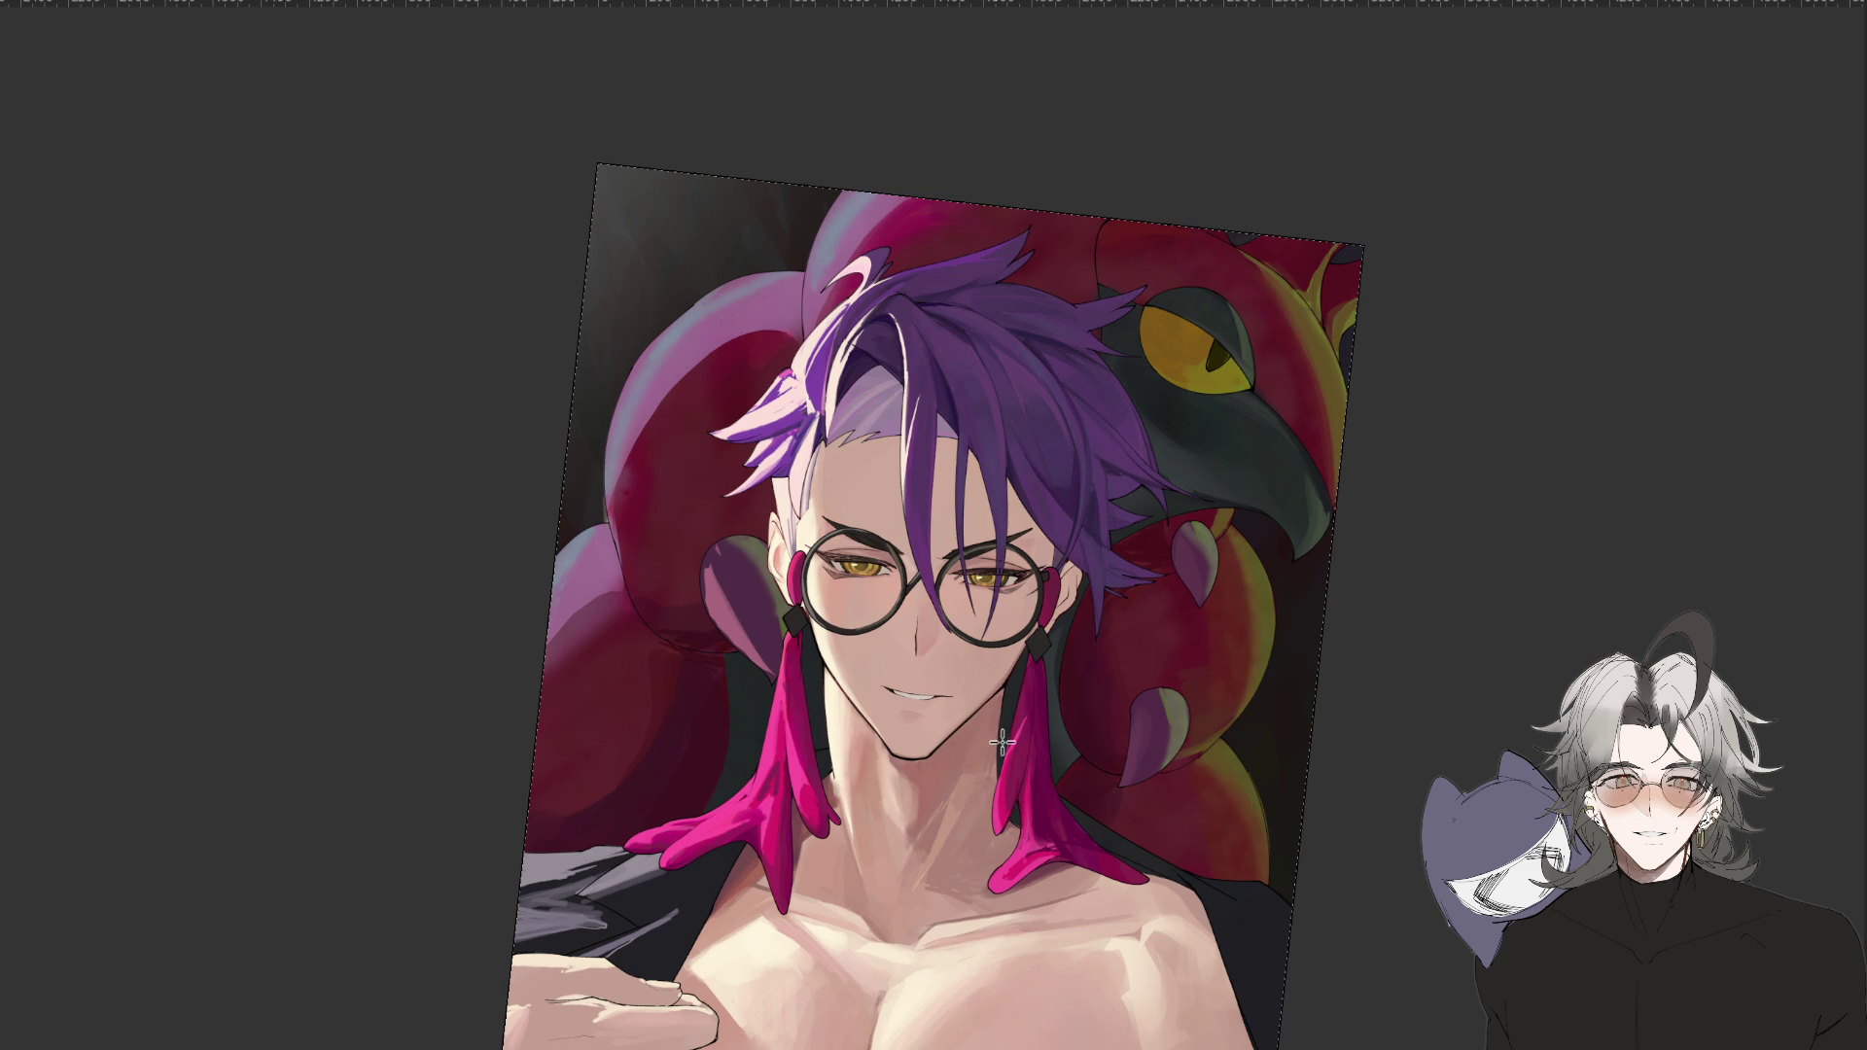
{"action": "scroll", "coordinate": [1039, 705], "scroll_direction": "down", "scroll_amount": 1}
{"action": "scroll", "coordinate": [1040, 706], "scroll_direction": "down", "scroll_amount": 1}
{"action": "left_click_drag", "start_coordinate": [1039, 706], "coordinate": [1131, 708]}
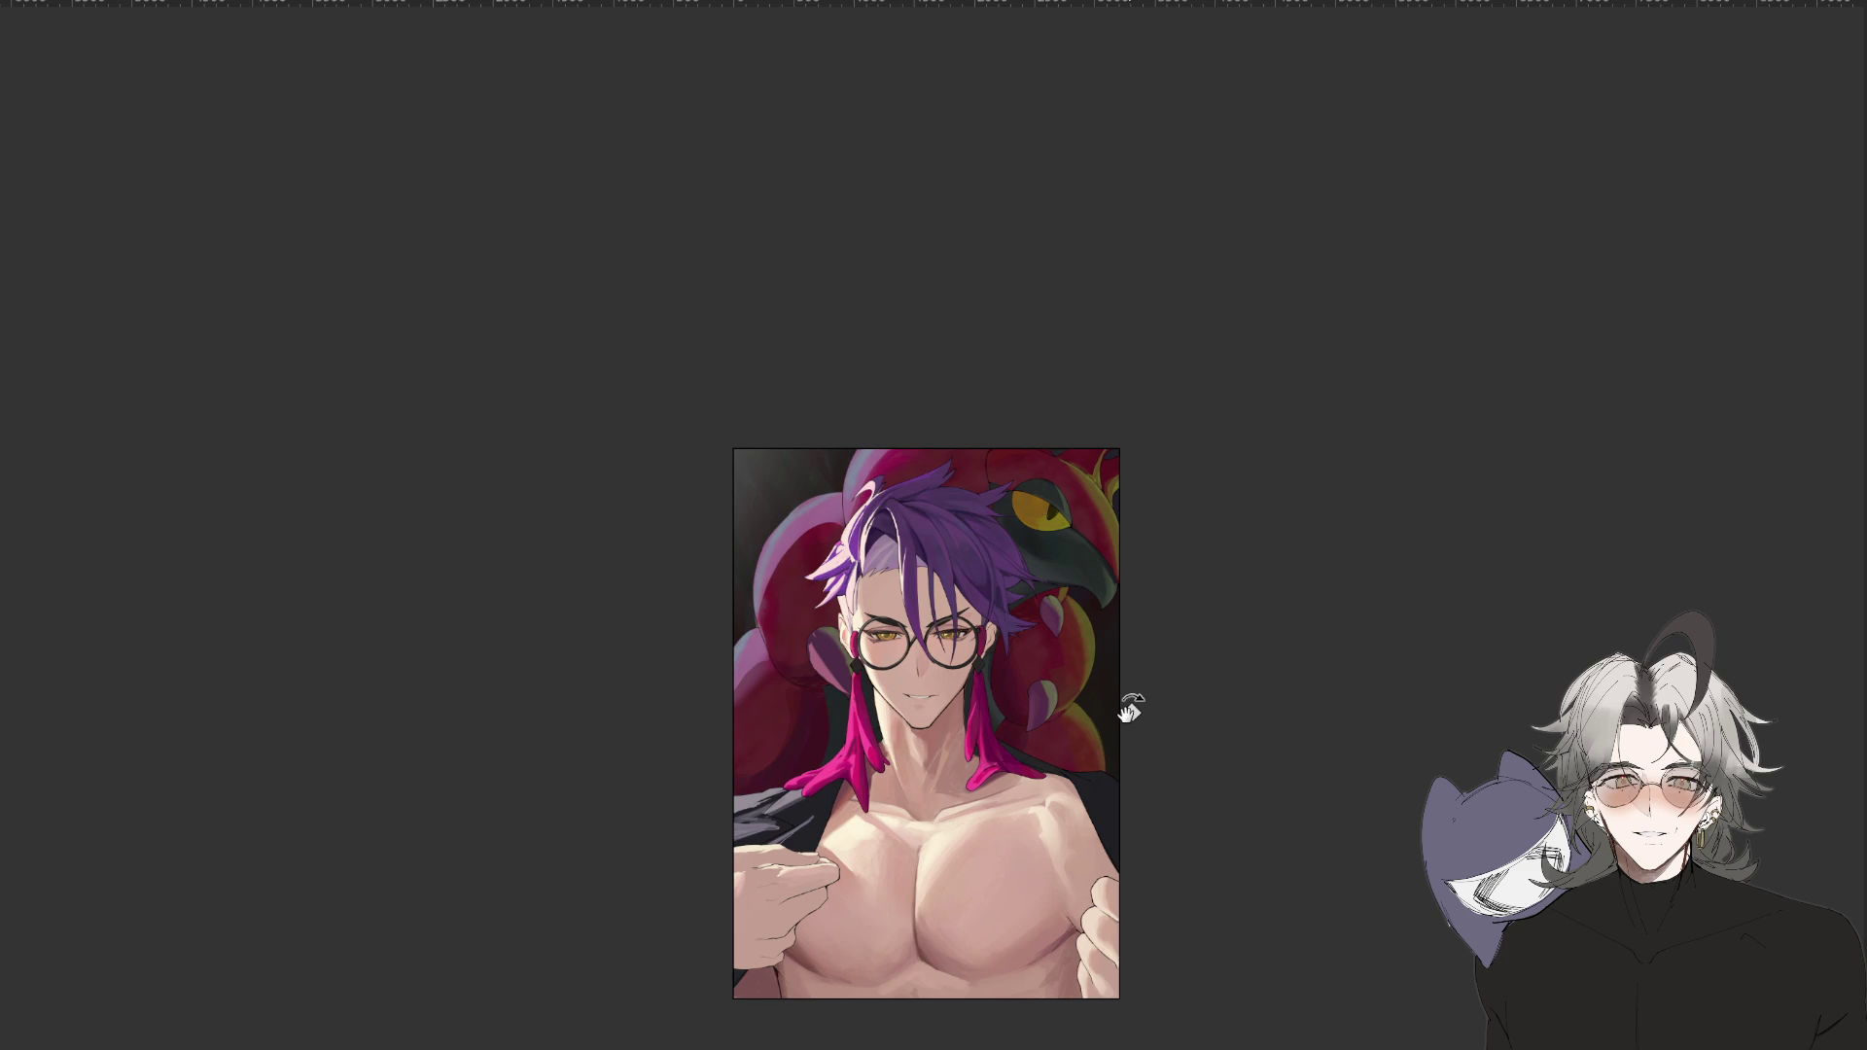
{"action": "scroll", "coordinate": [1130, 707], "scroll_direction": "down", "scroll_amount": 2}
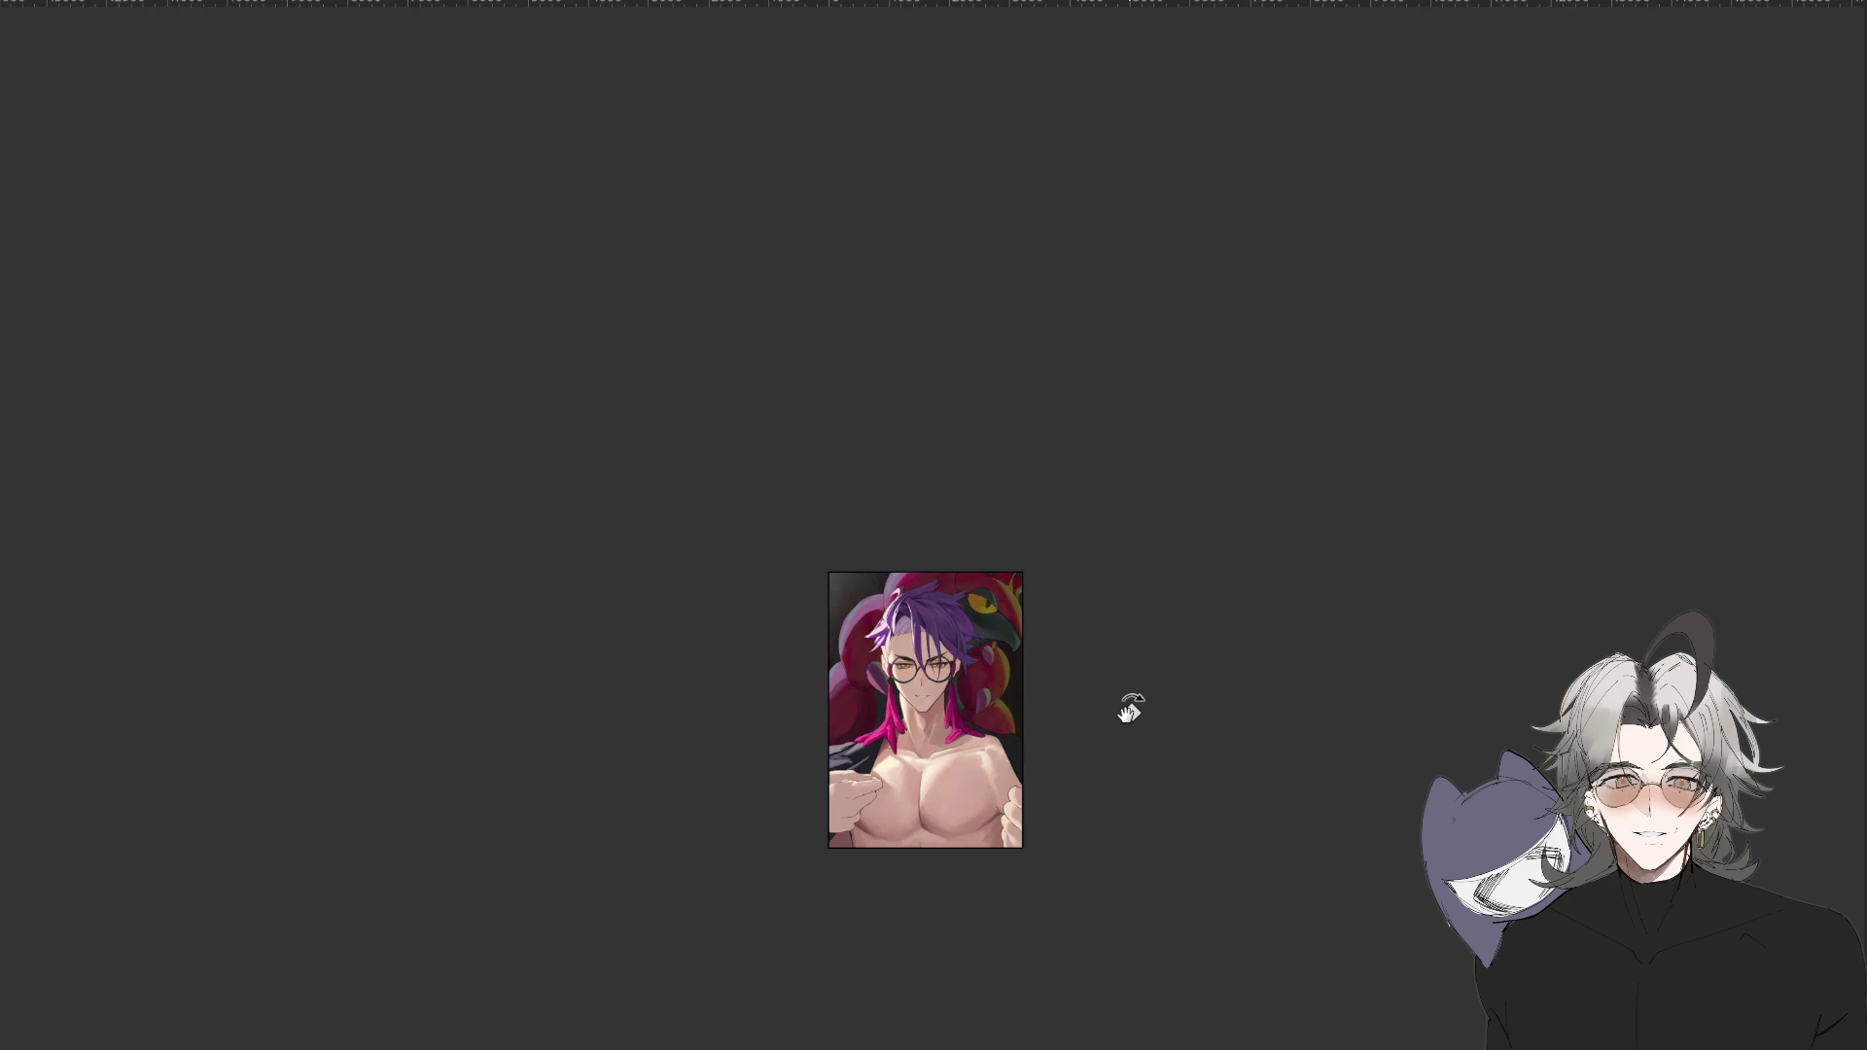
{"action": "scroll", "coordinate": [1131, 708], "scroll_direction": "up", "scroll_amount": 3}
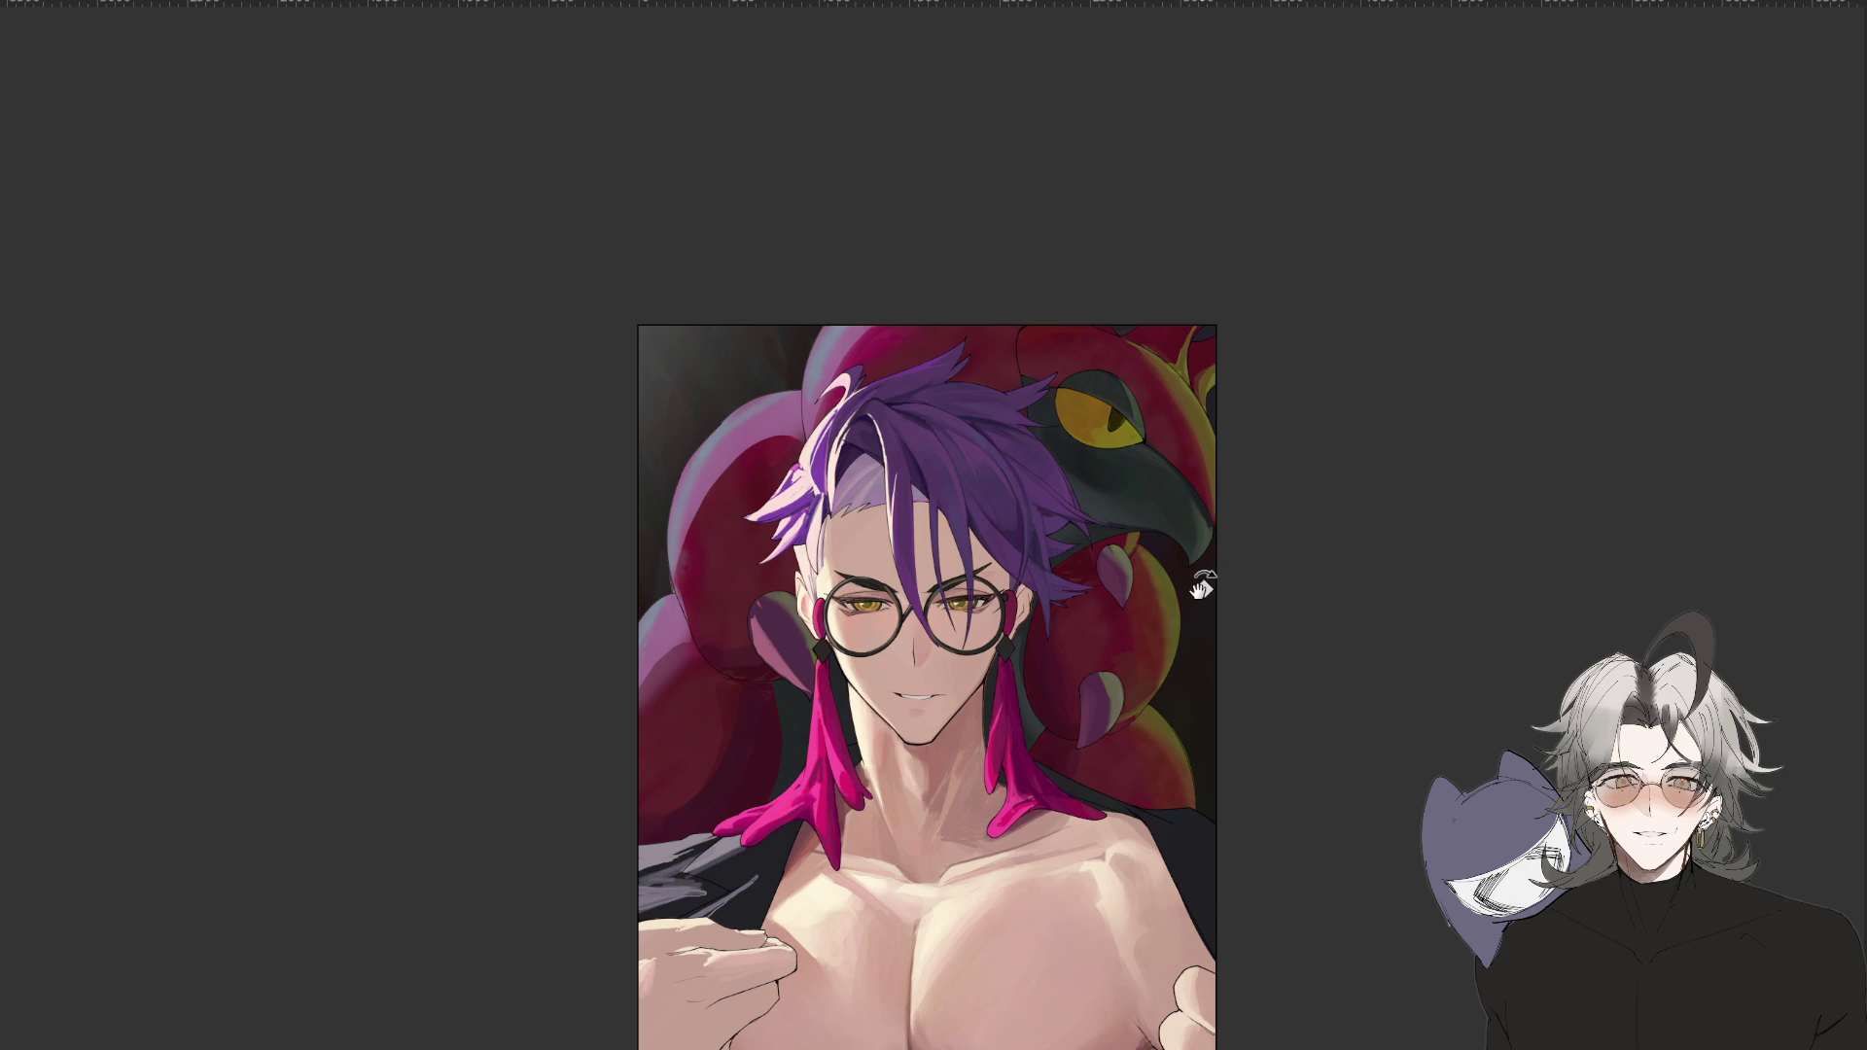
{"action": "scroll", "coordinate": [1202, 587], "scroll_direction": "down", "scroll_amount": 1}
{"action": "scroll", "coordinate": [1202, 588], "scroll_direction": "down", "scroll_amount": 1}
{"action": "scroll", "coordinate": [1202, 587], "scroll_direction": "up", "scroll_amount": 1}
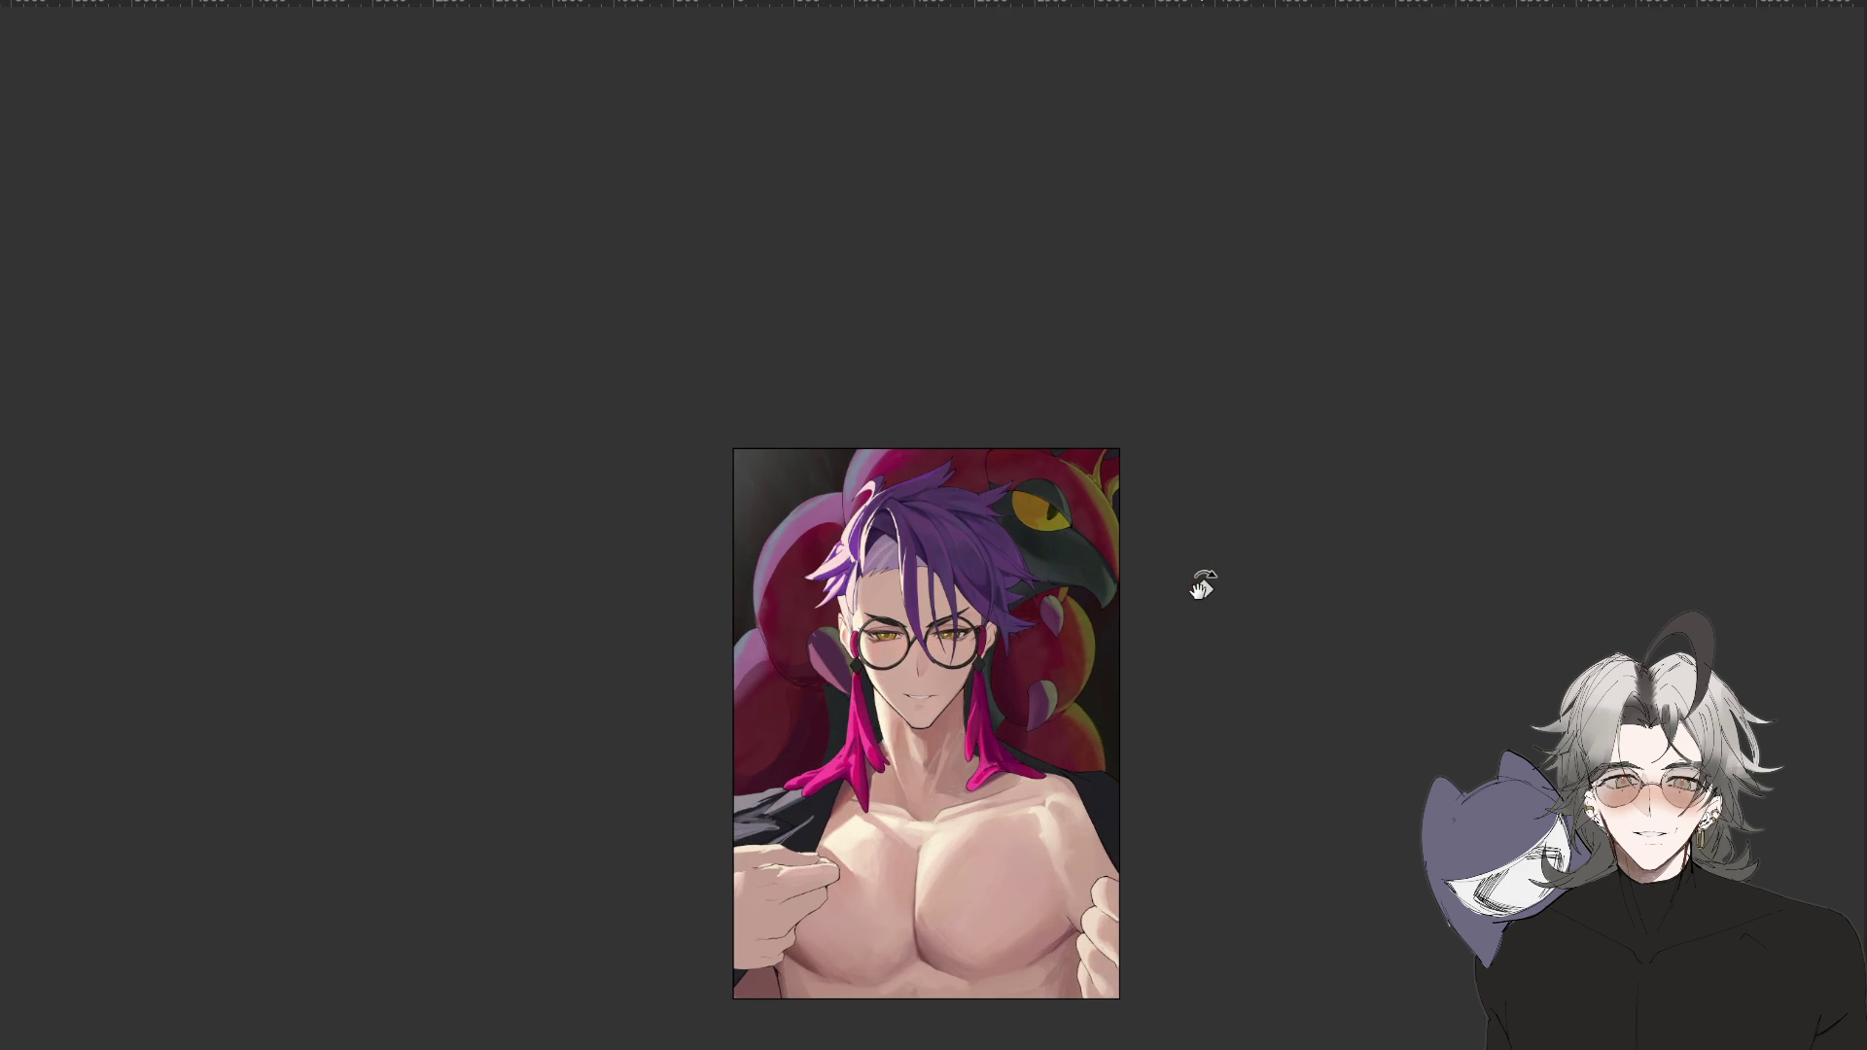
{"action": "scroll", "coordinate": [1202, 587], "scroll_direction": "down", "scroll_amount": 2}
{"action": "scroll", "coordinate": [1202, 587], "scroll_direction": "up", "scroll_amount": 5}
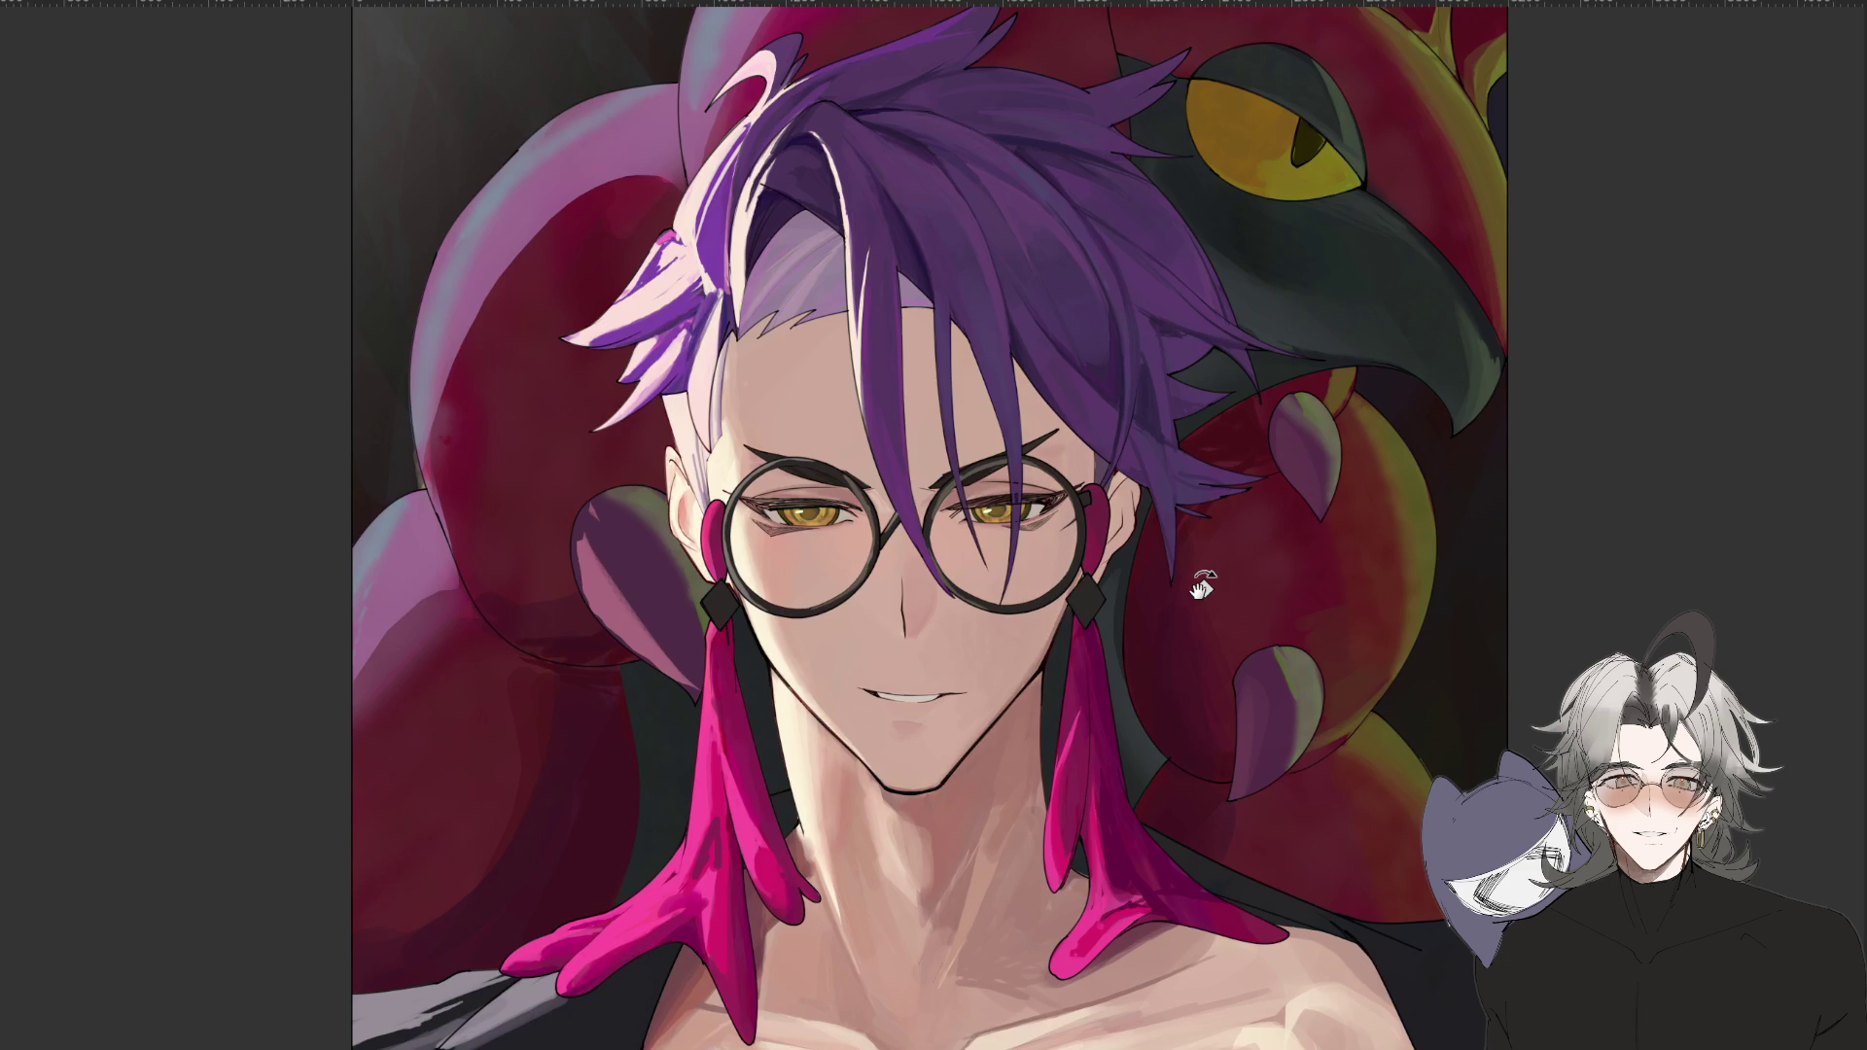
From a mirrored, tilted view, erase an L-shaped patch near the jaw, then reset rotation.
{"action": "key", "text": "h"}
{"action": "mouse_move", "coordinate": [977, 686]}
{"action": "left_mouse_down"}
{"action": "mouse_move", "coordinate": [1045, 994]}
{"action": "mouse_move", "coordinate": [1105, 604]}
{"action": "mouse_move", "coordinate": [1118, 739]}
{"action": "mouse_move", "coordinate": [1096, 878]}
{"action": "mouse_move", "coordinate": [987, 721]}
{"action": "left_mouse_up"}
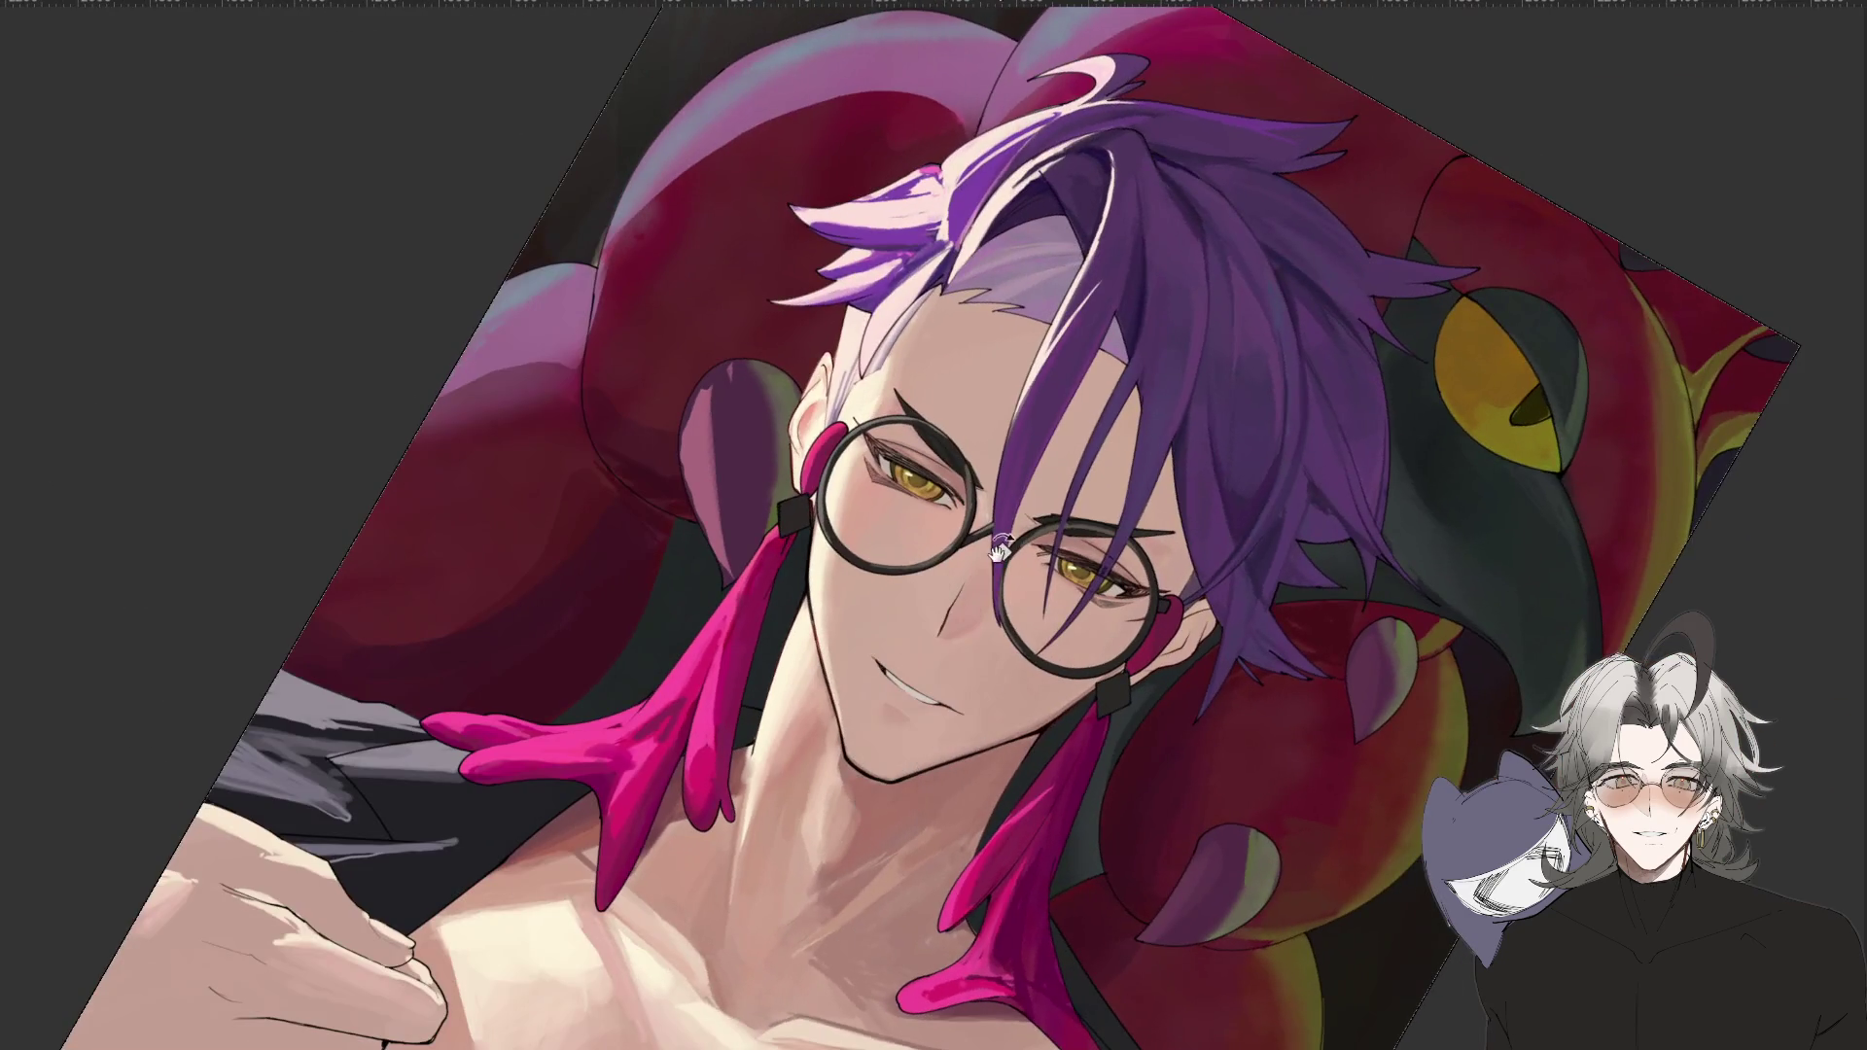
{"action": "scroll", "coordinate": [986, 722], "scroll_direction": "up", "scroll_amount": 2}
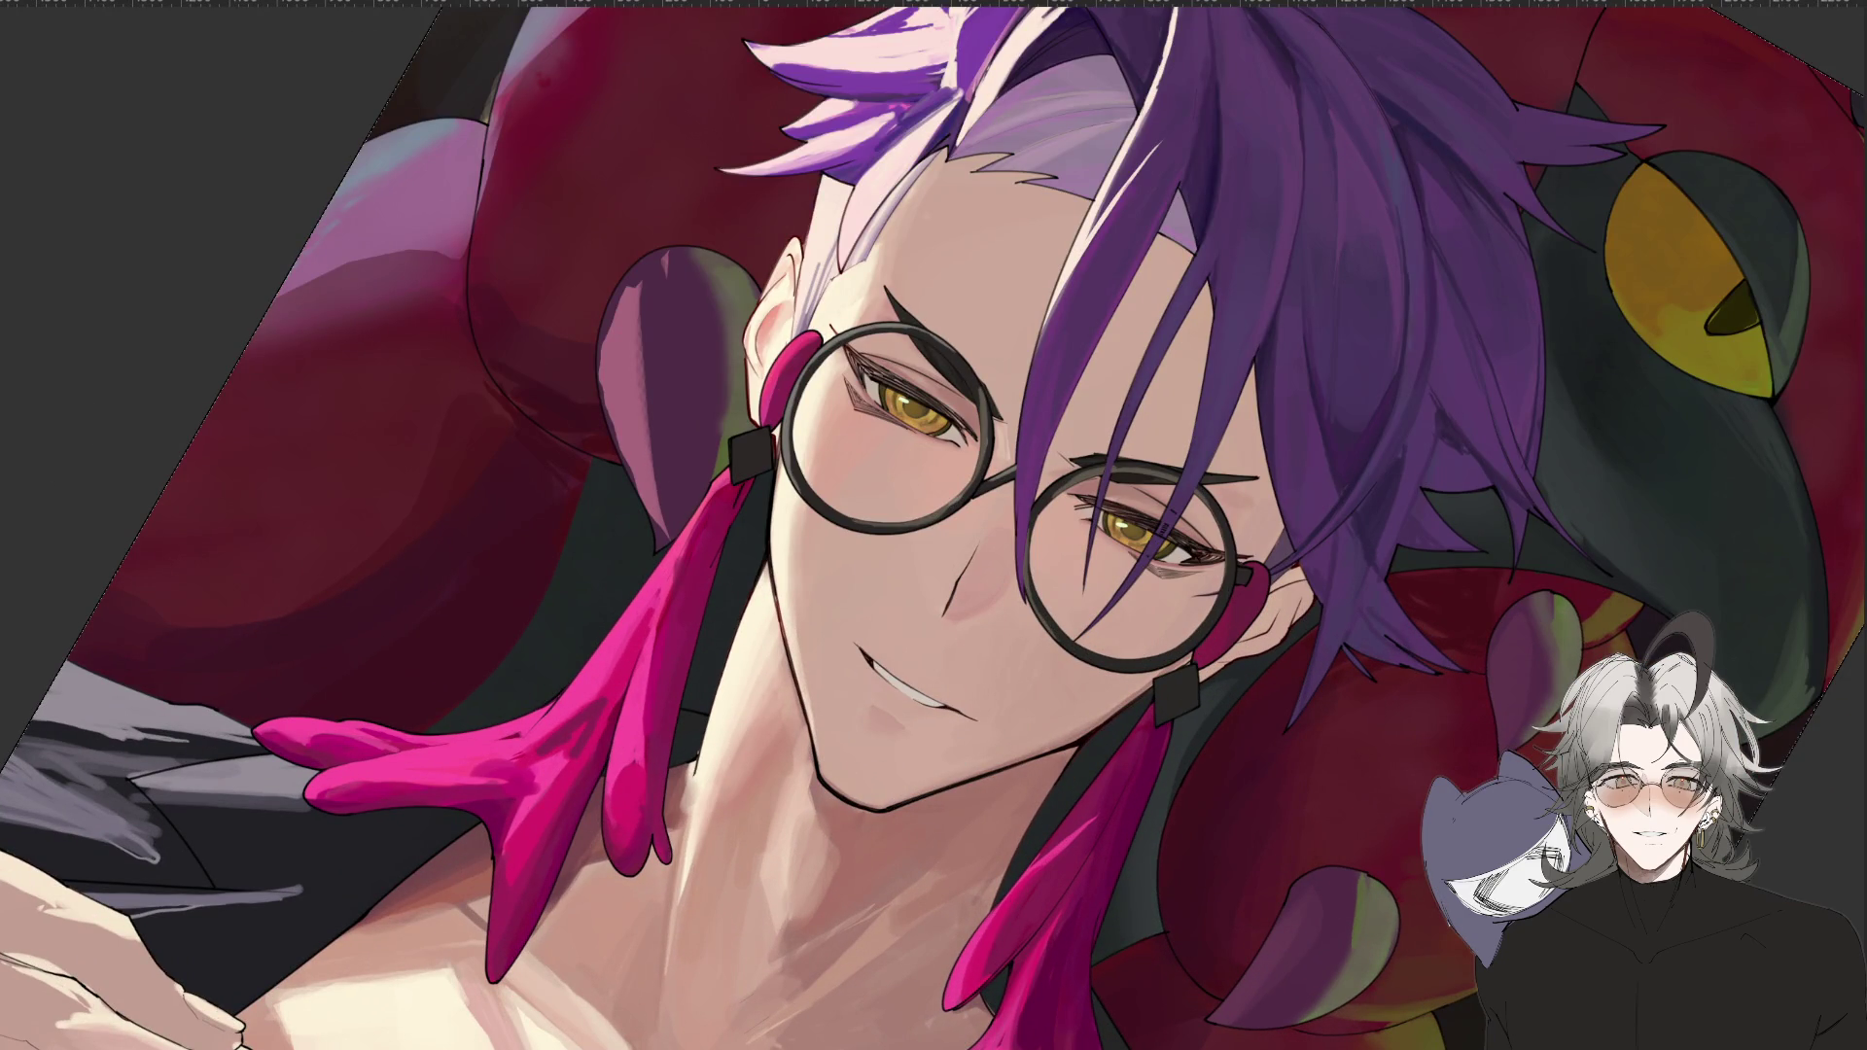
{"action": "key", "text": "minus"}
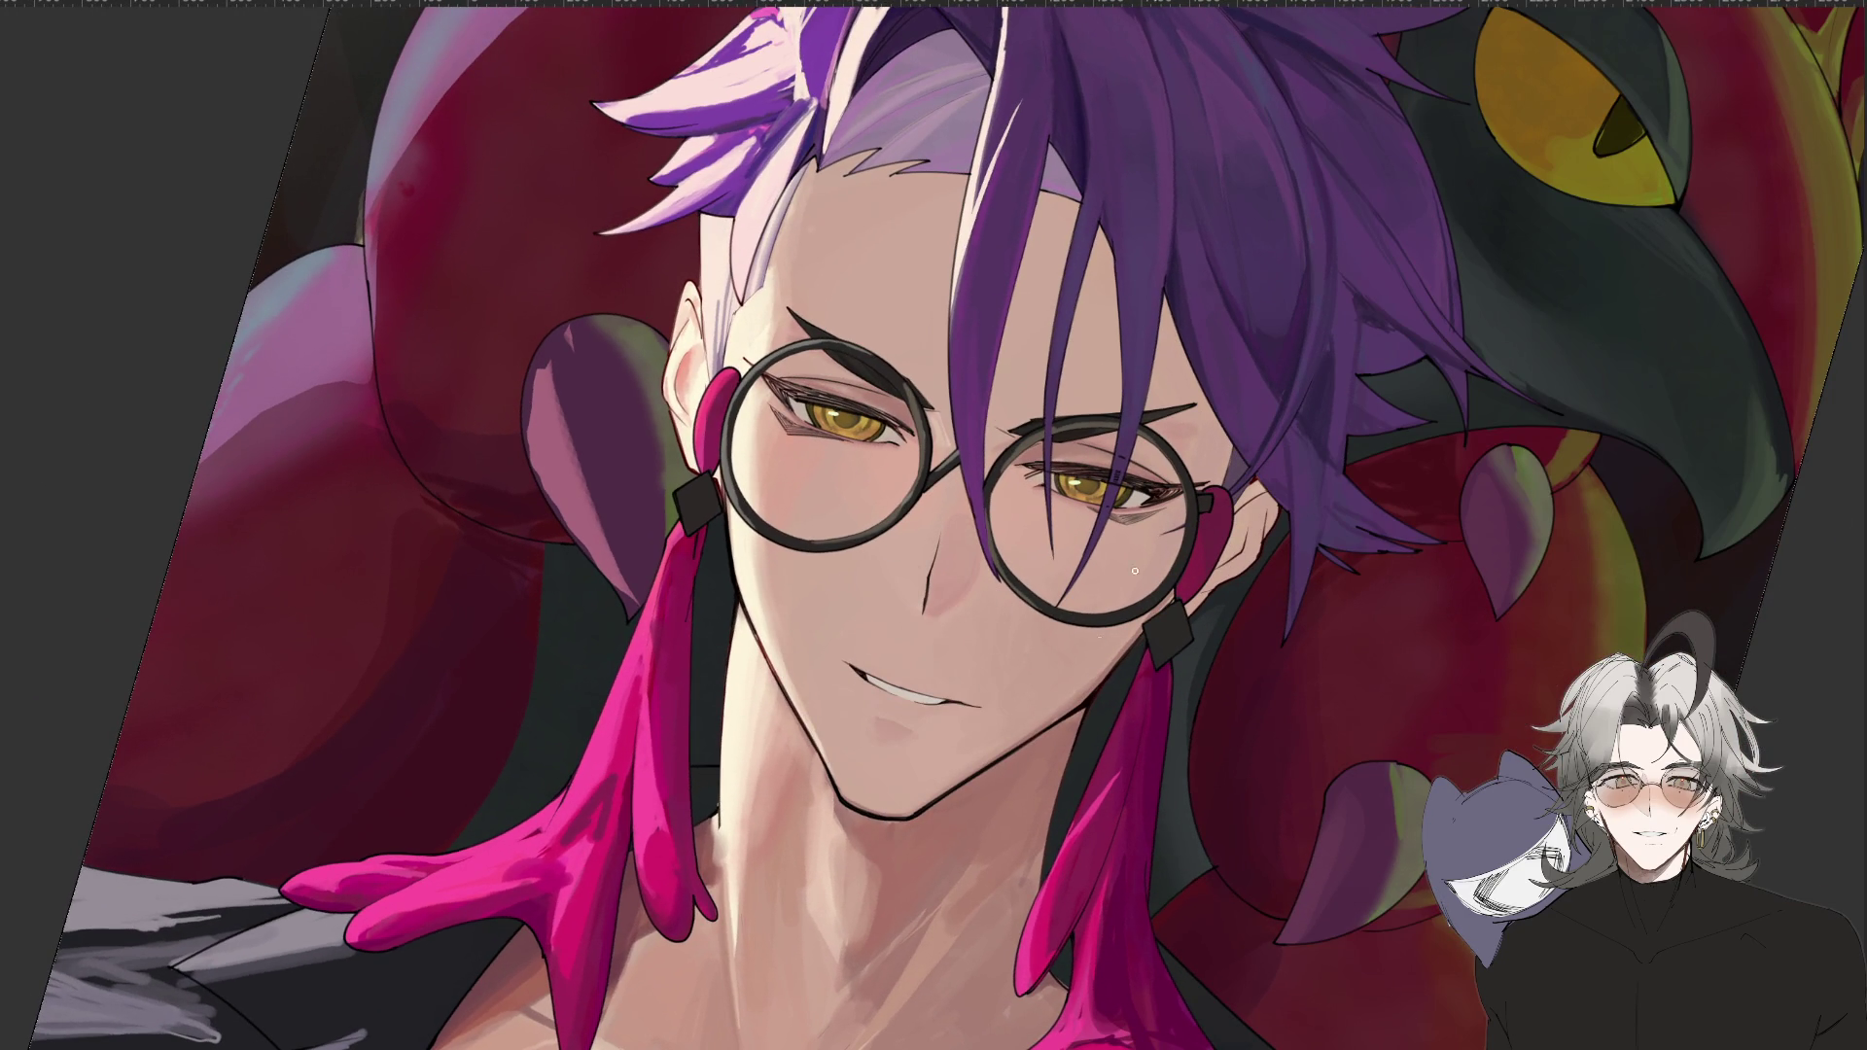
{"action": "mouse_move", "coordinate": [1058, 685]}
{"action": "left_mouse_down"}
{"action": "mouse_move", "coordinate": [1074, 732]}
{"action": "mouse_move", "coordinate": [508, 566]}
{"action": "mouse_move", "coordinate": [948, 1027]}
{"action": "mouse_move", "coordinate": [831, 581]}
{"action": "left_mouse_up"}
{"action": "key", "text": "h"}
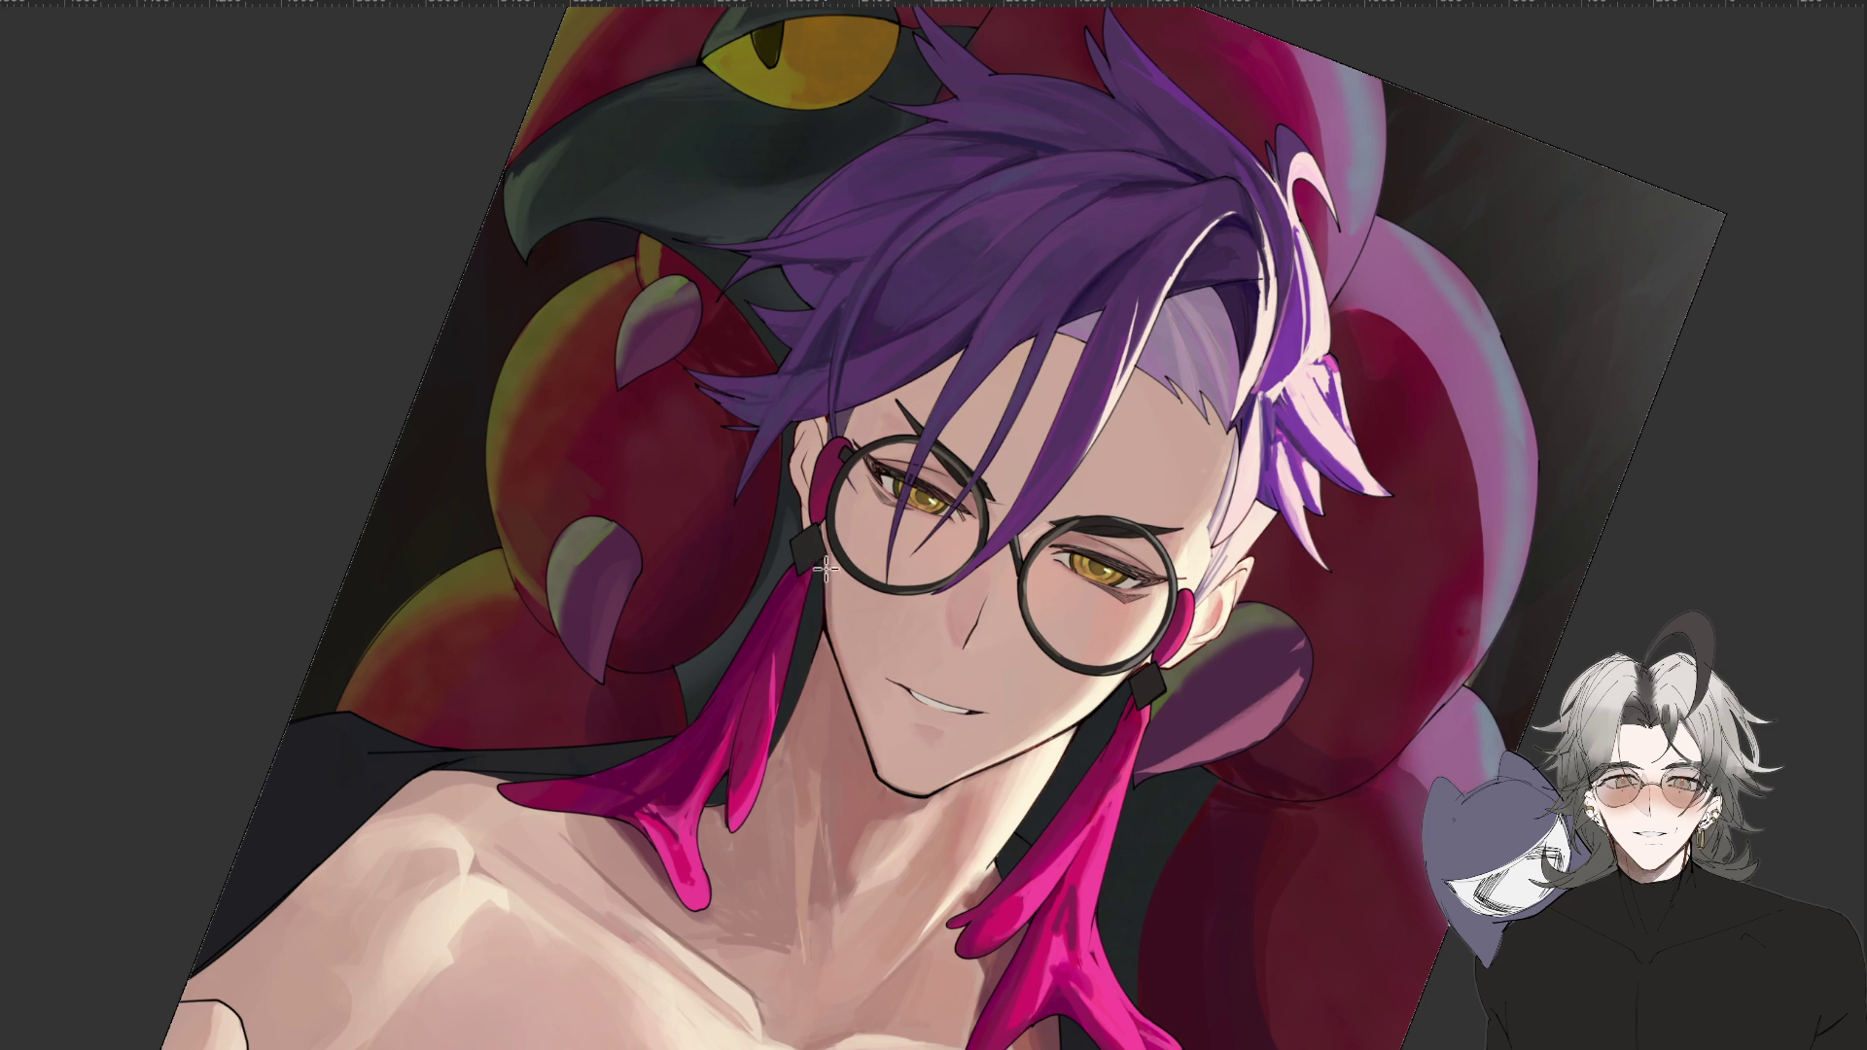
{"action": "key", "text": "5"}
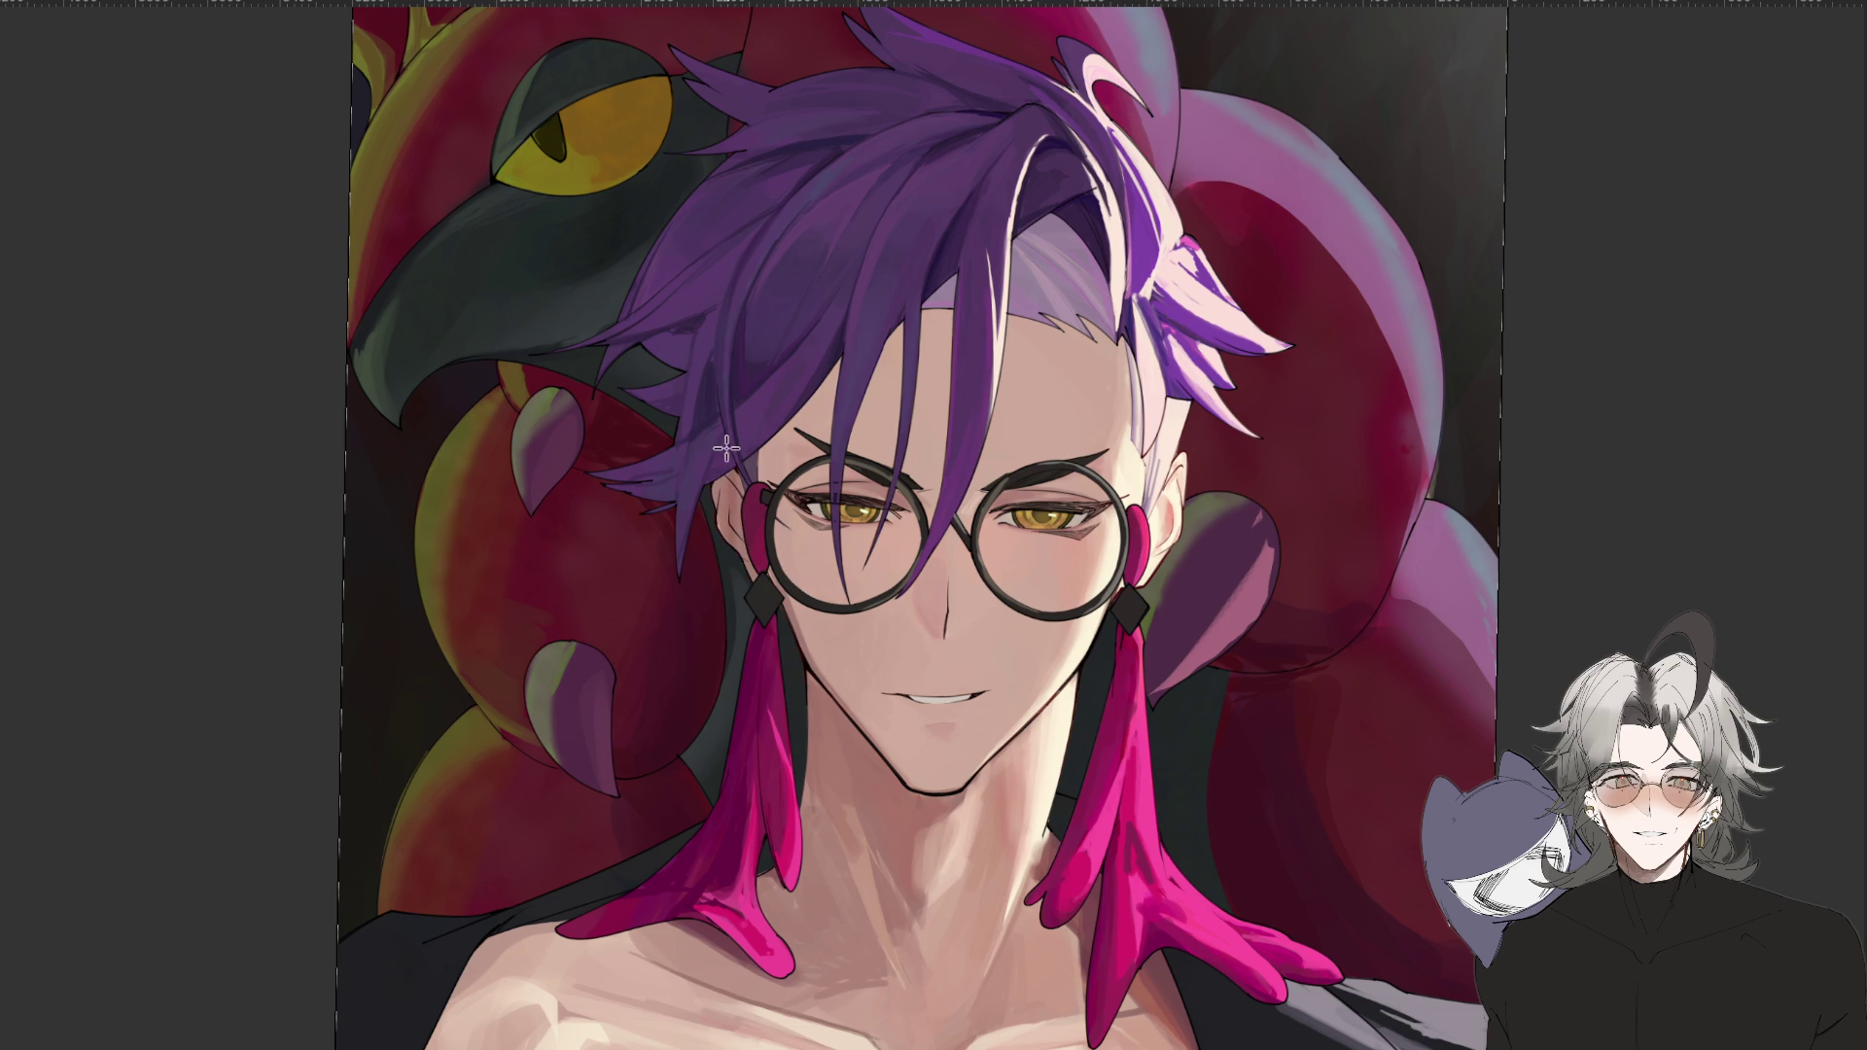
{"action": "key", "text": "h"}
{"action": "key", "text": "ctrl+minus"}
{"action": "key", "text": "ctrl+minus"}
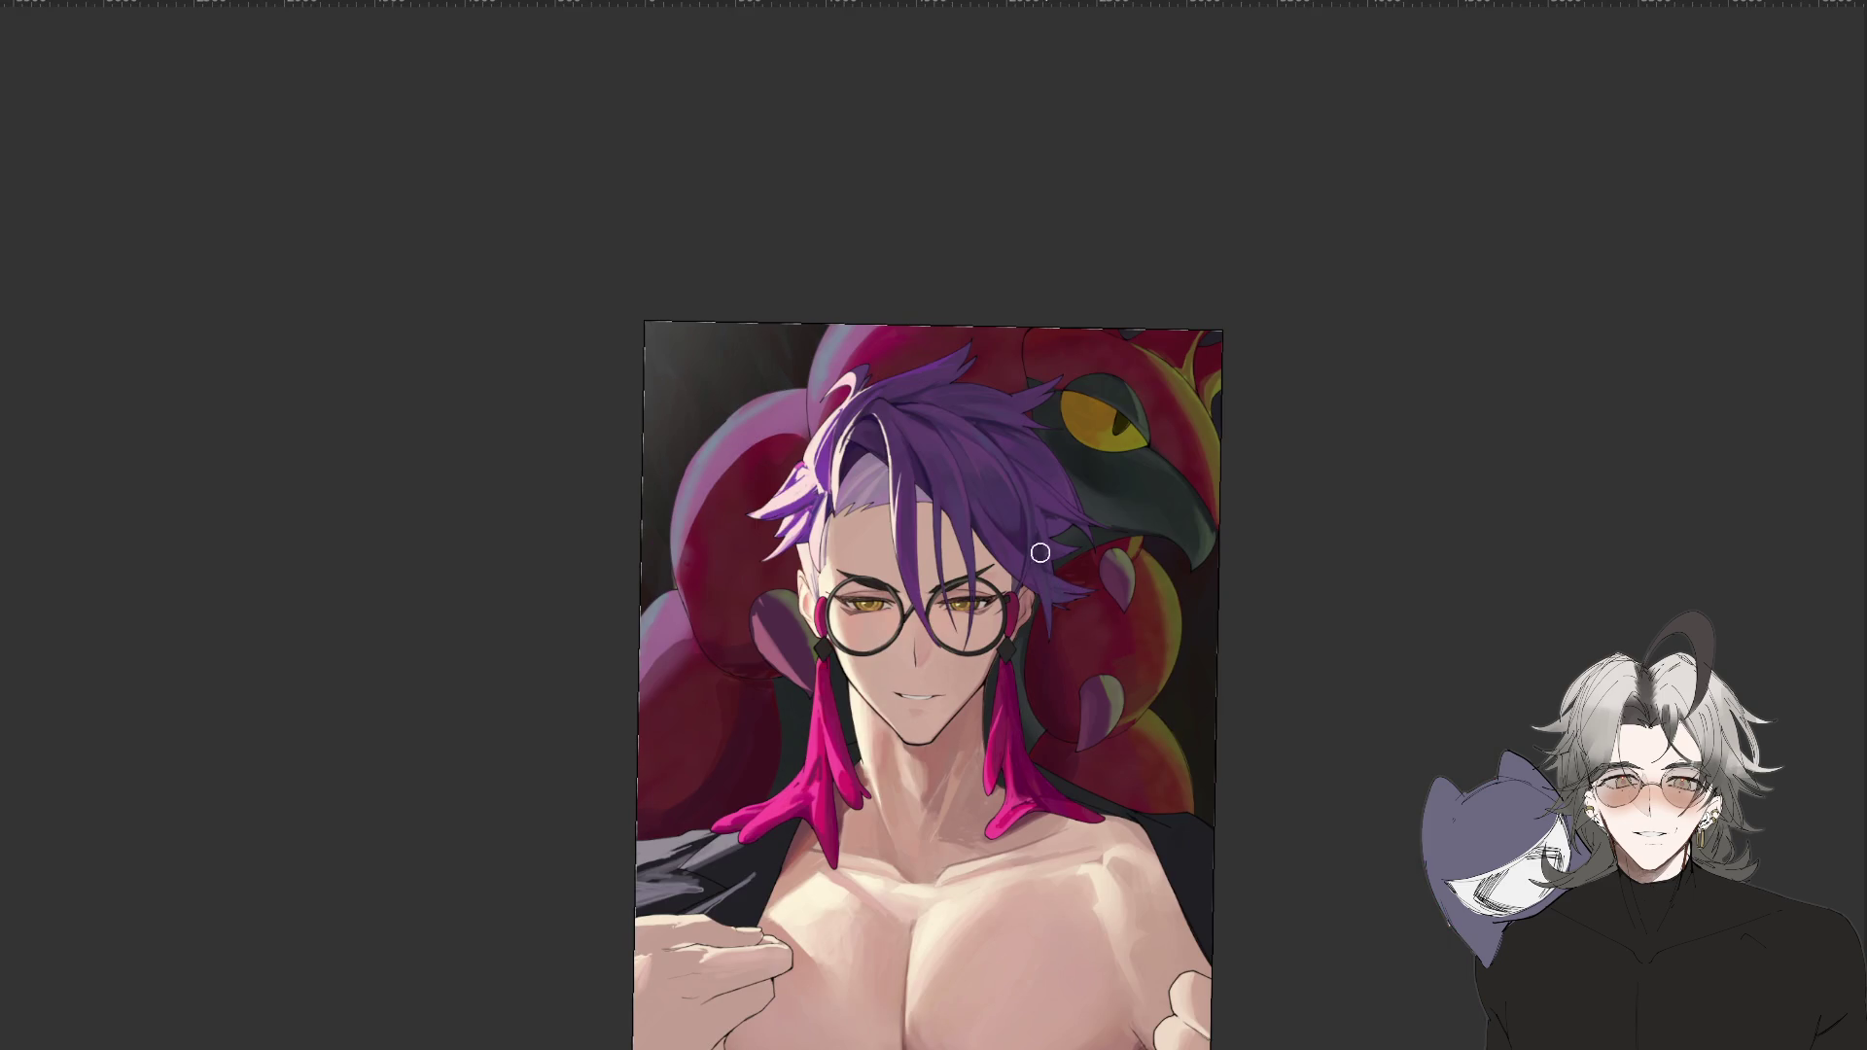
{"action": "key", "text": "ctrl+plus"}
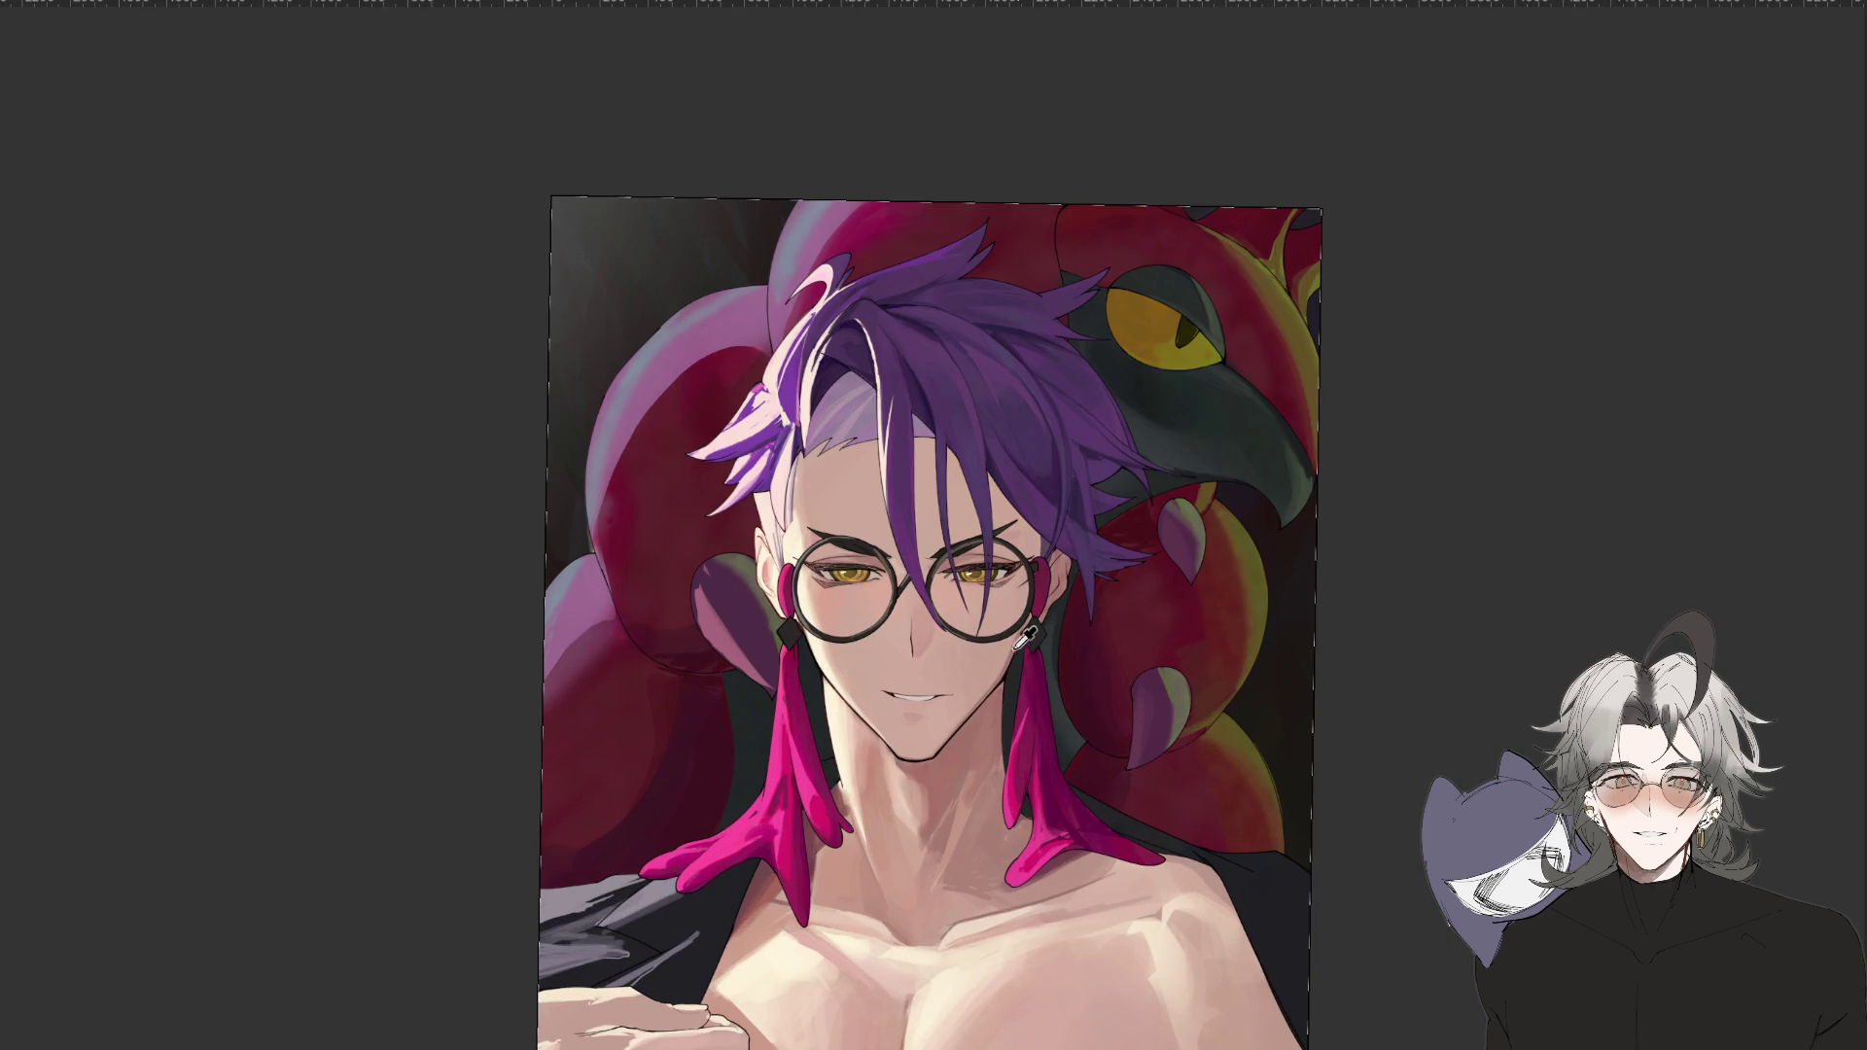
{"action": "key", "text": "ctrl+minus"}
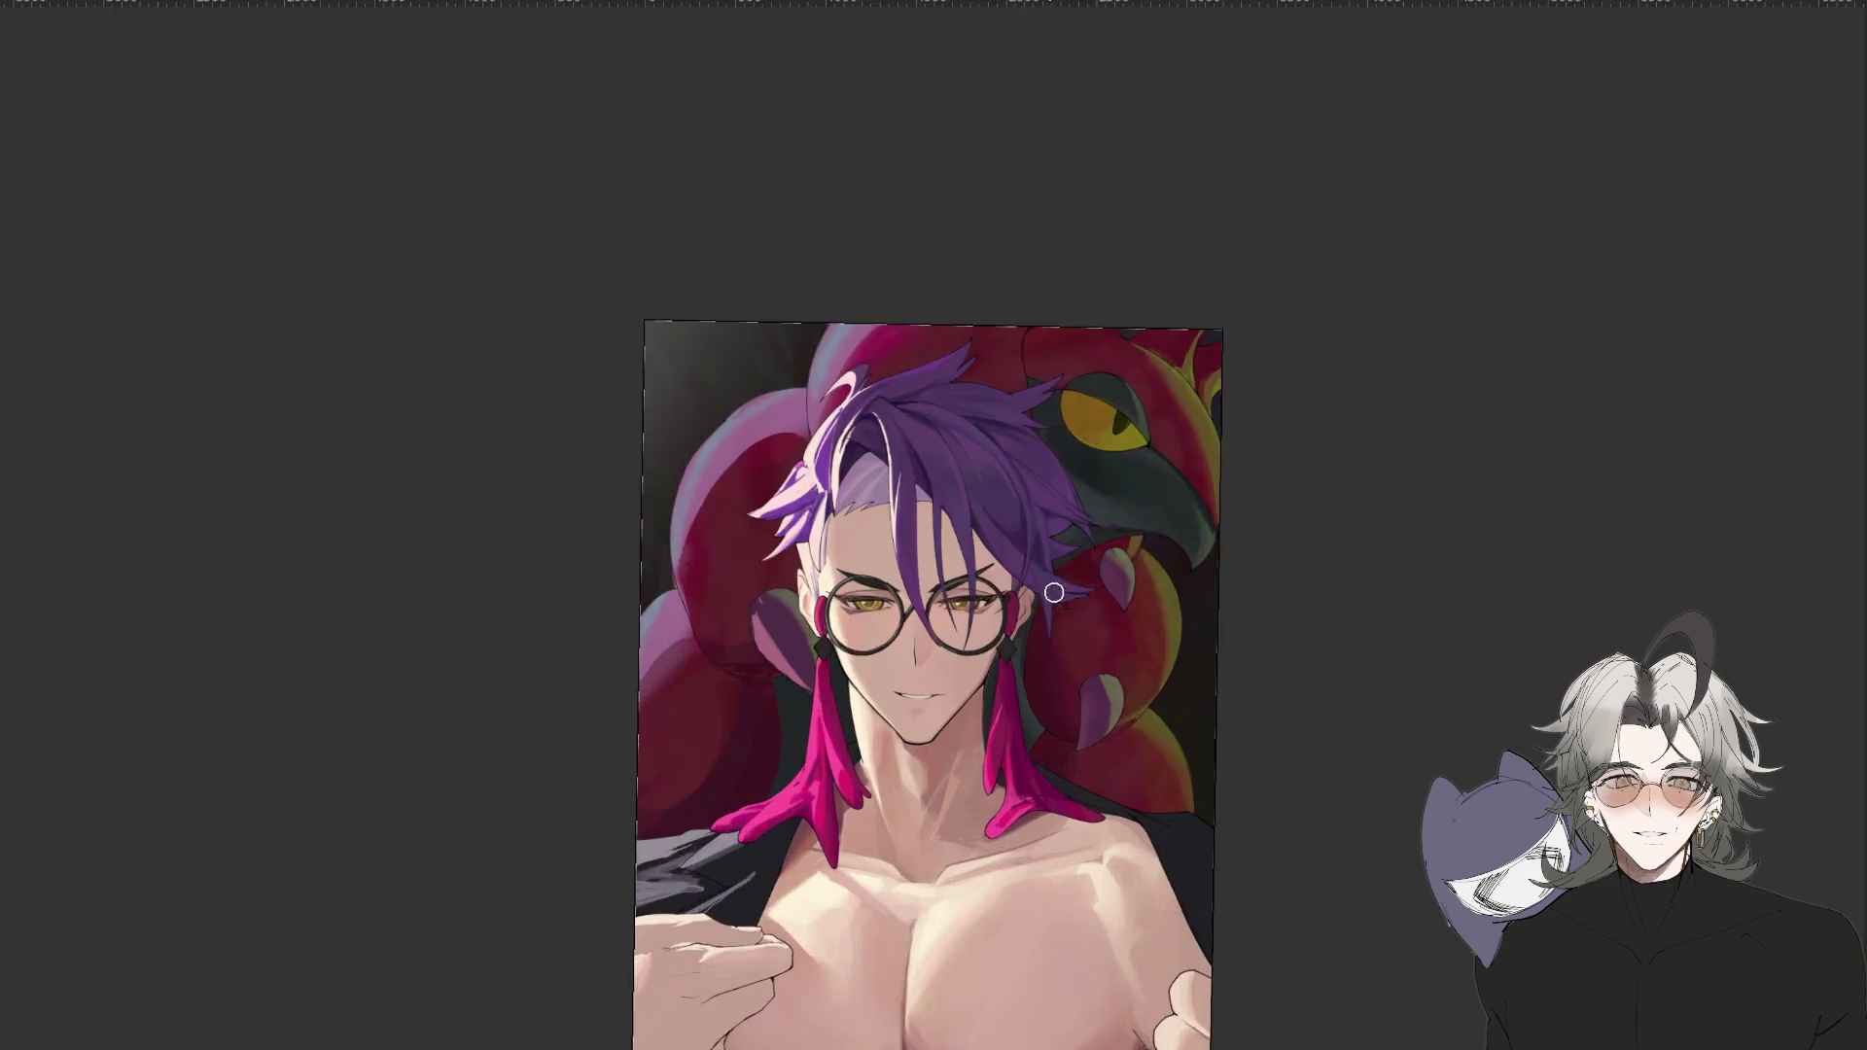
{"action": "key", "text": "ctrl+plus"}
{"action": "key", "text": "ctrl+plus"}
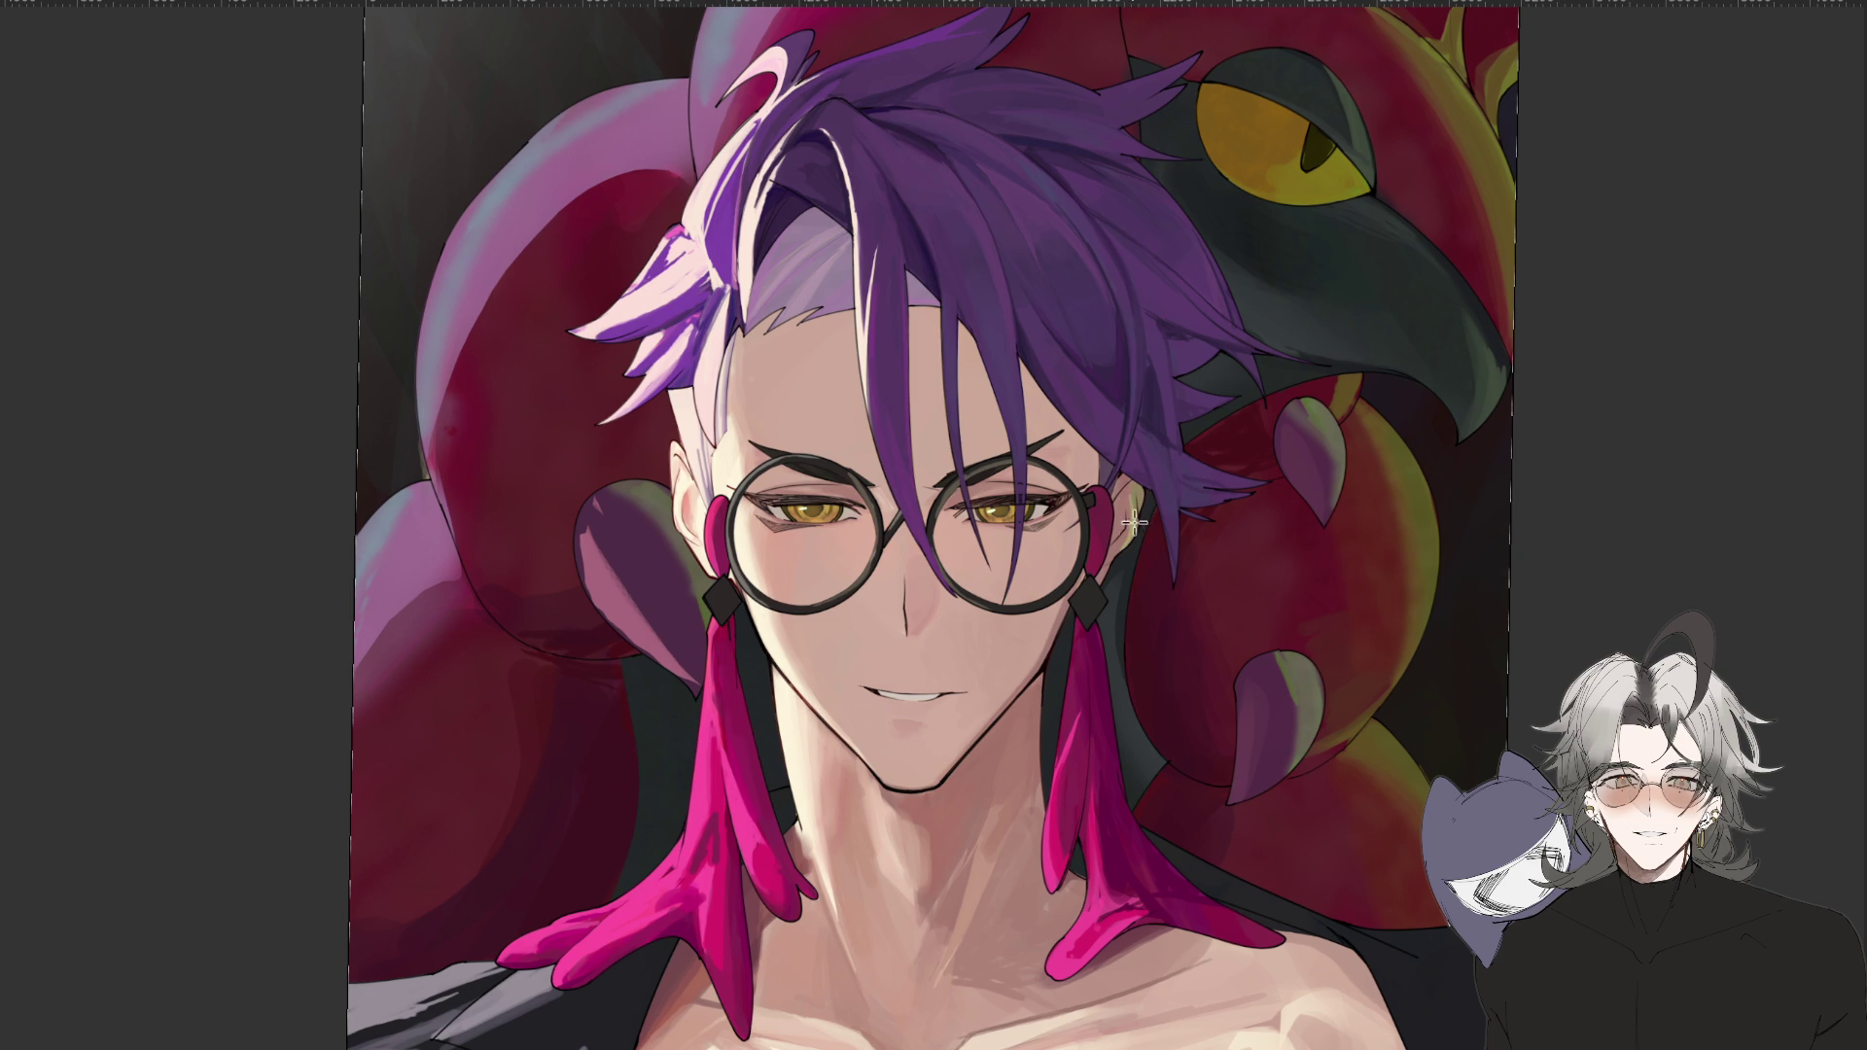
{"action": "key", "text": "ctrl+minus"}
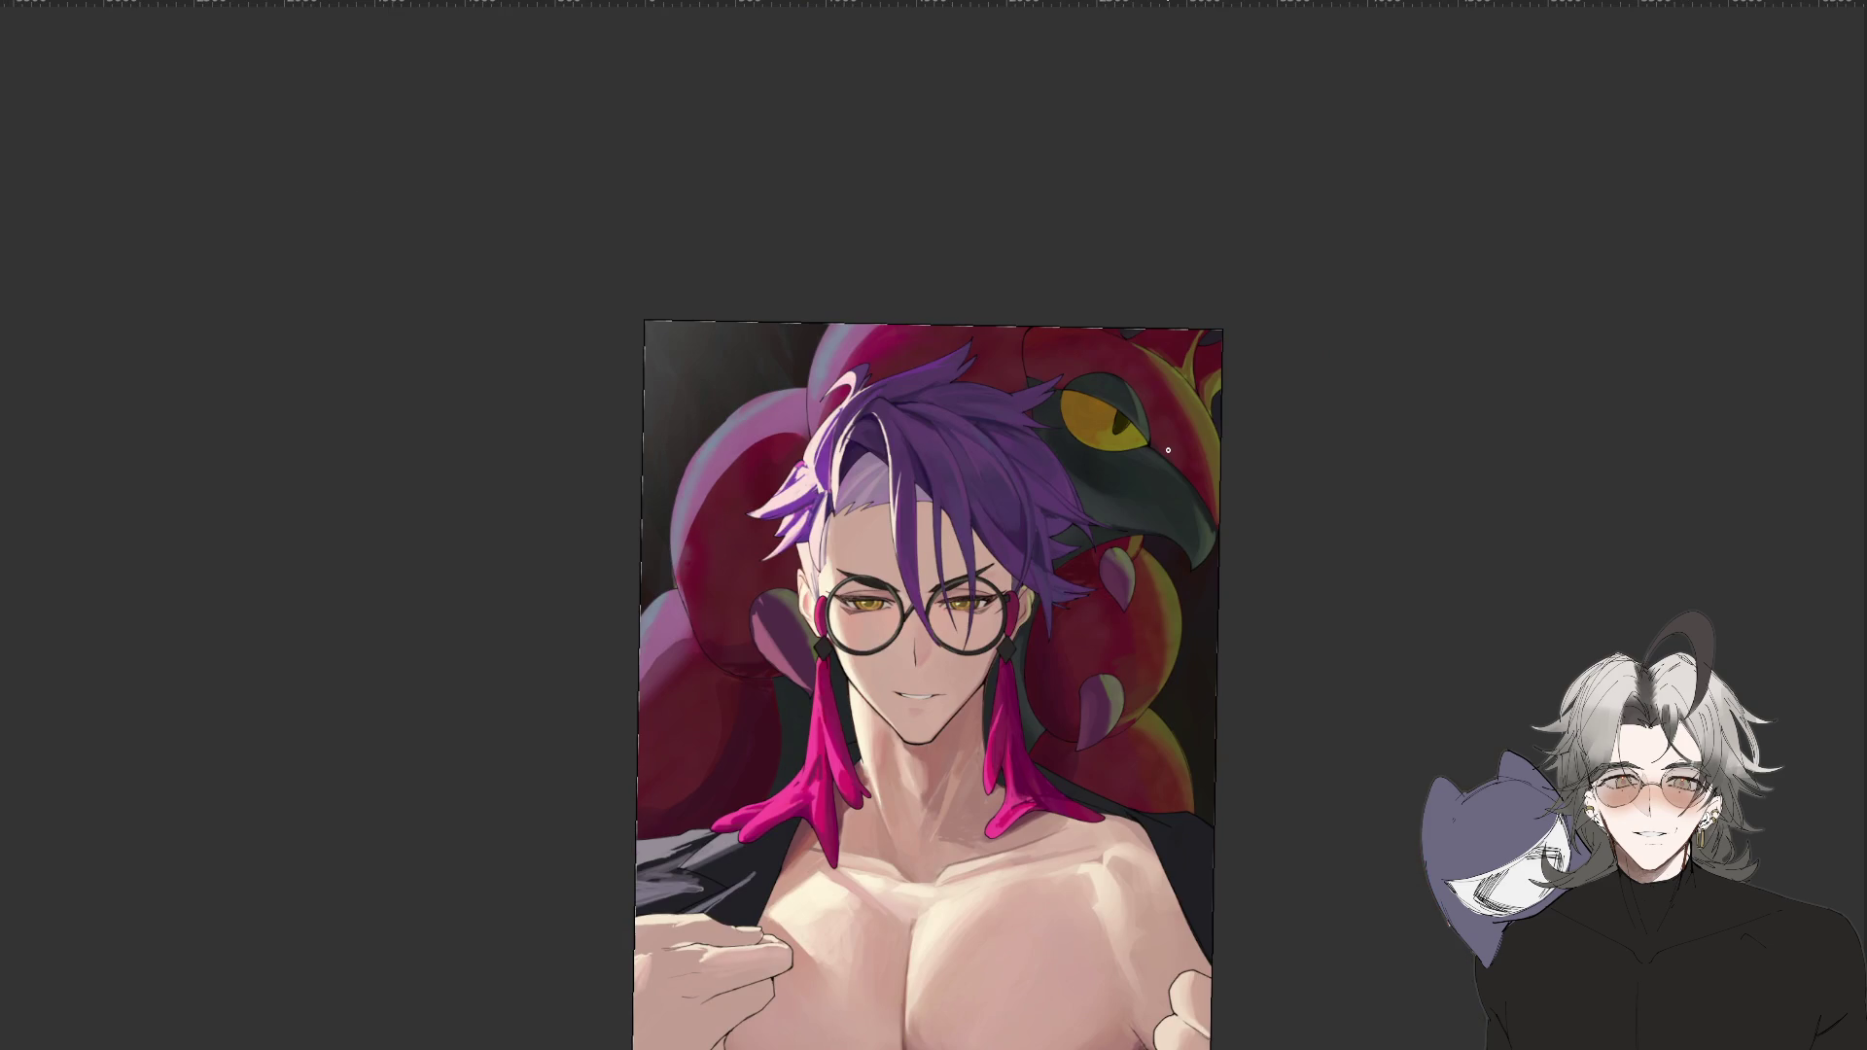
{"action": "key", "text": "ctrl+plus"}
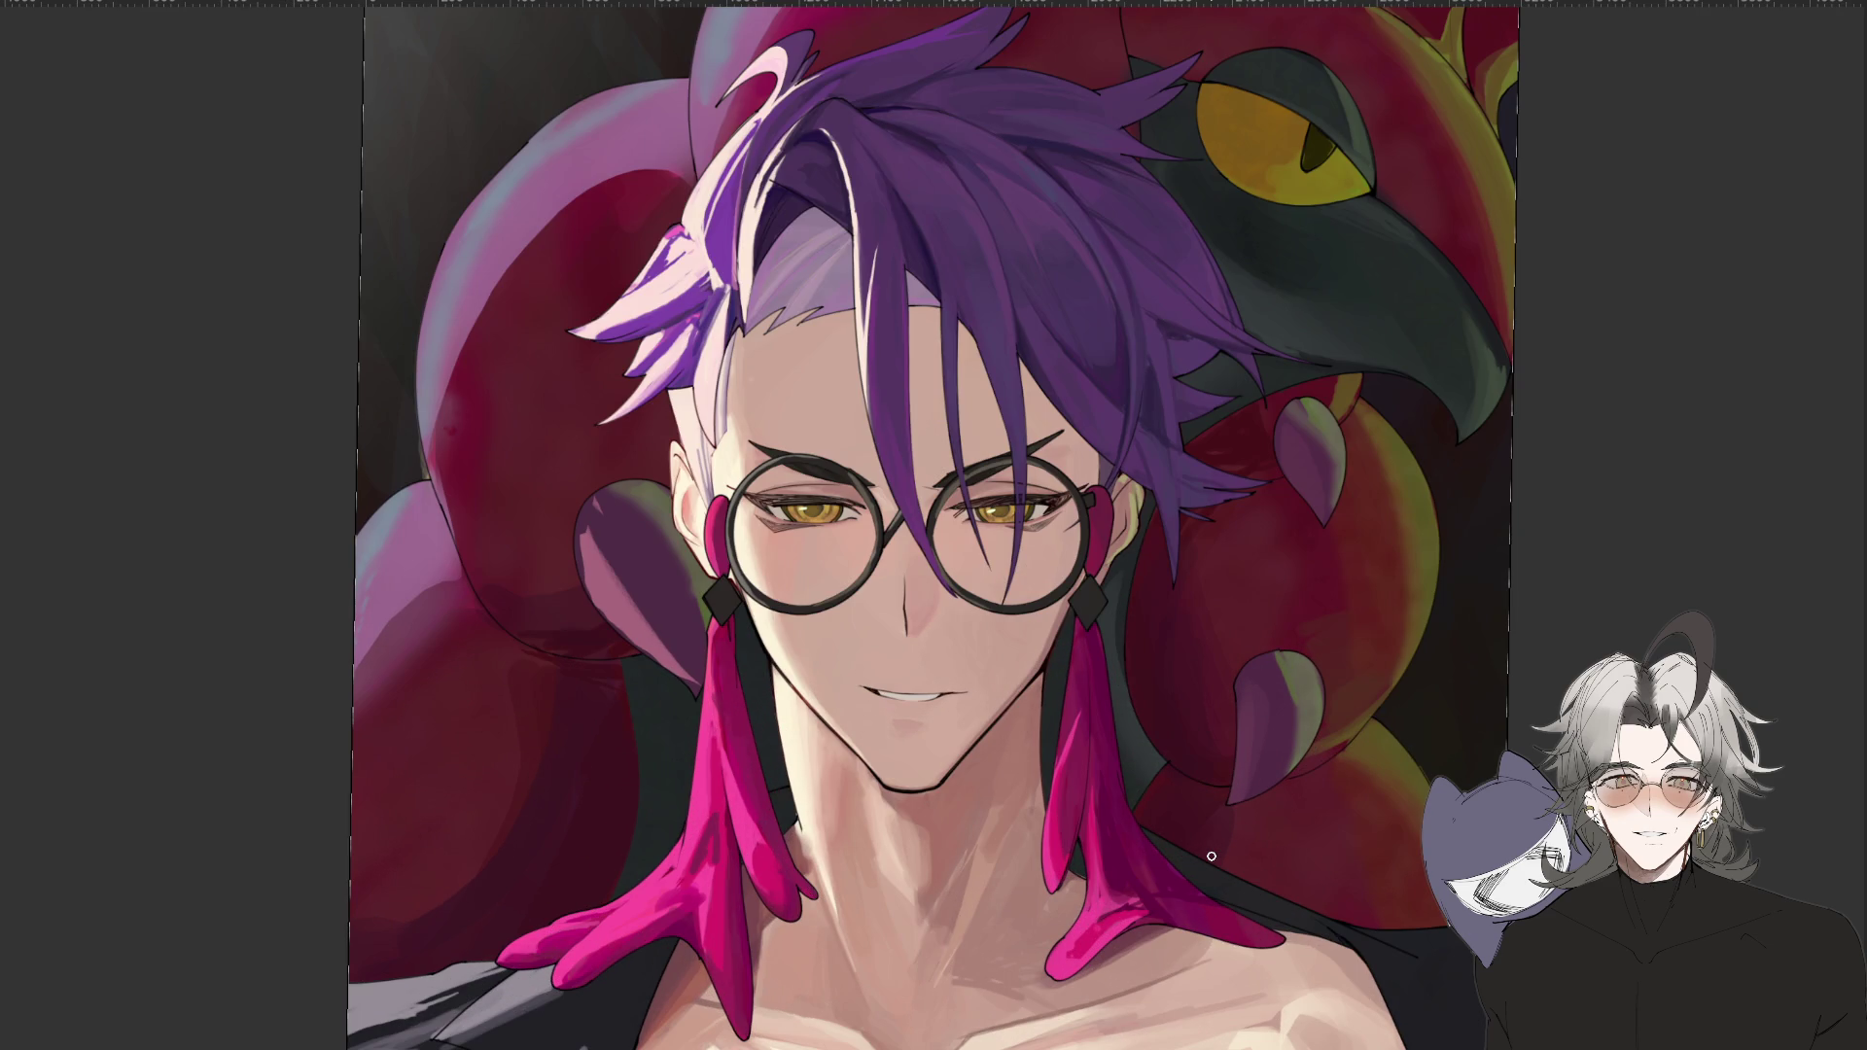
{"action": "key", "text": "ctrl+minus"}
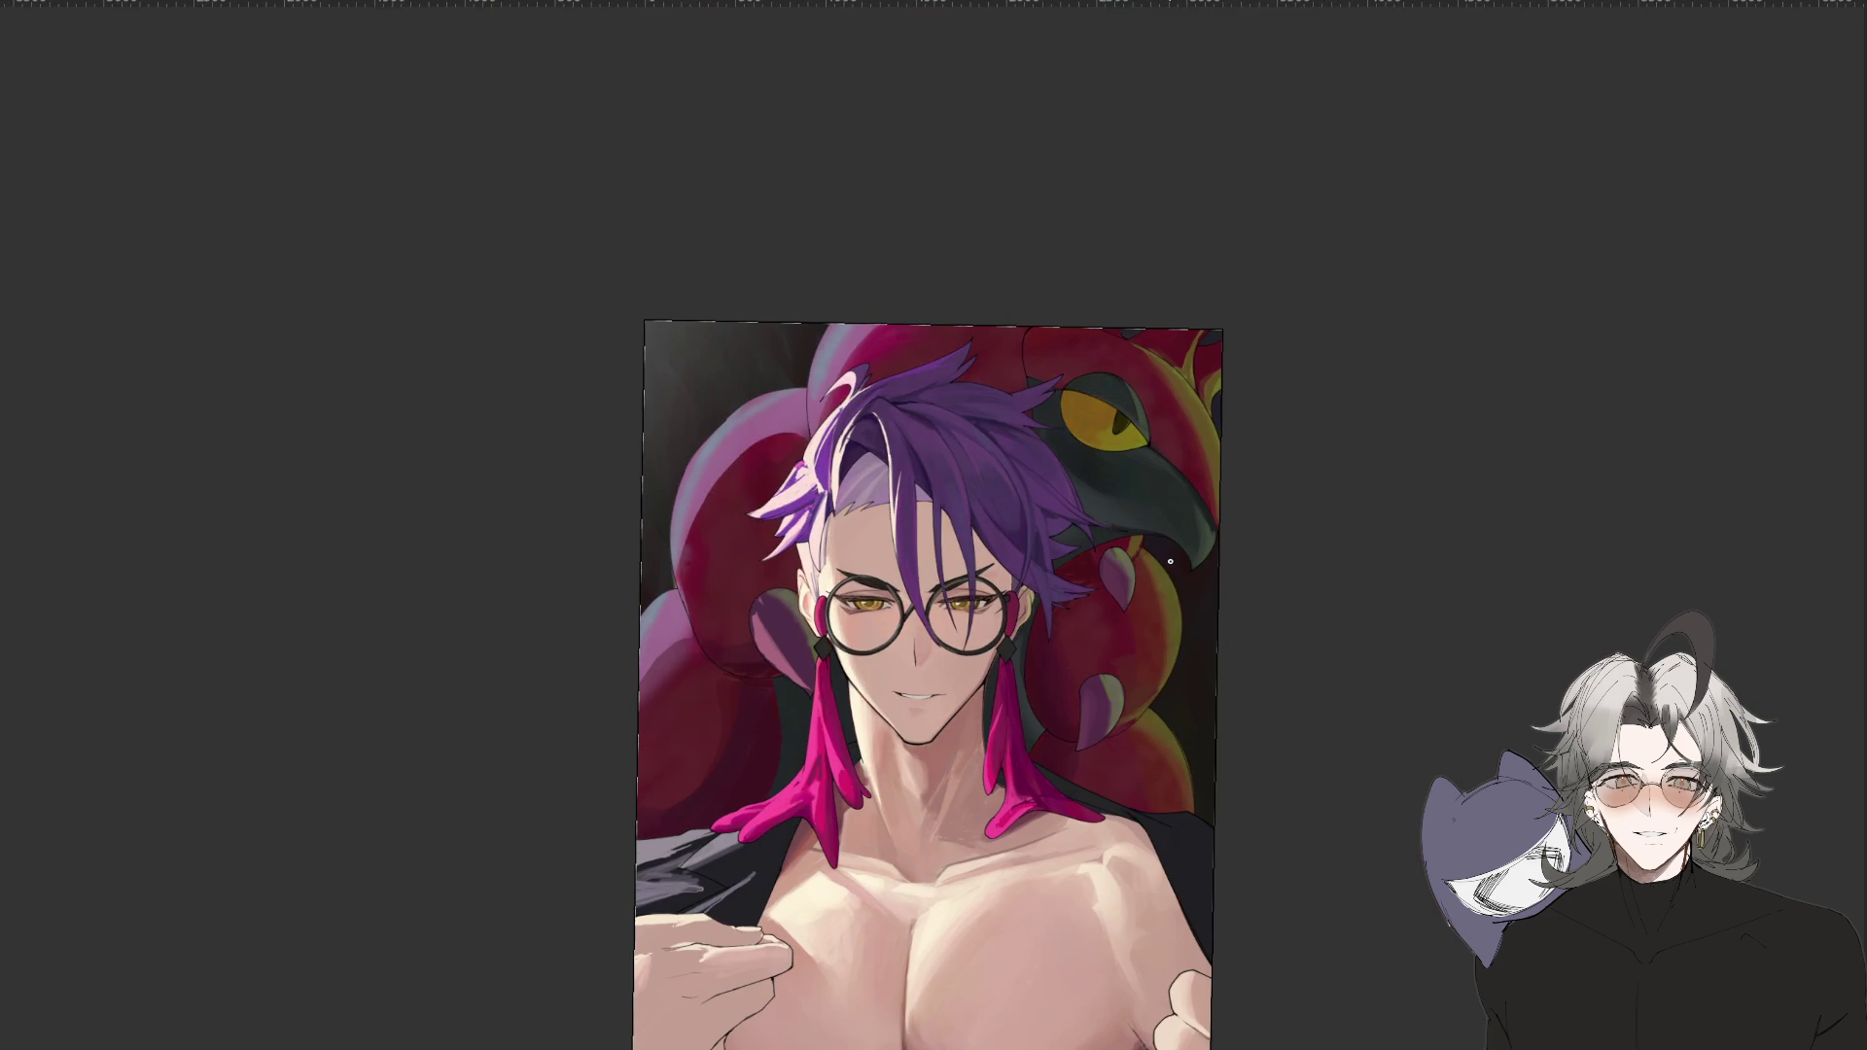
{"action": "mouse_move", "coordinate": [1325, 638]}
{"action": "left_mouse_down"}
{"action": "mouse_move", "coordinate": [1243, 601]}
{"action": "mouse_move", "coordinate": [1140, 432]}
{"action": "mouse_move", "coordinate": [1215, 875]}
{"action": "mouse_move", "coordinate": [1333, 603]}
{"action": "mouse_move", "coordinate": [1215, 321]}
{"action": "mouse_move", "coordinate": [1176, 418]}
{"action": "left_mouse_up"}
{"action": "key", "text": "r"}
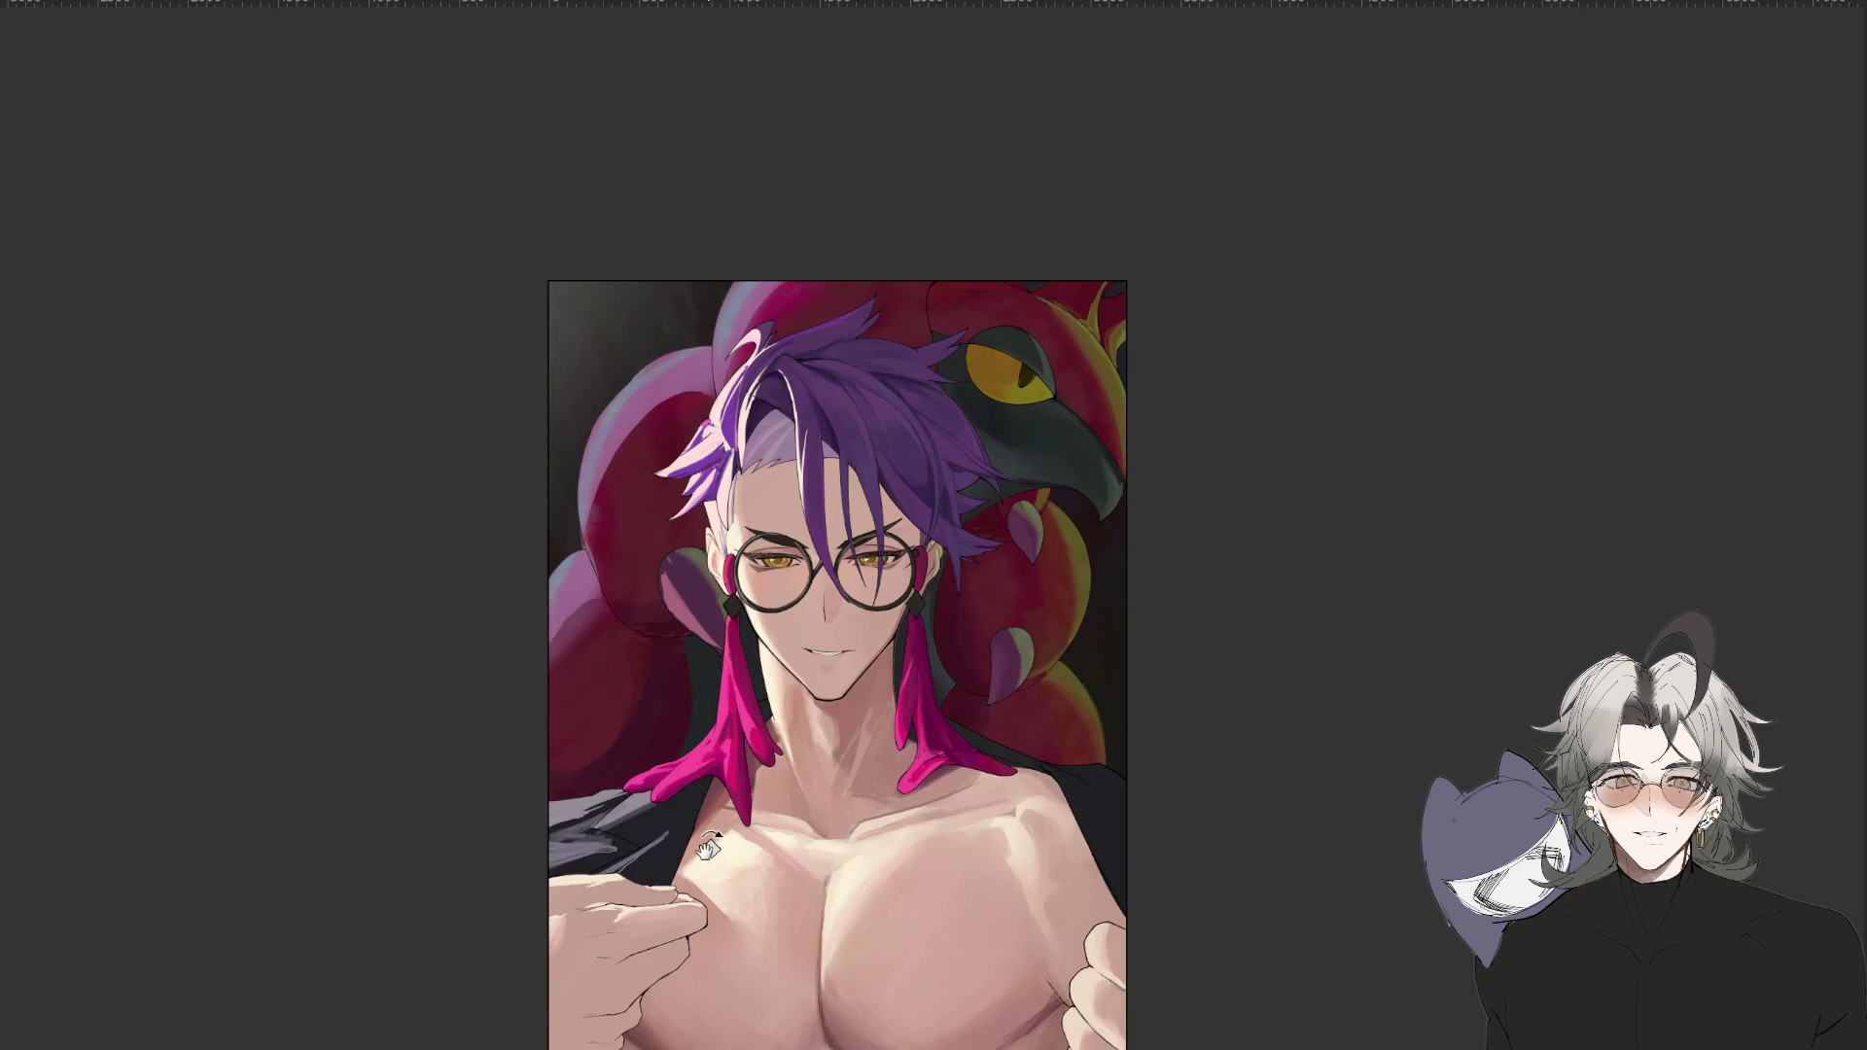
{"action": "scroll", "coordinate": [1177, 418], "scroll_direction": "up", "scroll_amount": 5}
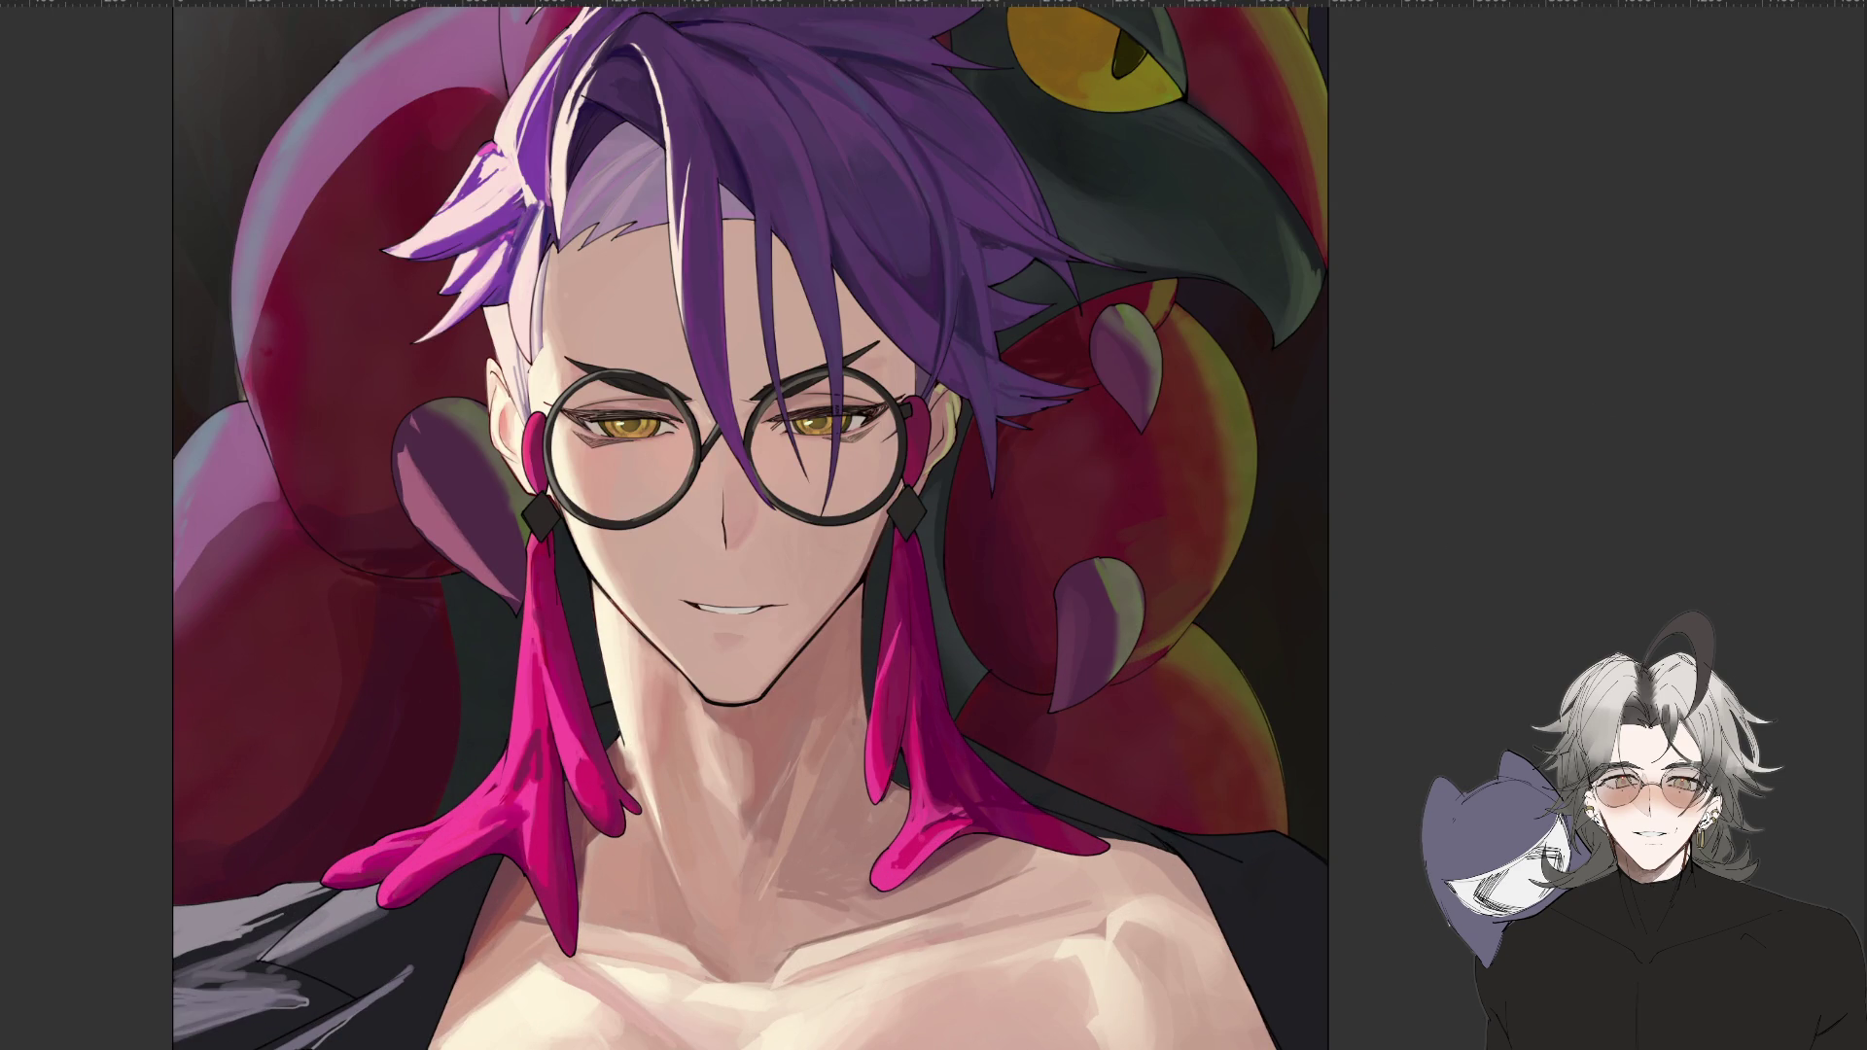
{"action": "left_click_drag", "start_coordinate": [857, 576], "coordinate": [855, 700]}
{"action": "key", "text": "ctrl+z"}
{"action": "scroll", "coordinate": [861, 716], "scroll_direction": "down", "scroll_amount": 5}
{"action": "scroll", "coordinate": [883, 757], "scroll_direction": "up", "scroll_amount": 3}
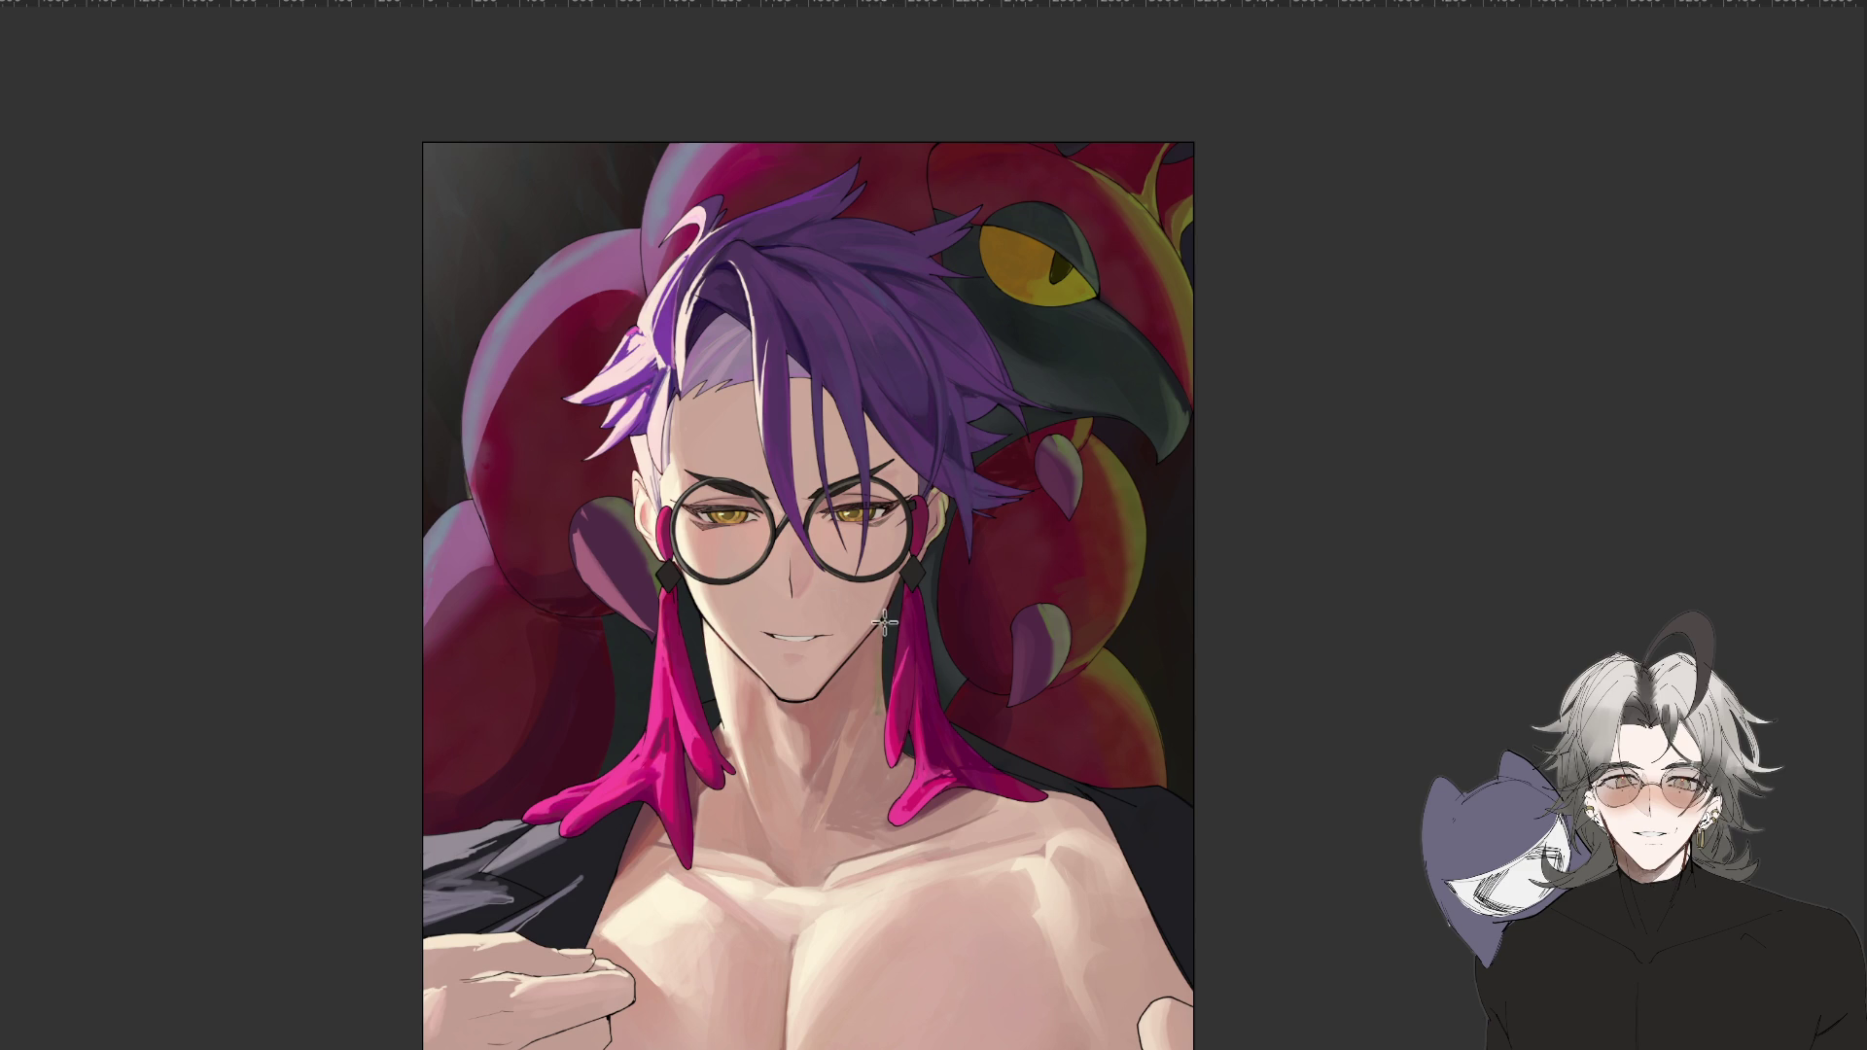
{"action": "scroll", "coordinate": [884, 711], "scroll_direction": "down", "scroll_amount": 3}
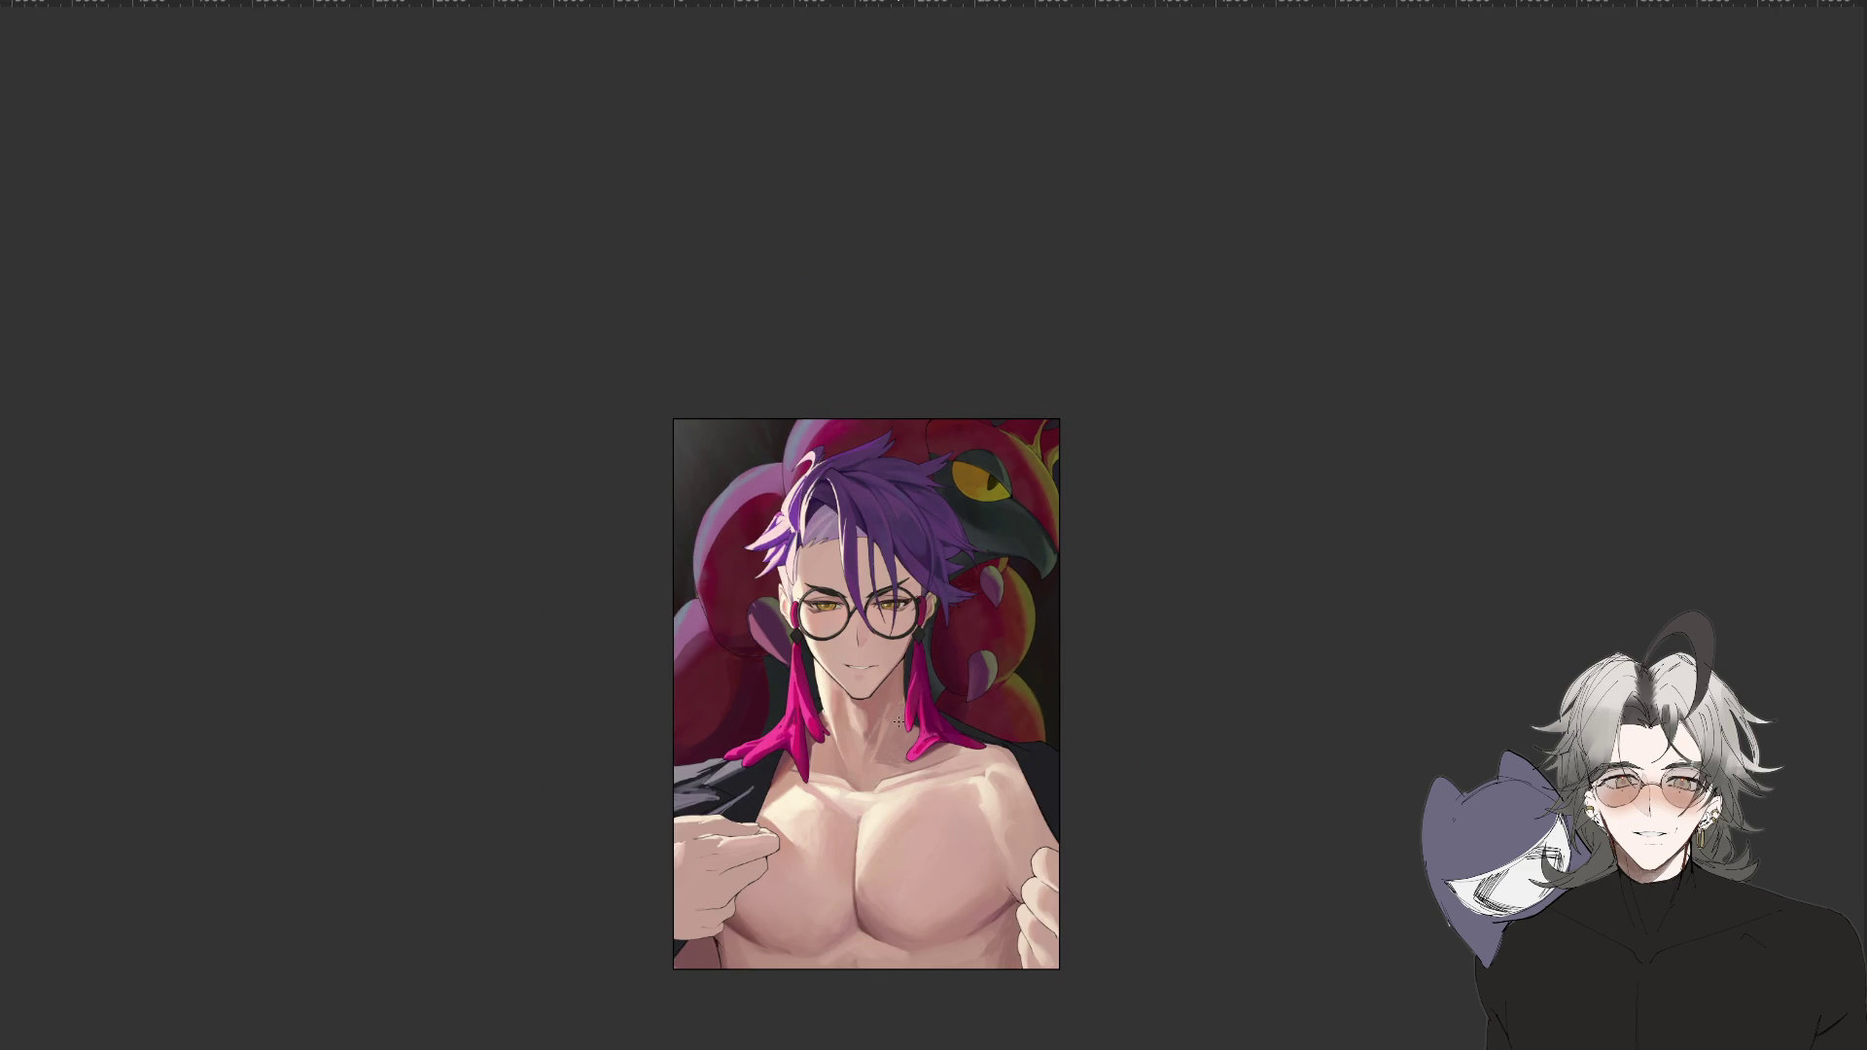
{"action": "scroll", "coordinate": [897, 720], "scroll_direction": "up", "scroll_amount": 5}
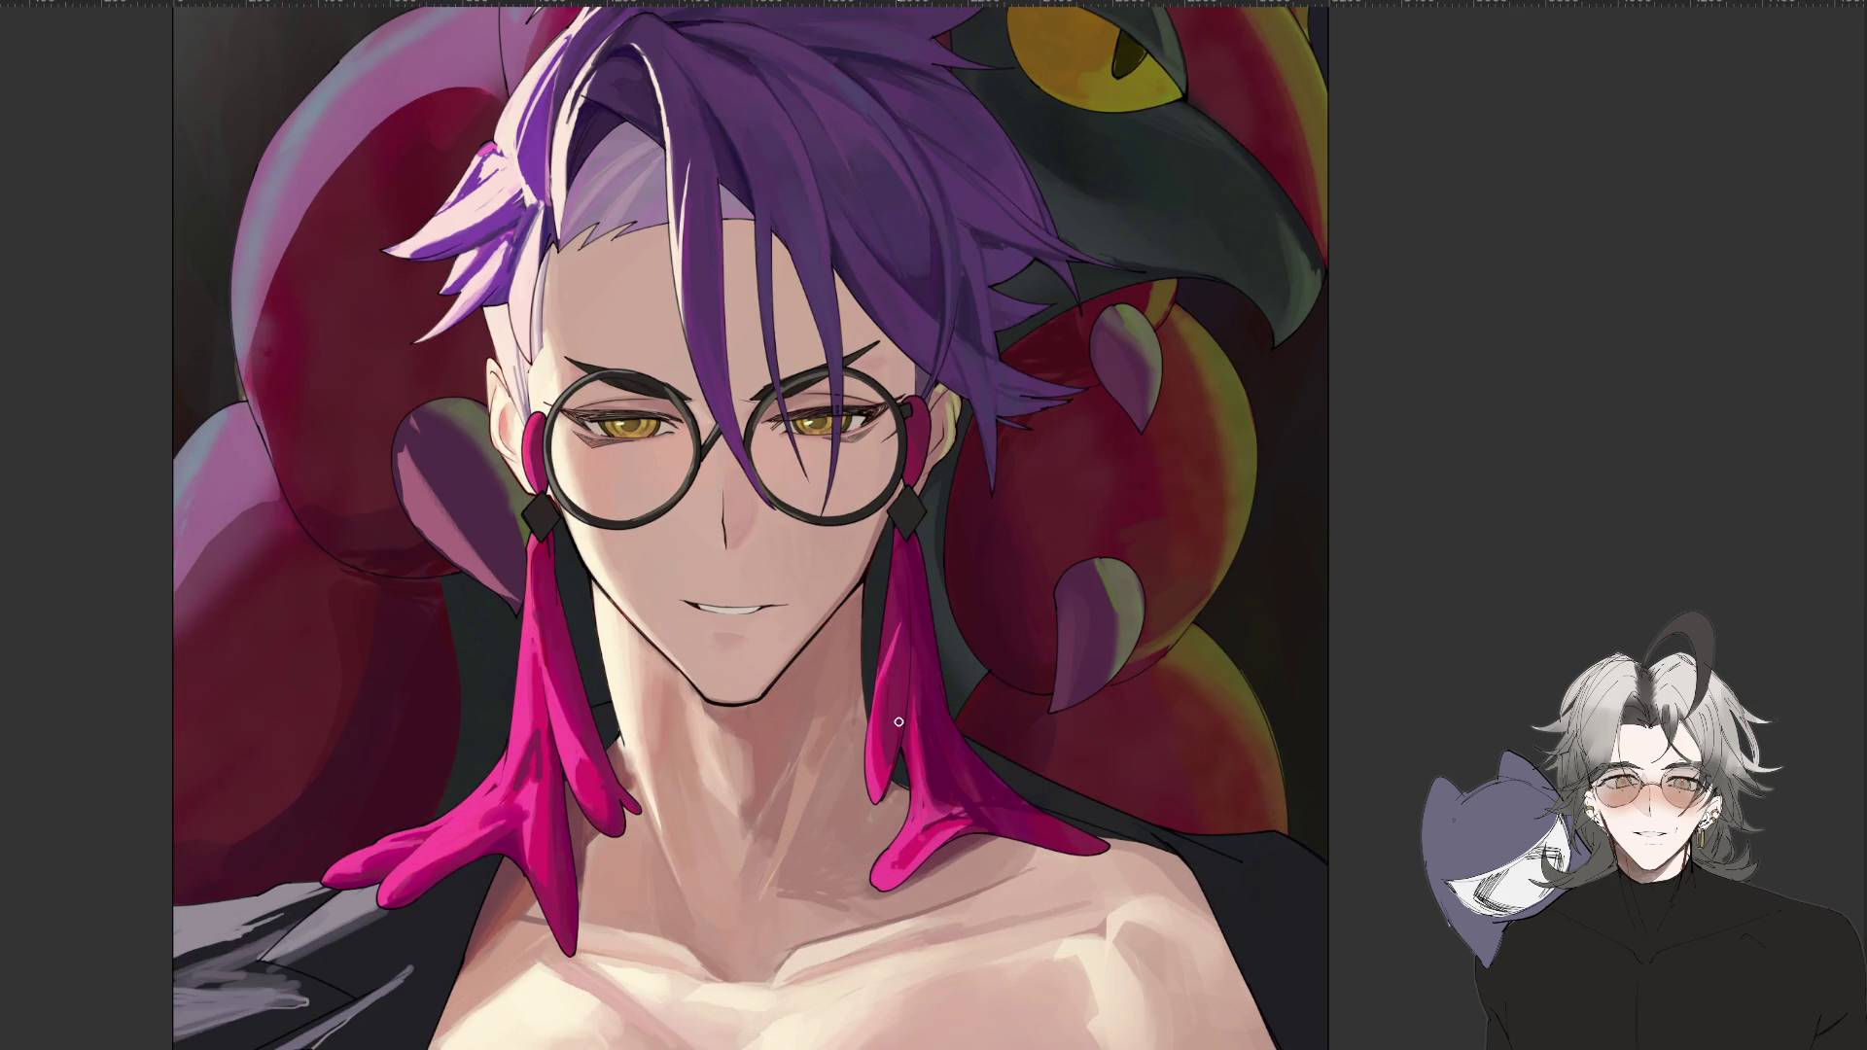
{"action": "scroll", "coordinate": [898, 721], "scroll_direction": "down", "scroll_amount": 2}
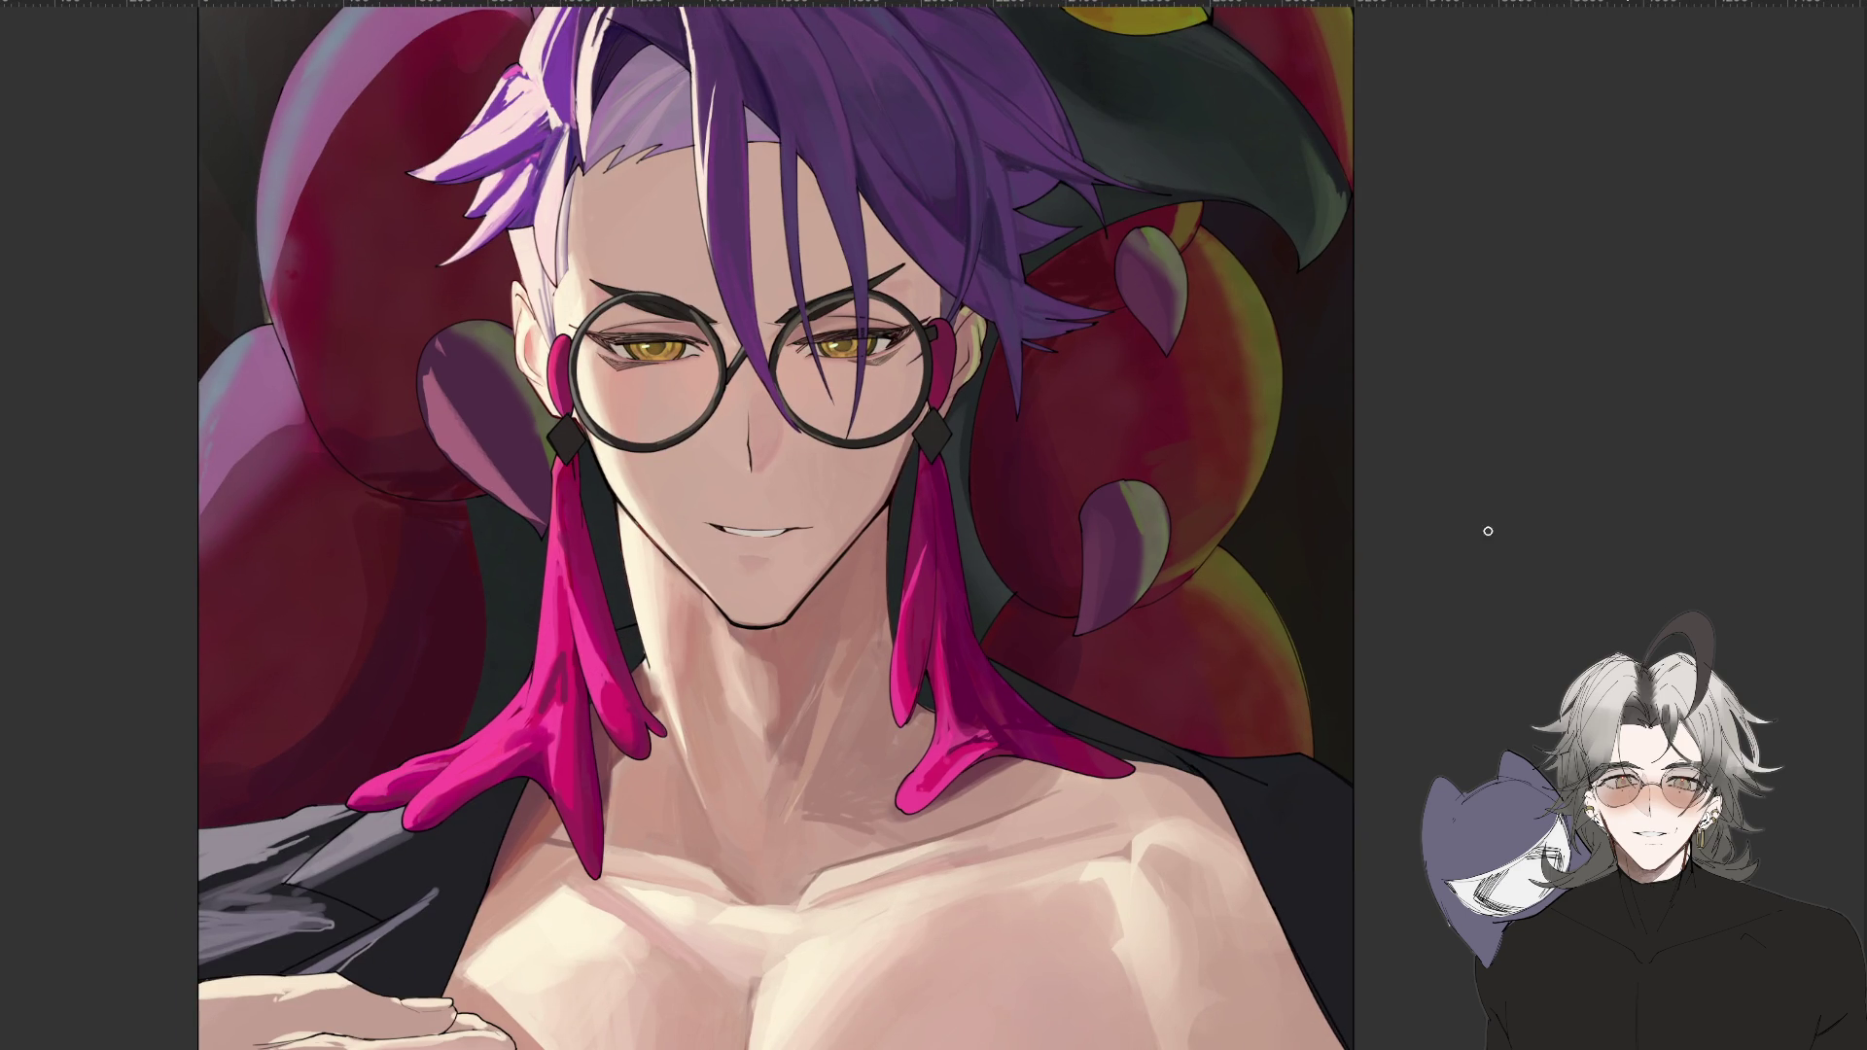
{"action": "scroll", "coordinate": [841, 336], "scroll_direction": "up", "scroll_amount": 1}
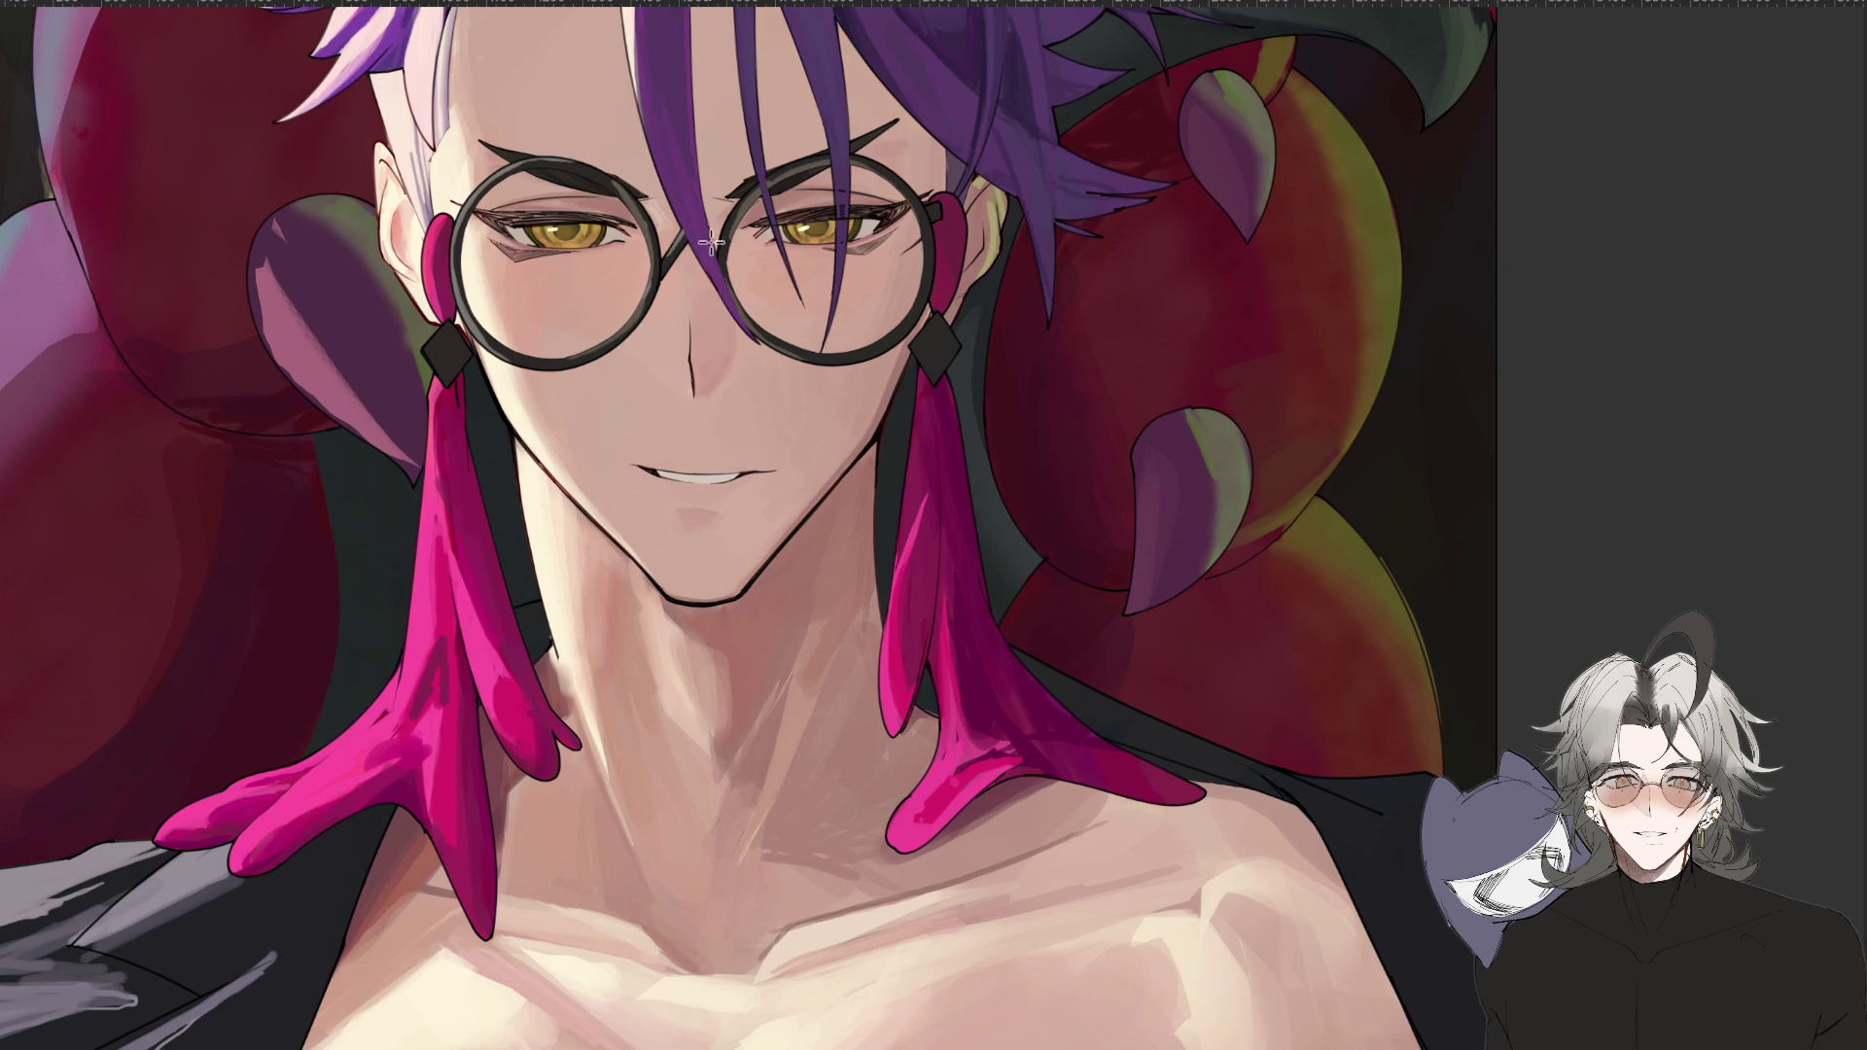
Tilt the view about 60° counter-clockwise and zoom into the upper part of the painting.
{"action": "scroll", "coordinate": [691, 350], "scroll_direction": "down", "scroll_amount": 2}
{"action": "left_click_drag", "start_coordinate": [538, 698], "coordinate": [802, 588]}
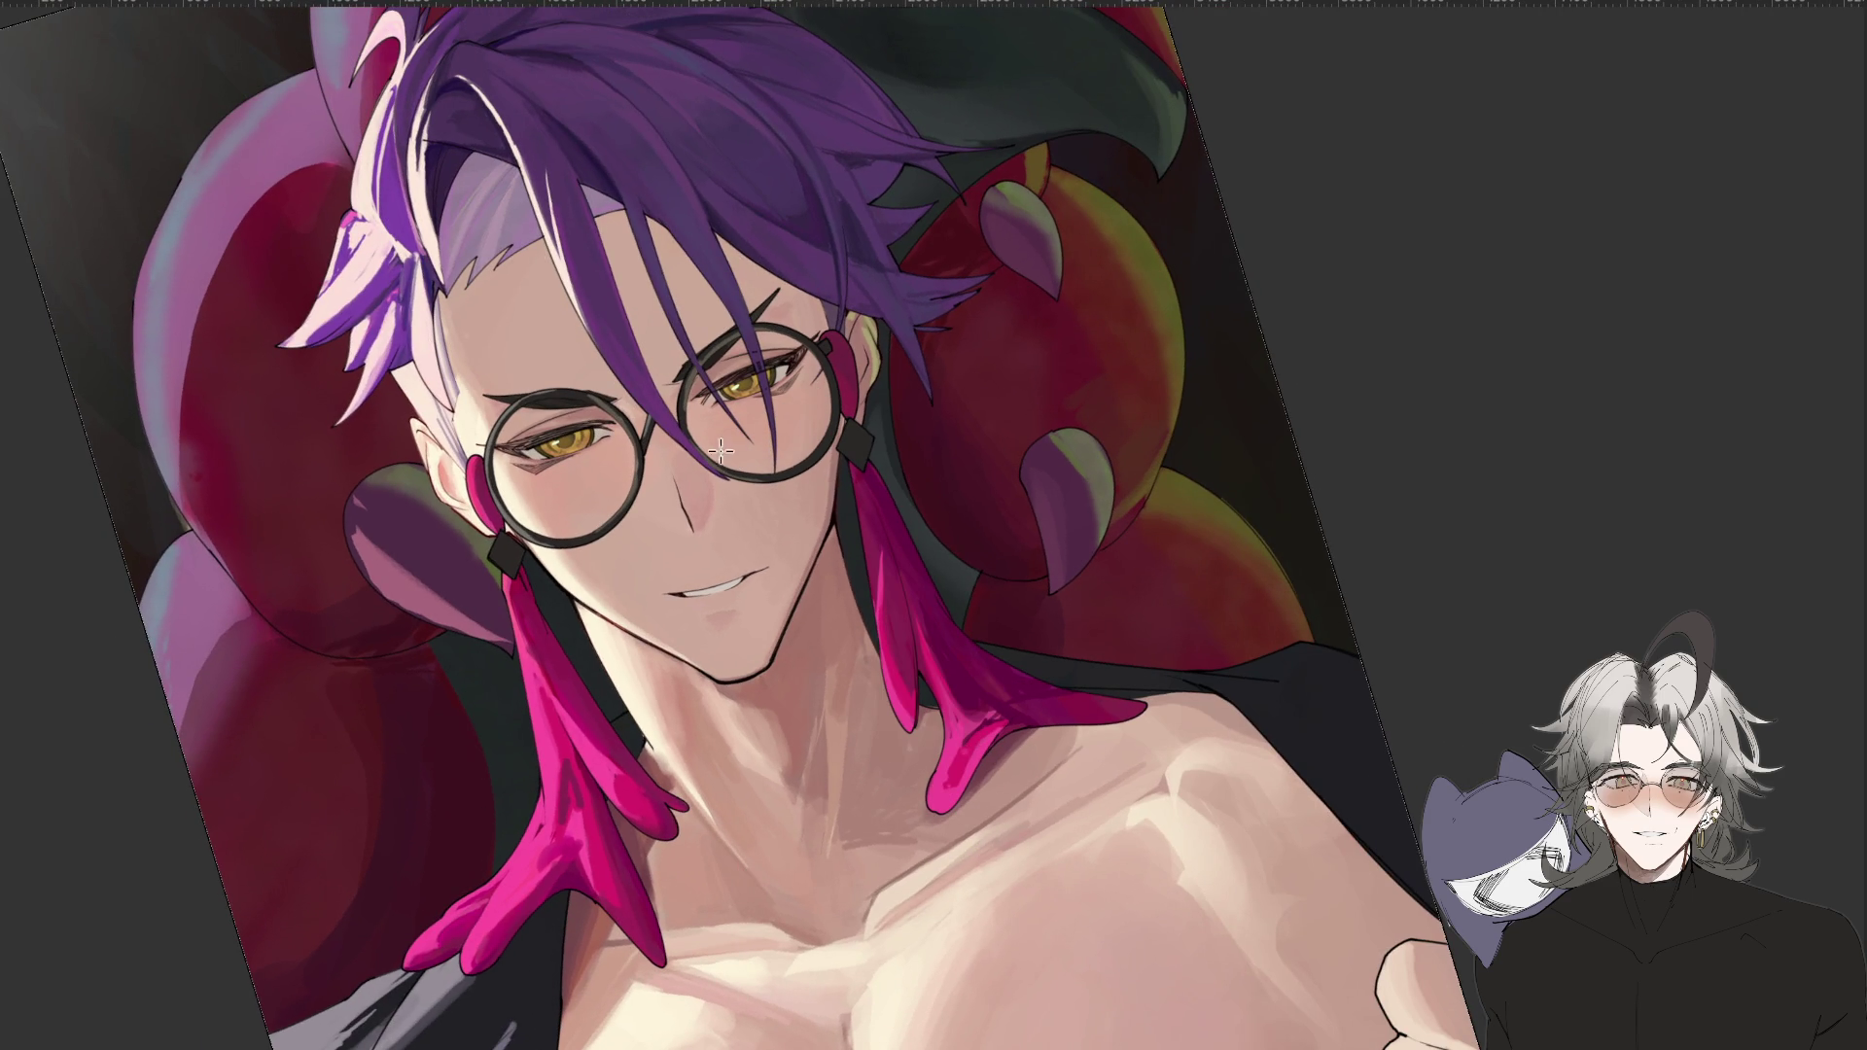
{"action": "key", "text": "ctrl+minus"}
{"action": "mouse_move", "coordinate": [546, 963]}
{"action": "left_mouse_down"}
{"action": "mouse_move", "coordinate": [632, 1011]}
{"action": "mouse_move", "coordinate": [756, 1038]}
{"action": "mouse_move", "coordinate": [702, 740]}
{"action": "left_mouse_up"}
{"action": "key", "text": "ctrl+plus"}
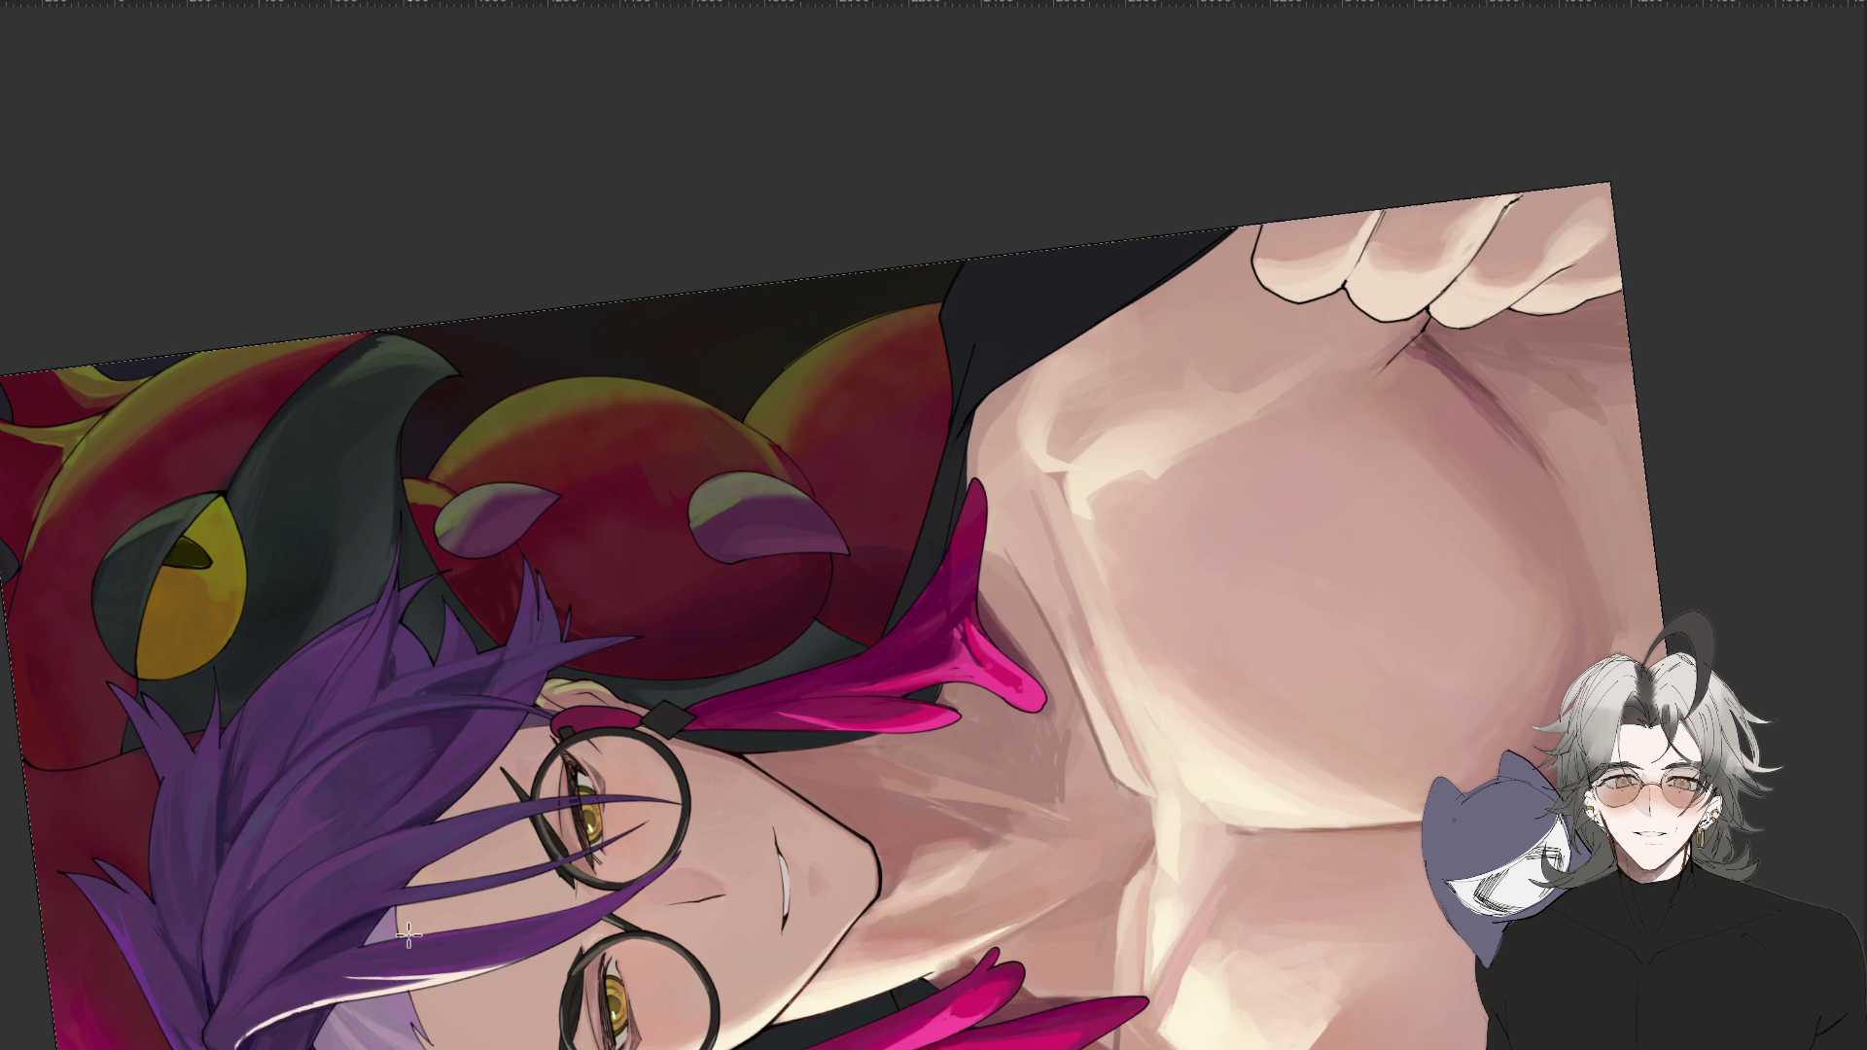
{"action": "mouse_move", "coordinate": [992, 729]}
{"action": "left_mouse_down"}
{"action": "mouse_move", "coordinate": [868, 943]}
{"action": "mouse_move", "coordinate": [1135, 929]}
{"action": "mouse_move", "coordinate": [1125, 886]}
{"action": "left_mouse_up"}
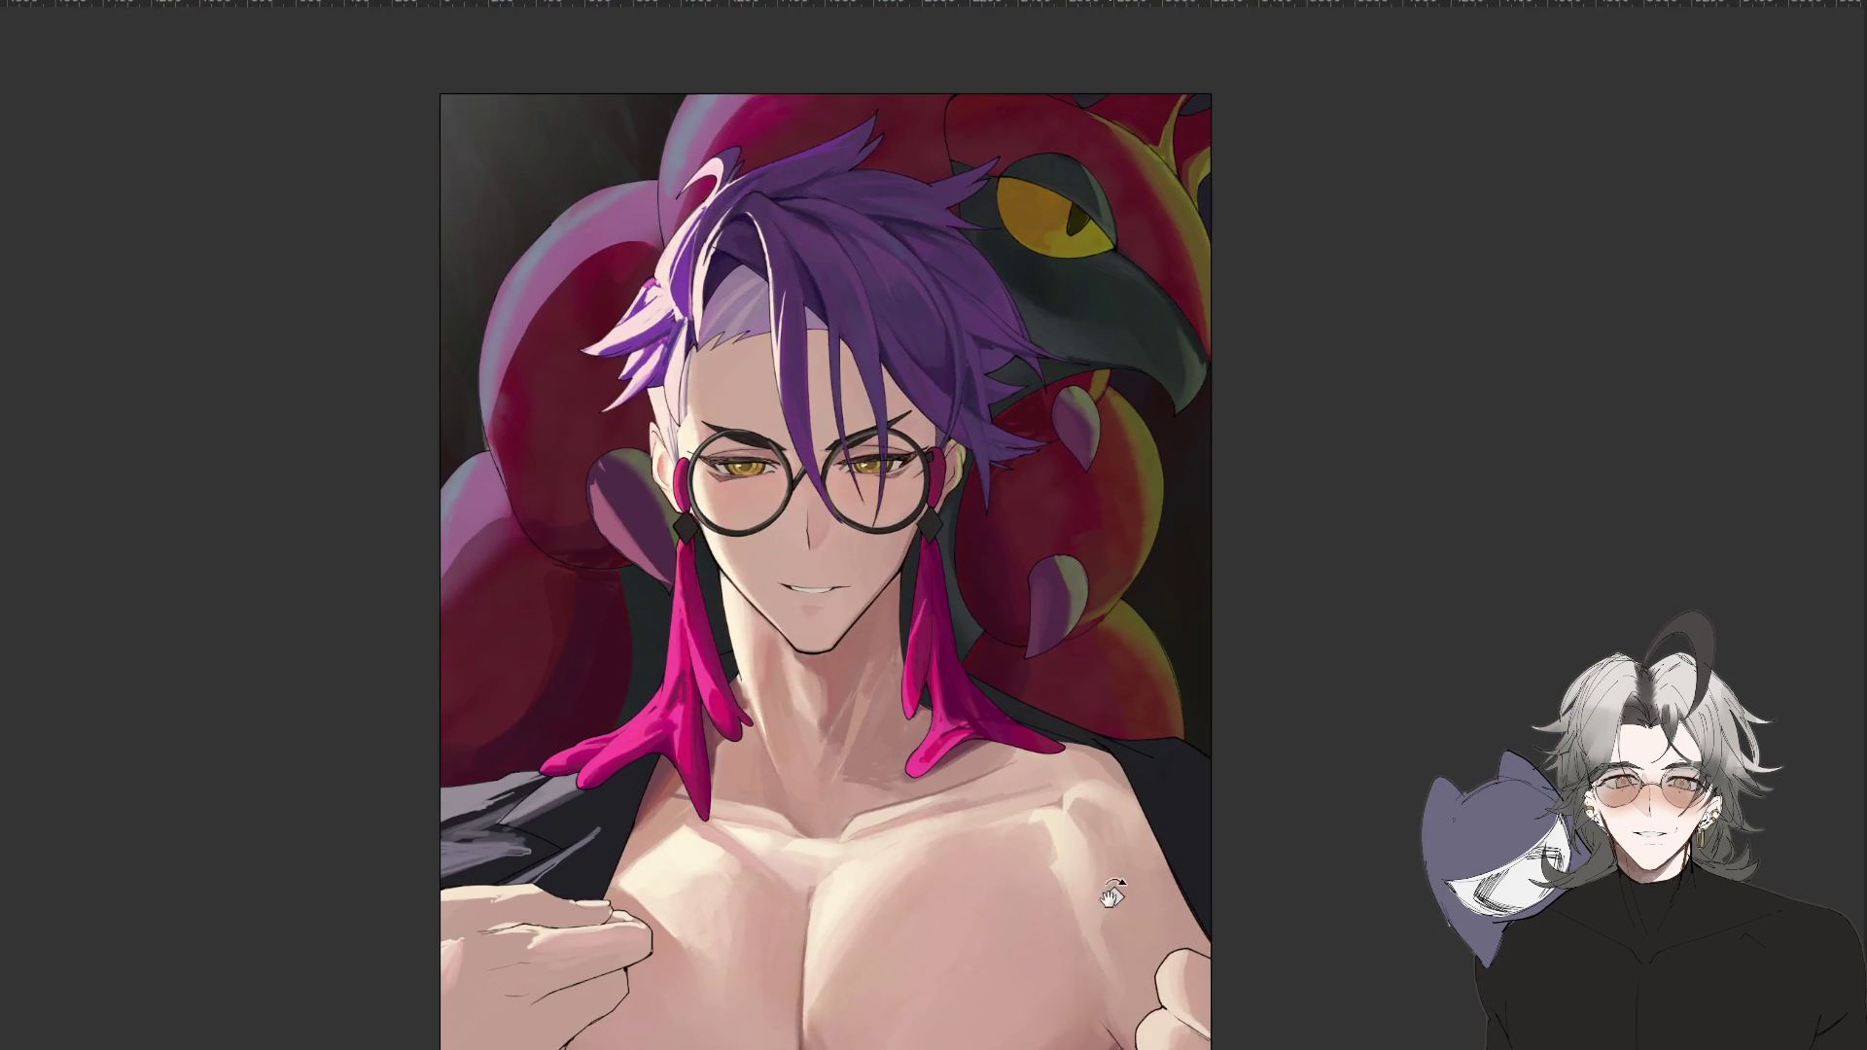
Mirror the view horizontally and rotate it until the painting is nearly upright.
{"action": "scroll", "coordinate": [1127, 880], "scroll_direction": "down", "scroll_amount": 1}
{"action": "key", "text": "m"}
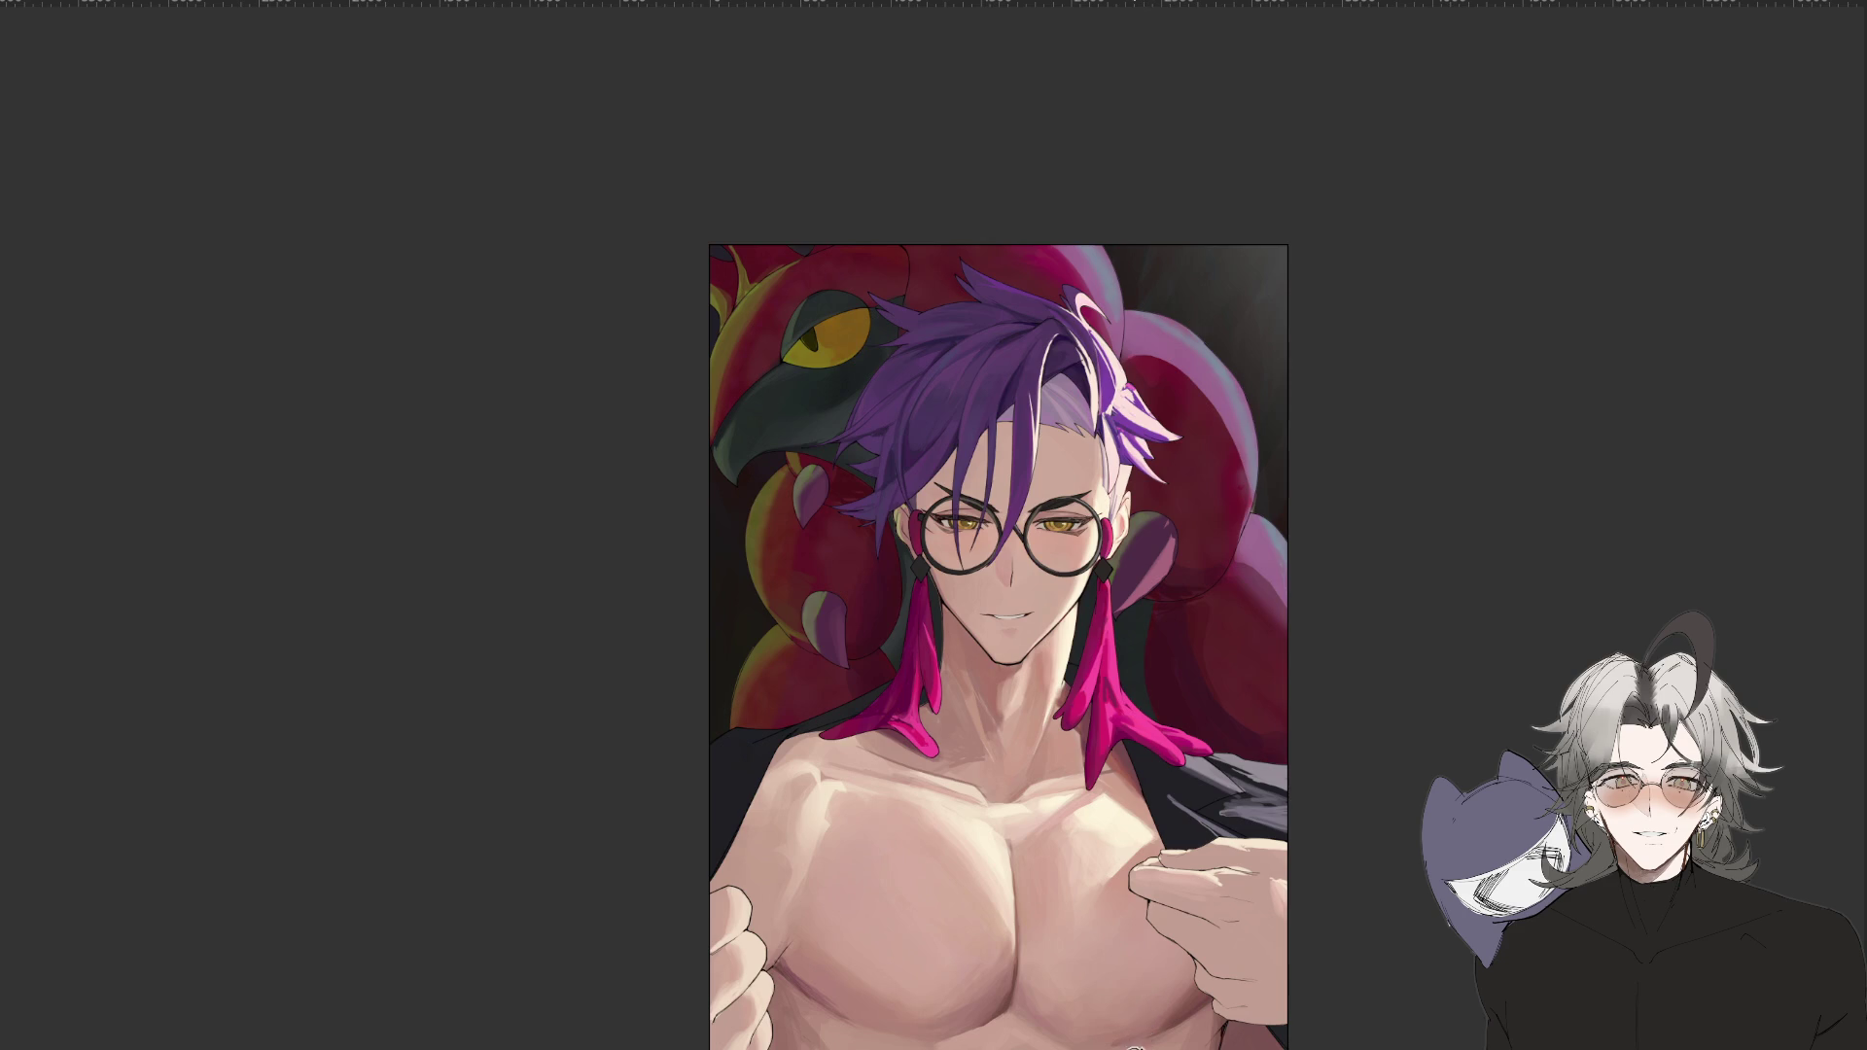
{"action": "scroll", "coordinate": [924, 696], "scroll_direction": "down", "scroll_amount": 3}
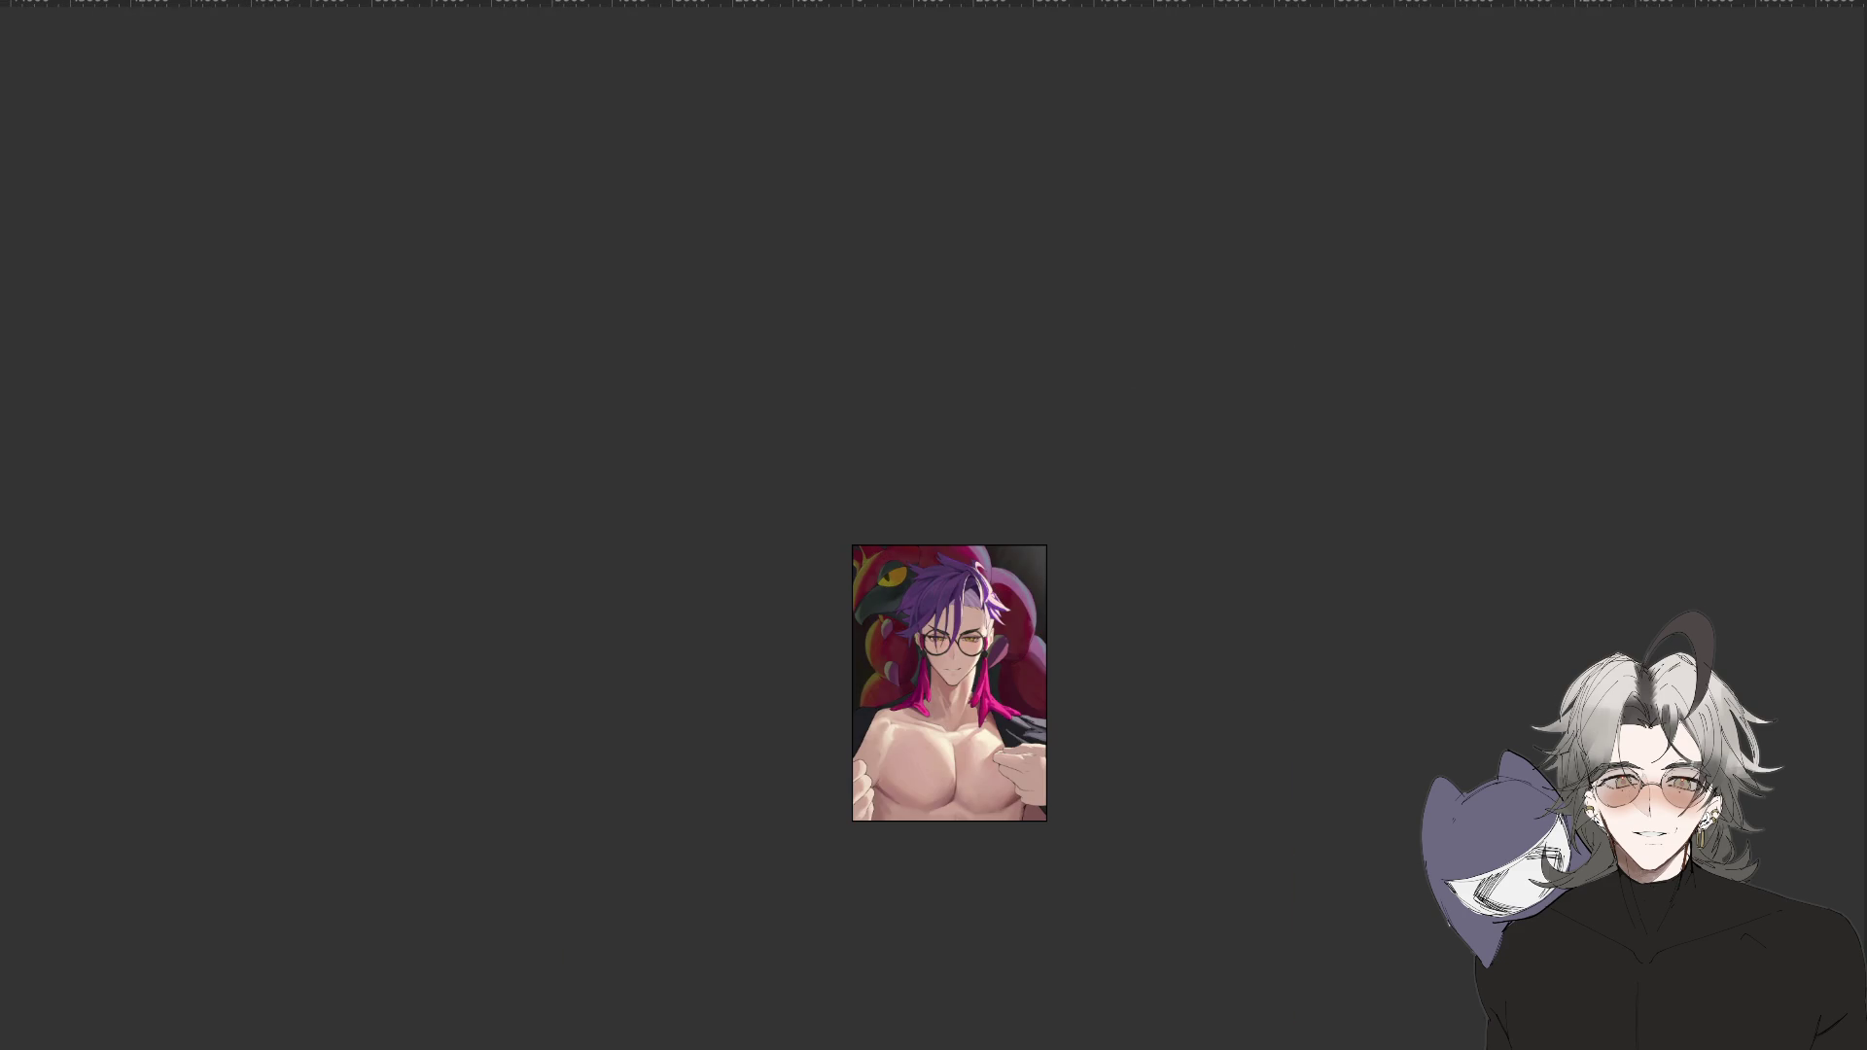
{"action": "left_click_drag", "start_coordinate": [1106, 1019], "coordinate": [1246, 771]}
{"action": "scroll", "coordinate": [922, 696], "scroll_direction": "up", "scroll_amount": 3}
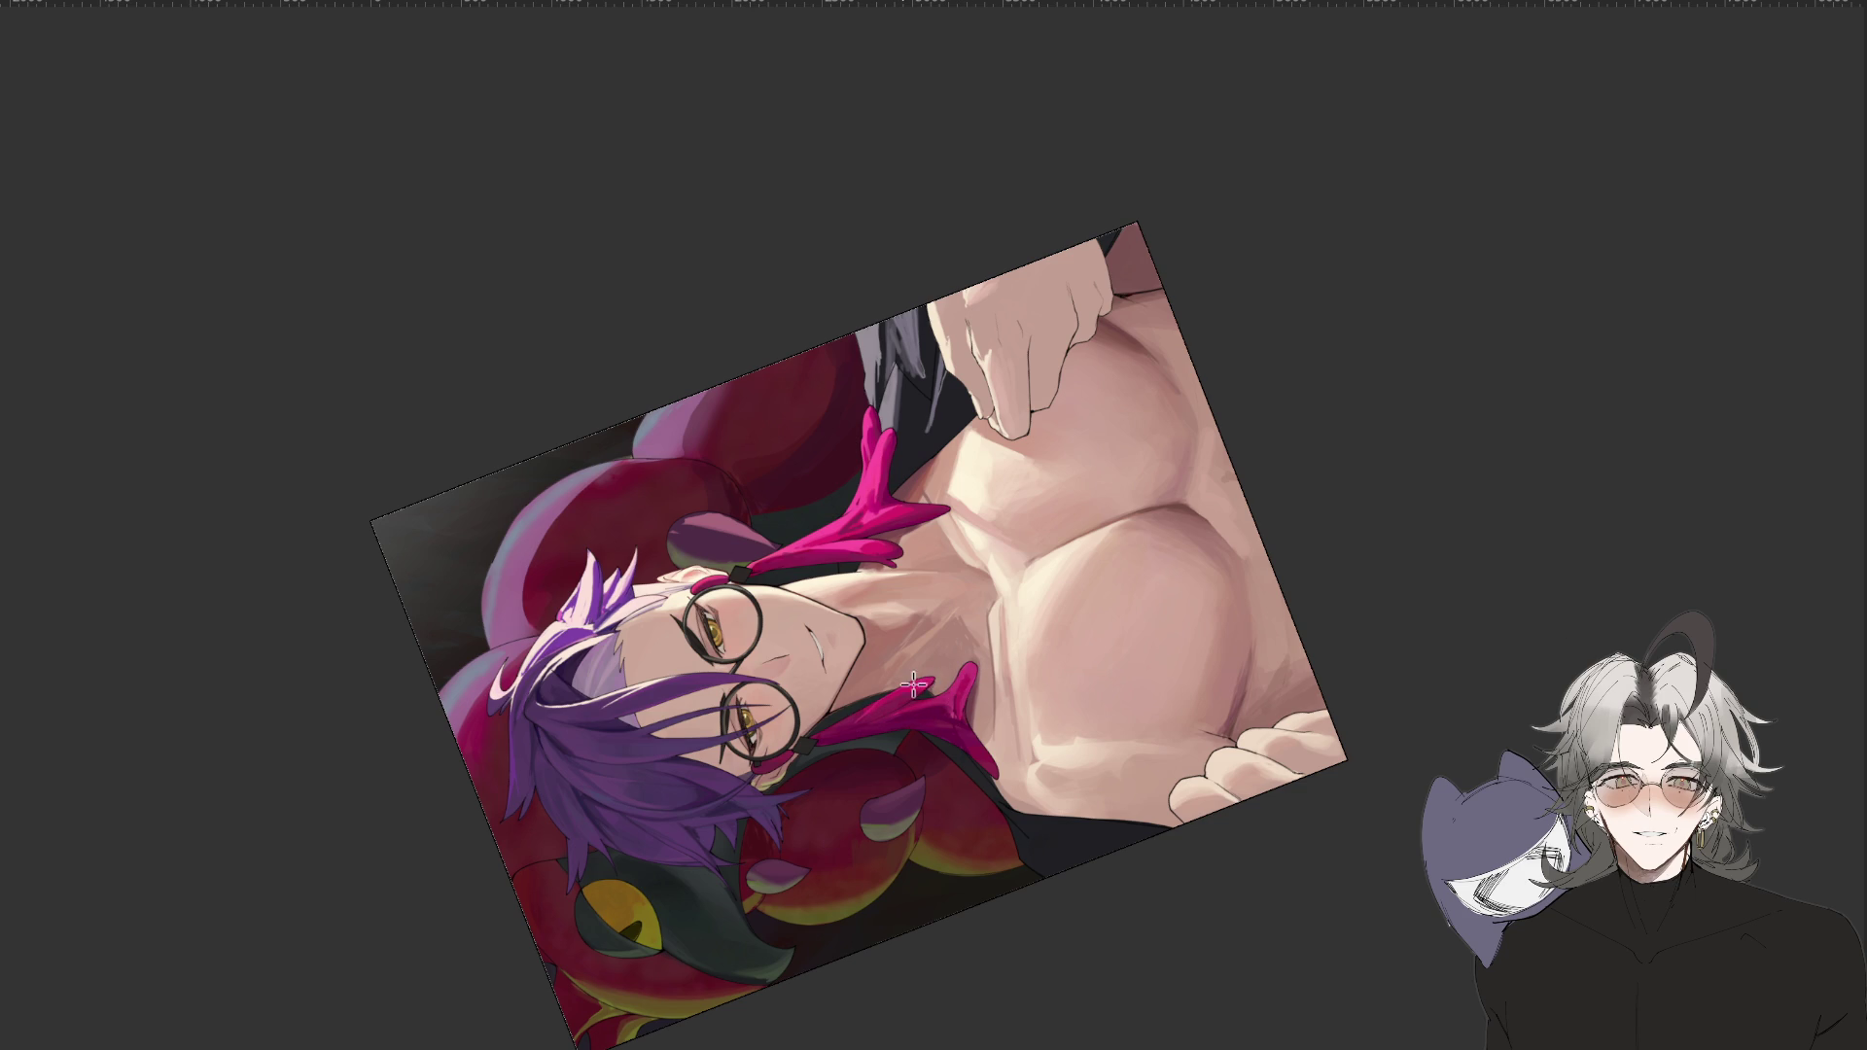
{"action": "mouse_move", "coordinate": [960, 696]}
{"action": "left_mouse_down"}
{"action": "mouse_move", "coordinate": [1062, 603]}
{"action": "mouse_move", "coordinate": [1074, 528]}
{"action": "left_mouse_up"}
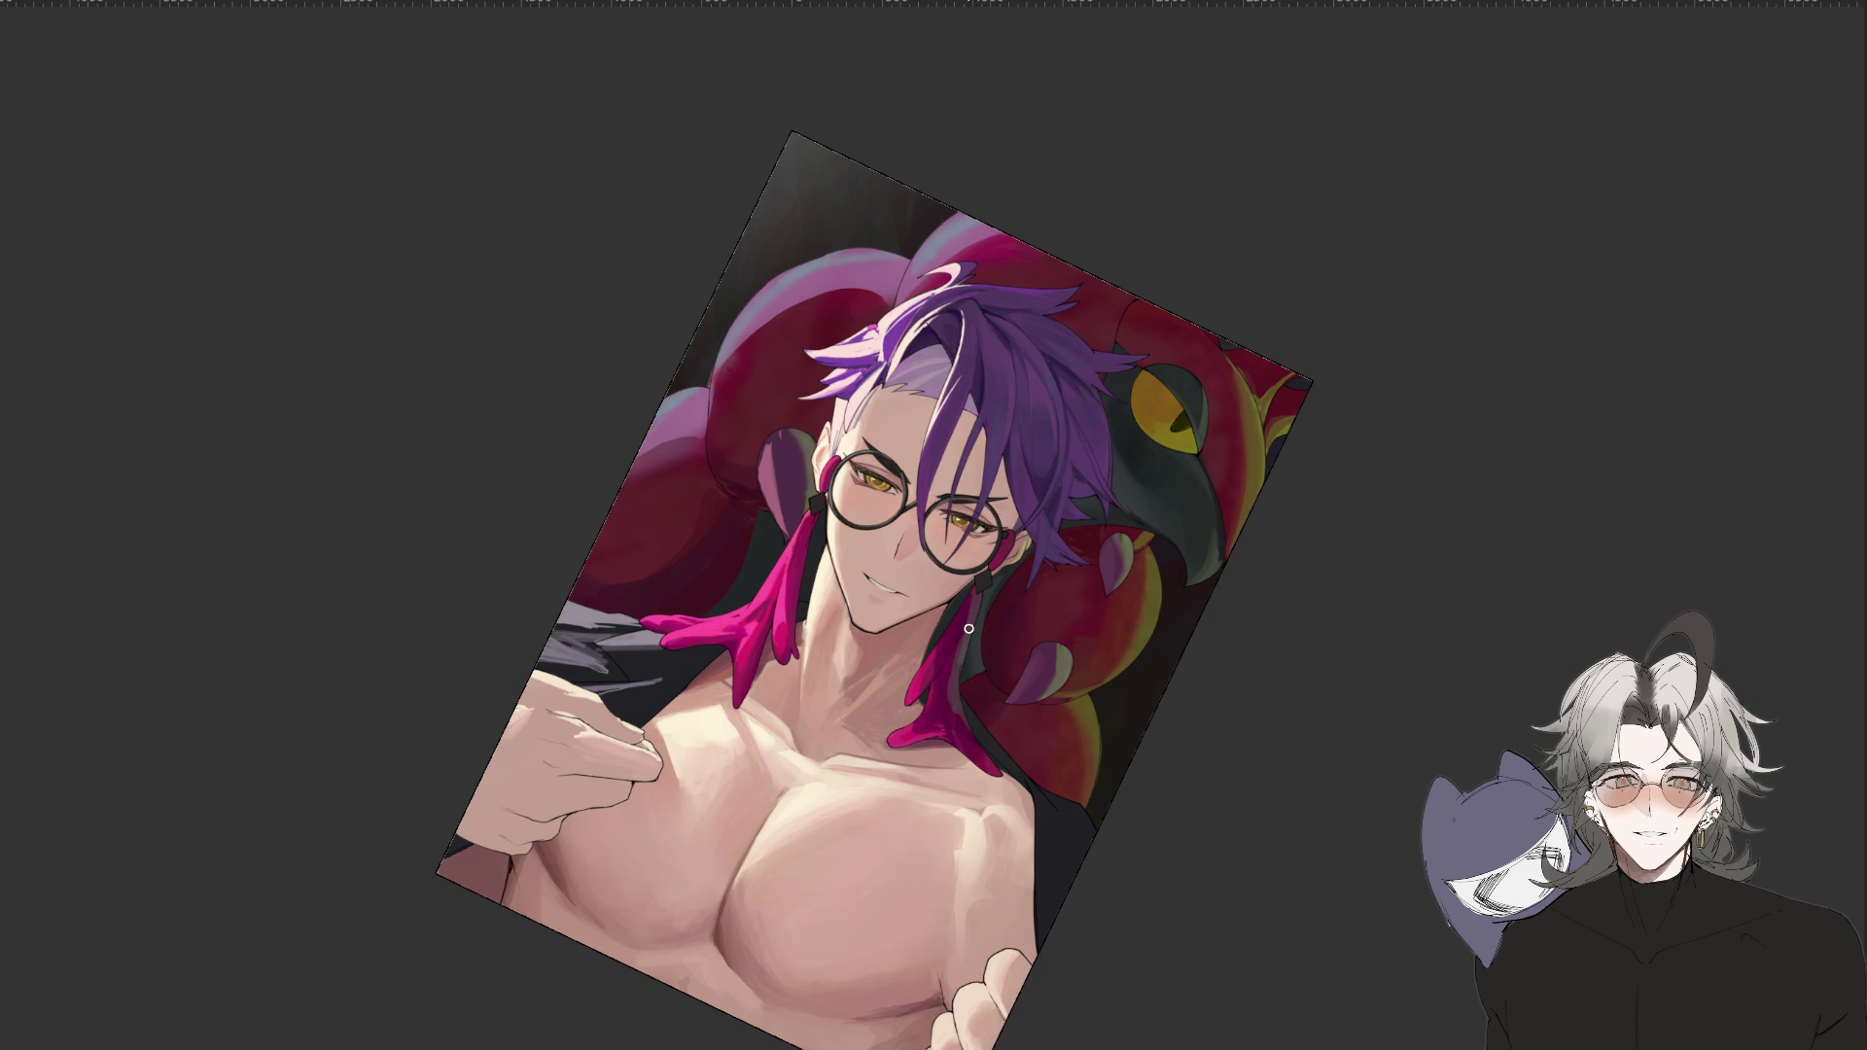
Extend the pink earring strand below the right ear, then reset the view rotation upright.
{"action": "left_click_drag", "start_coordinate": [967, 637], "coordinate": [949, 724]}
{"action": "scroll", "coordinate": [983, 742], "scroll_direction": "down", "scroll_amount": 2}
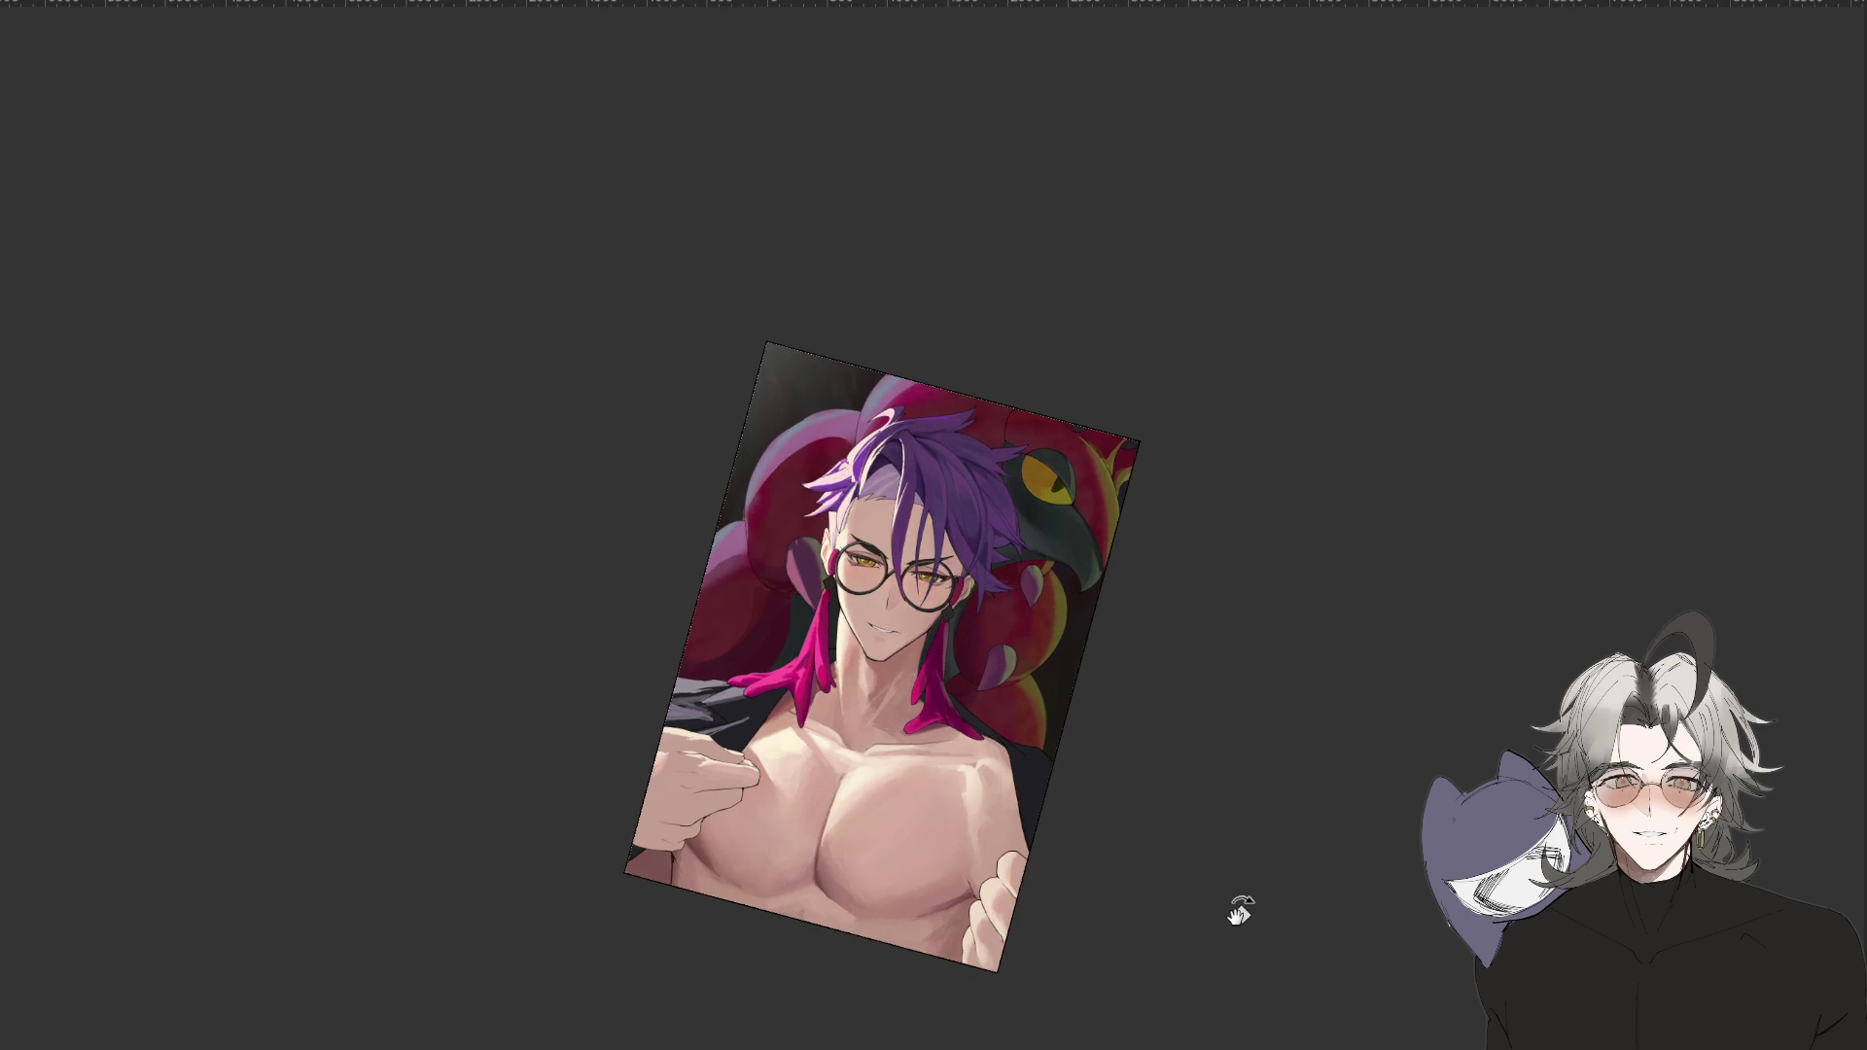
{"action": "key", "text": "Escape"}
{"action": "scroll", "coordinate": [933, 700], "scroll_direction": "up", "scroll_amount": 2}
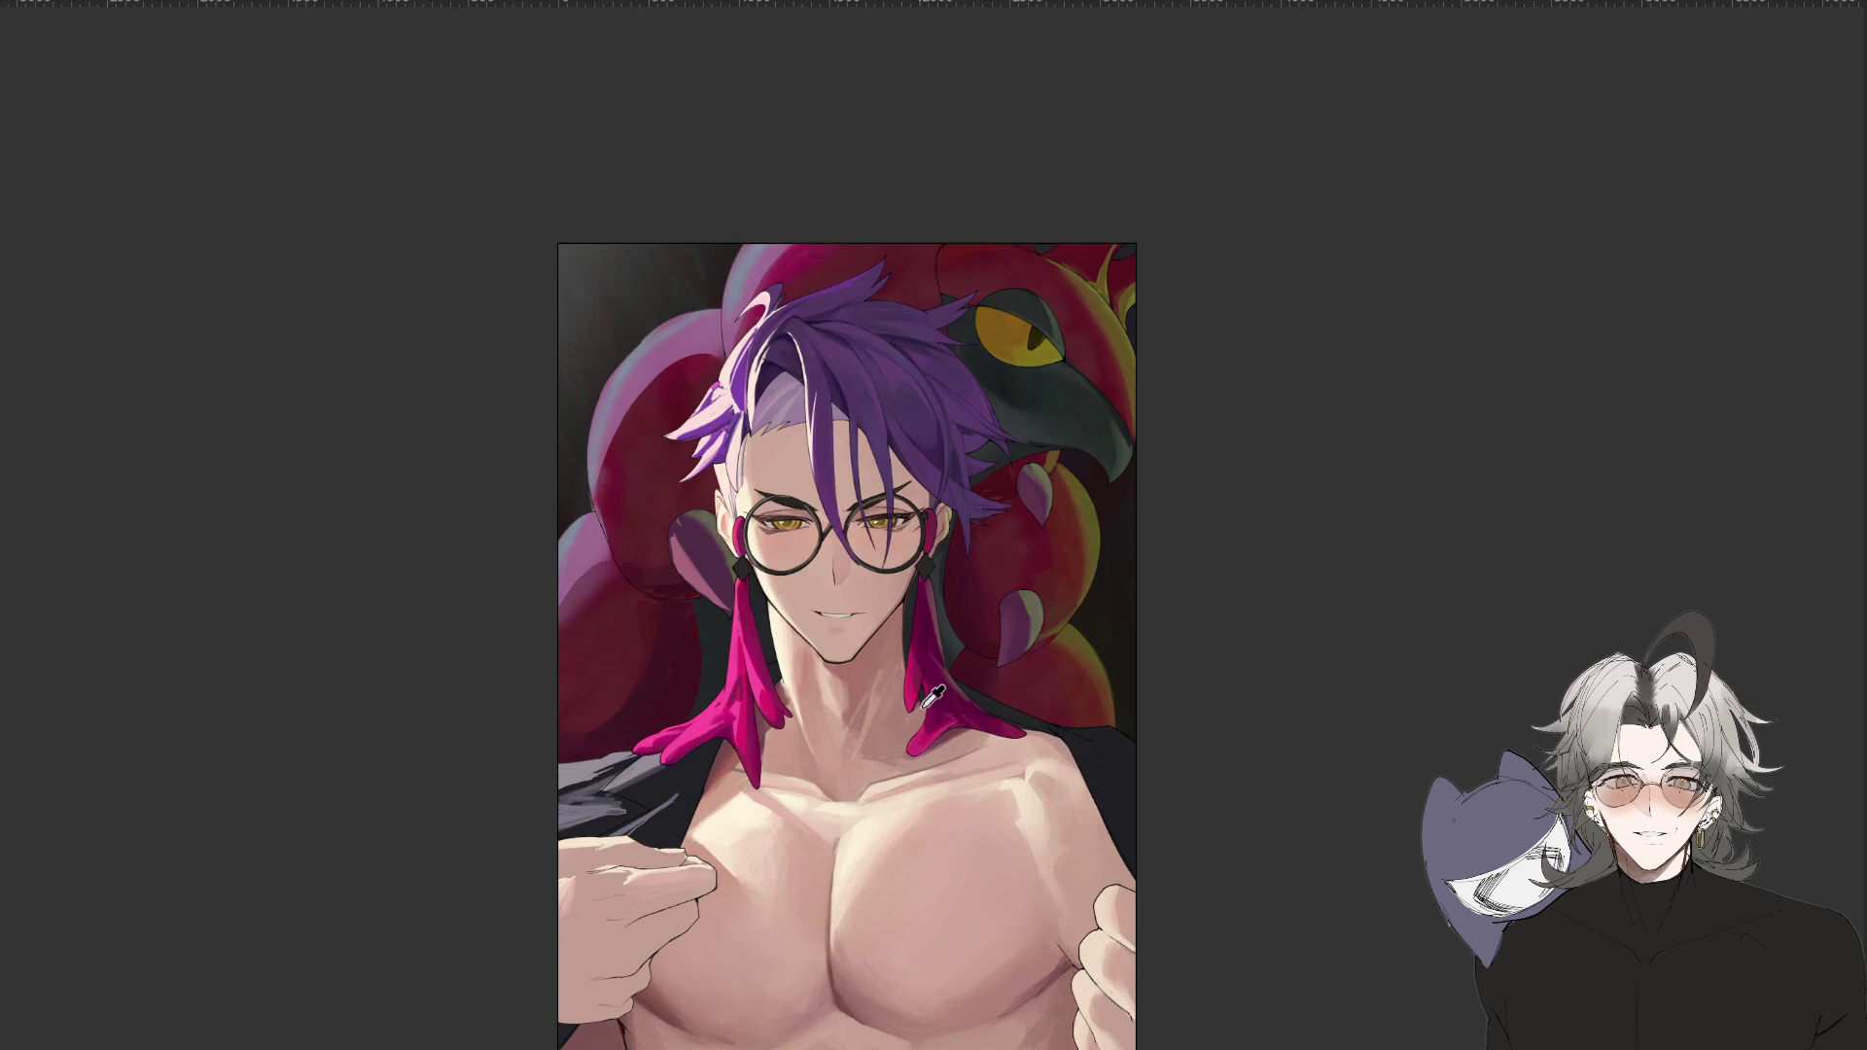
{"action": "scroll", "coordinate": [925, 700], "scroll_direction": "down", "scroll_amount": 2}
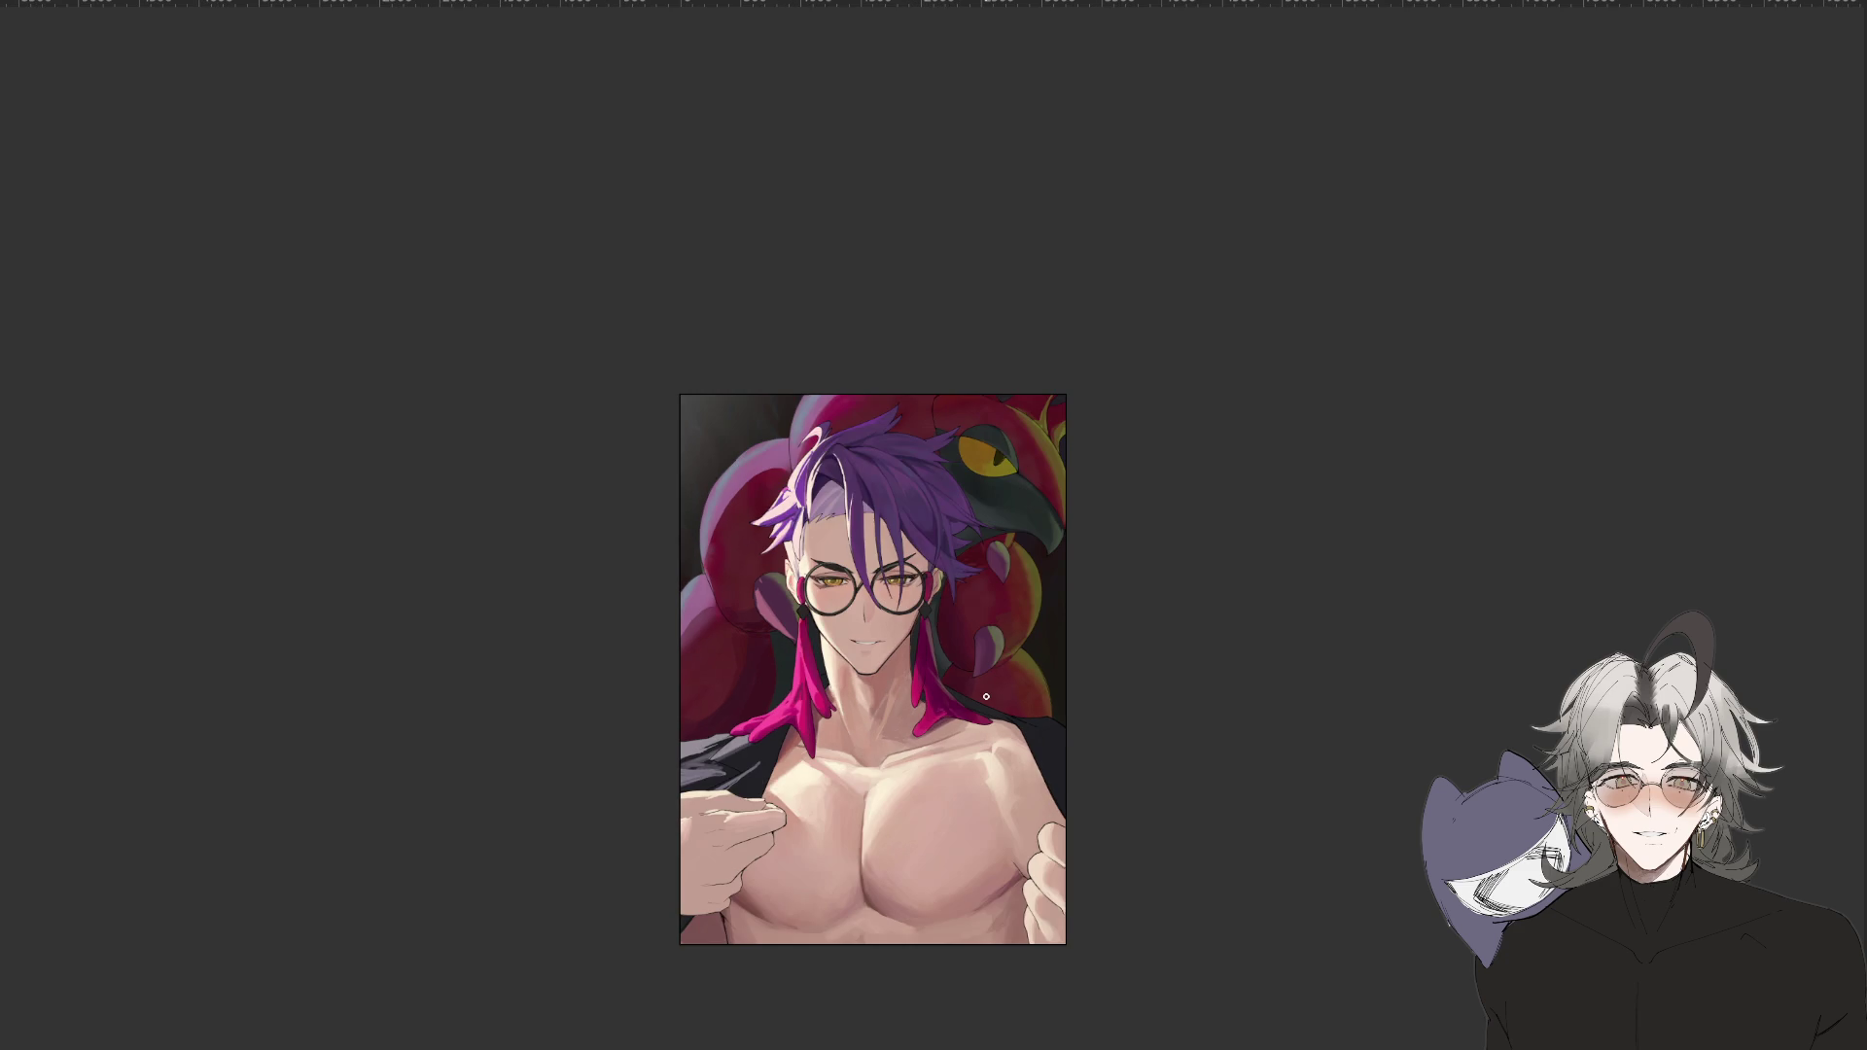
{"action": "scroll", "coordinate": [986, 696], "scroll_direction": "up", "scroll_amount": 3}
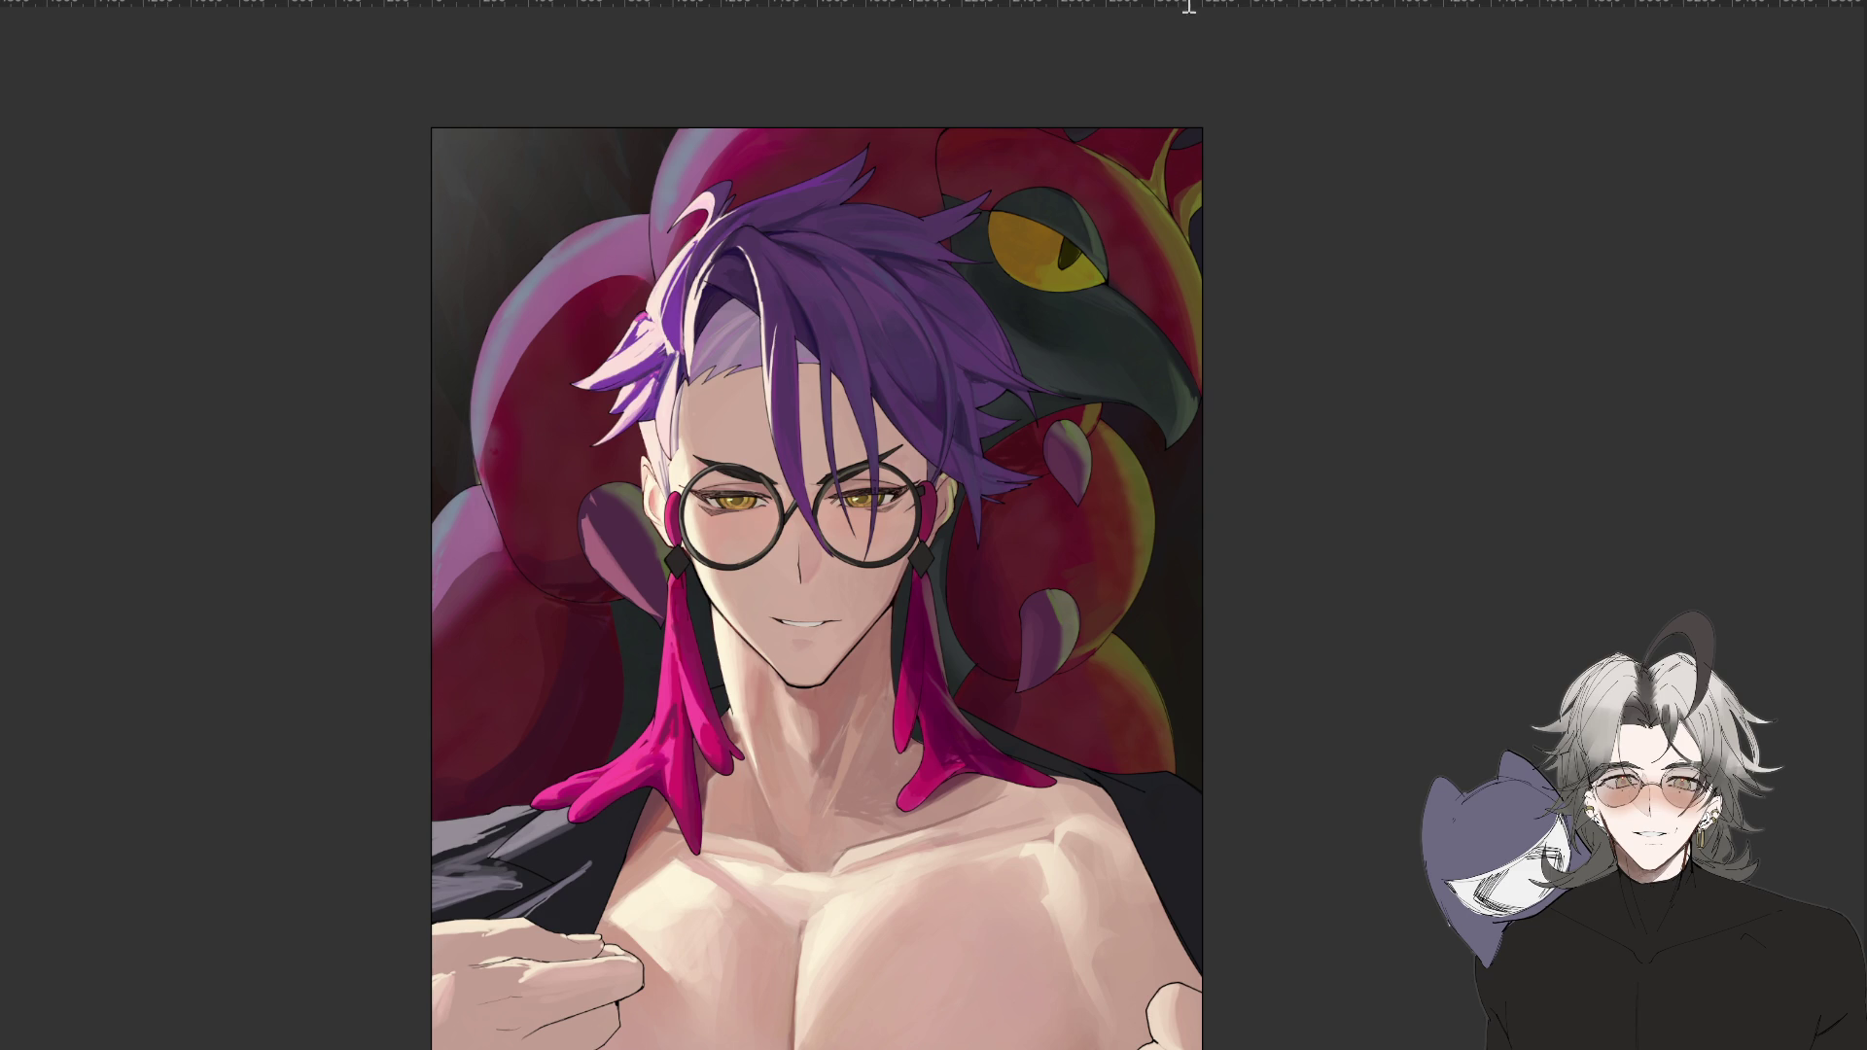
Paint pale haze over the tentacles right of the neck, extending it to the right canvas edge.
{"action": "mouse_move", "coordinate": [948, 735]}
{"action": "left_mouse_down"}
{"action": "mouse_move", "coordinate": [1186, 530]}
{"action": "mouse_move", "coordinate": [931, 689]}
{"action": "left_mouse_up"}
{"action": "key", "text": "ctrl+z"}
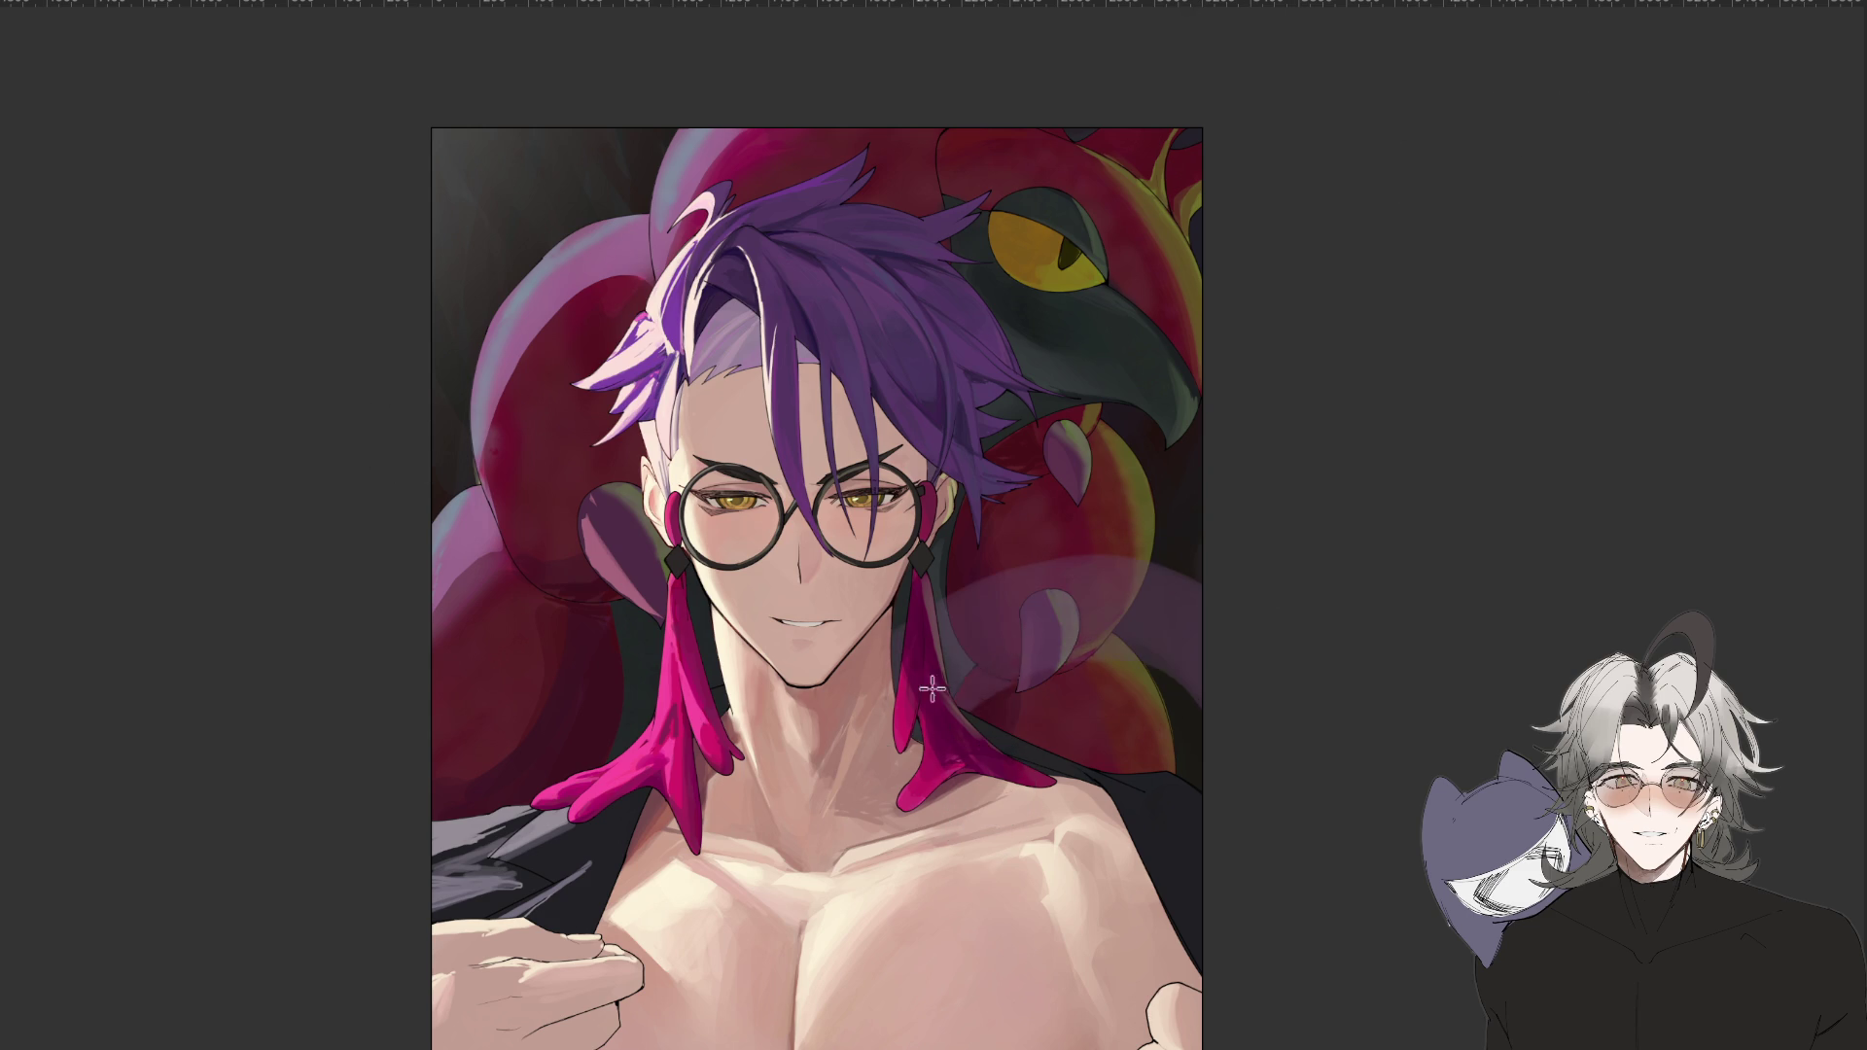
{"action": "key", "text": "ctrl+z"}
{"action": "mouse_move", "coordinate": [992, 626]}
{"action": "left_mouse_down"}
{"action": "mouse_move", "coordinate": [1168, 694]}
{"action": "mouse_move", "coordinate": [1075, 616]}
{"action": "mouse_move", "coordinate": [1037, 626]}
{"action": "left_mouse_up"}
{"action": "left_click_drag", "start_coordinate": [1191, 720], "coordinate": [982, 680]}
Add pale haze over the tentacles left of the face, the lower left, the right edge and left of the hair.
{"action": "mouse_move", "coordinate": [681, 593]}
{"action": "left_mouse_down"}
{"action": "mouse_move", "coordinate": [593, 627]}
{"action": "mouse_move", "coordinate": [569, 525]}
{"action": "mouse_move", "coordinate": [530, 622]}
{"action": "mouse_move", "coordinate": [602, 642]}
{"action": "mouse_move", "coordinate": [587, 662]}
{"action": "mouse_move", "coordinate": [570, 596]}
{"action": "left_mouse_up"}
{"action": "mouse_move", "coordinate": [789, 673]}
{"action": "left_mouse_down"}
{"action": "mouse_move", "coordinate": [545, 778]}
{"action": "mouse_move", "coordinate": [513, 733]}
{"action": "mouse_move", "coordinate": [492, 779]}
{"action": "mouse_move", "coordinate": [622, 739]}
{"action": "left_mouse_up"}
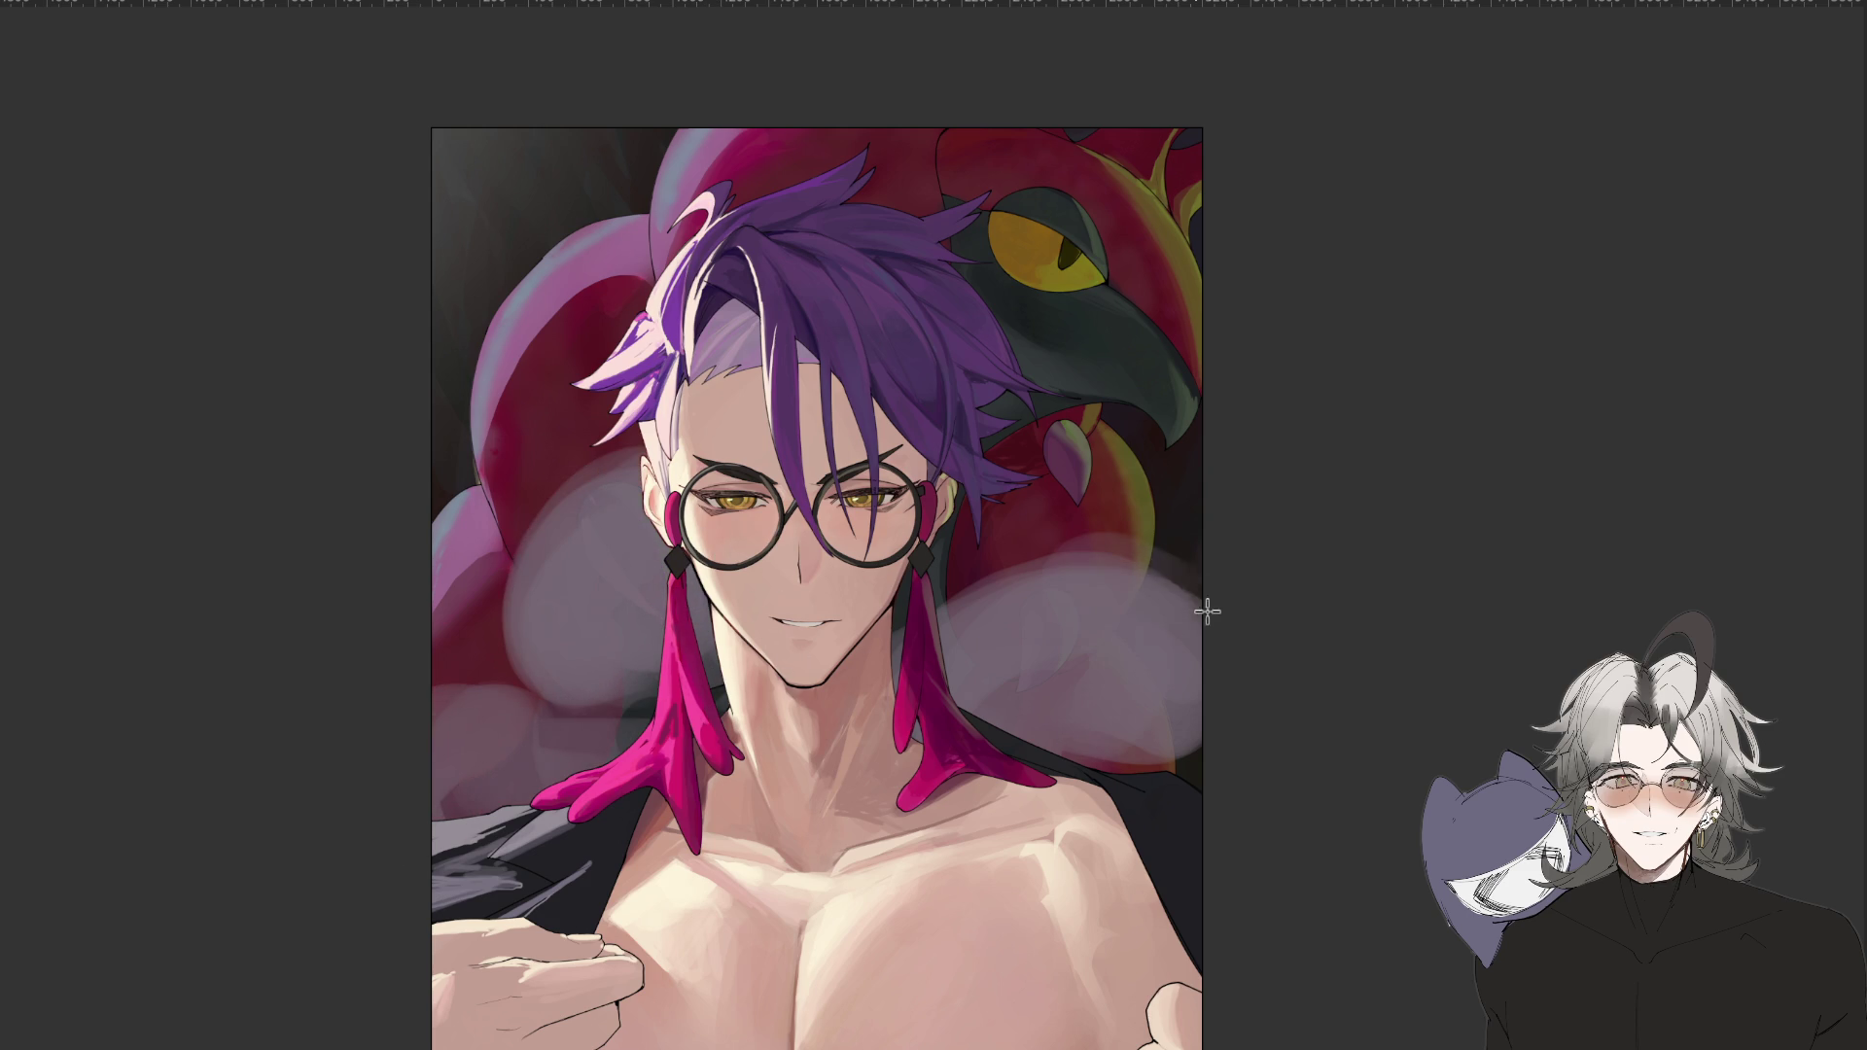
{"action": "left_click_drag", "start_coordinate": [1206, 610], "coordinate": [1177, 481]}
{"action": "mouse_move", "coordinate": [661, 544]}
{"action": "left_mouse_down"}
{"action": "mouse_move", "coordinate": [607, 427]}
{"action": "mouse_move", "coordinate": [544, 388]}
{"action": "mouse_move", "coordinate": [623, 260]}
{"action": "left_mouse_up"}
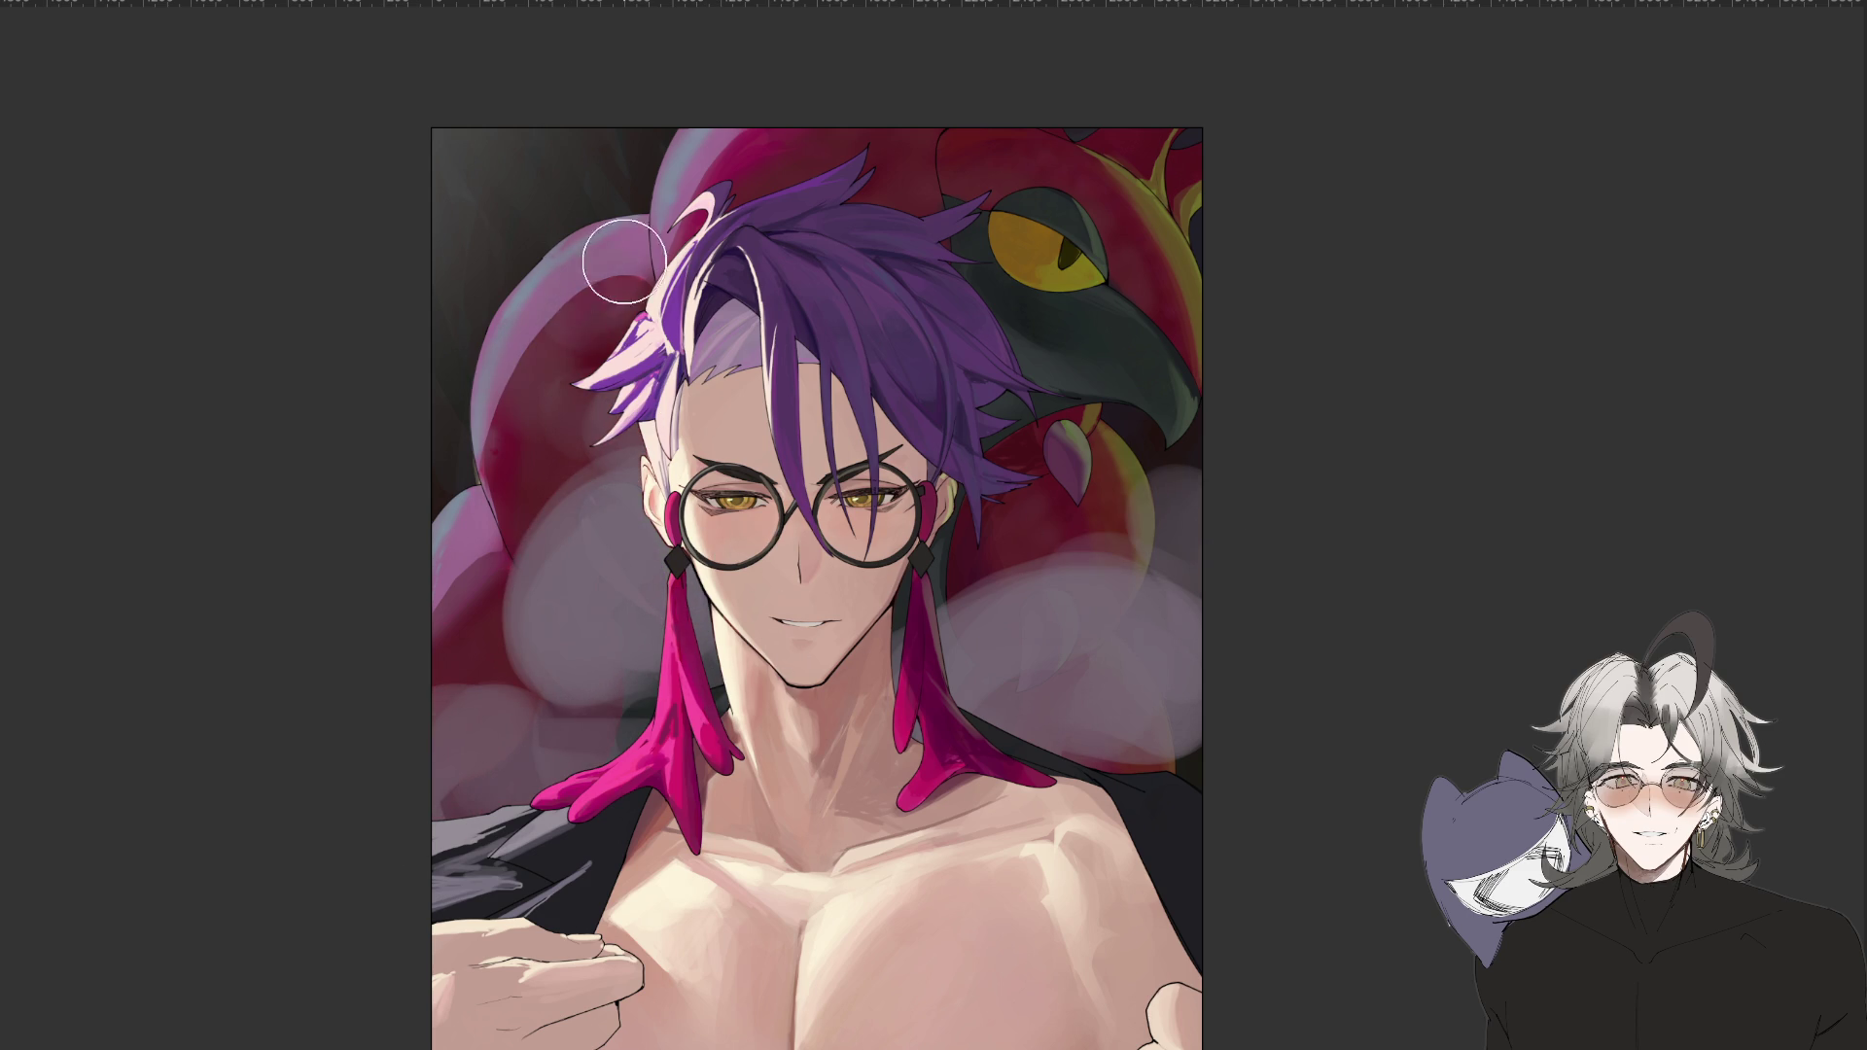
On a mirrored view tilted about 40°, tone the haze by the neck purple-grey and dab a darker grey patch.
{"action": "key", "text": "ctrl+minus"}
{"action": "key", "text": "h"}
{"action": "left_click_drag", "start_coordinate": [632, 1040], "coordinate": [933, 706]}
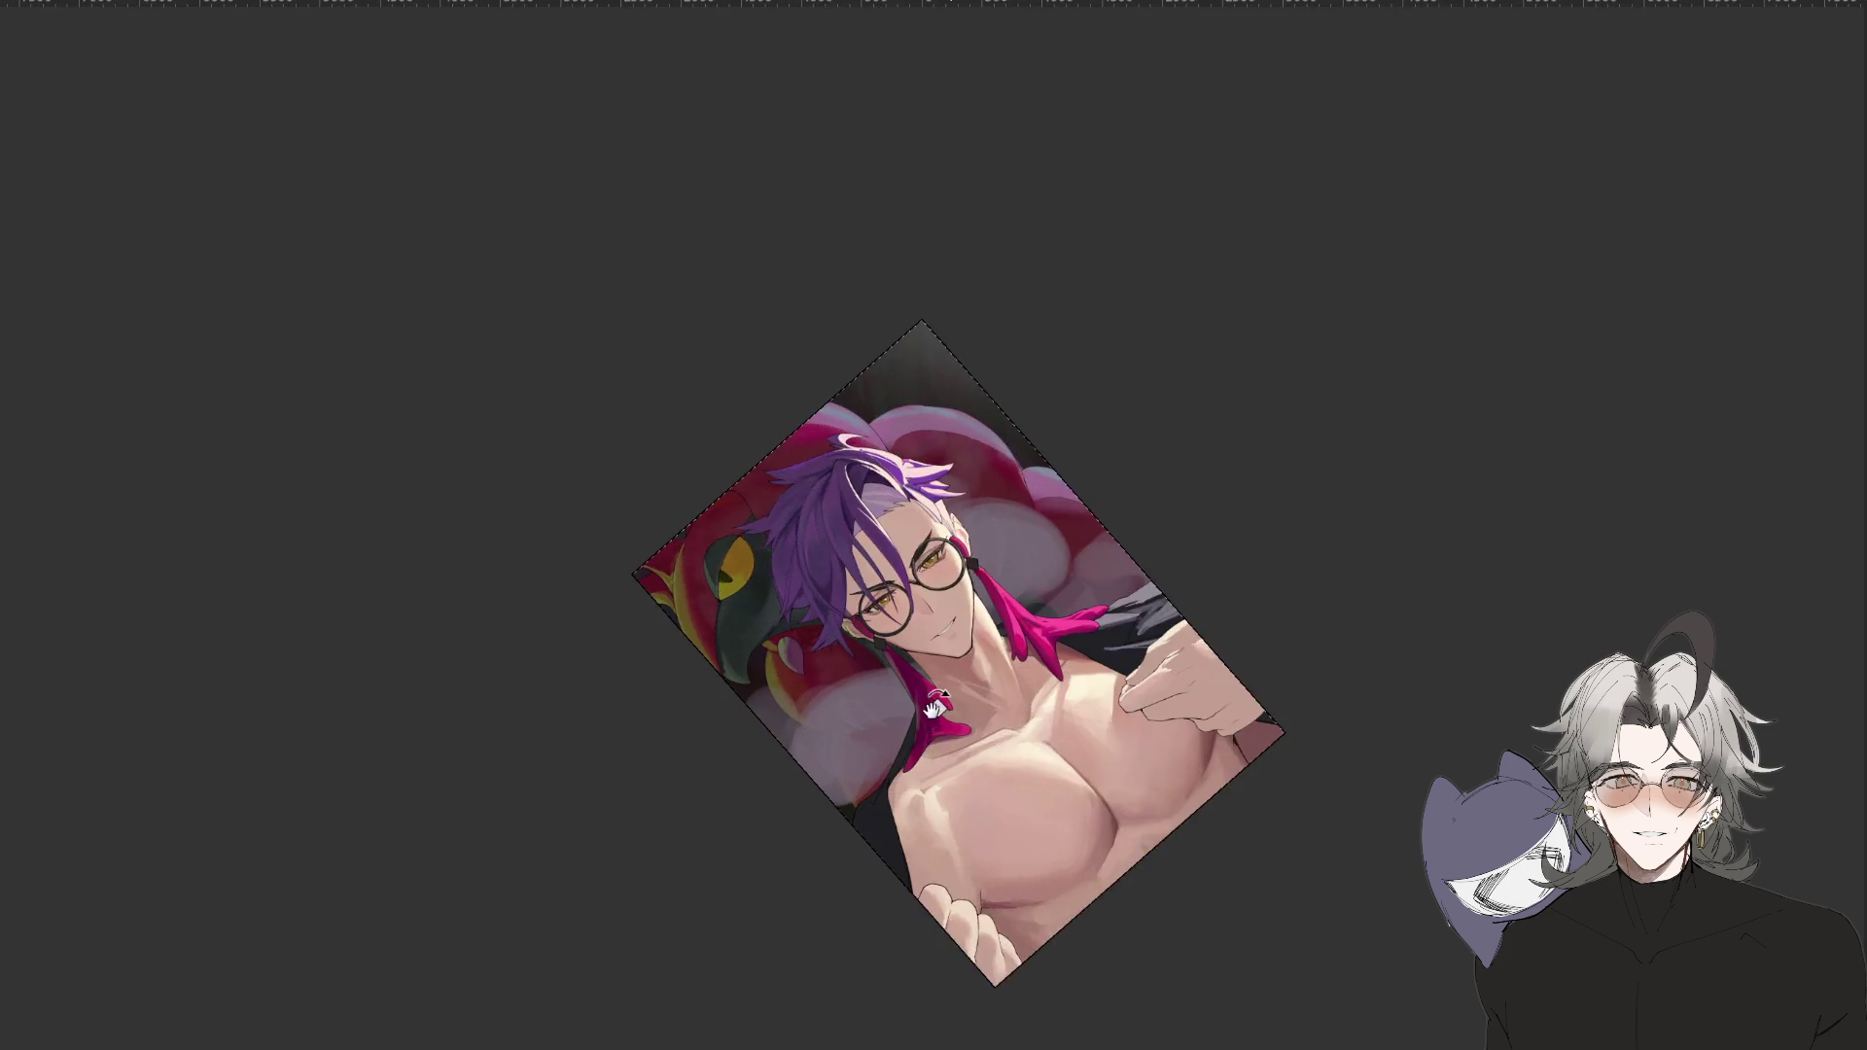
{"action": "scroll", "coordinate": [933, 706], "scroll_direction": "up", "scroll_amount": 2}
{"action": "mouse_move", "coordinate": [904, 622]}
{"action": "left_mouse_down"}
{"action": "mouse_move", "coordinate": [797, 710]}
{"action": "mouse_move", "coordinate": [768, 836]}
{"action": "left_mouse_up"}
{"action": "key", "text": "ctrl+z"}
{"action": "mouse_move", "coordinate": [791, 771]}
{"action": "left_mouse_down"}
{"action": "mouse_move", "coordinate": [851, 764]}
{"action": "mouse_move", "coordinate": [875, 710]}
{"action": "left_mouse_up"}
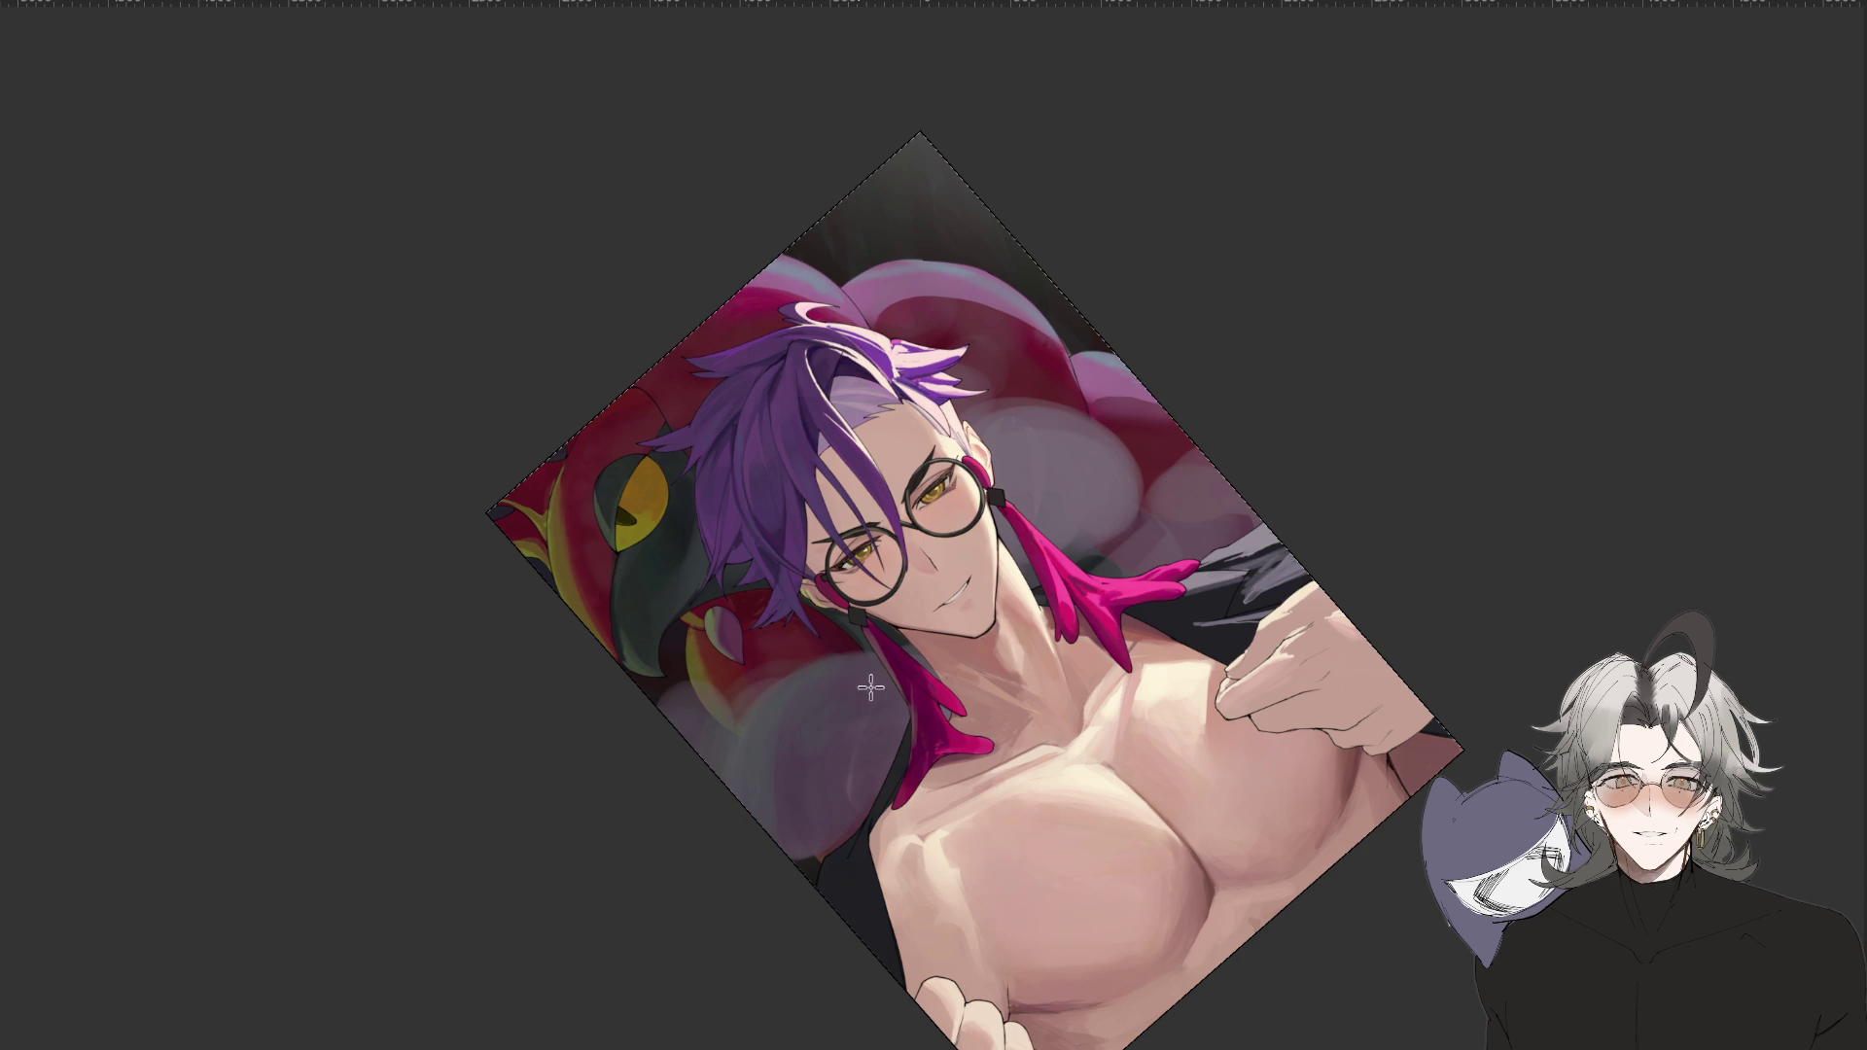
{"action": "left_click_drag", "start_coordinate": [1079, 486], "coordinate": [1093, 540]}
Reset the view, zoom, rotate and mirror it to check the composition, then flip it back.
{"action": "key", "text": "ctrl+0"}
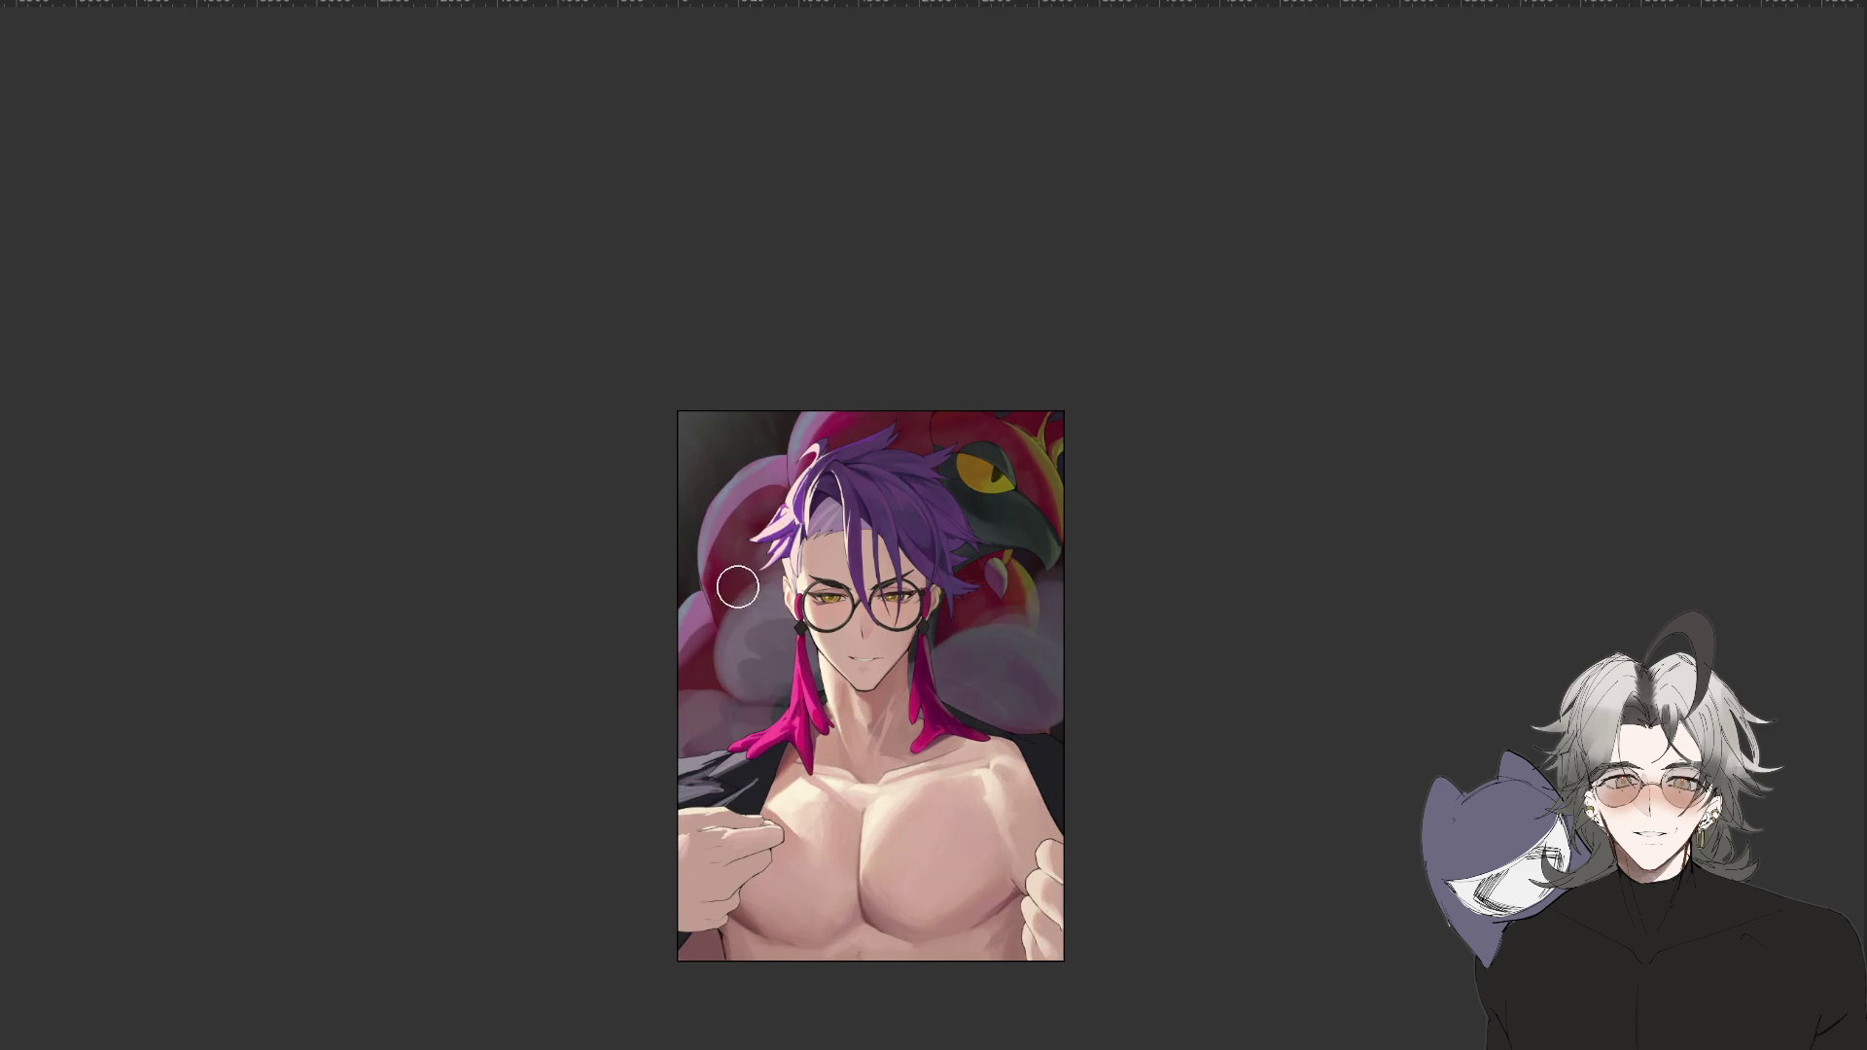
{"action": "key", "text": "ctrl+minus"}
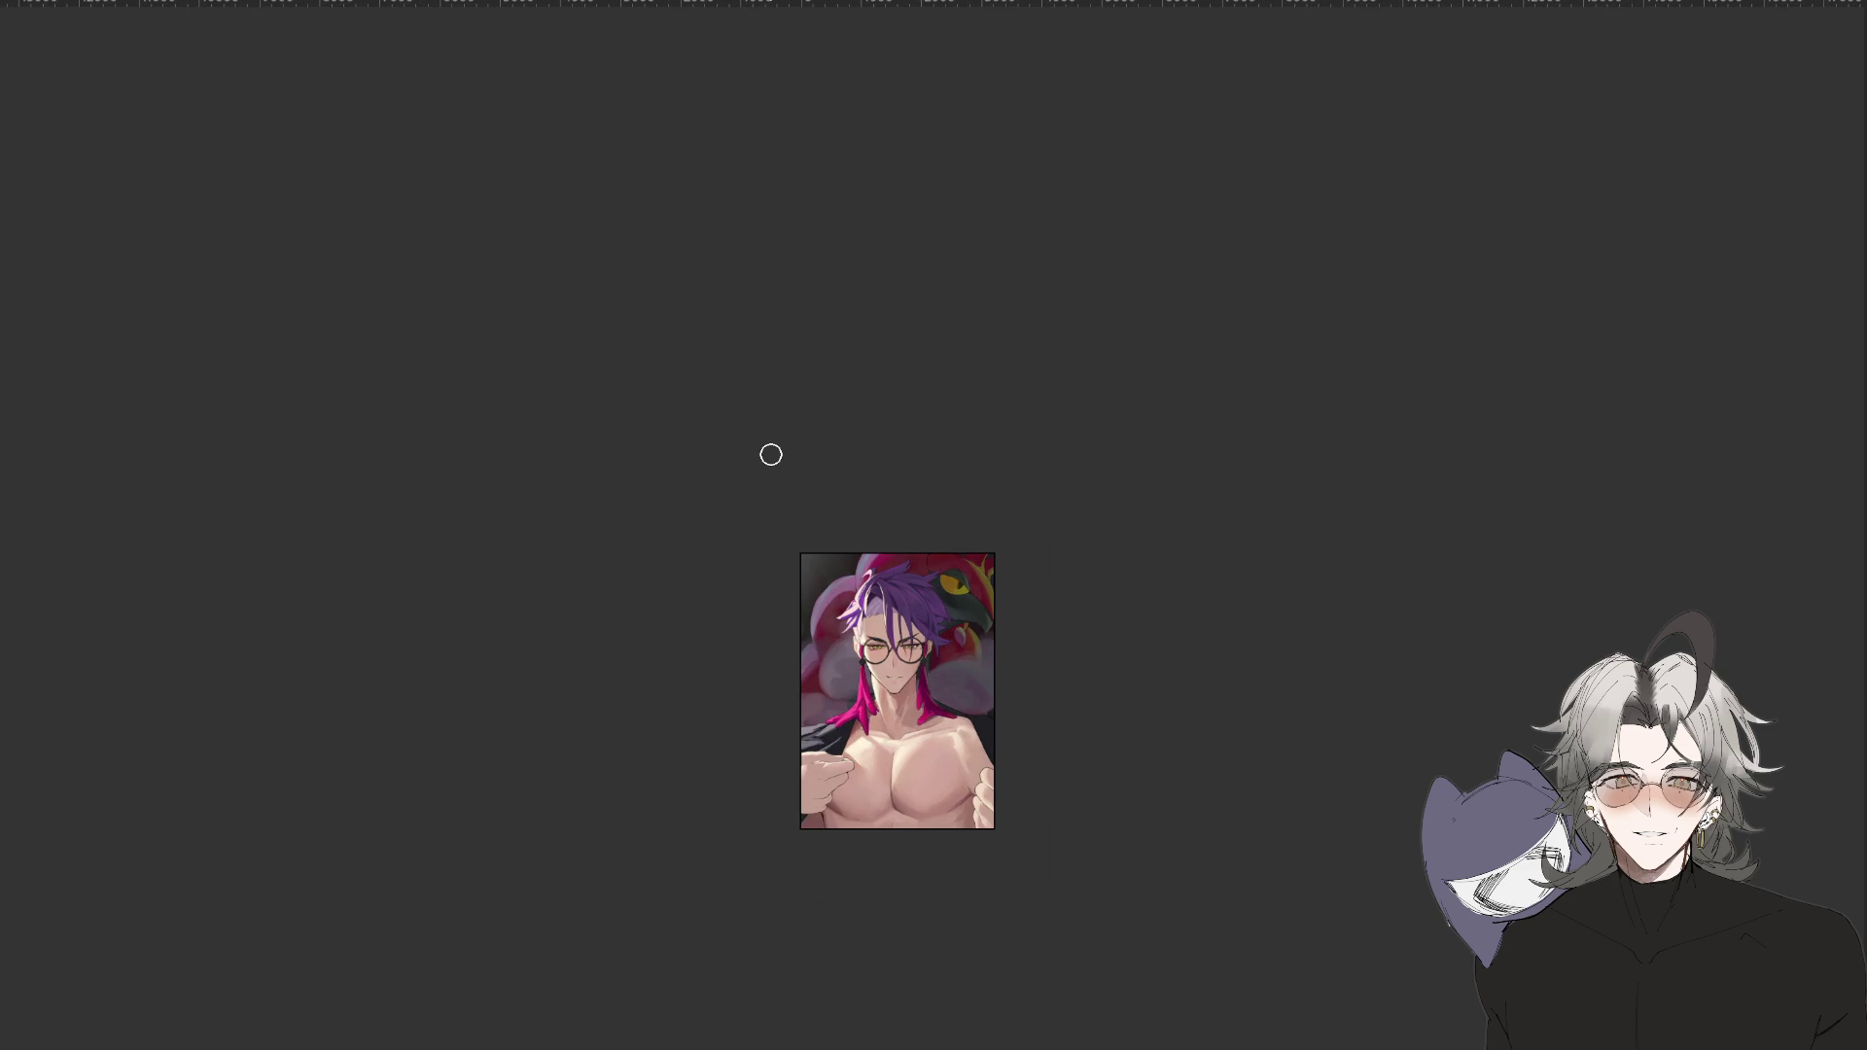
{"action": "key", "text": "ctrl+plus"}
{"action": "key", "text": "ctrl+plus"}
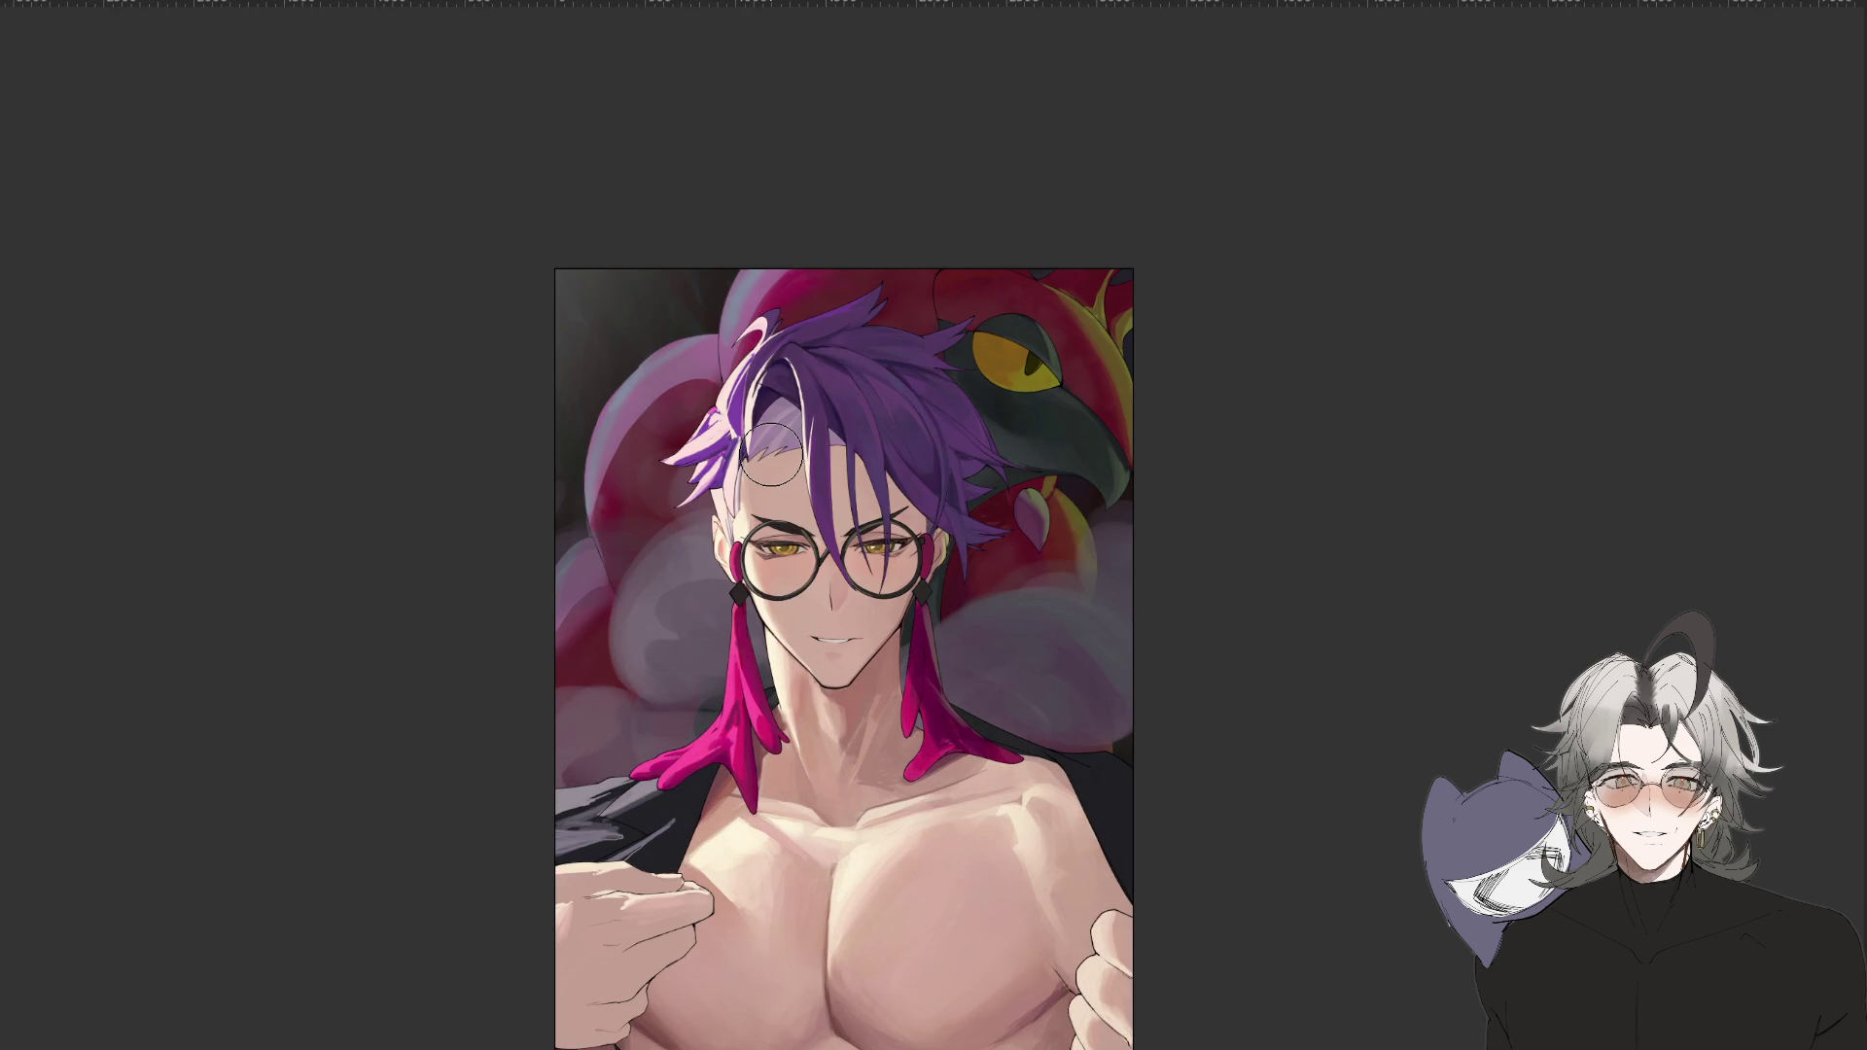
{"action": "key", "text": "ctrl+plus"}
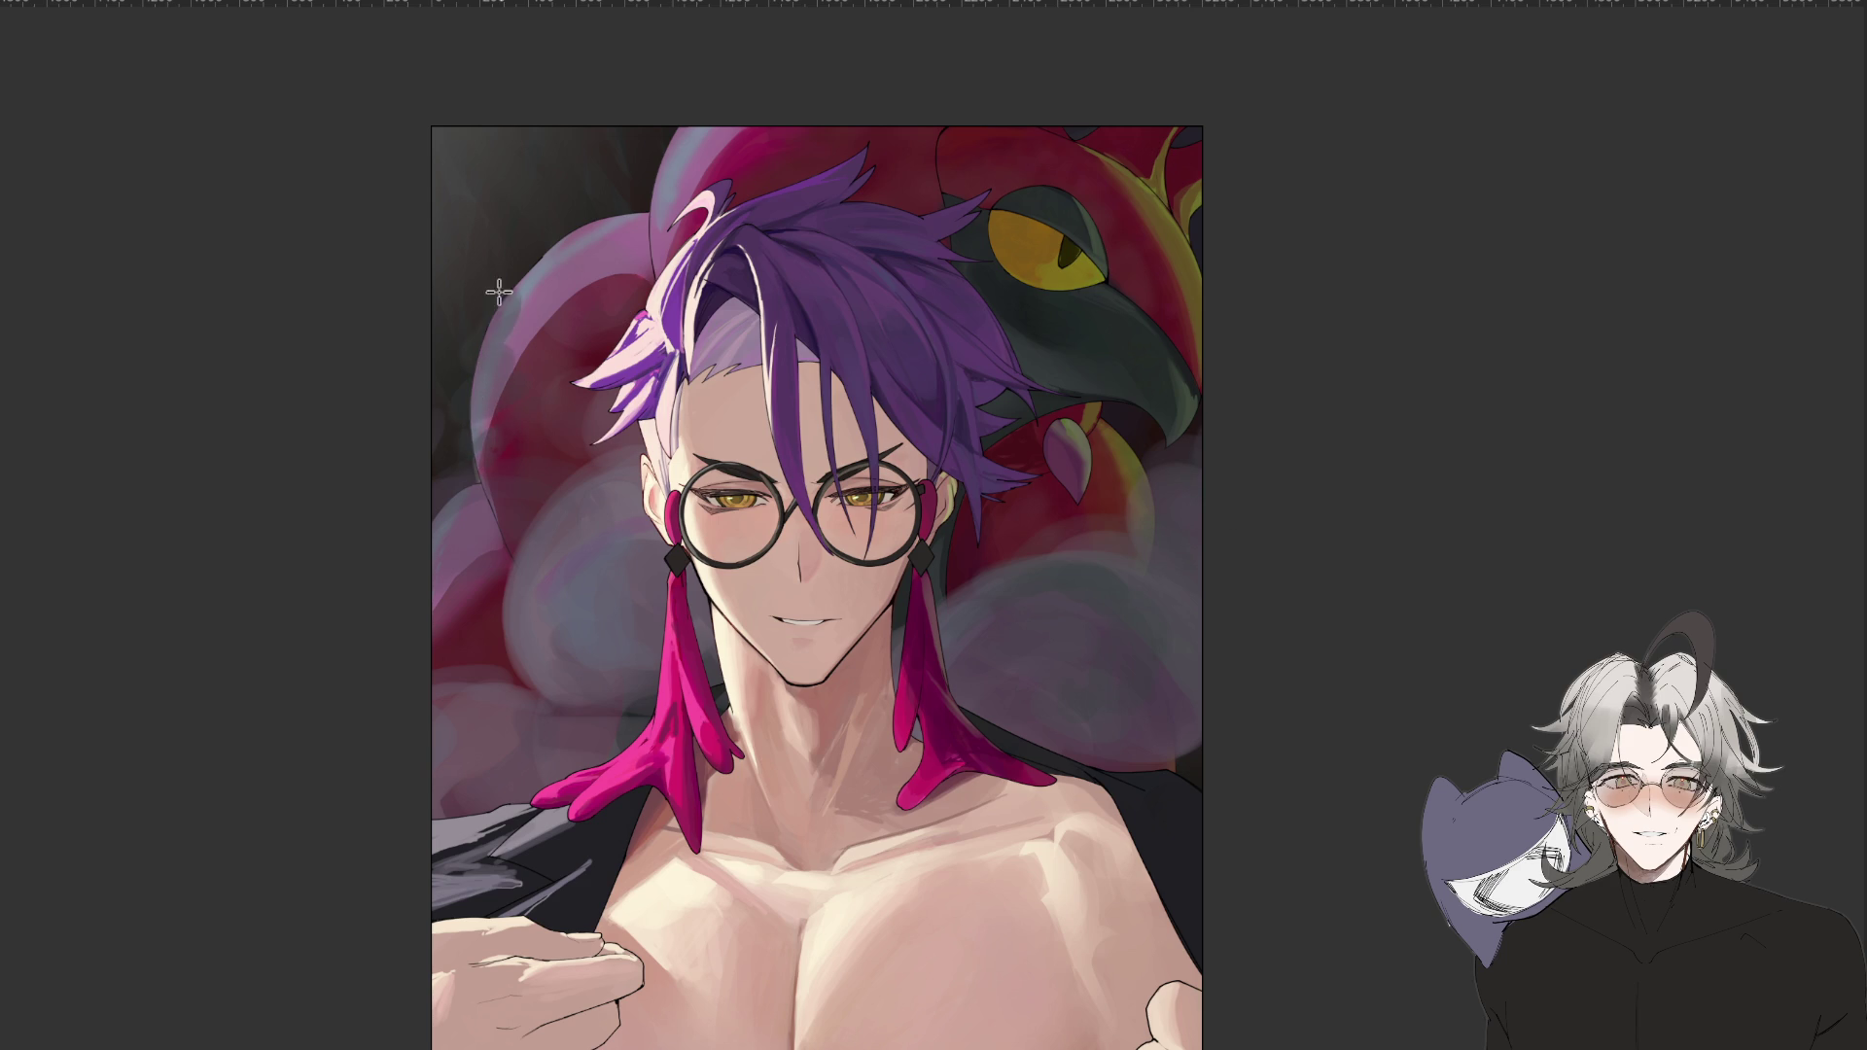
{"action": "key", "text": "ctrl+minus"}
{"action": "key", "text": "ctrl+minus"}
{"action": "key", "text": "ctrl+minus"}
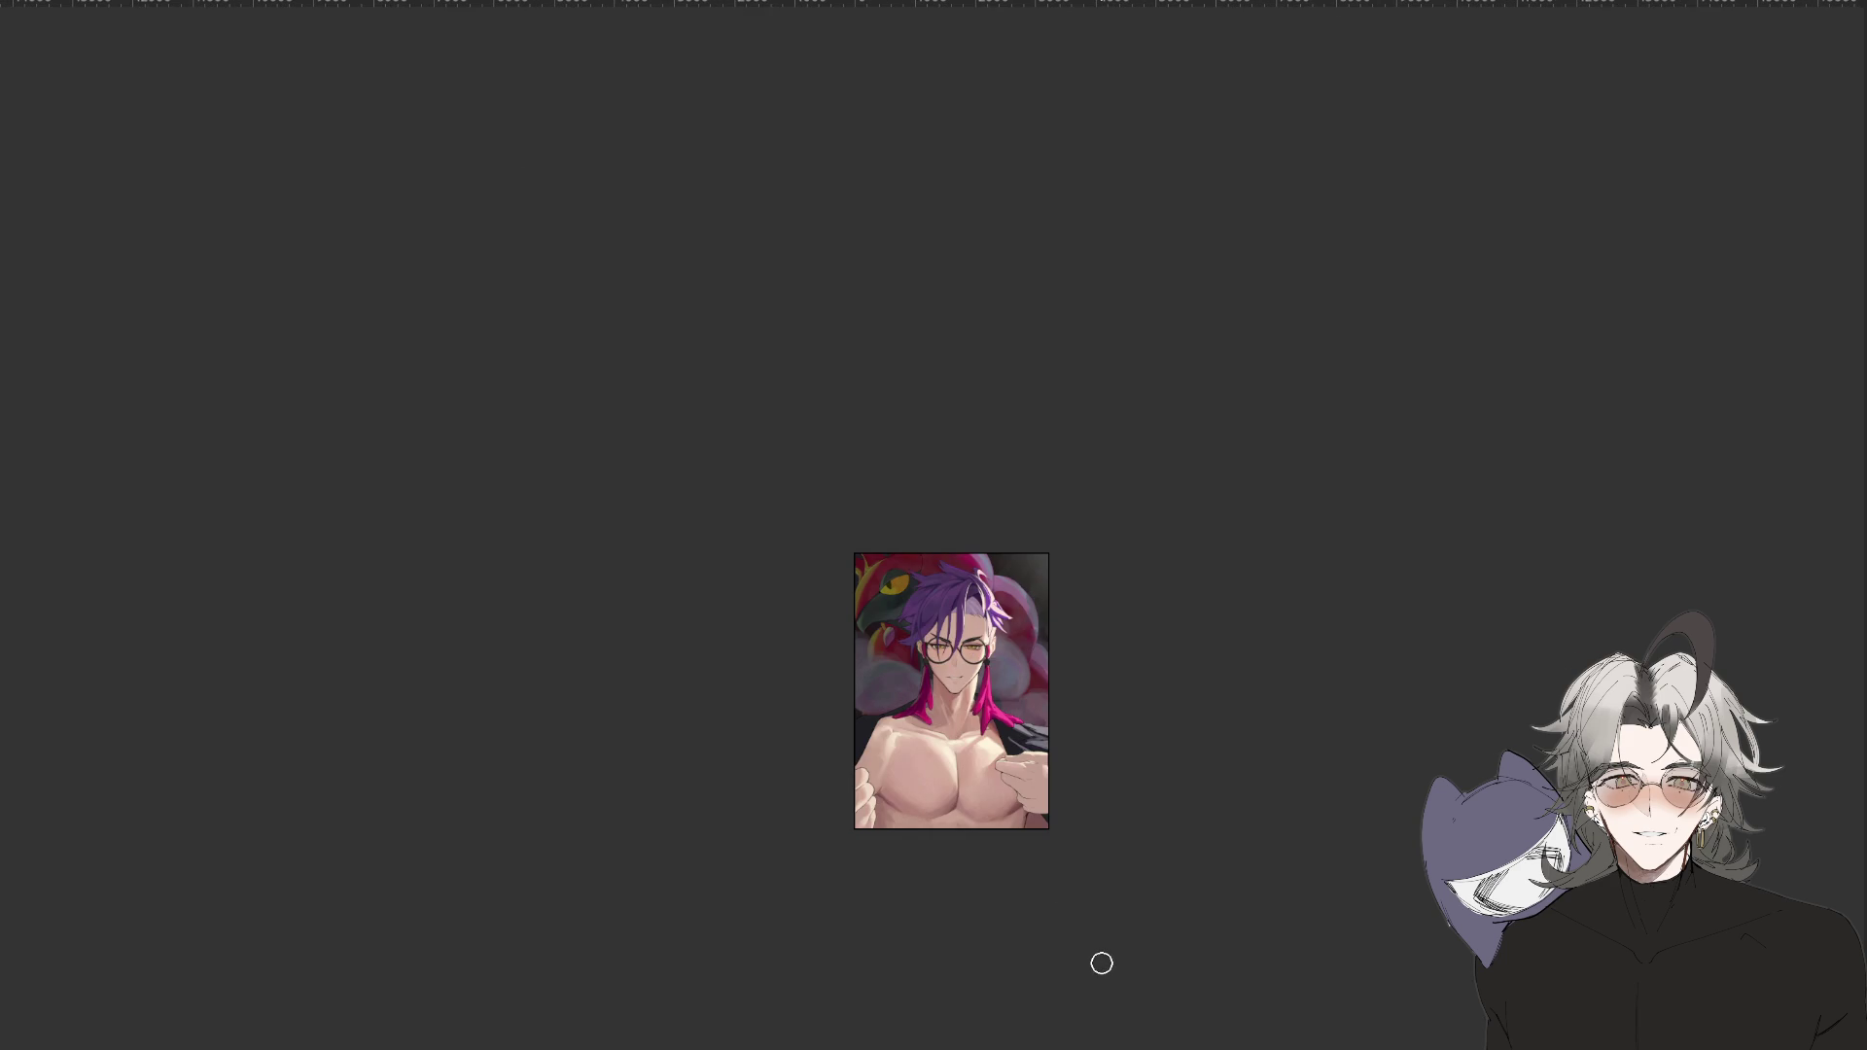
{"action": "left_click_drag", "start_coordinate": [1079, 975], "coordinate": [1215, 864]}
{"action": "key", "text": "Escape"}
{"action": "key", "text": "ctrl+plus"}
{"action": "key", "text": "ctrl+plus"}
{"action": "key", "text": "ctrl+plus"}
{"action": "key", "text": "h"}
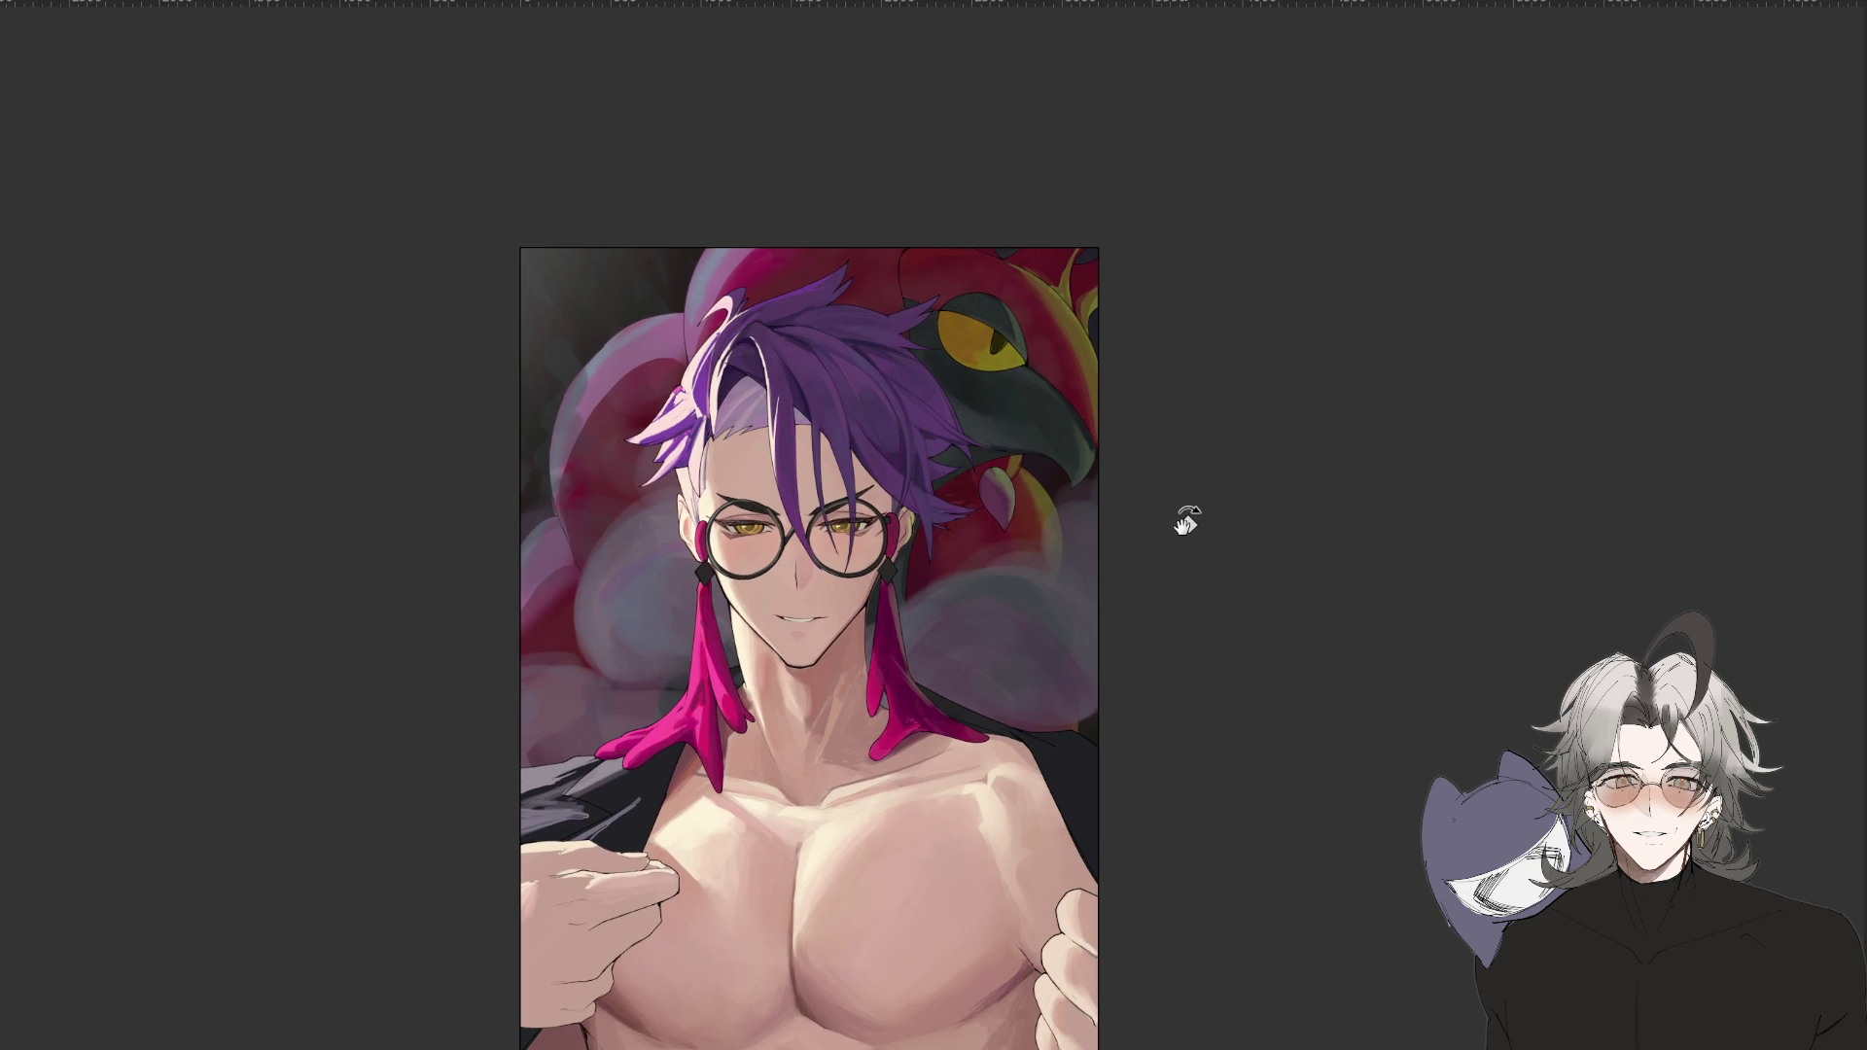
{"action": "key", "text": "h"}
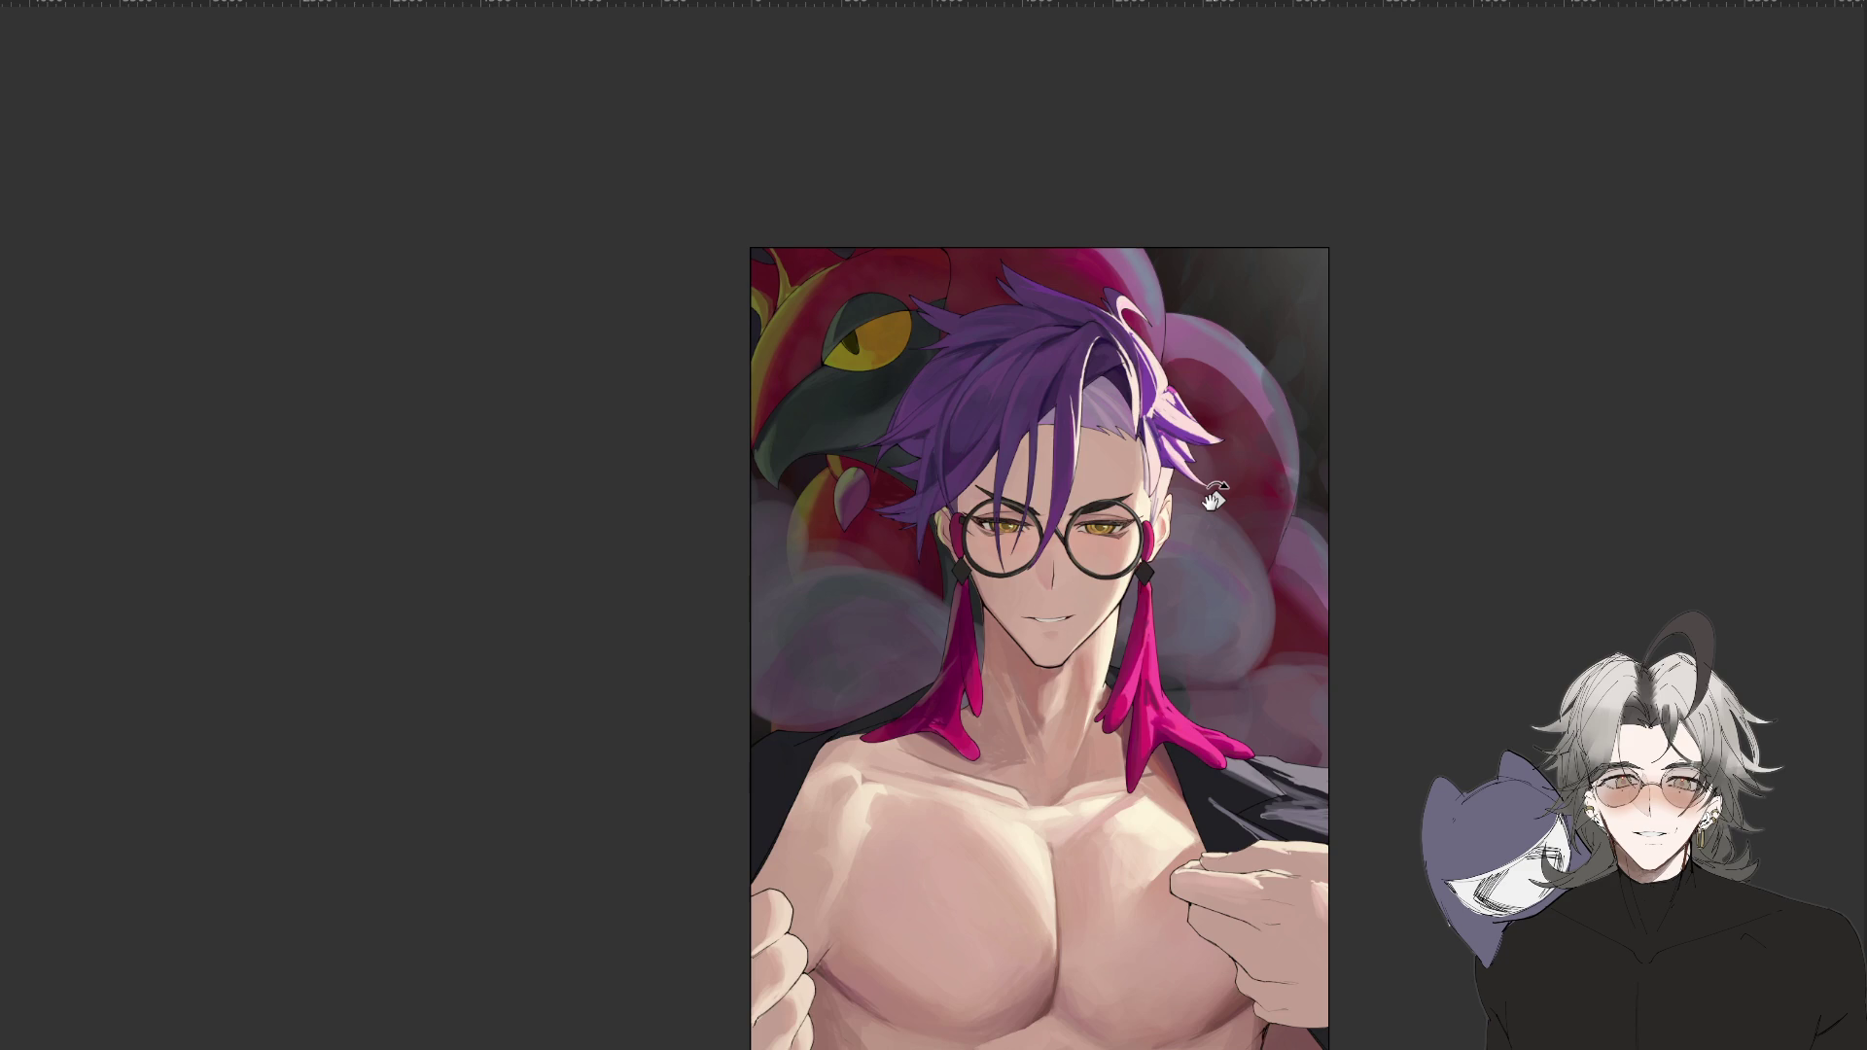
{"action": "key", "text": "h"}
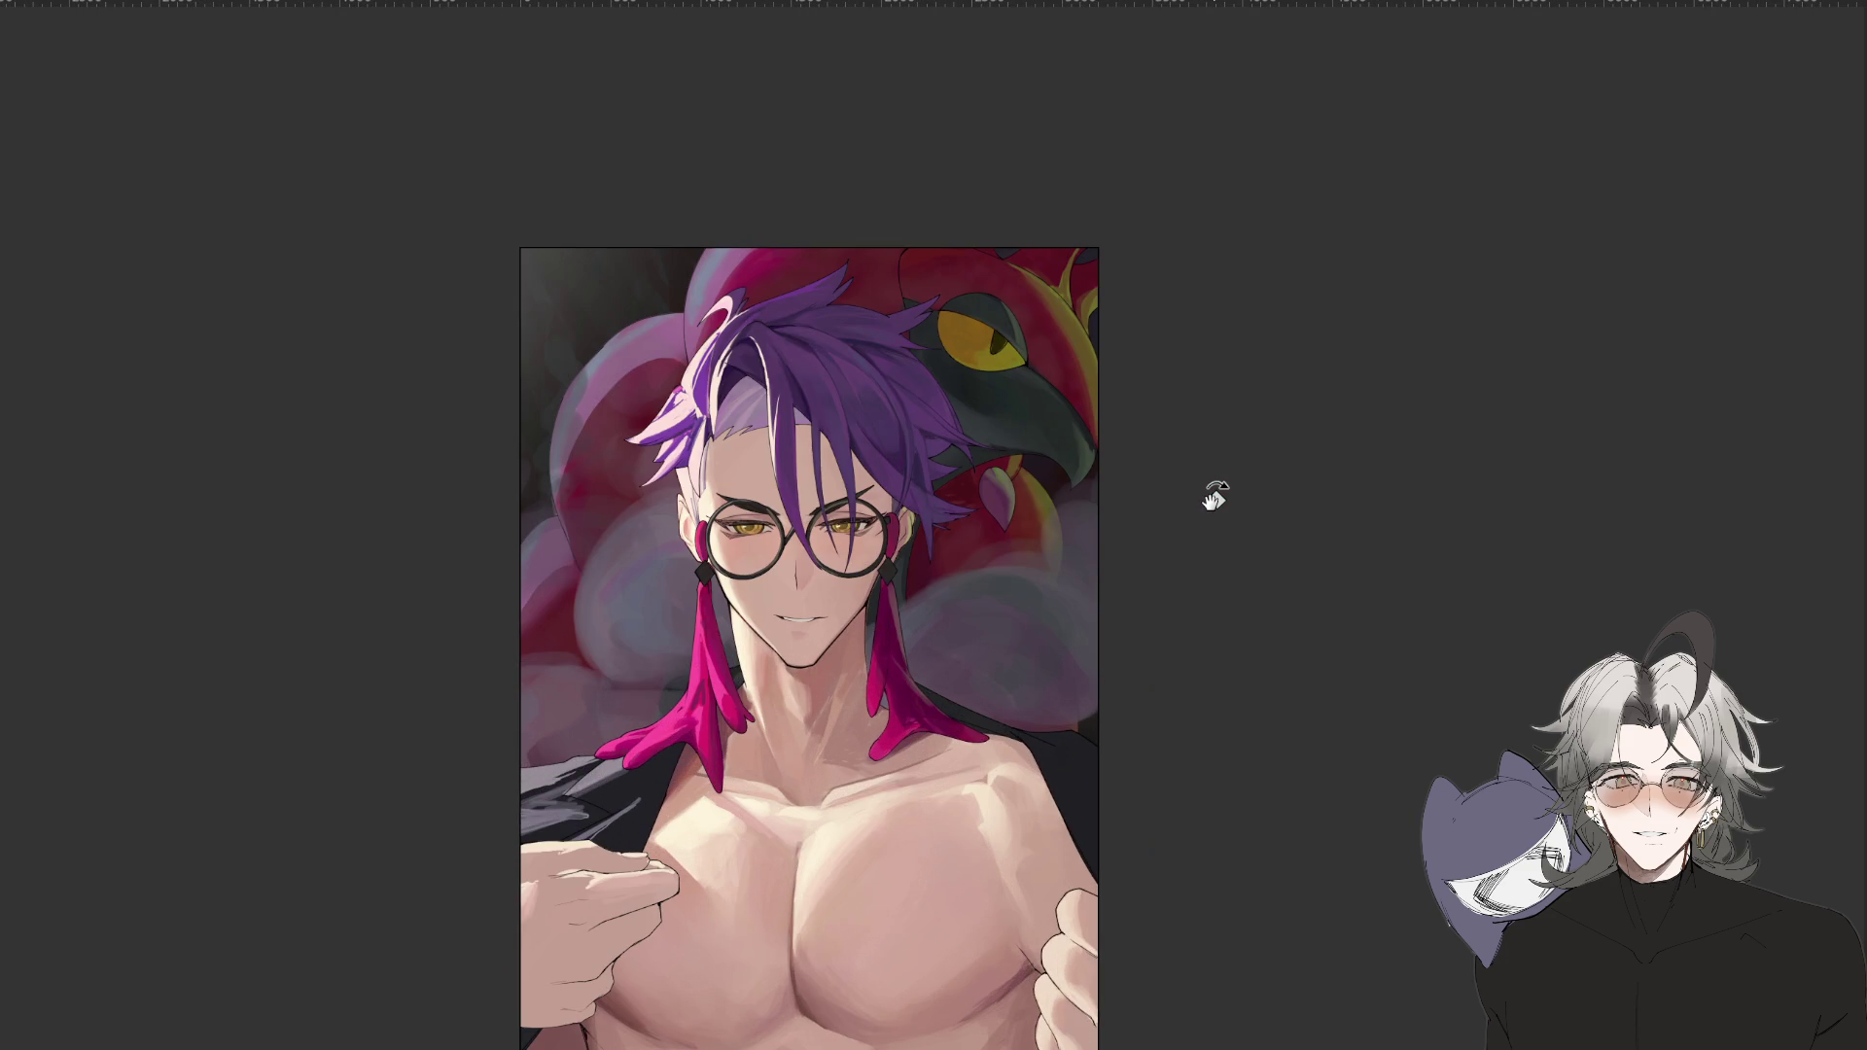
{"action": "key", "text": "ctrl+plus"}
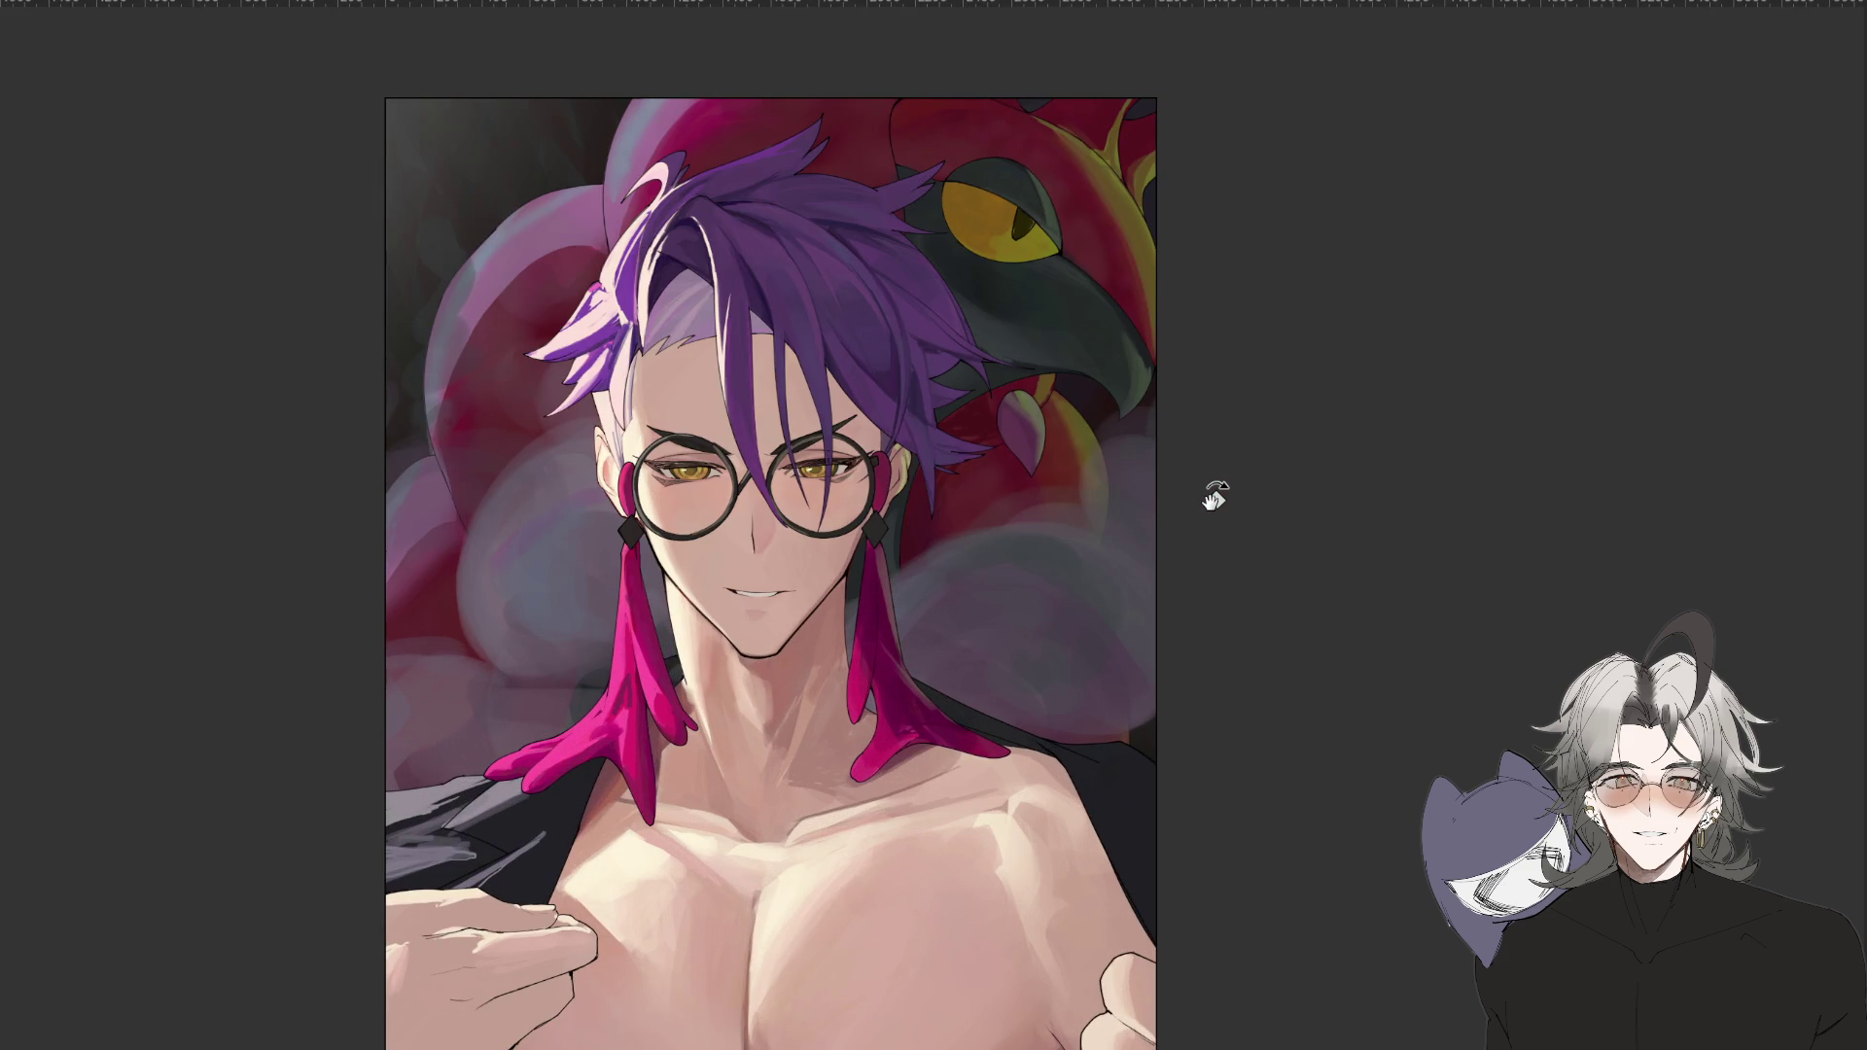
Skew the layer with Free Transform, dragging its corners and edges.
{"action": "key", "text": "ctrl+minus"}
{"action": "key", "text": "ctrl+t"}
{"action": "left_click_drag", "start_coordinate": [654, 788], "coordinate": [651, 850]}
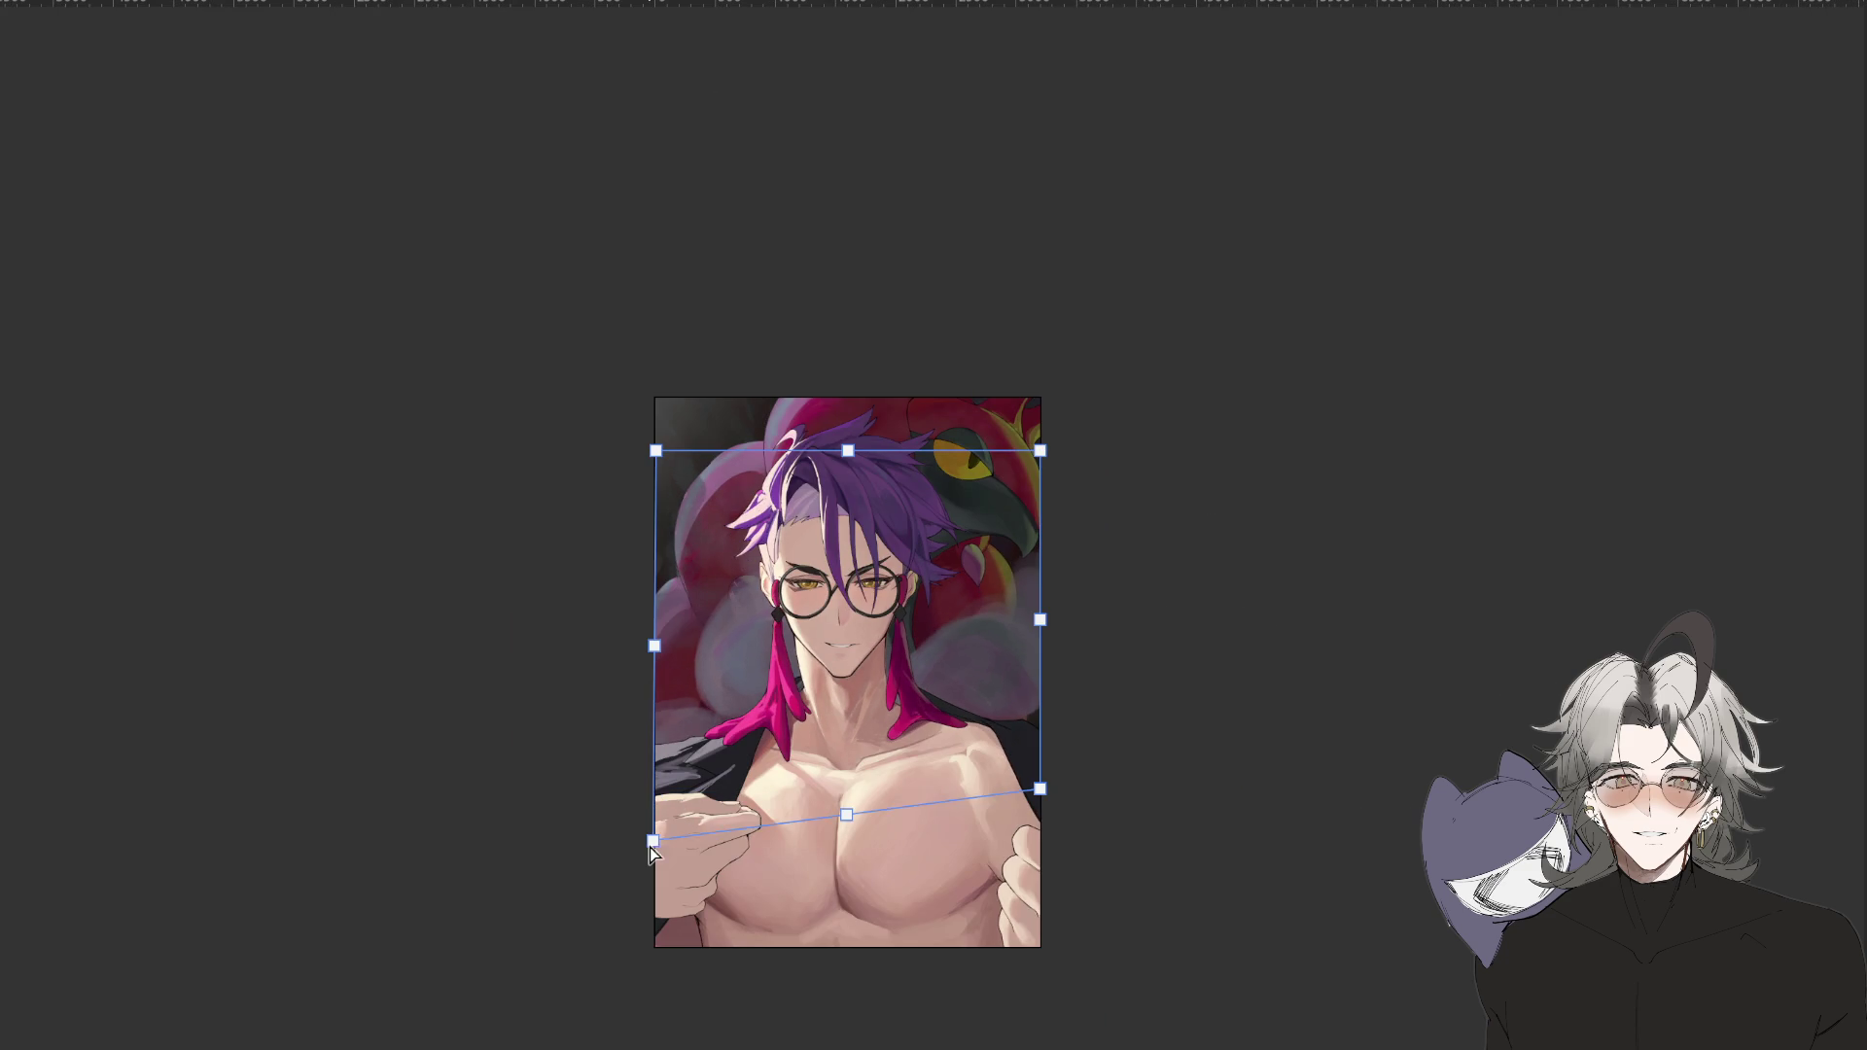
{"action": "left_click_drag", "start_coordinate": [848, 817], "coordinate": [845, 866]}
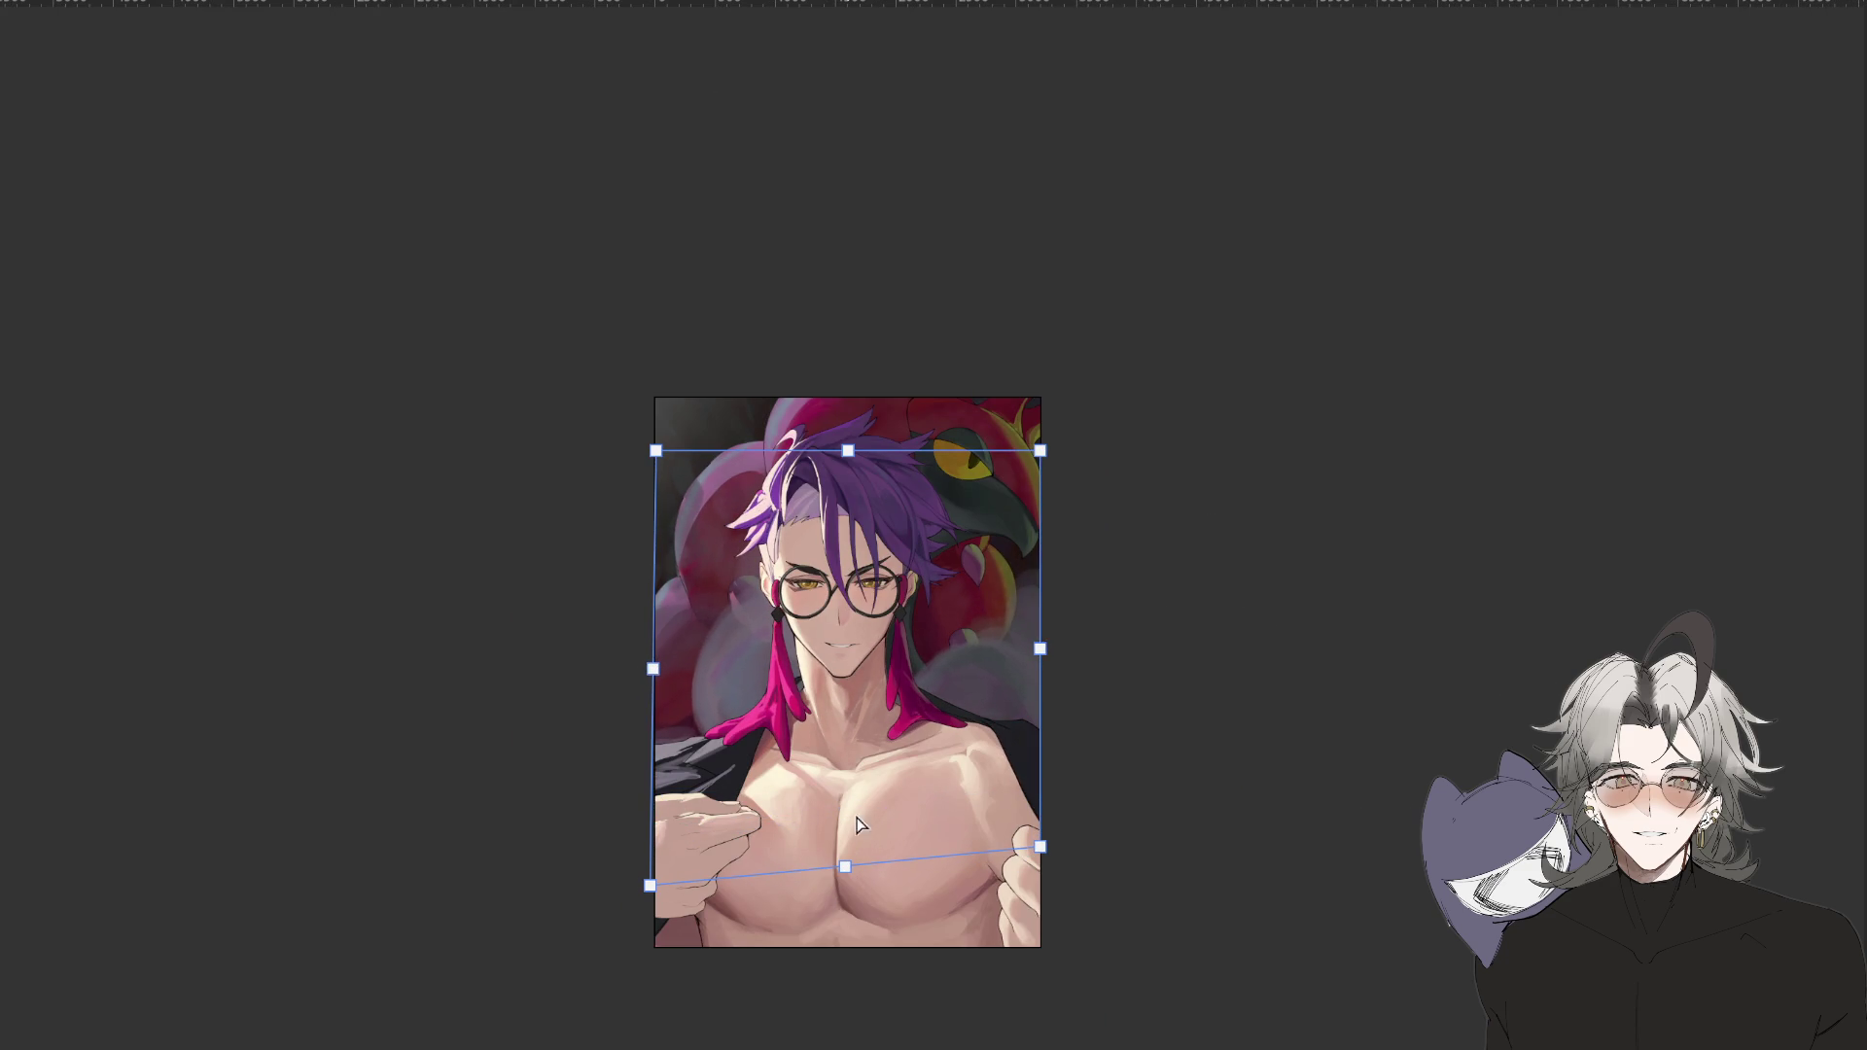
{"action": "mouse_move", "coordinate": [1038, 451]}
{"action": "left_mouse_down"}
{"action": "mouse_move", "coordinate": [1052, 323]}
{"action": "mouse_move", "coordinate": [1040, 389]}
{"action": "left_mouse_up"}
{"action": "mouse_move", "coordinate": [667, 494]}
{"action": "left_mouse_down"}
{"action": "mouse_move", "coordinate": [613, 444]}
{"action": "mouse_move", "coordinate": [677, 469]}
{"action": "left_mouse_up"}
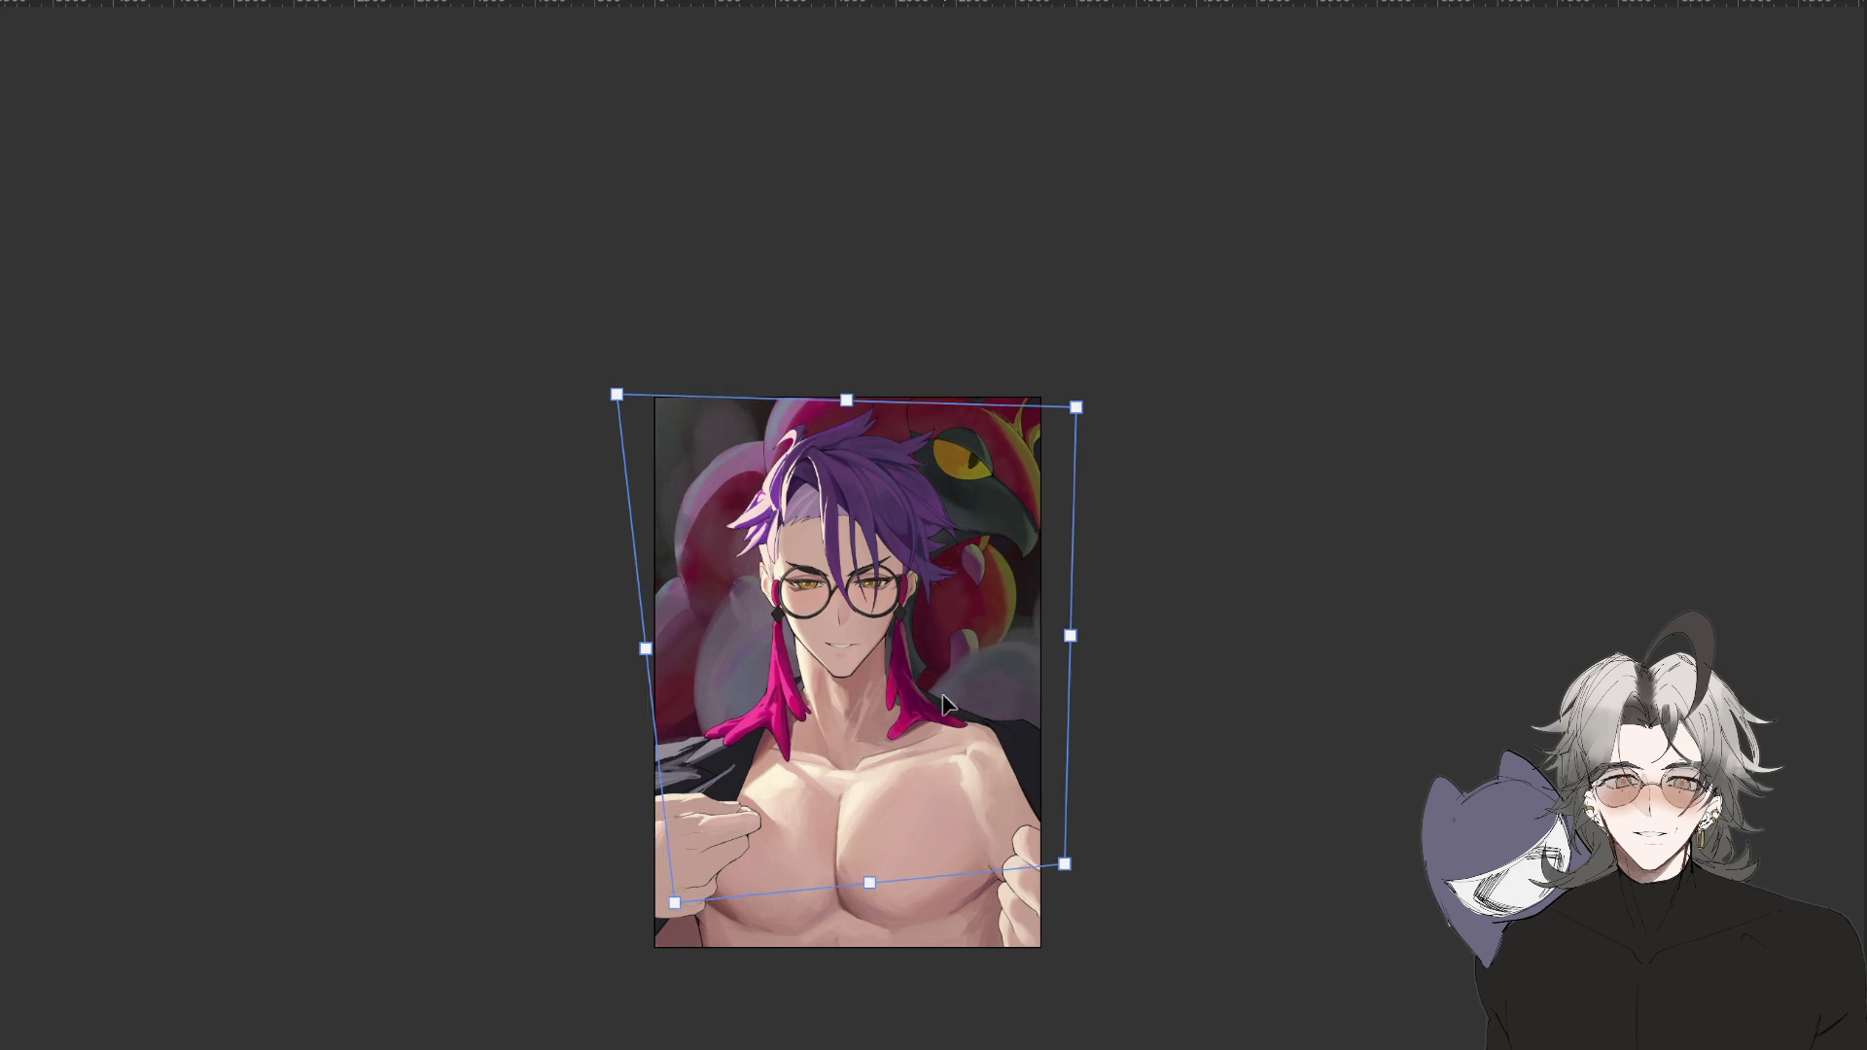
{"action": "mouse_move", "coordinate": [654, 925]}
{"action": "left_mouse_down"}
{"action": "mouse_move", "coordinate": [649, 965]}
{"action": "mouse_move", "coordinate": [622, 938]}
{"action": "left_mouse_up"}
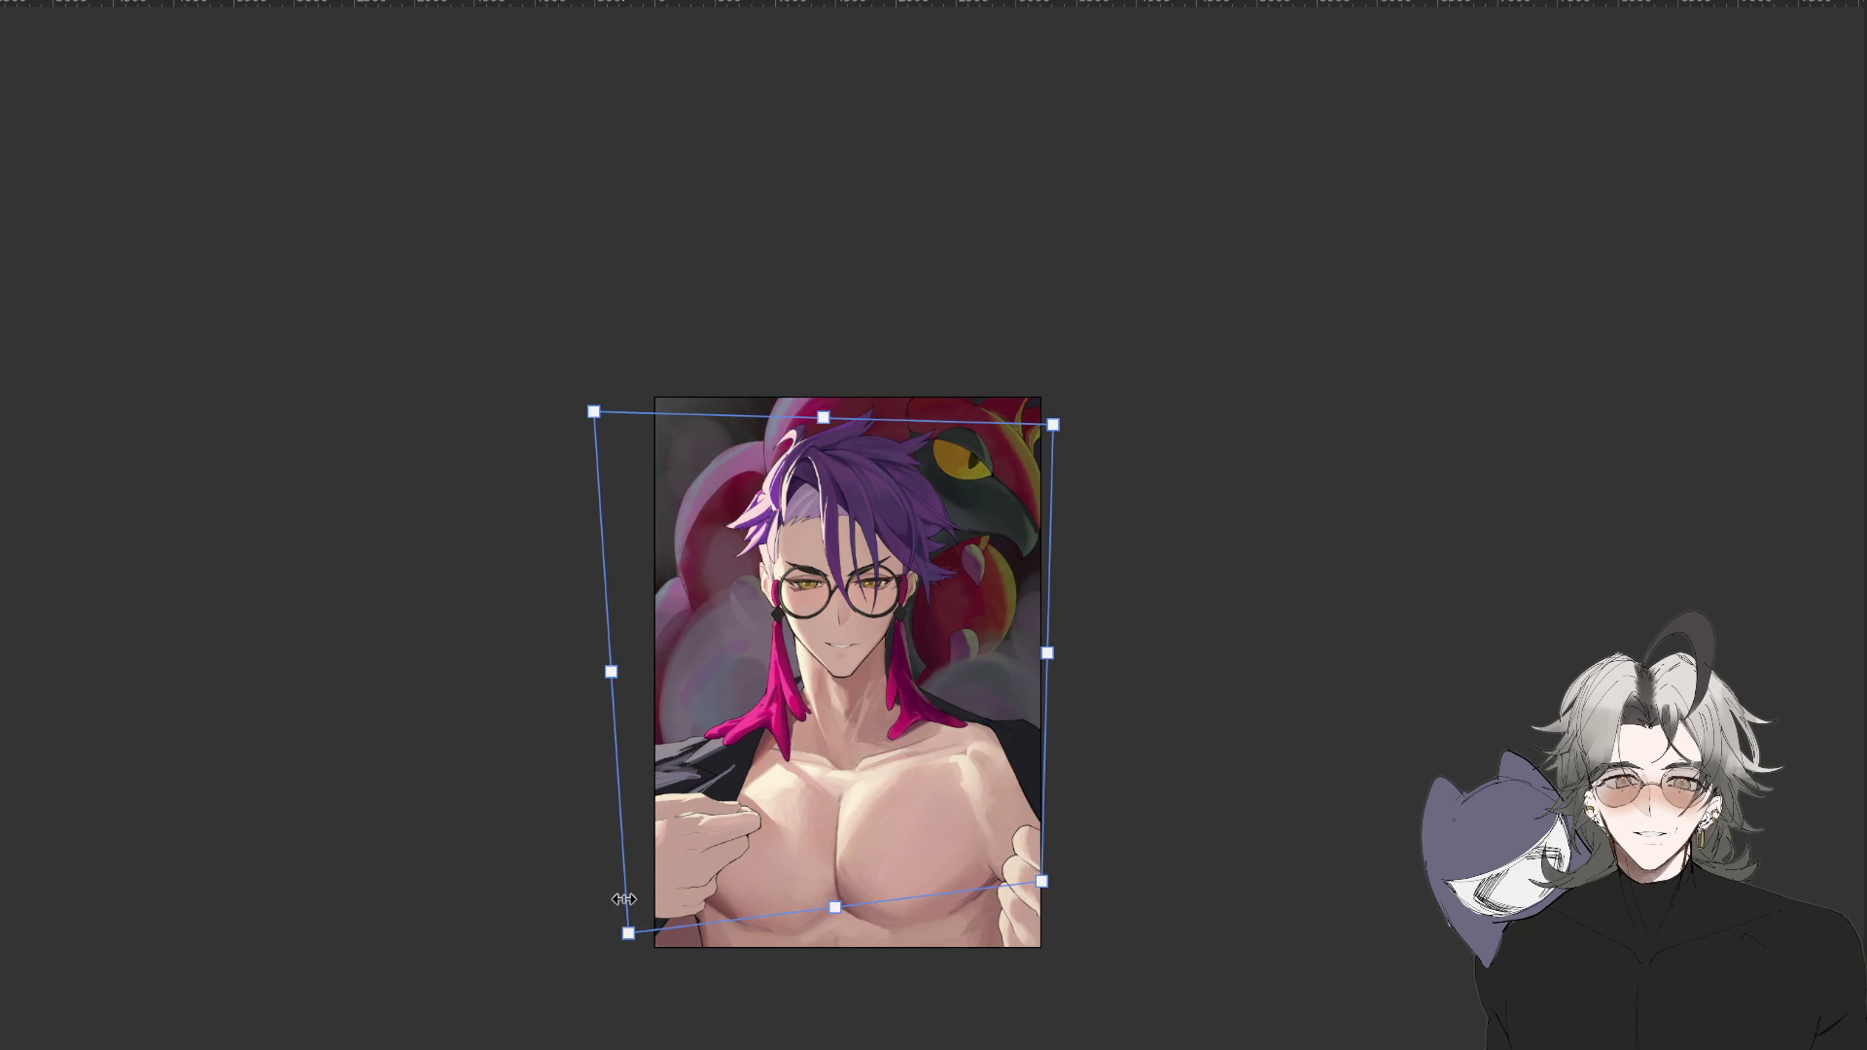
Cancel the transform, zoom back in, and draw a dark curved line on the left claws.
{"action": "key", "text": "Escape"}
{"action": "scroll", "coordinate": [623, 899], "scroll_direction": "down", "scroll_amount": 3}
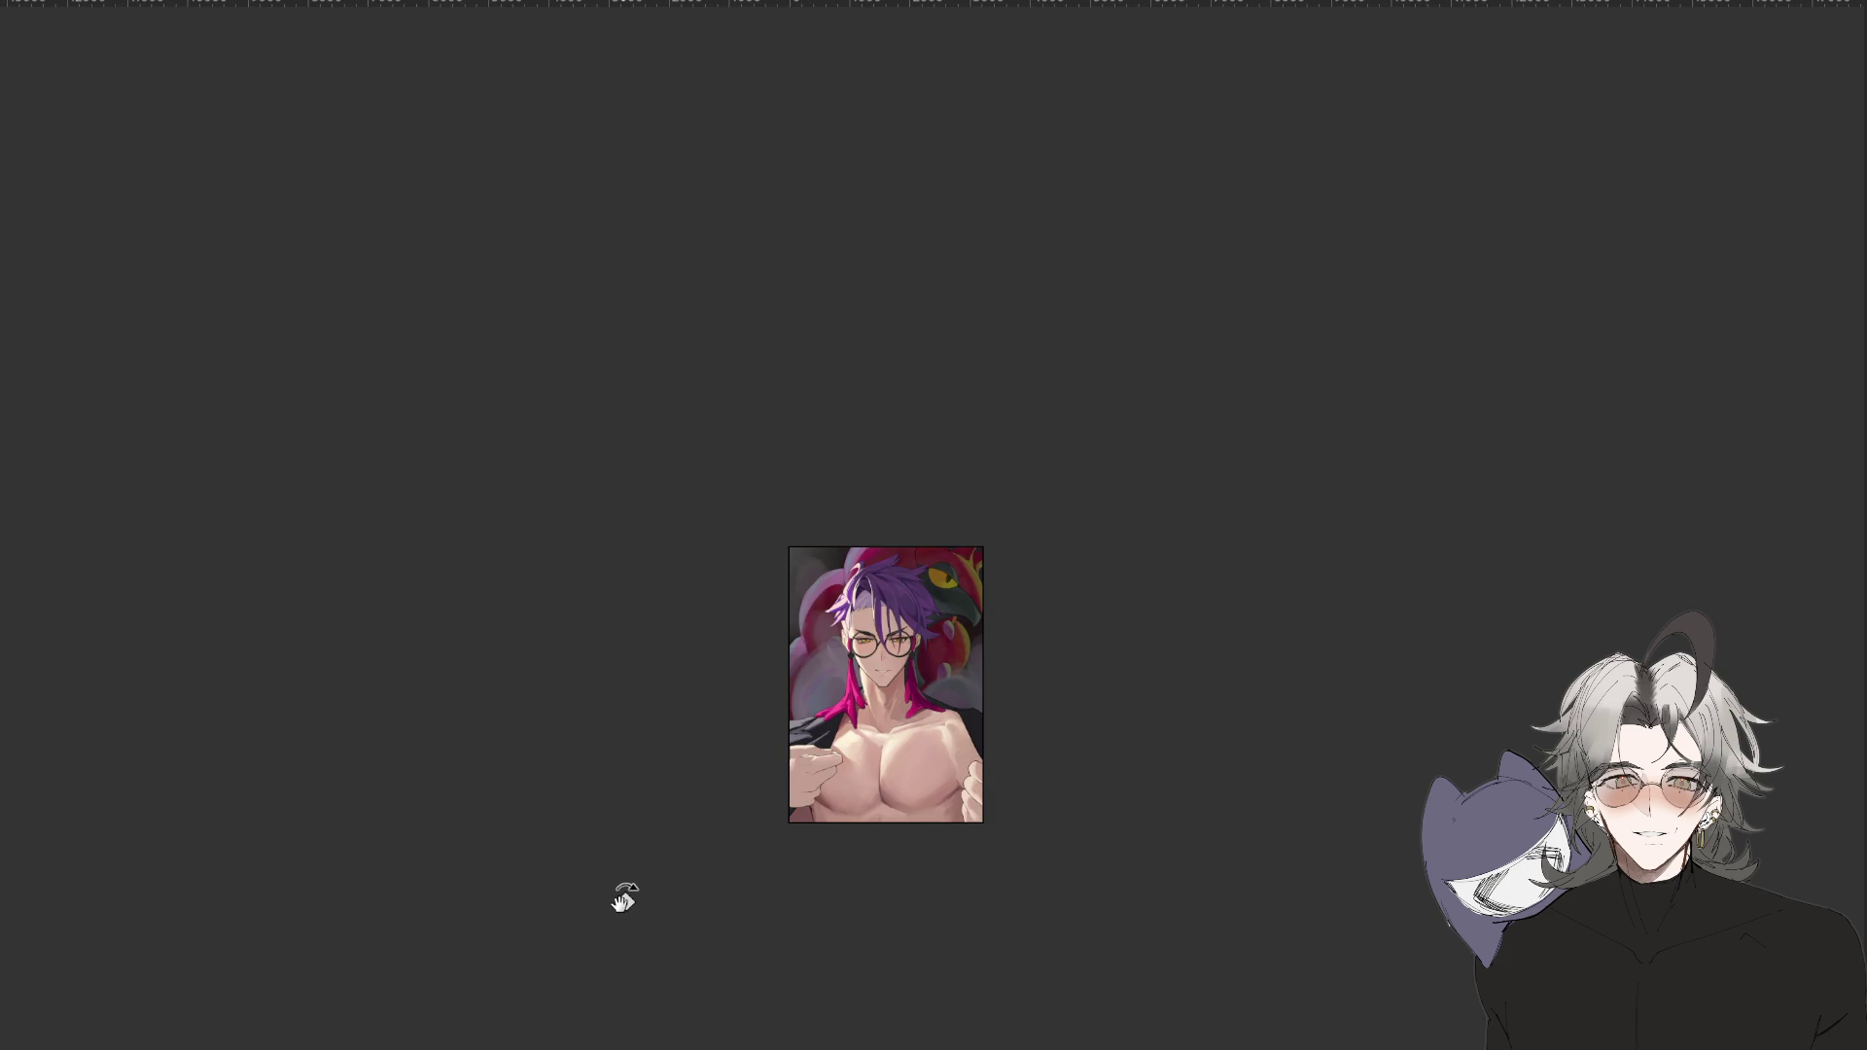
{"action": "key", "text": "ctrl+plus"}
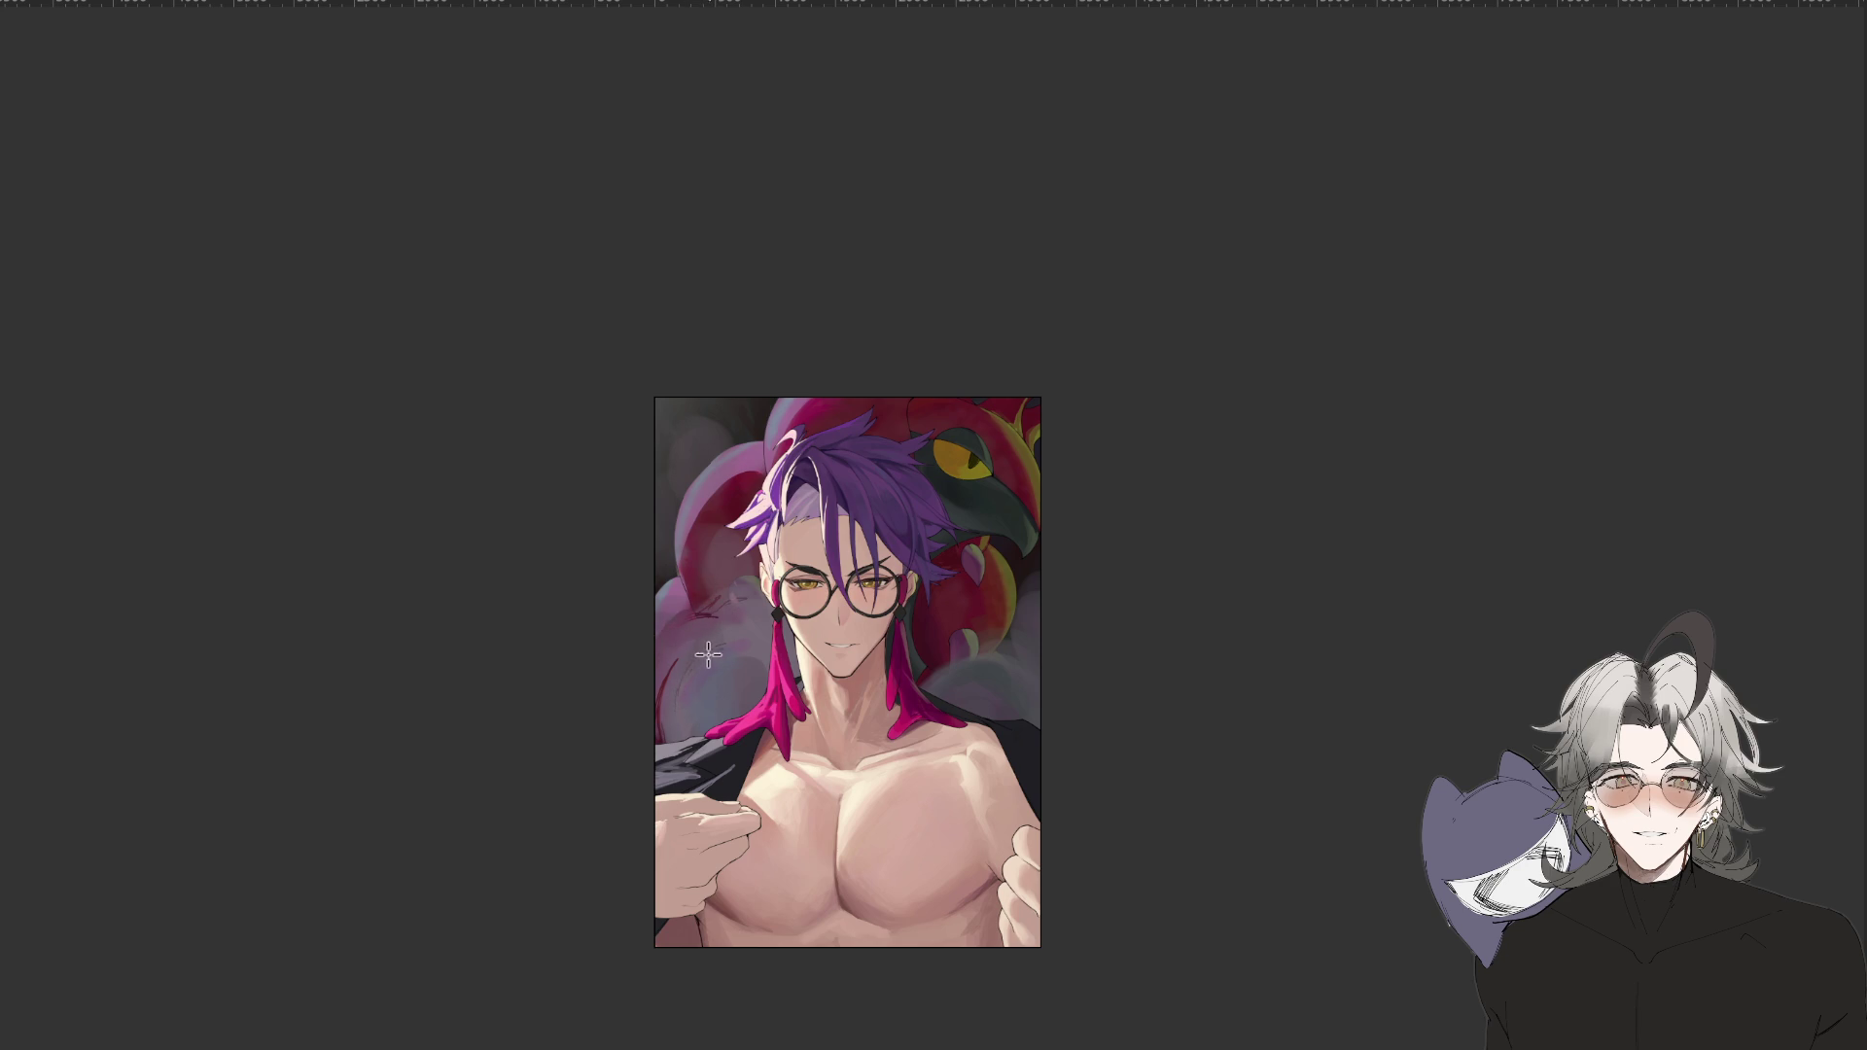
{"action": "left_click_drag", "start_coordinate": [721, 649], "coordinate": [756, 669]}
Paint the background right of the figure purple-grey, then pan and rotate the view to inspect it.
{"action": "scroll", "coordinate": [1058, 654], "scroll_direction": "down", "scroll_amount": 2}
{"action": "scroll", "coordinate": [921, 615], "scroll_direction": "up", "scroll_amount": 2}
{"action": "left_click_drag", "start_coordinate": [960, 672], "coordinate": [958, 654]}
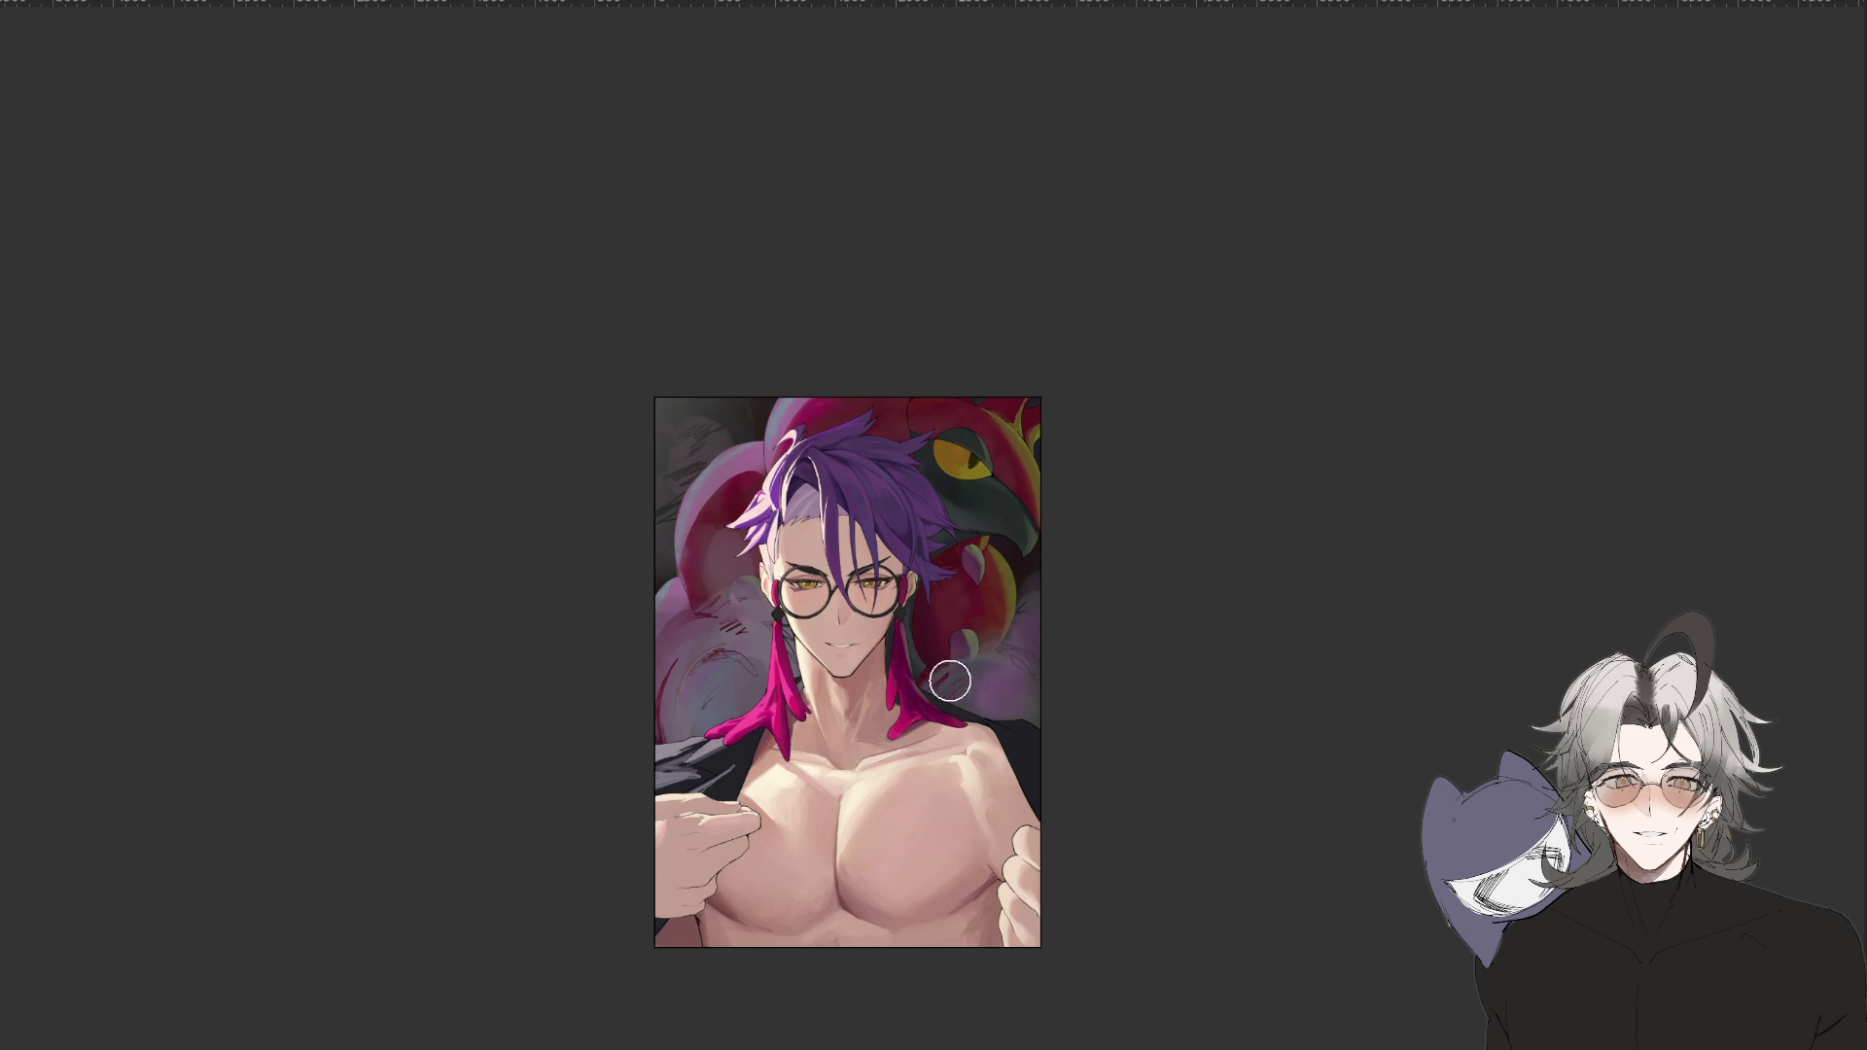
{"action": "scroll", "coordinate": [958, 696], "scroll_direction": "down", "scroll_amount": 2}
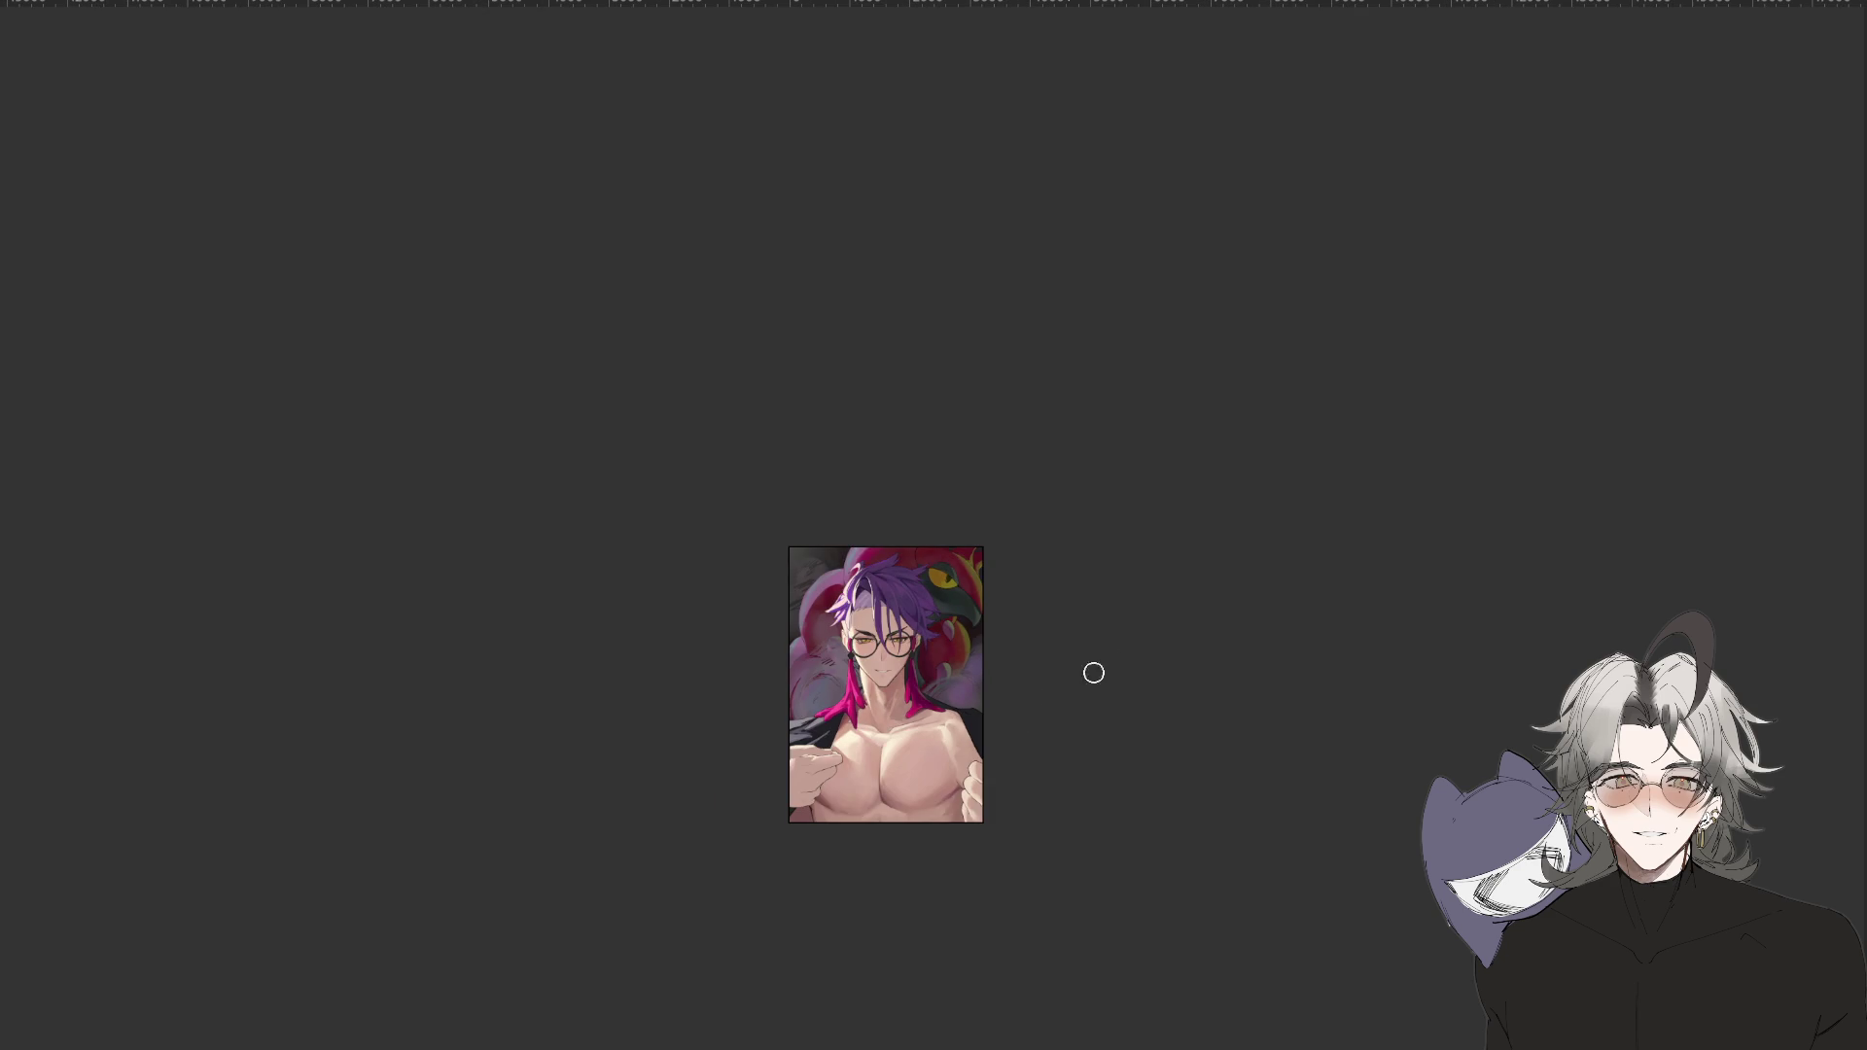
{"action": "scroll", "coordinate": [1105, 922], "scroll_direction": "up", "scroll_amount": 4}
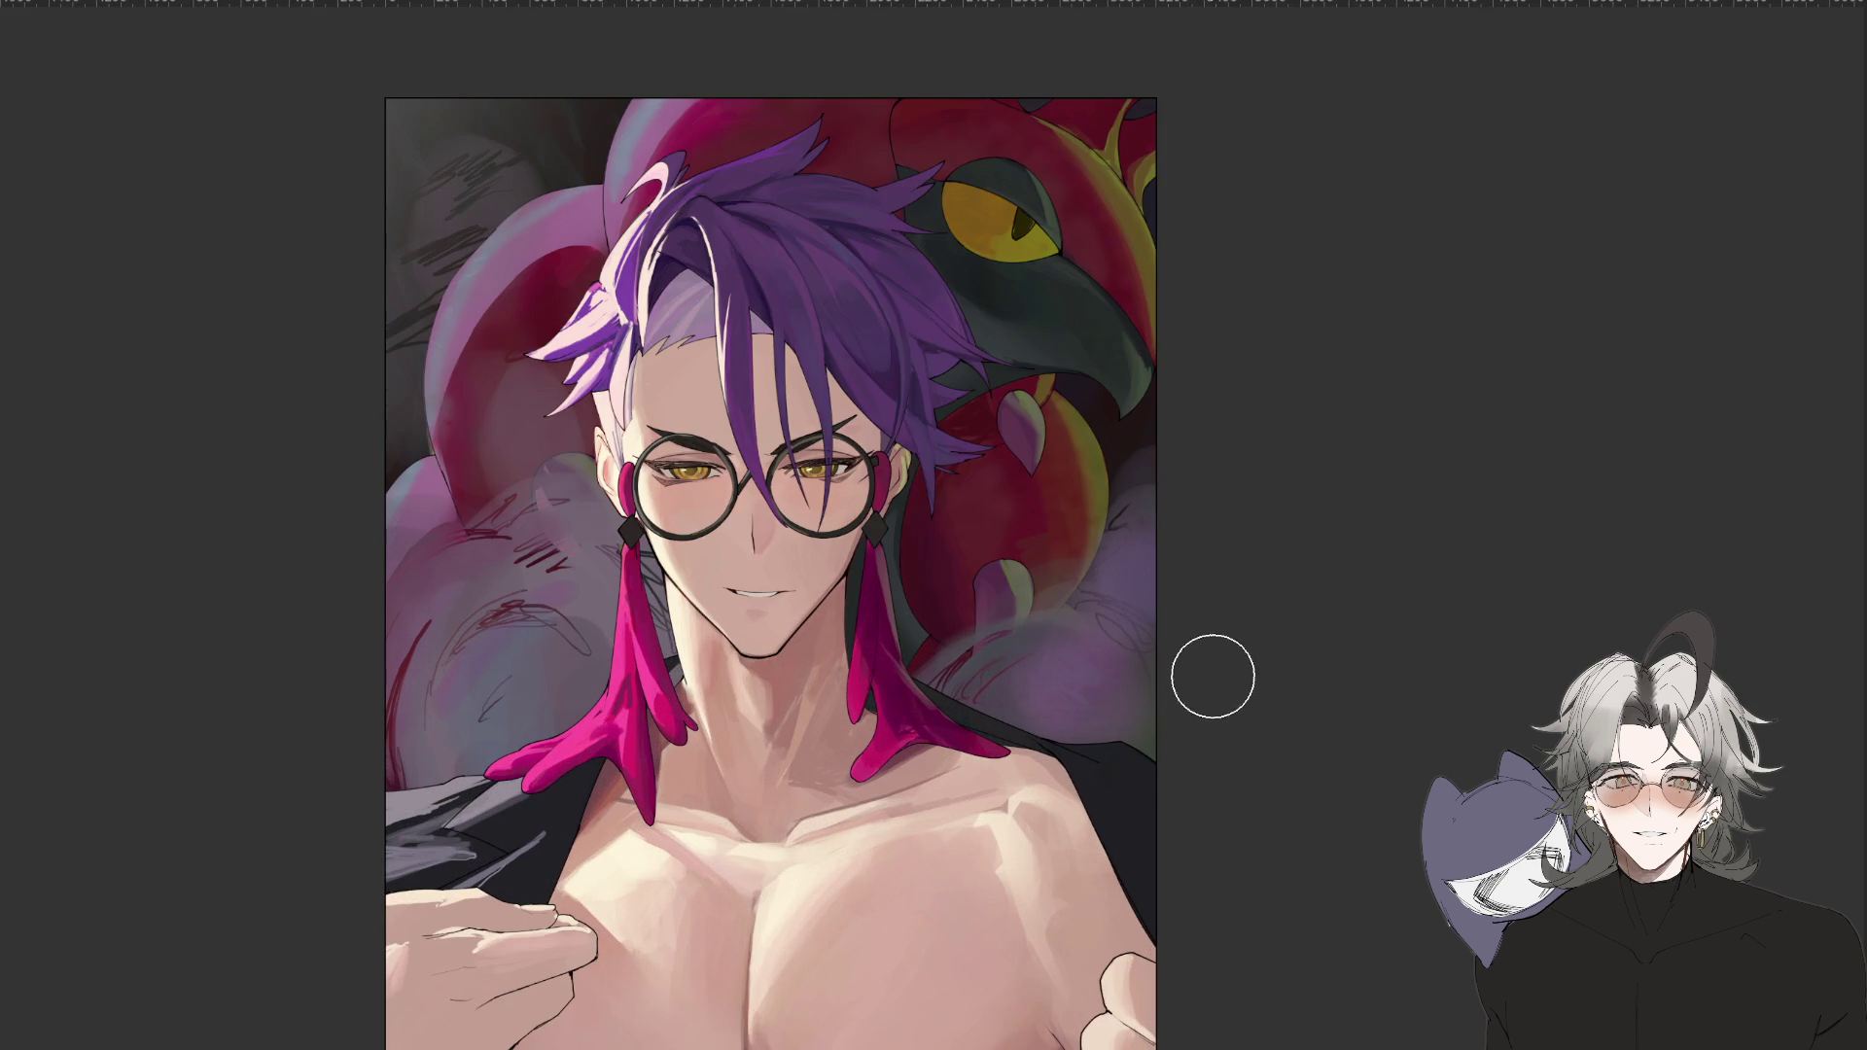
{"action": "left_click_drag", "start_coordinate": [1254, 730], "coordinate": [1231, 647]}
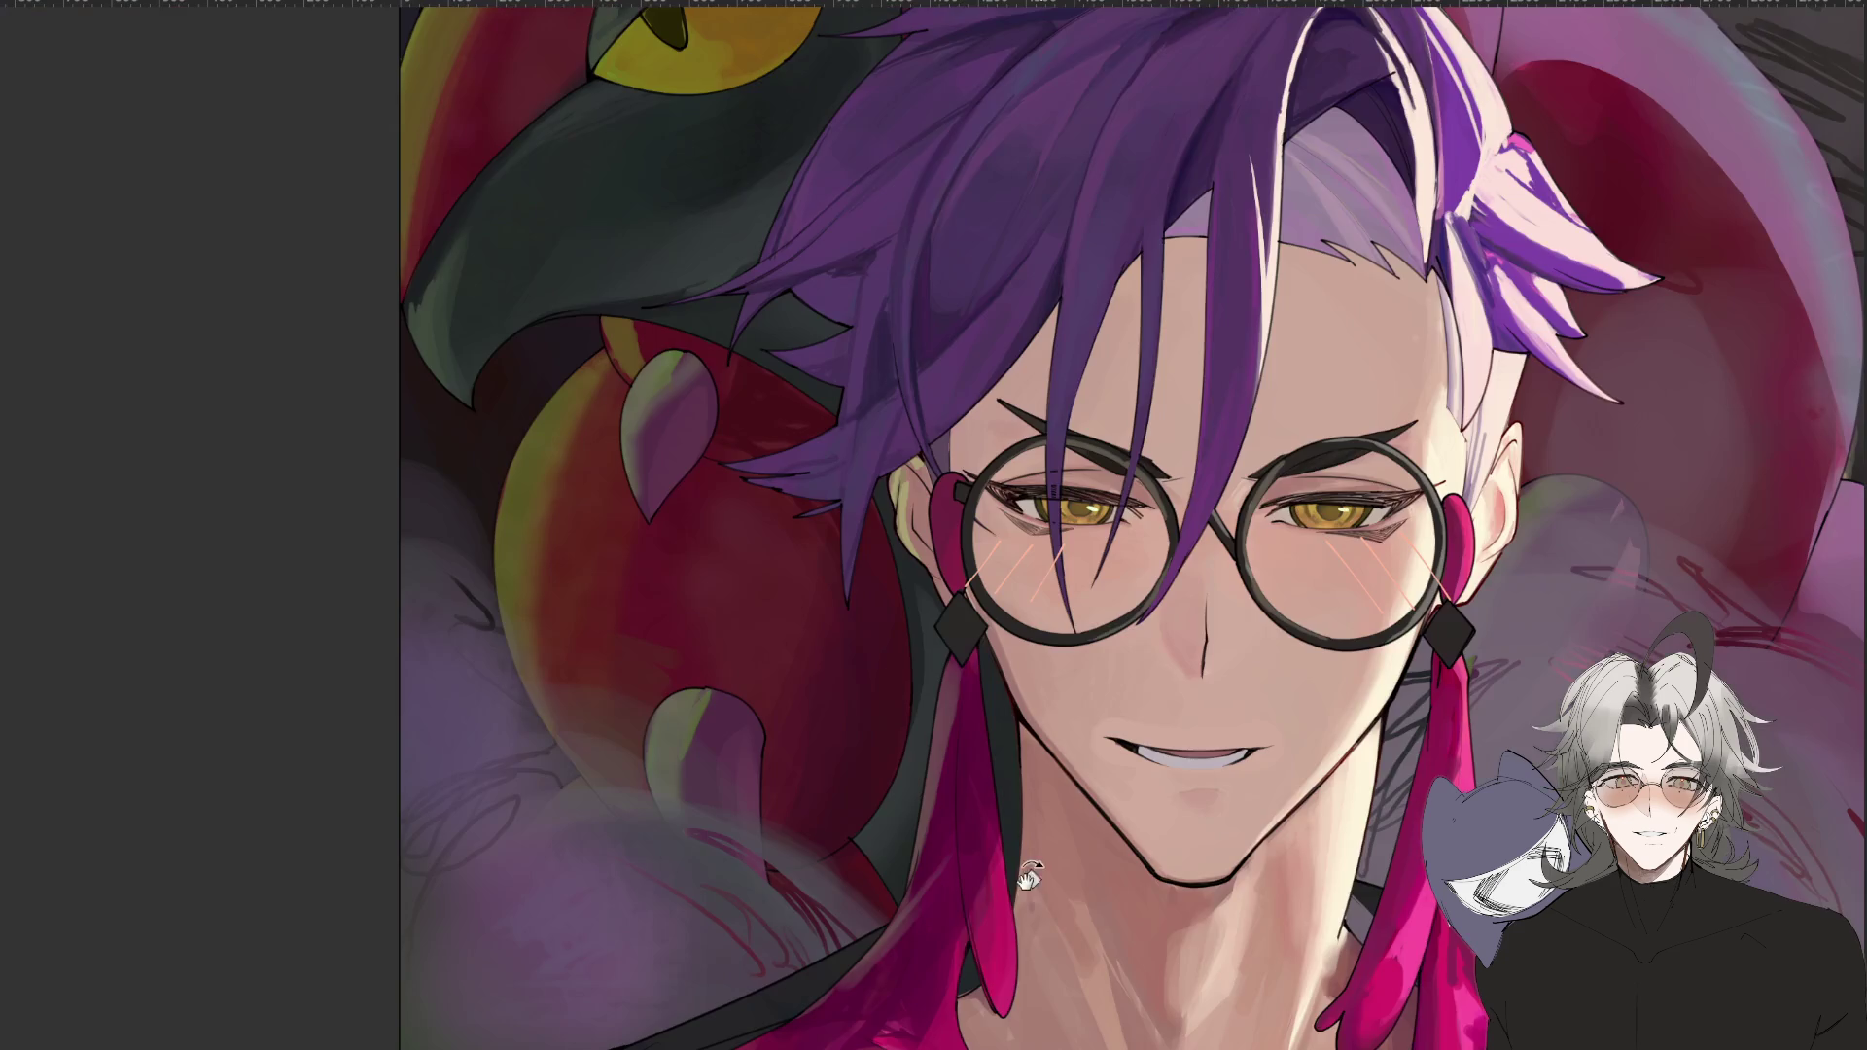
{"action": "left_click_drag", "start_coordinate": [1029, 875], "coordinate": [1371, 671]}
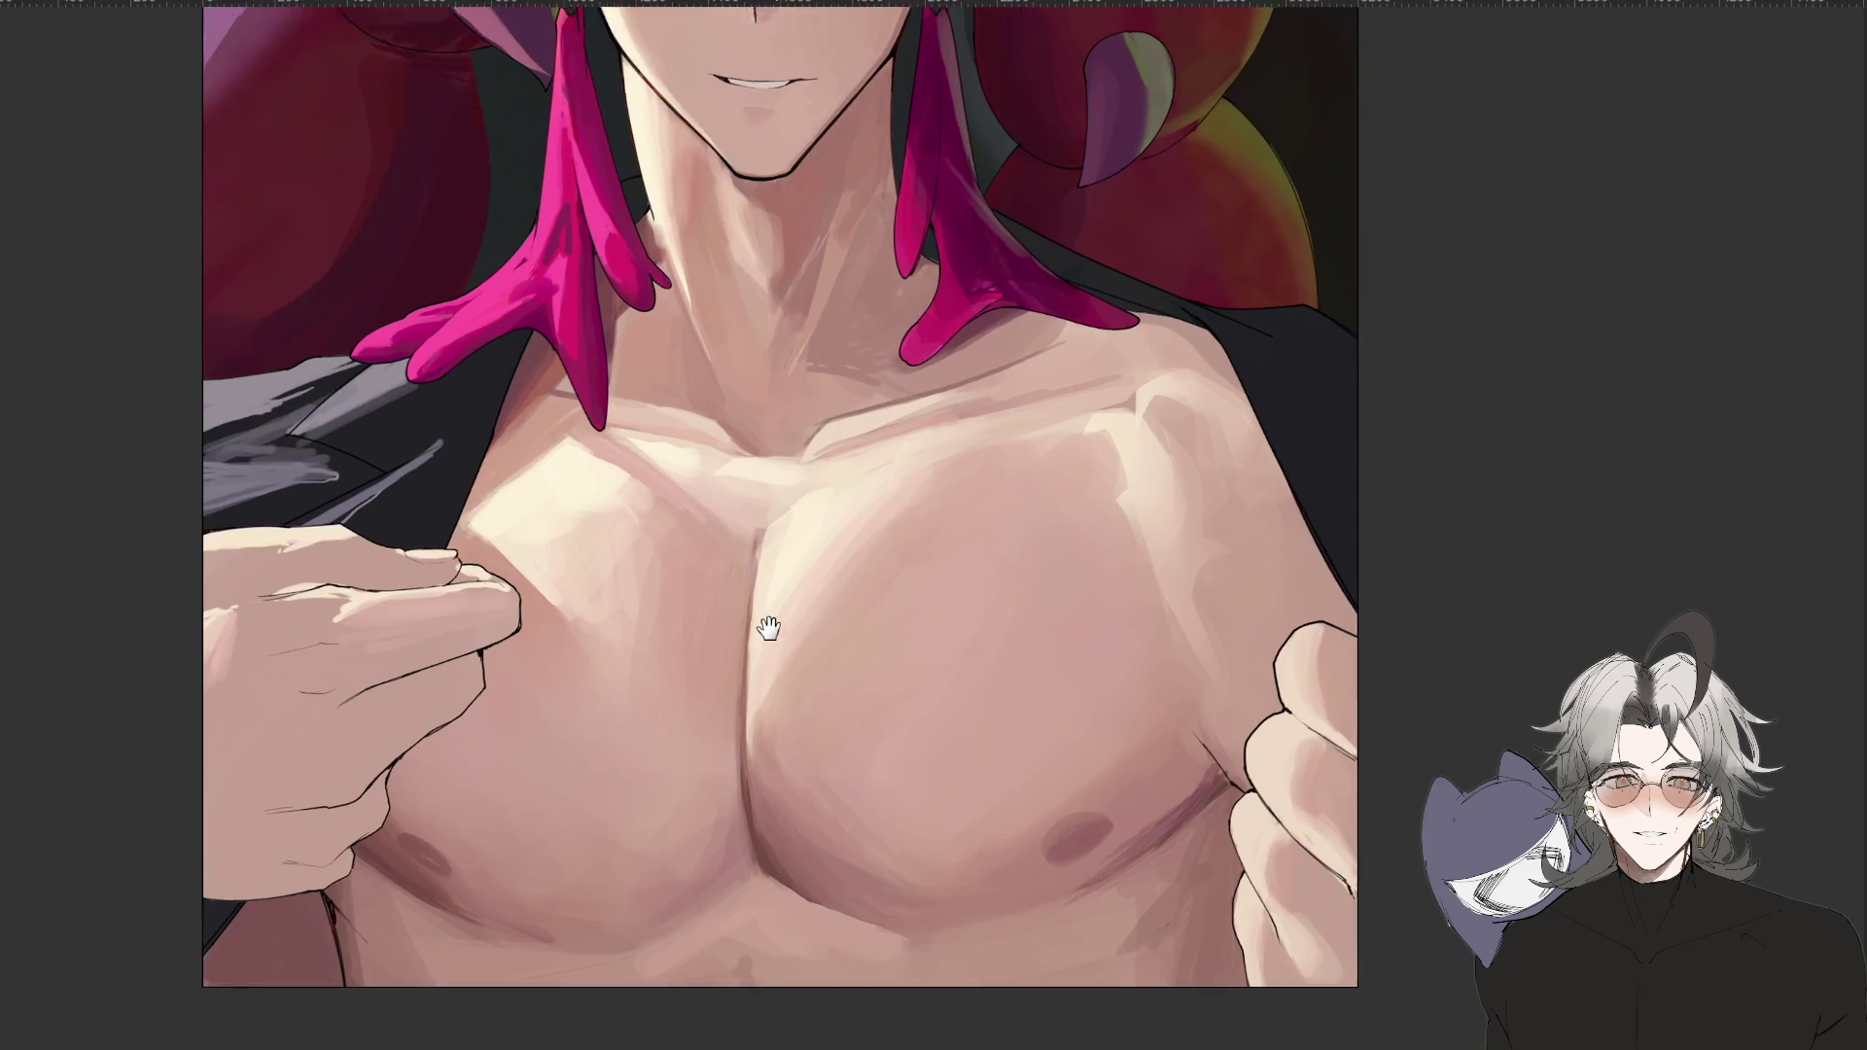
Paint a light highlight on the right nipple, then rotate and zoom the view onto the chest.
{"action": "scroll", "coordinate": [768, 627], "scroll_direction": "up", "scroll_amount": 3}
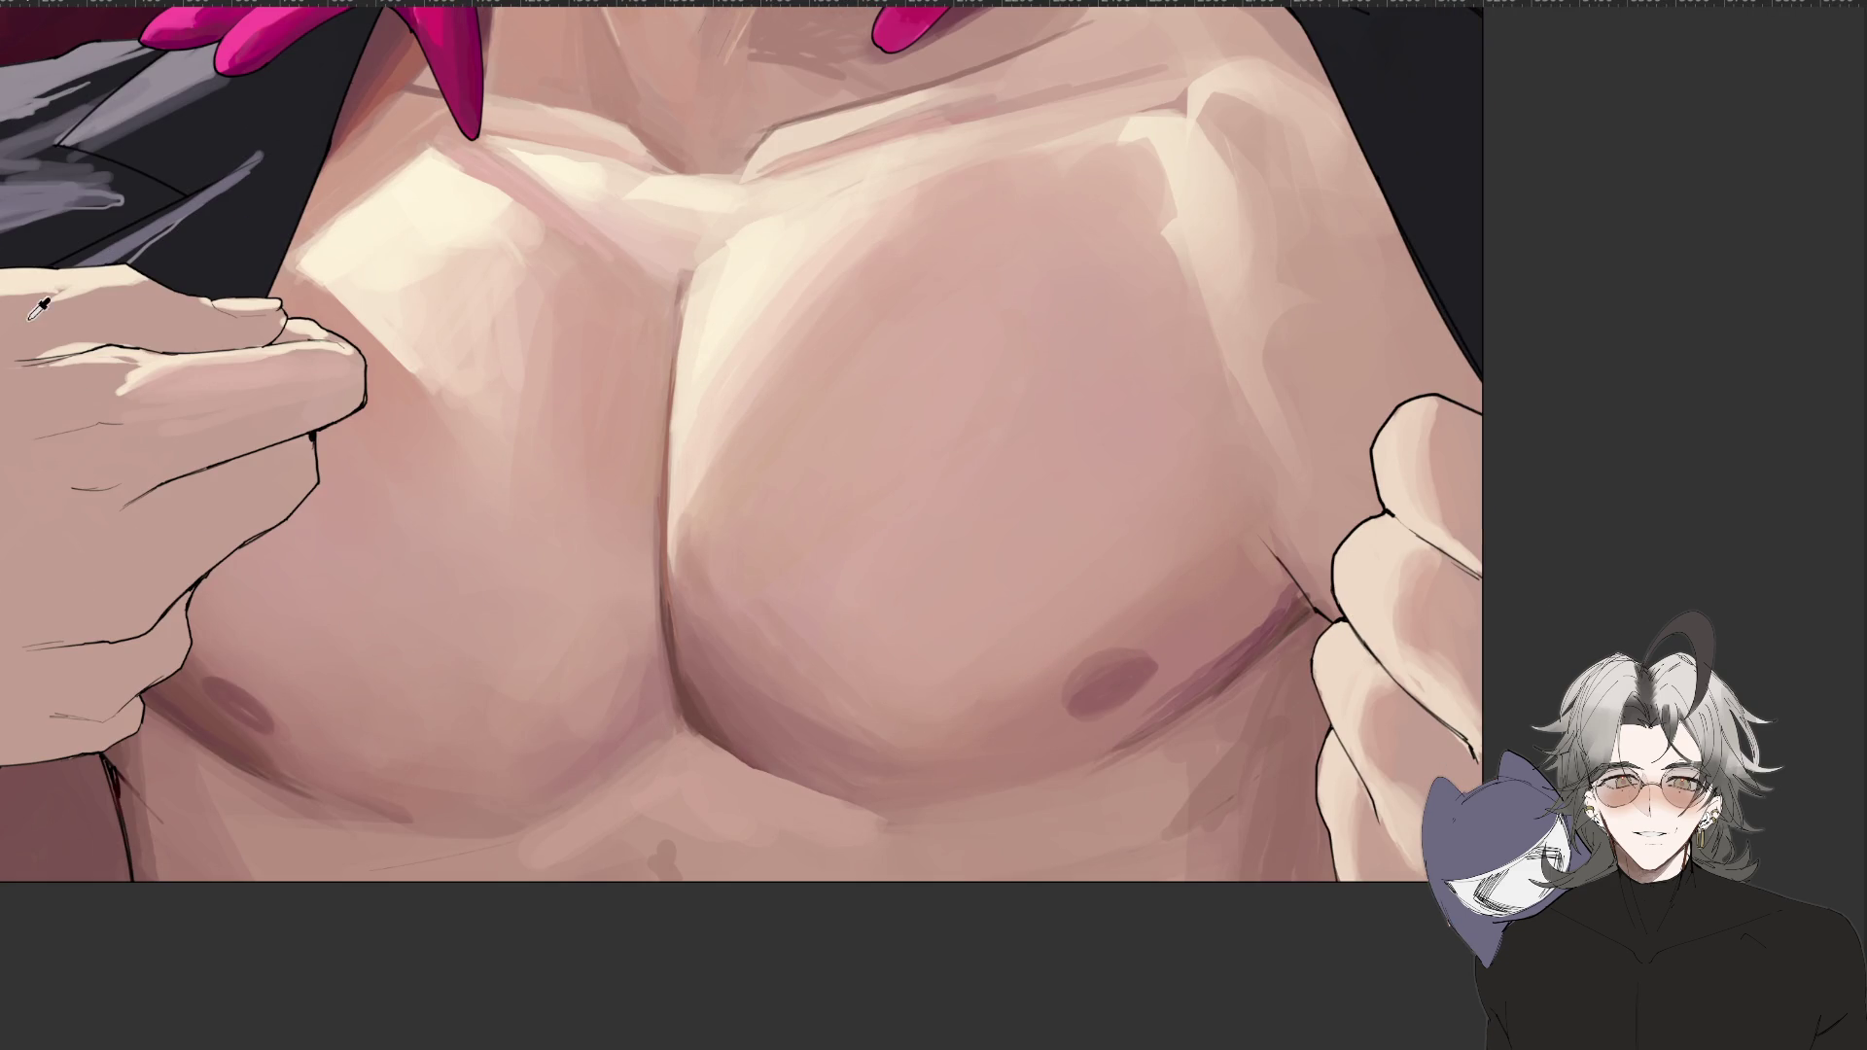
{"action": "left_click_drag", "start_coordinate": [1100, 669], "coordinate": [1118, 673]}
{"action": "mouse_move", "coordinate": [233, 700]}
{"action": "left_mouse_down"}
{"action": "mouse_move", "coordinate": [277, 770]}
{"action": "mouse_move", "coordinate": [776, 779]}
{"action": "mouse_move", "coordinate": [959, 833]}
{"action": "mouse_move", "coordinate": [1069, 617]}
{"action": "left_mouse_up"}
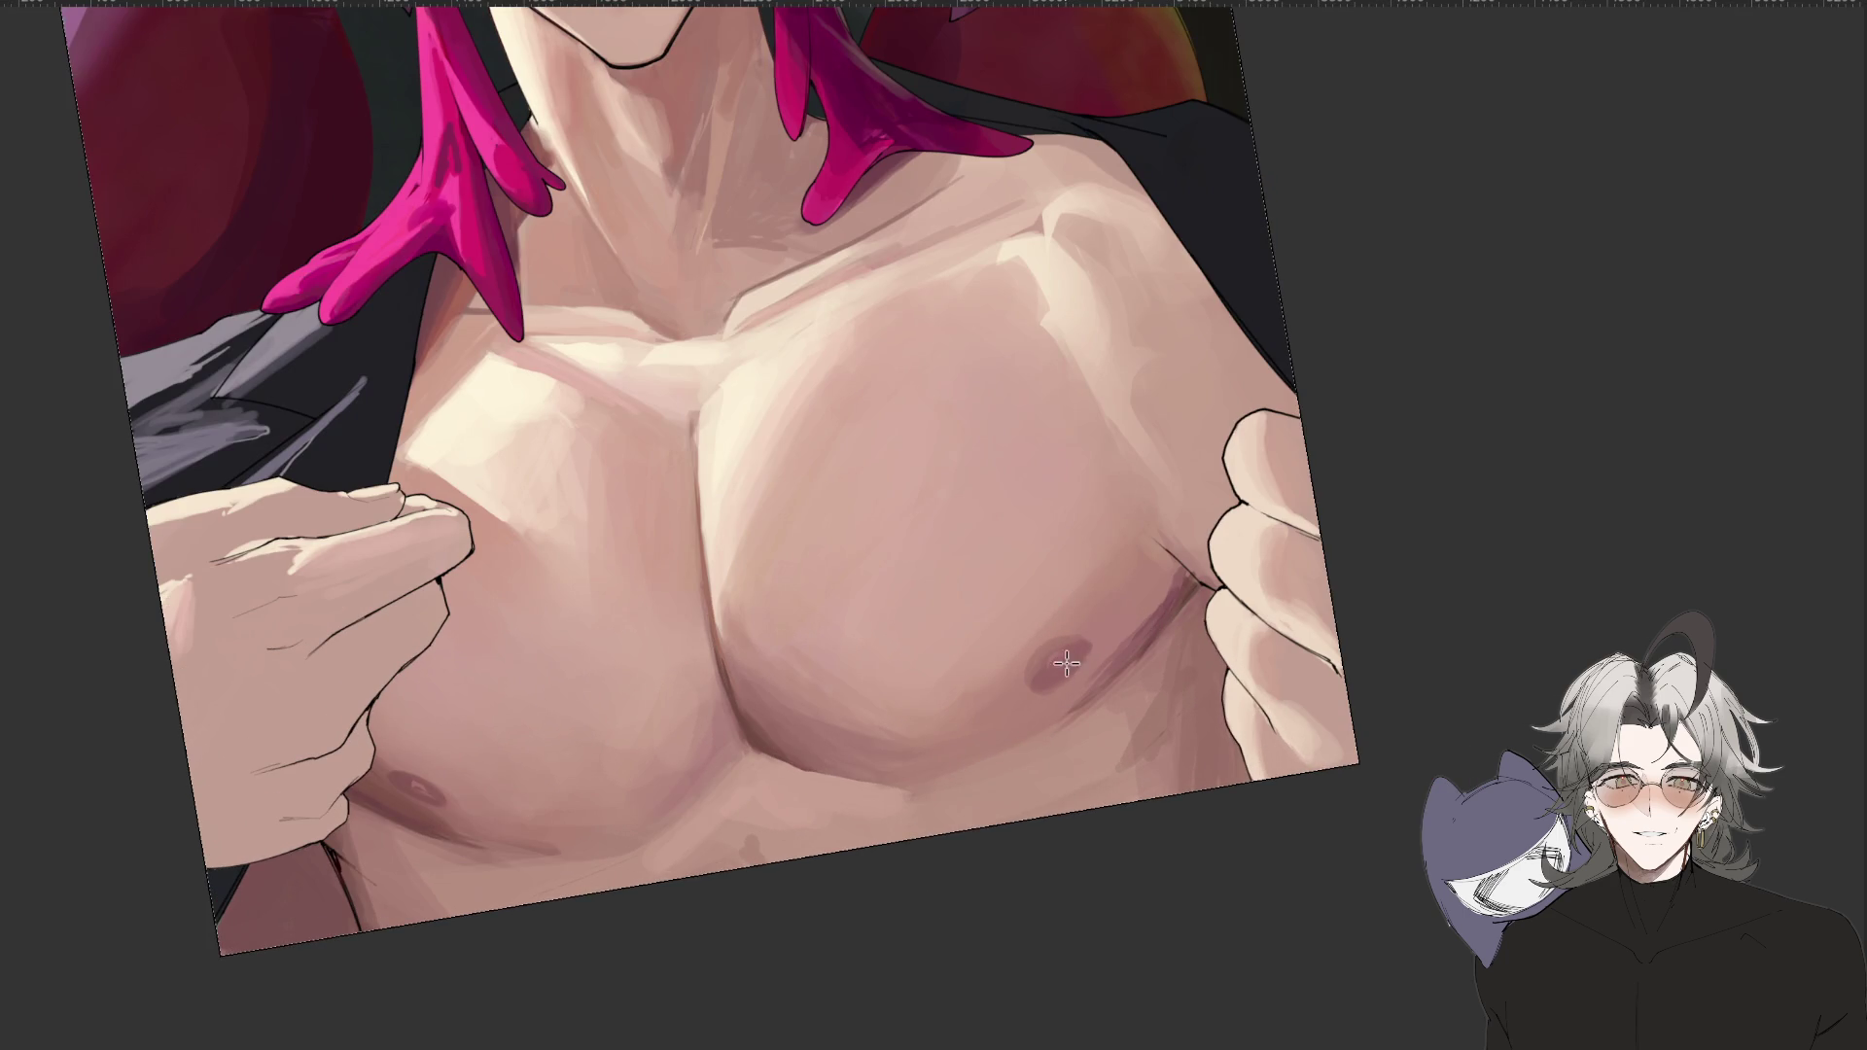
{"action": "mouse_move", "coordinate": [476, 1036]}
{"action": "left_mouse_down"}
{"action": "mouse_move", "coordinate": [808, 836]}
{"action": "mouse_move", "coordinate": [1249, 720]}
{"action": "mouse_move", "coordinate": [1279, 676]}
{"action": "left_mouse_up"}
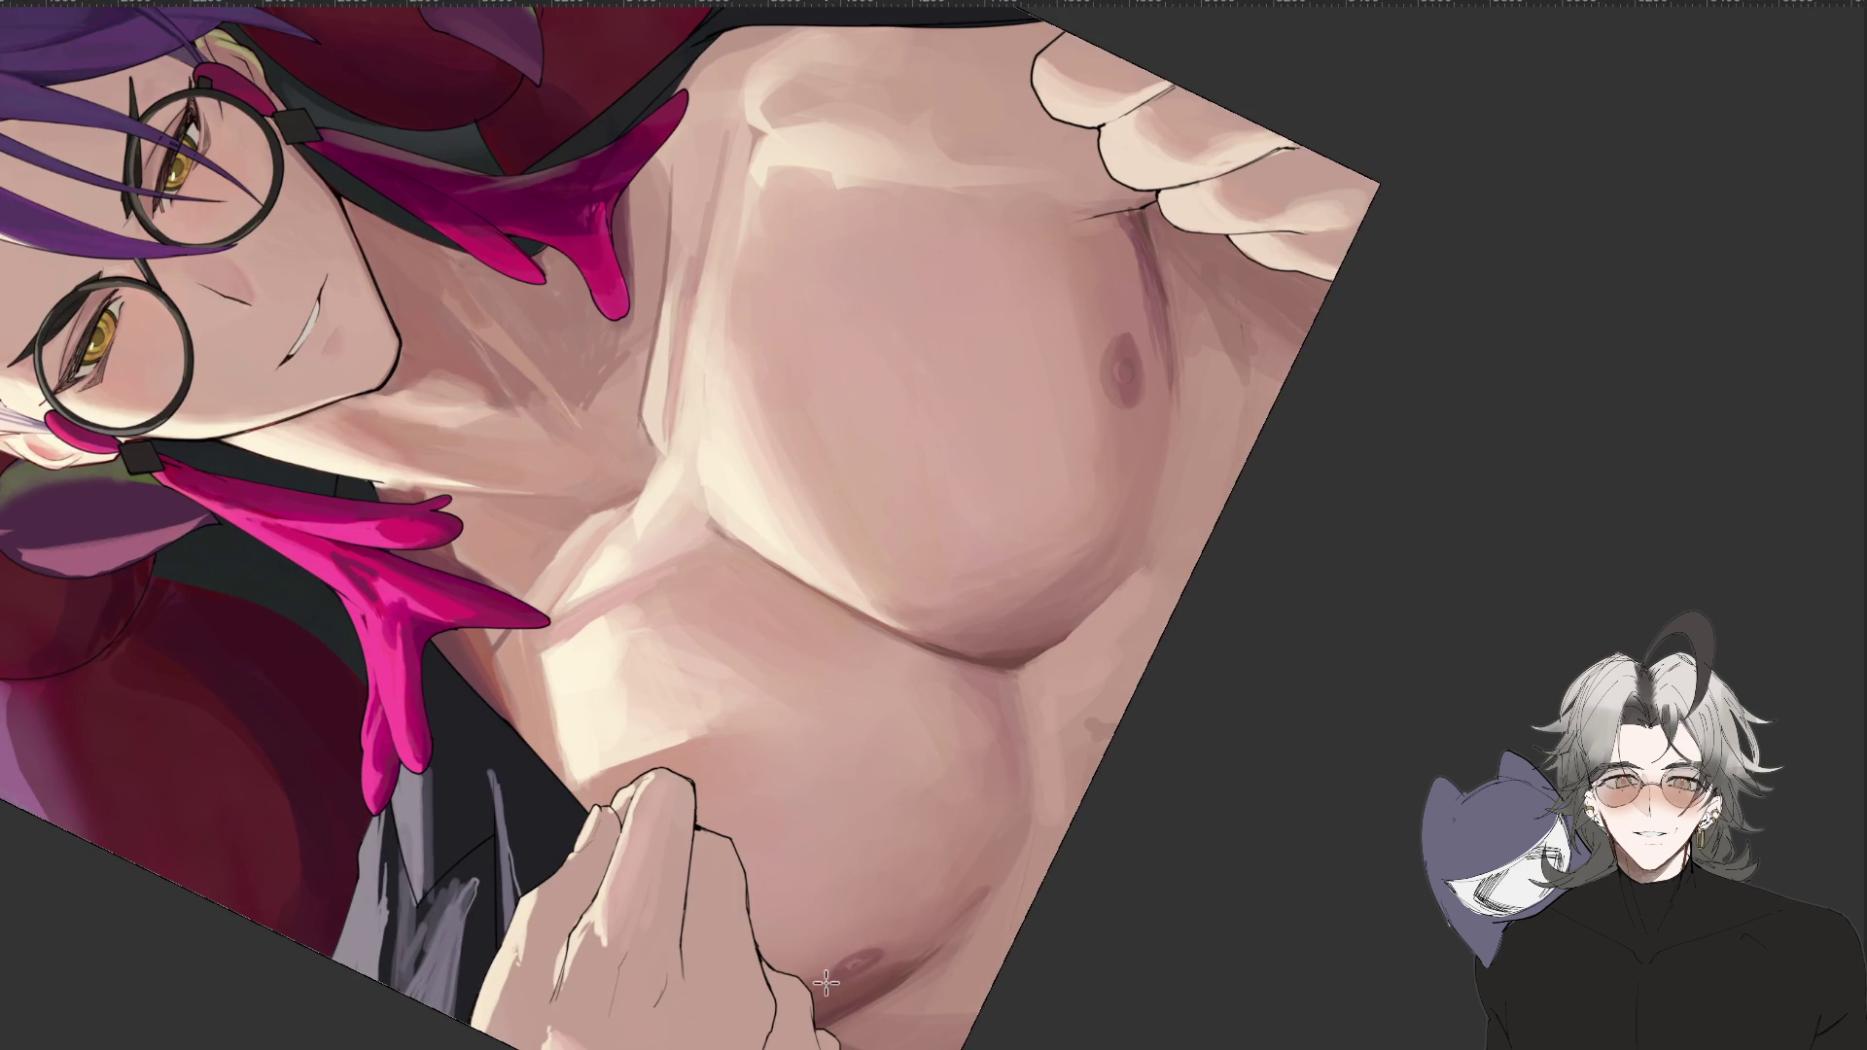
{"action": "key", "text": "ctrl+minus"}
{"action": "mouse_move", "coordinate": [969, 863]}
{"action": "left_mouse_down"}
{"action": "mouse_move", "coordinate": [1118, 948]}
{"action": "mouse_move", "coordinate": [1102, 969]}
{"action": "left_mouse_up"}
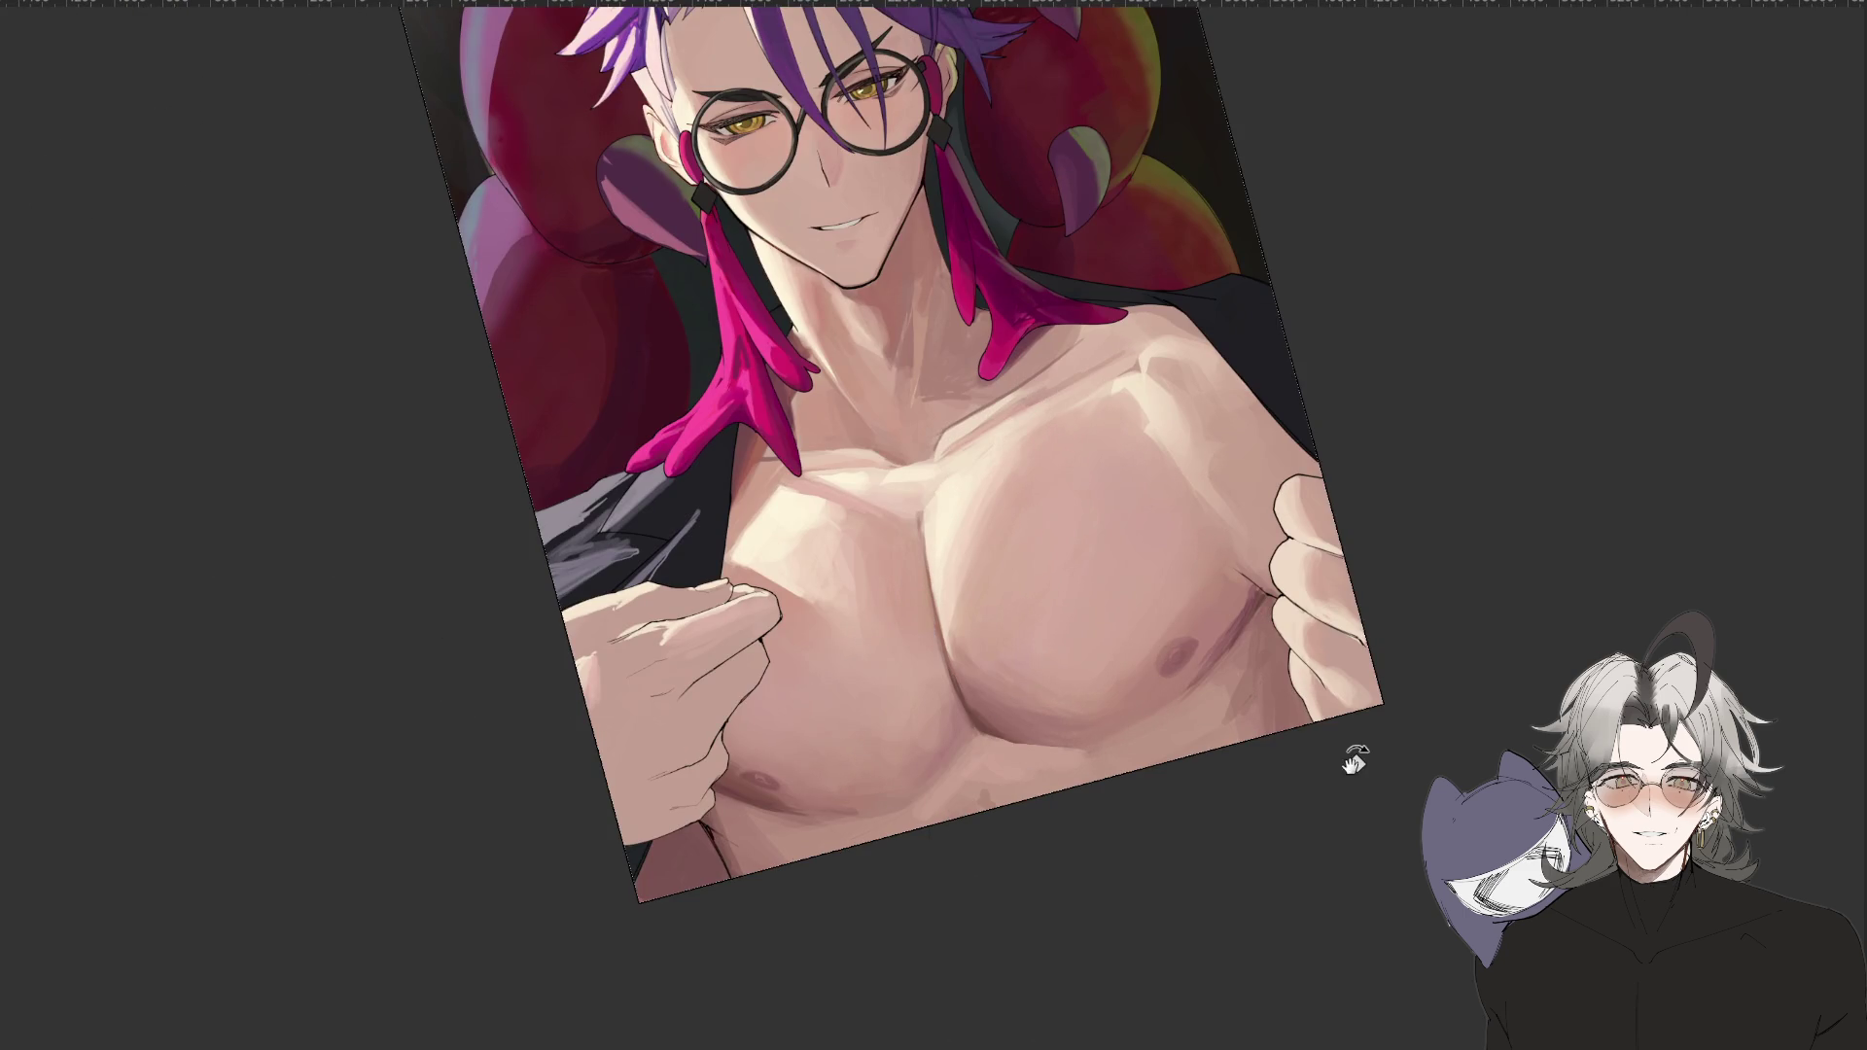
{"action": "key", "text": "ctrl+plus"}
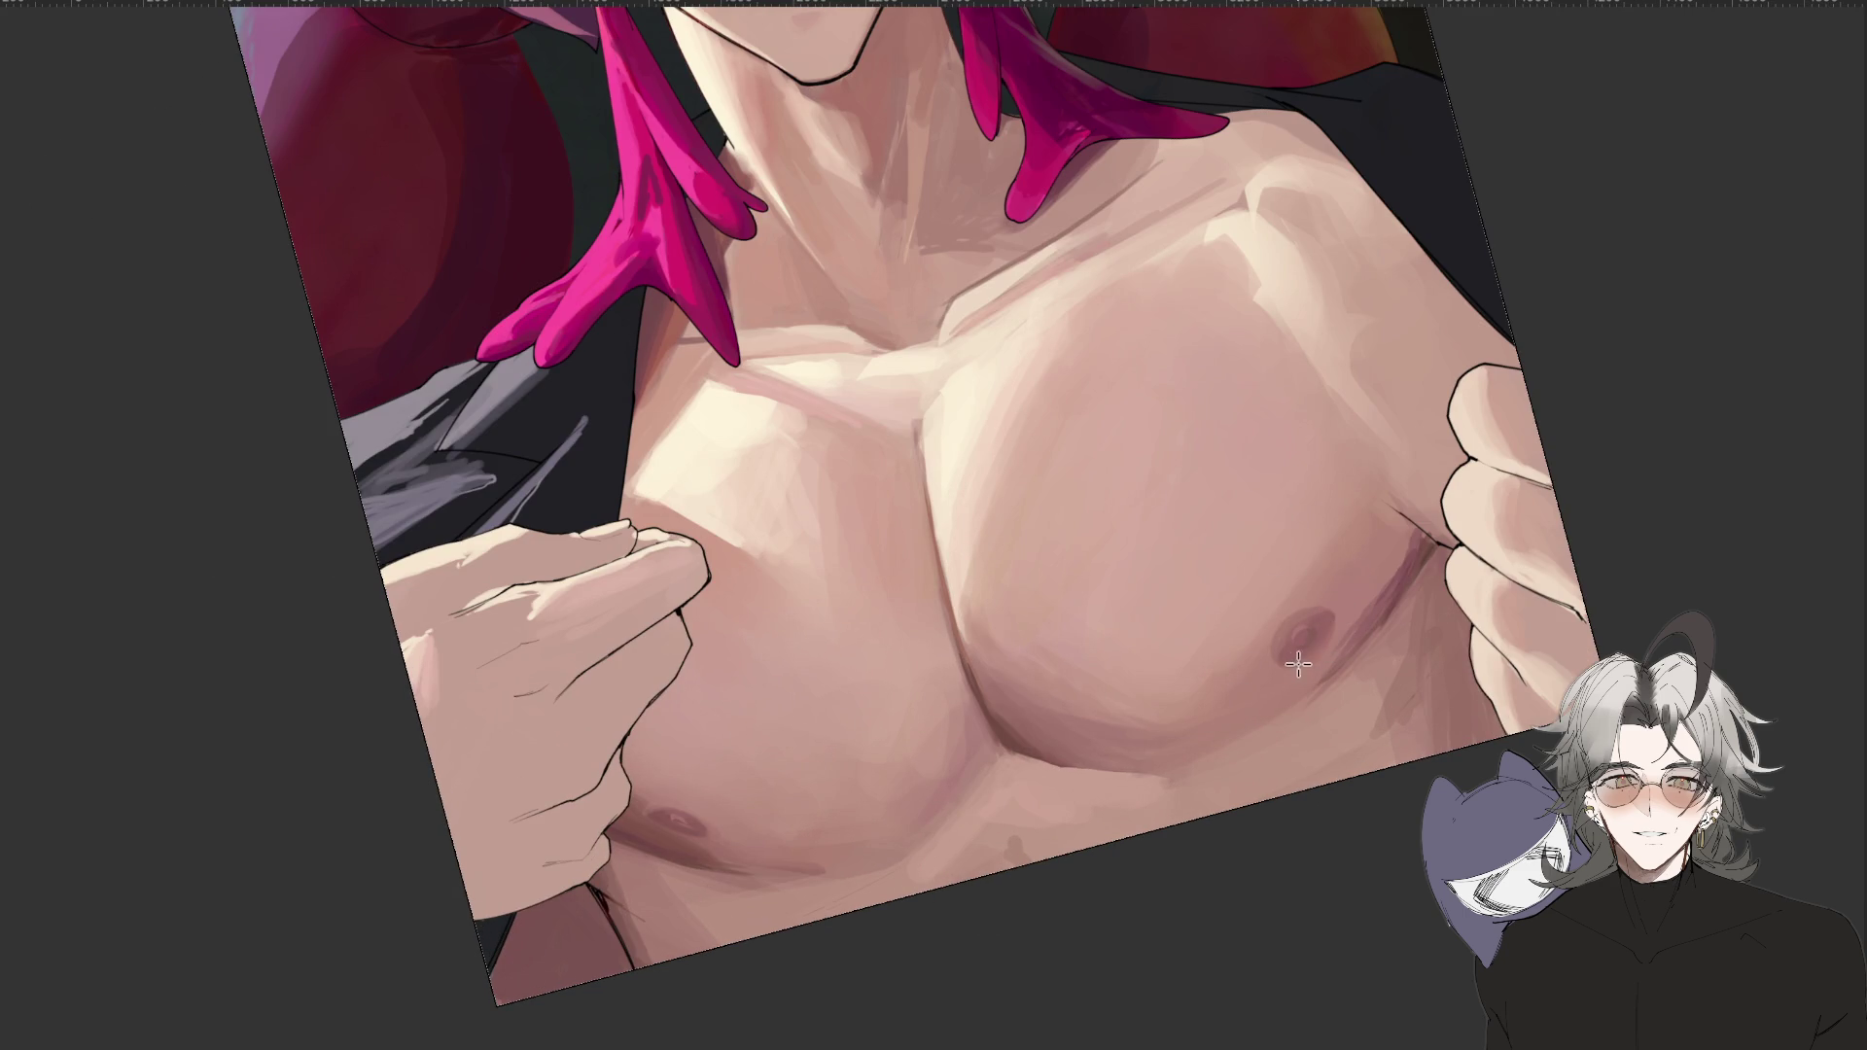
Reset the view upright, zoom between the whole figure and chest, then tilt it about 40° counter-clockwise.
{"action": "key", "text": "ctrl+minus"}
{"action": "key", "text": "ctrl+minus"}
{"action": "key", "text": "r"}
{"action": "key", "text": "Escape"}
{"action": "key", "text": "ctrl+minus"}
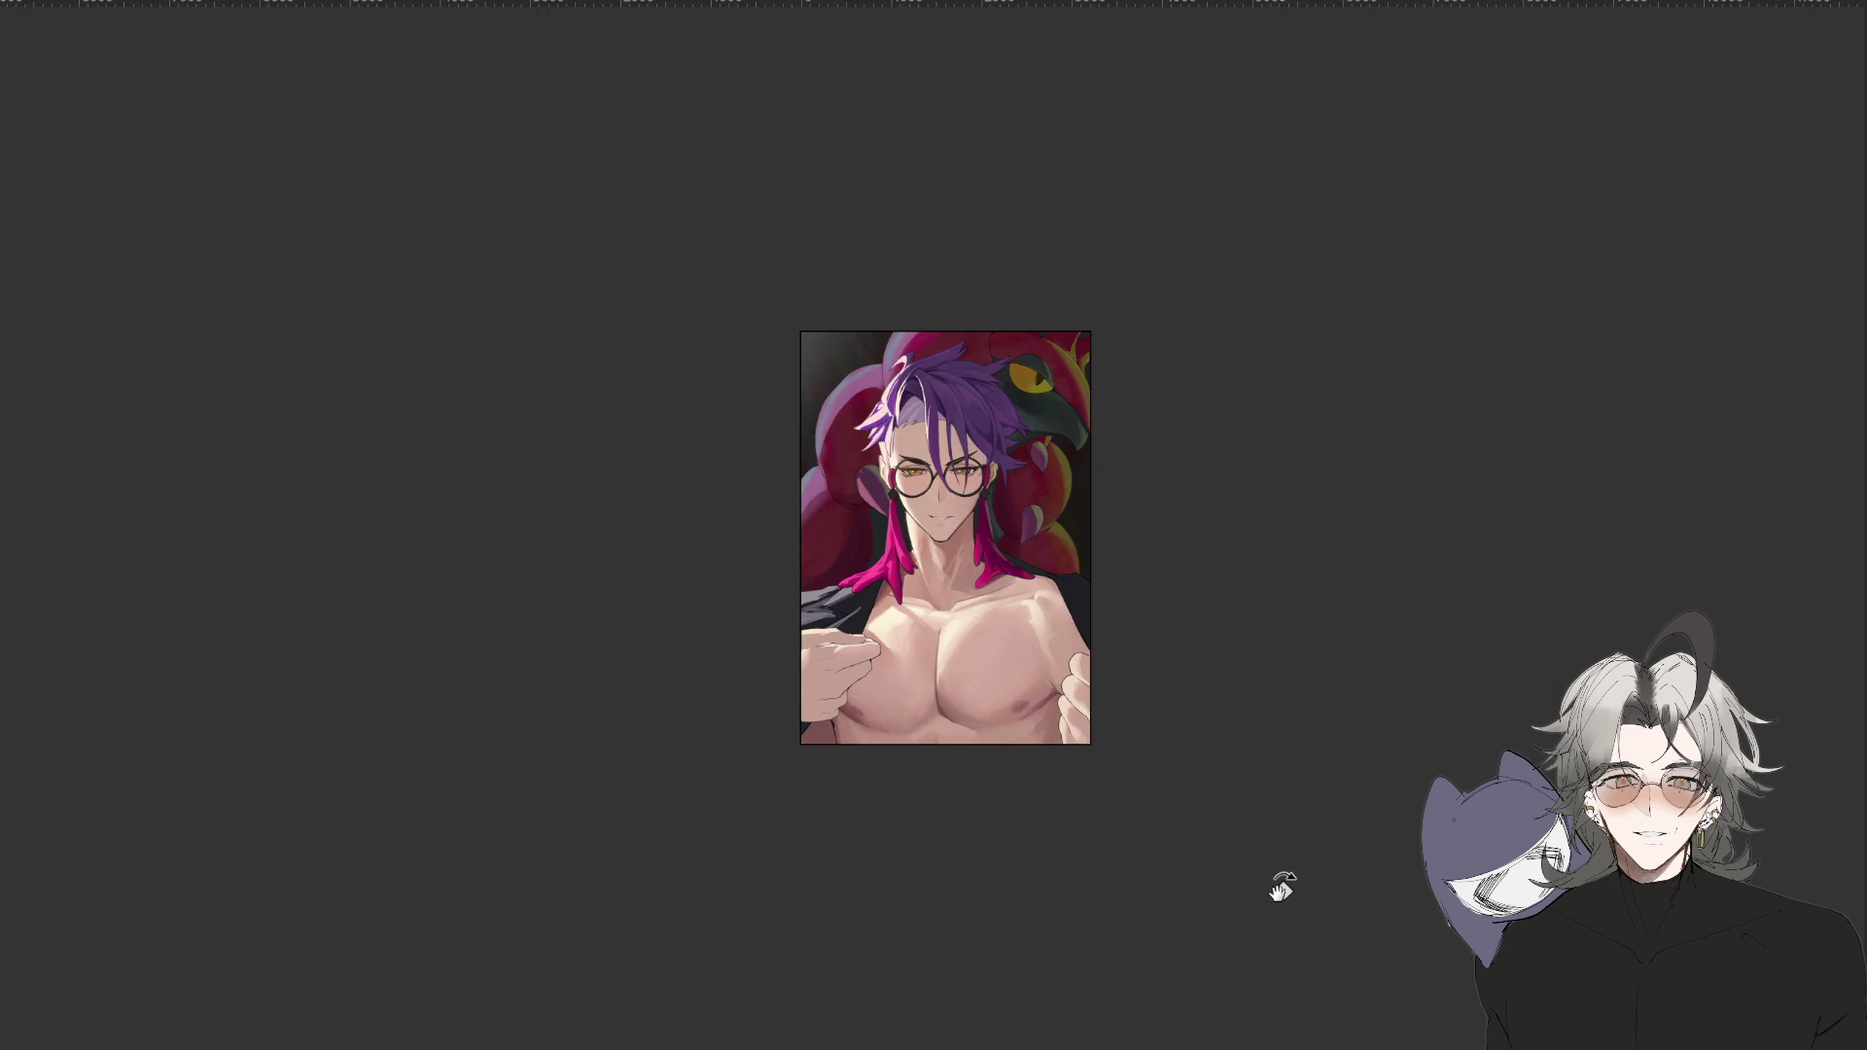
{"action": "key", "text": "ctrl+plus"}
{"action": "key", "text": "ctrl+plus"}
{"action": "key", "text": "ctrl+plus"}
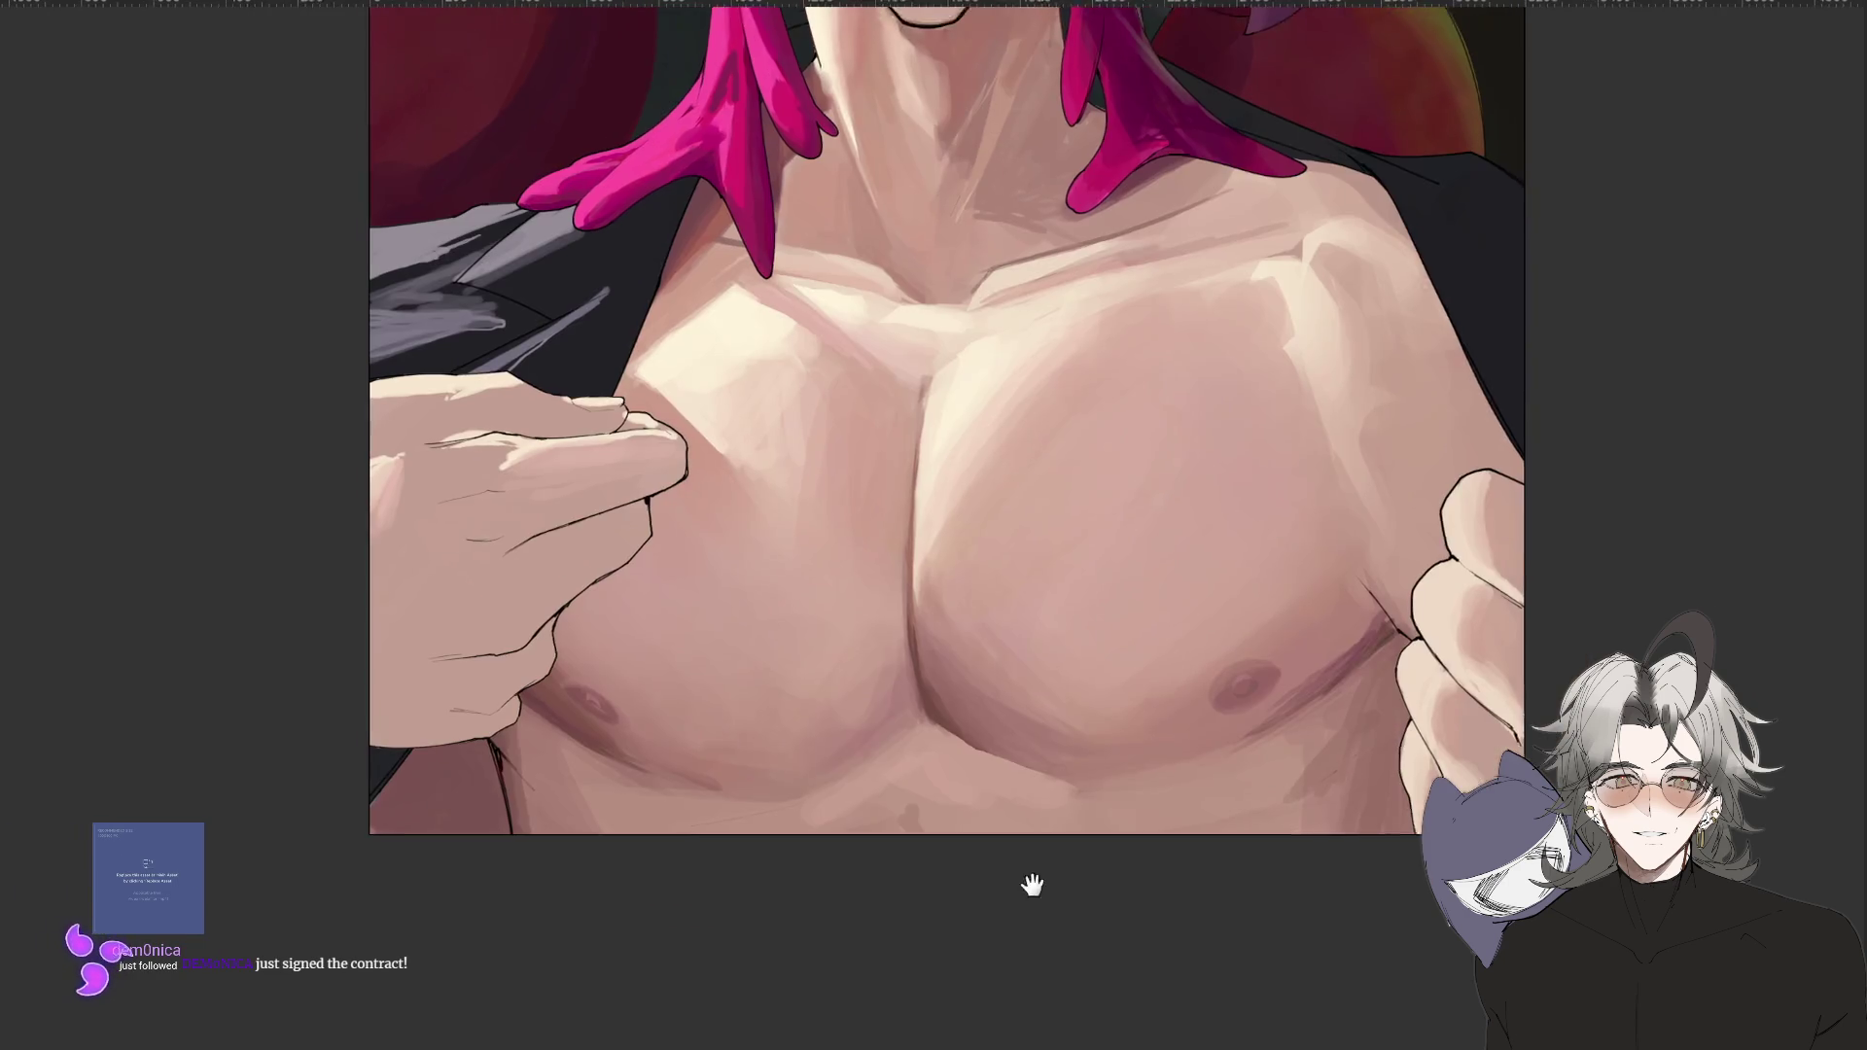
{"action": "key", "text": "ctrl+minus"}
{"action": "key", "text": "ctrl+minus"}
{"action": "key", "text": "ctrl+minus"}
{"action": "left_click_drag", "start_coordinate": [1012, 924], "coordinate": [837, 846]}
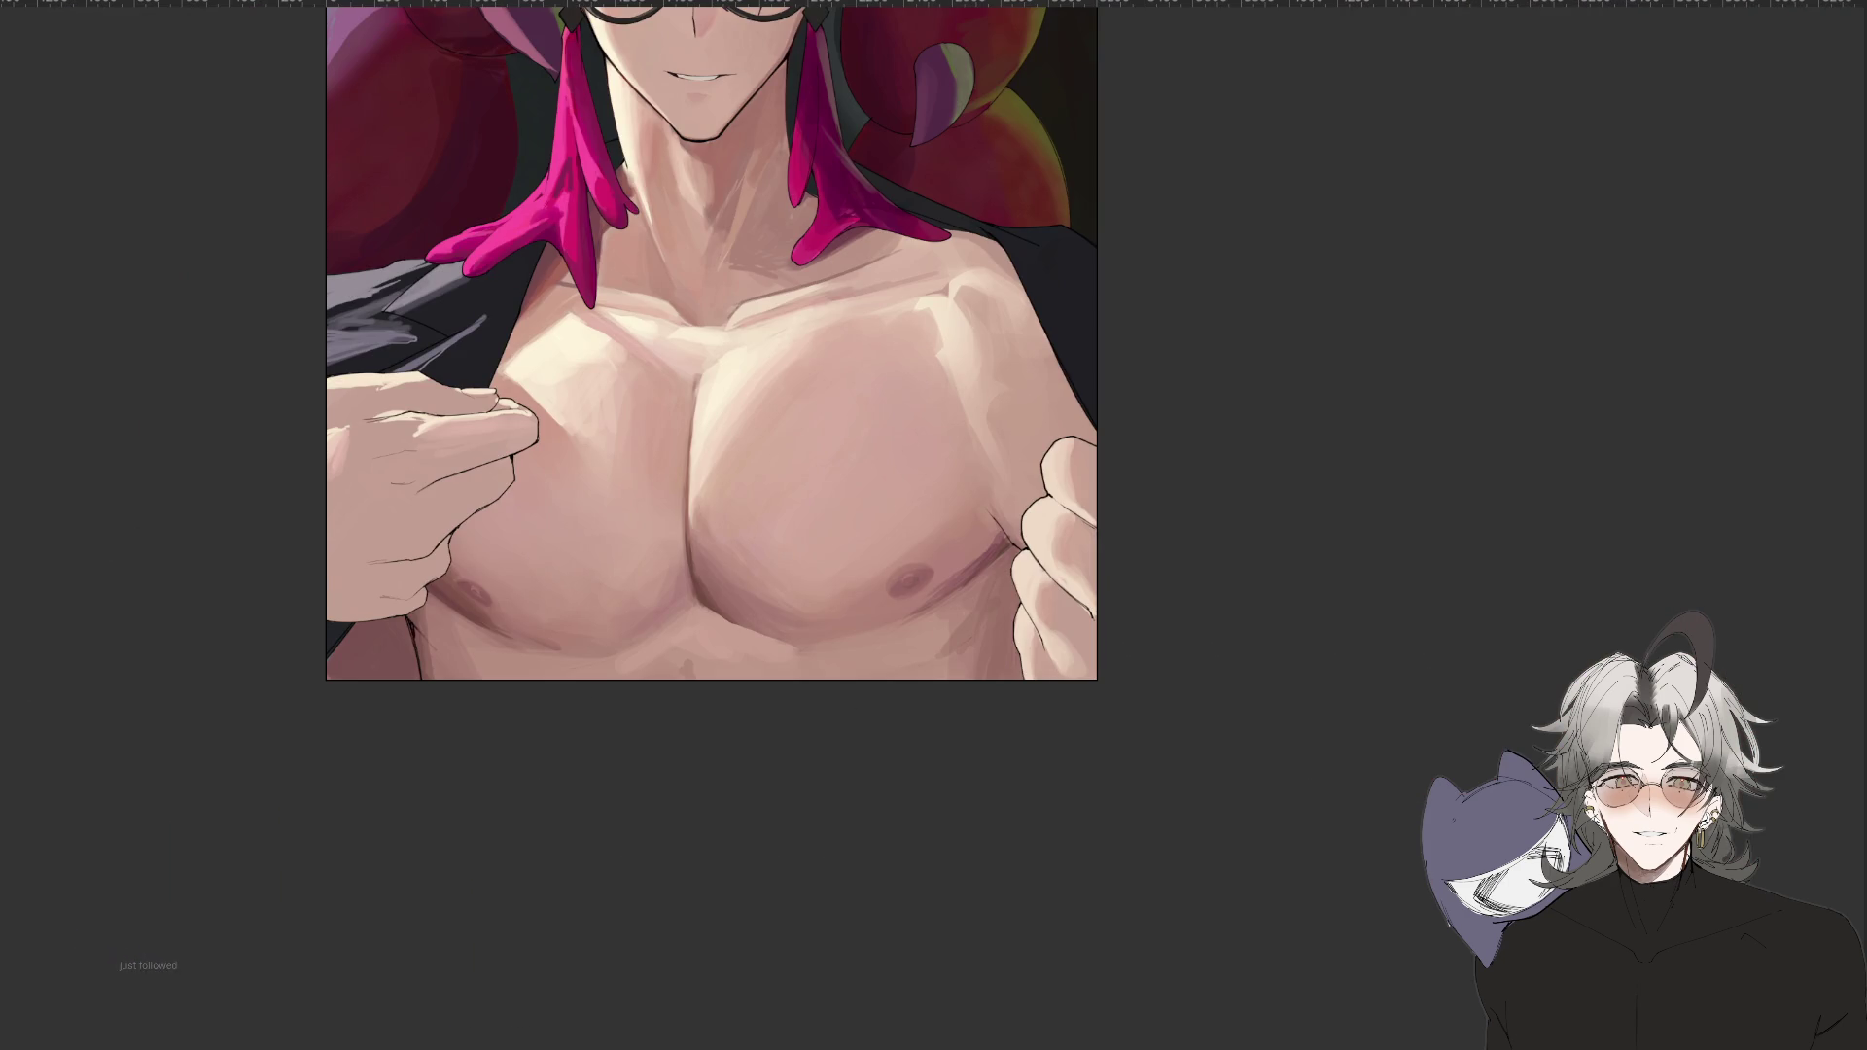
{"action": "key", "text": "ctrl+plus"}
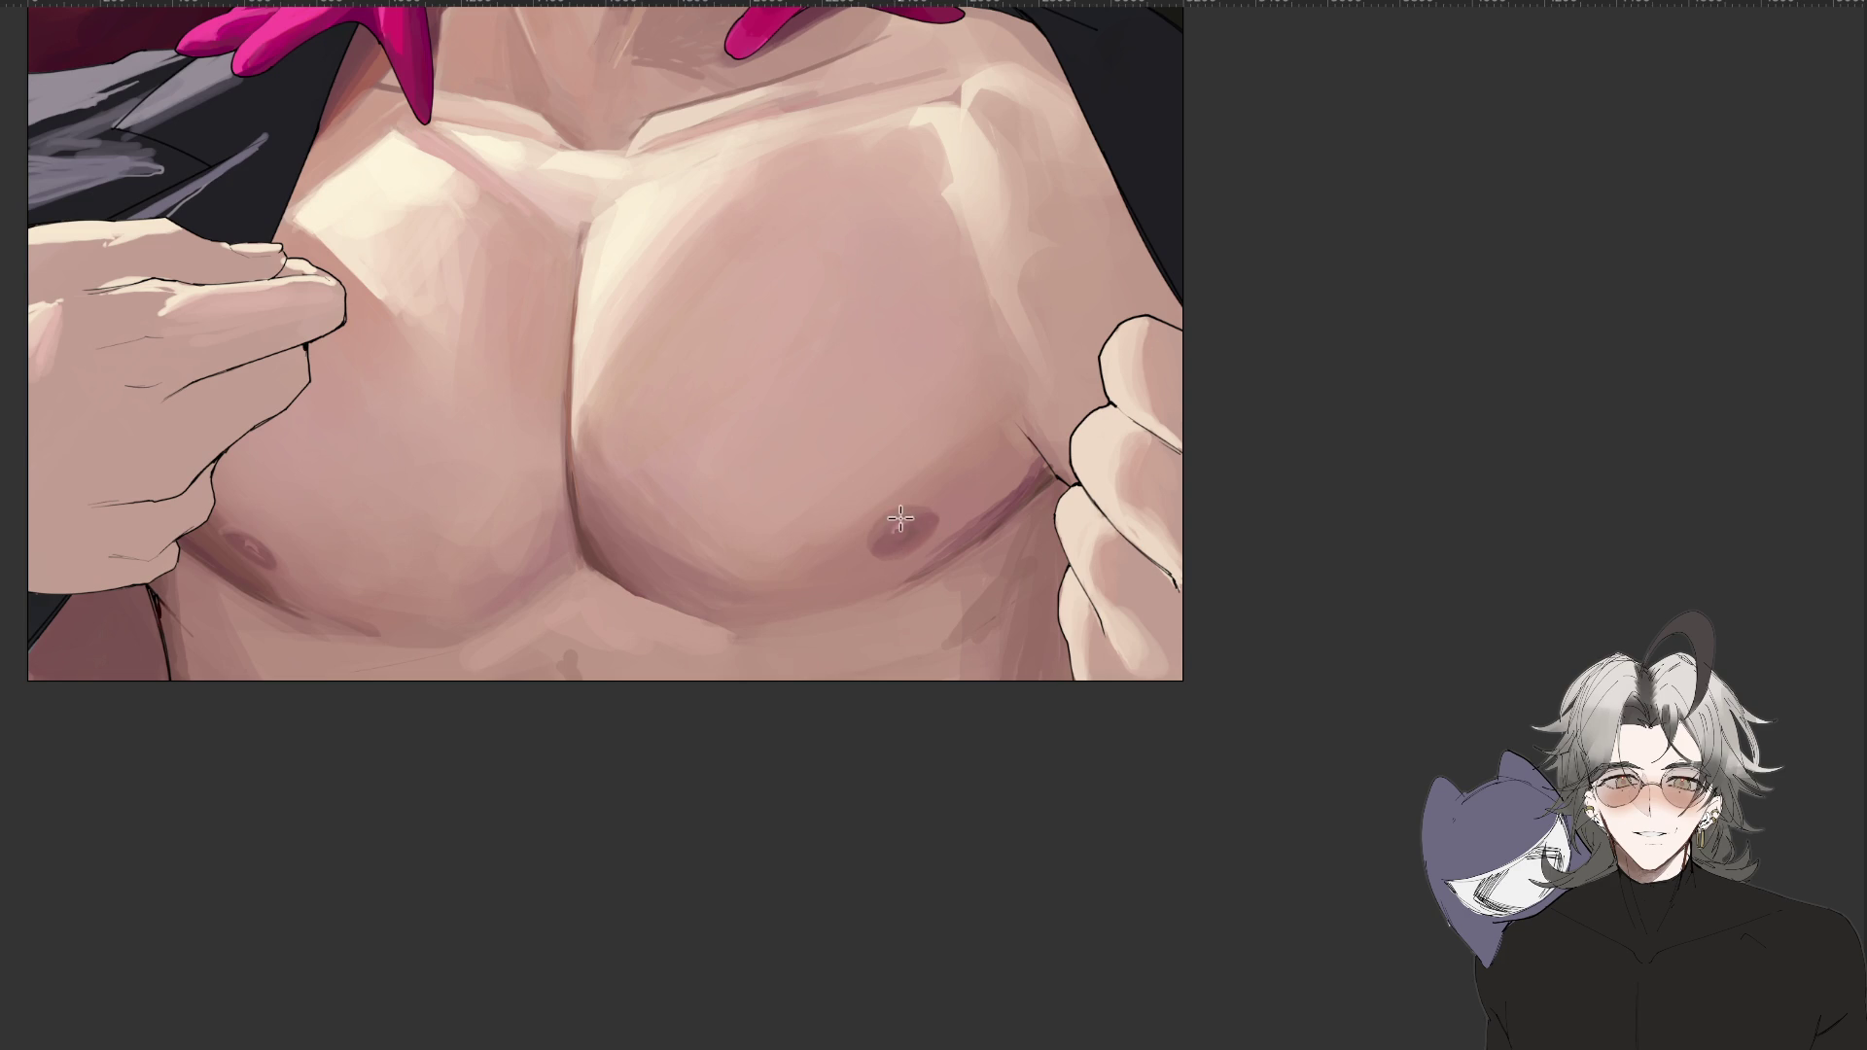
{"action": "key", "text": "ctrl+minus"}
{"action": "mouse_move", "coordinate": [562, 829]}
{"action": "left_mouse_down"}
{"action": "mouse_move", "coordinate": [741, 1017]}
{"action": "mouse_move", "coordinate": [855, 1040]}
{"action": "left_mouse_up"}
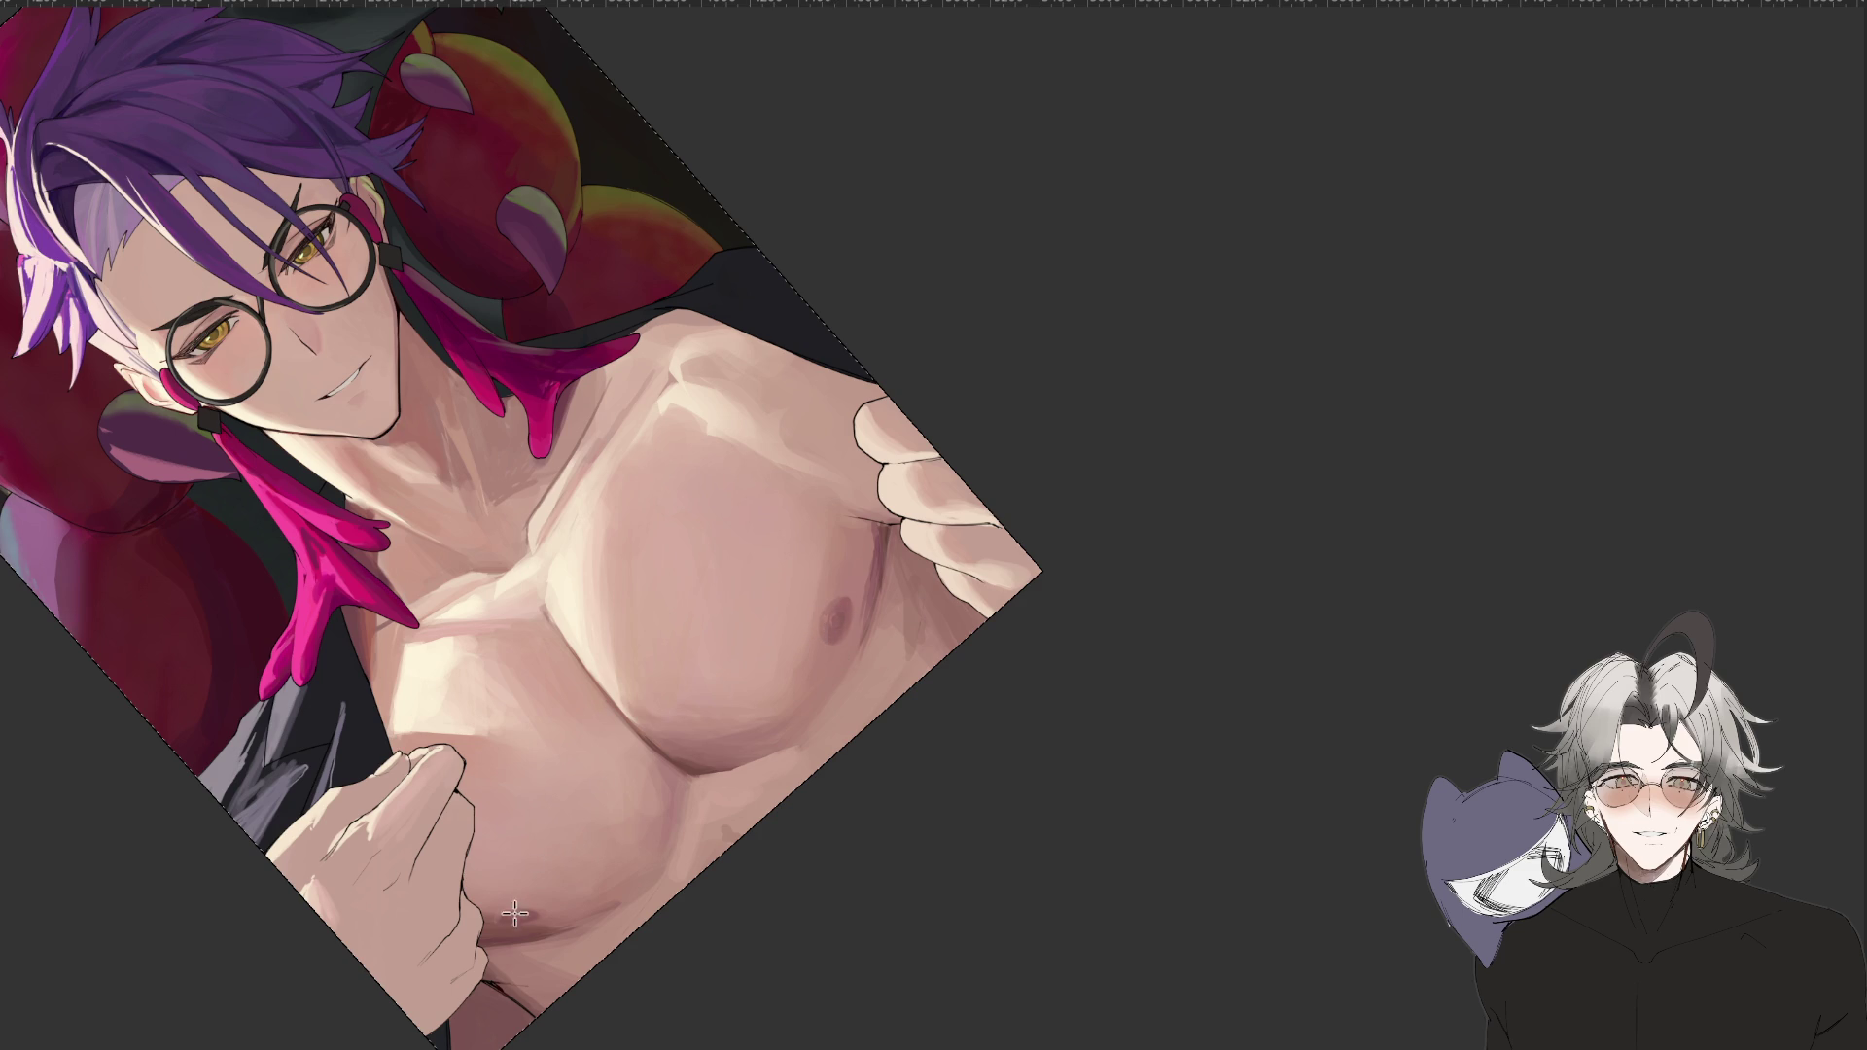
{"action": "key", "text": "ctrl+0"}
{"action": "key", "text": "ctrl+plus"}
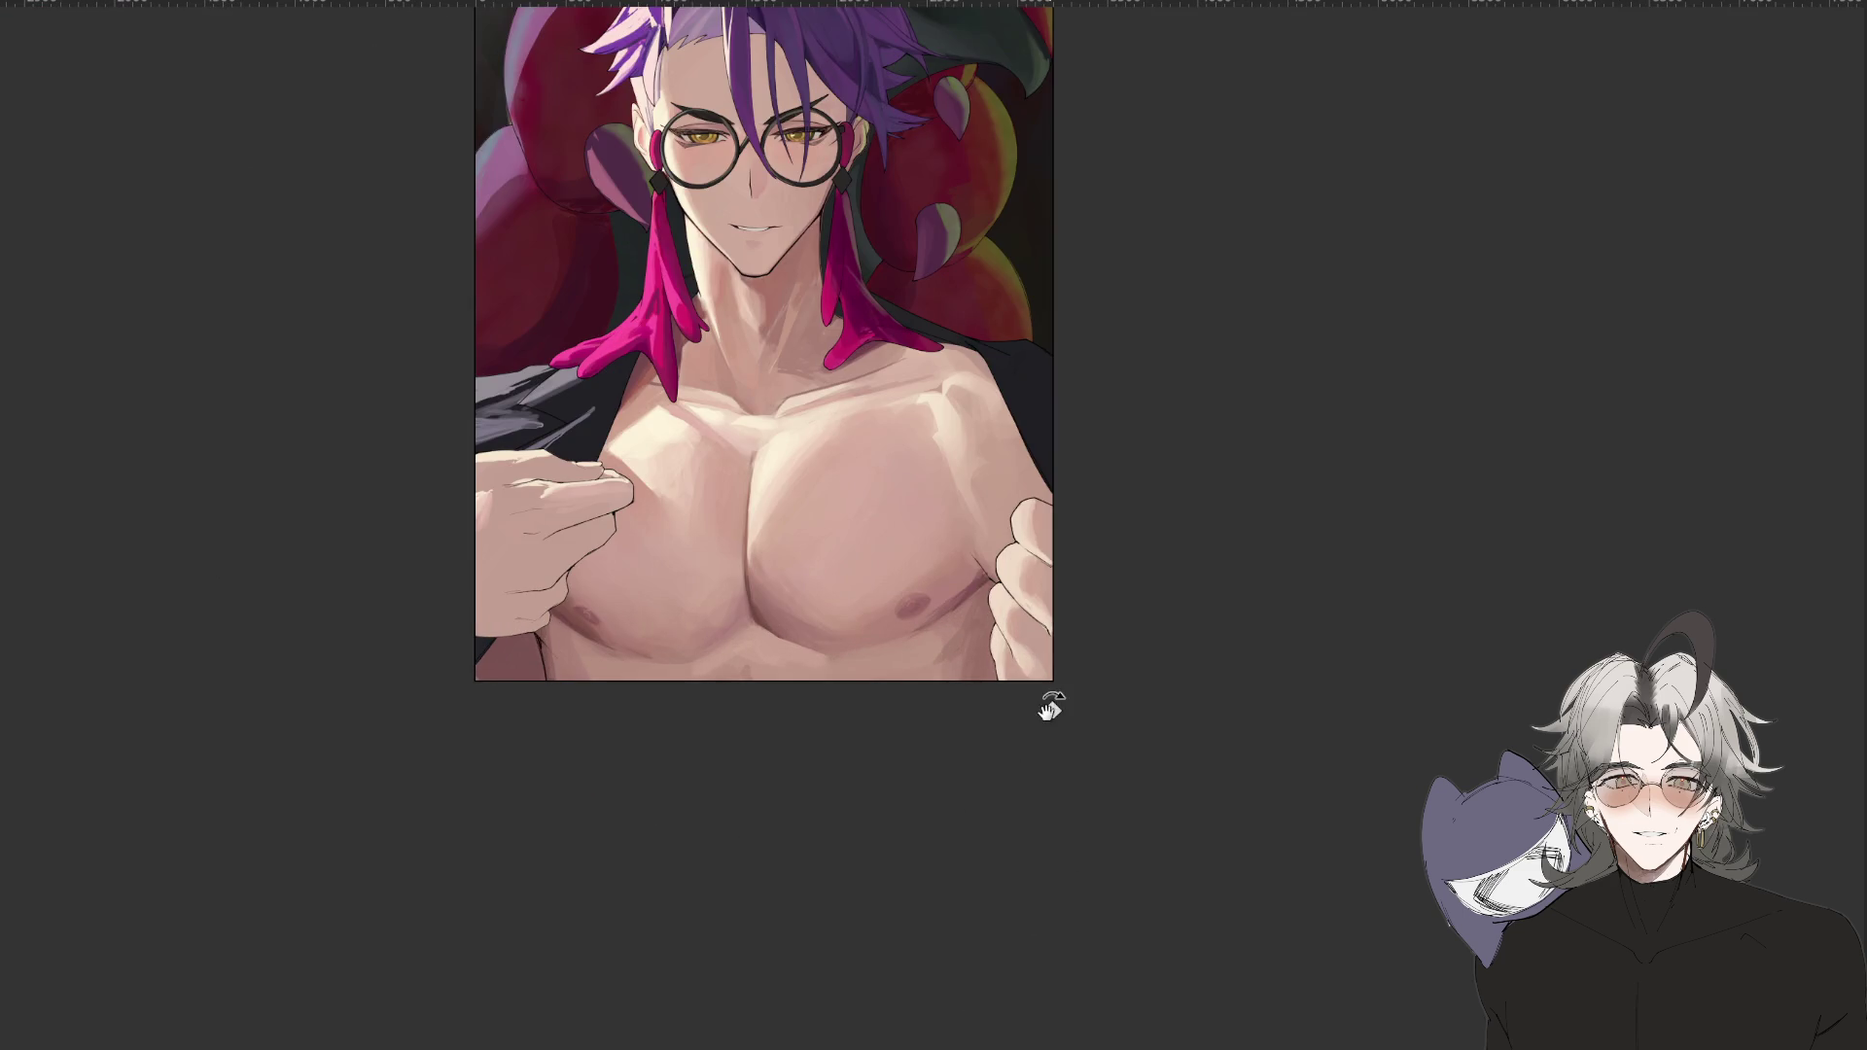
{"action": "scroll", "coordinate": [1152, 644], "scroll_direction": "up", "scroll_amount": 1}
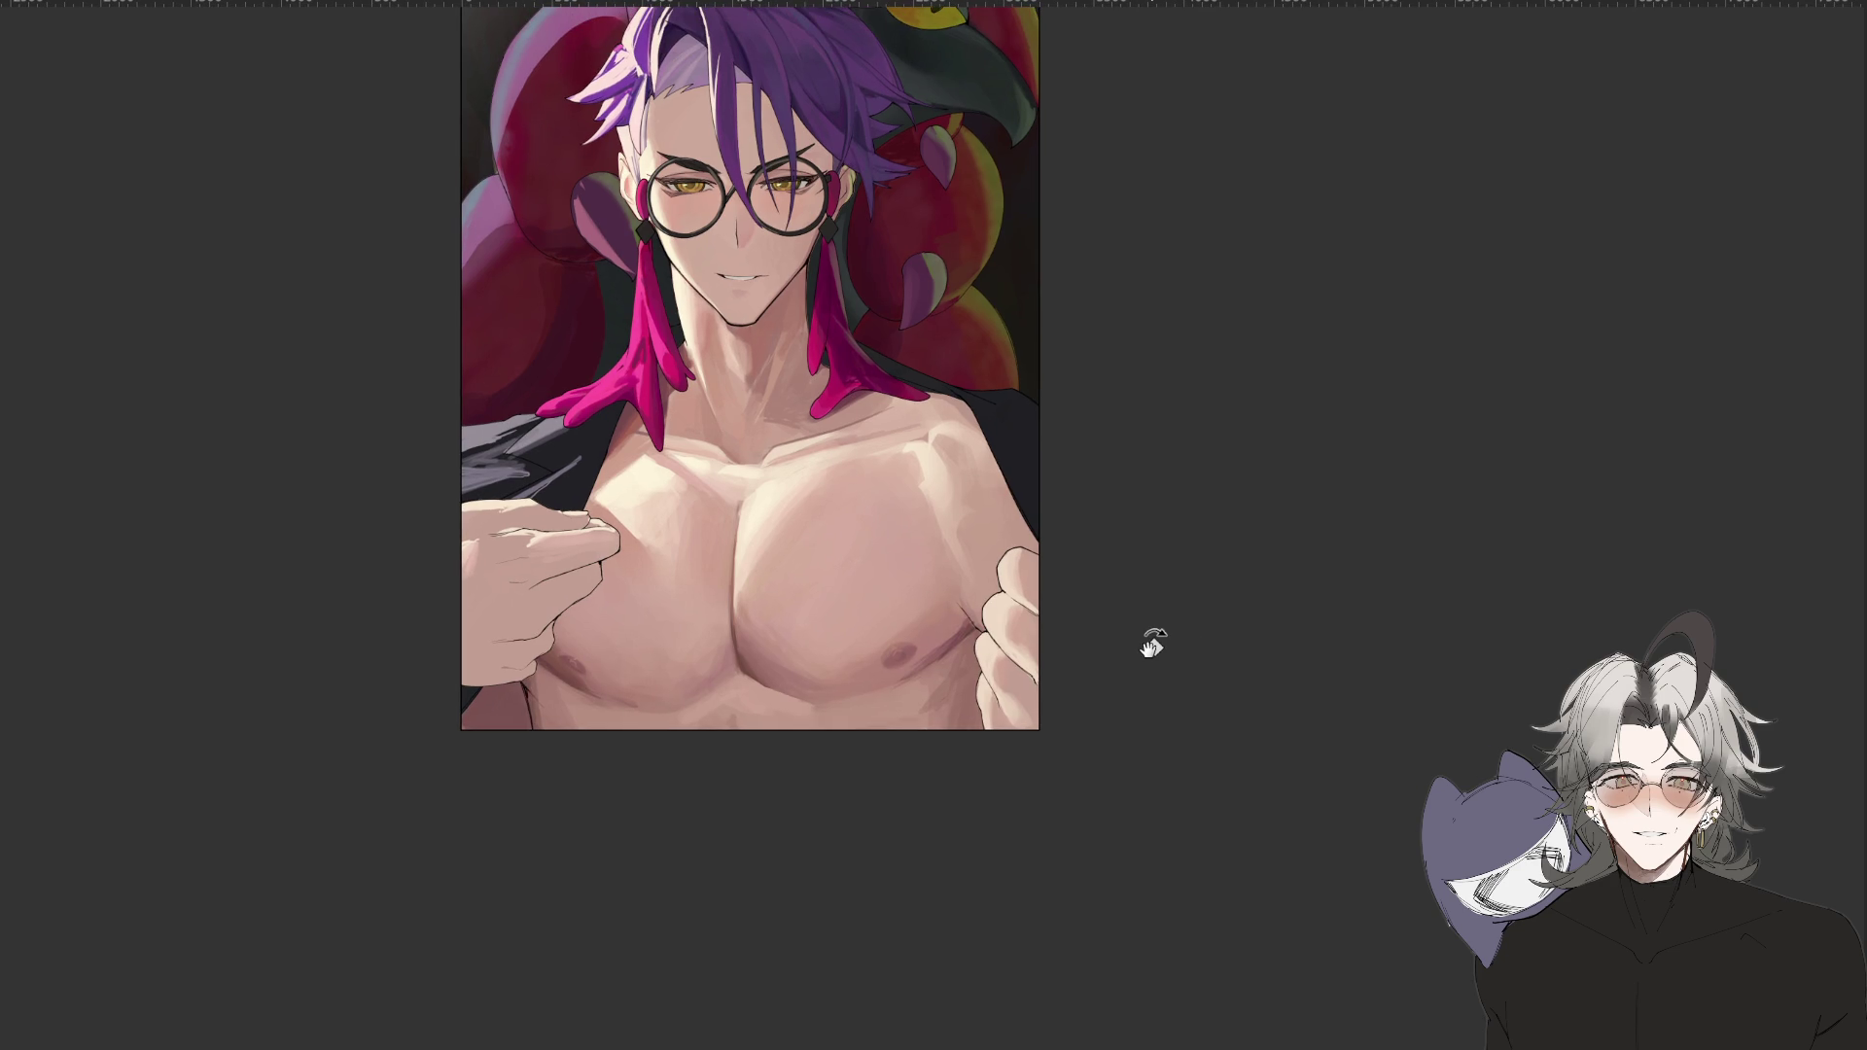
{"action": "scroll", "coordinate": [1293, 641], "scroll_direction": "up", "scroll_amount": 6}
{"action": "key", "text": "h"}
{"action": "key", "text": "h"}
{"action": "scroll", "coordinate": [1317, 700], "scroll_direction": "up", "scroll_amount": 4}
{"action": "key", "text": "h"}
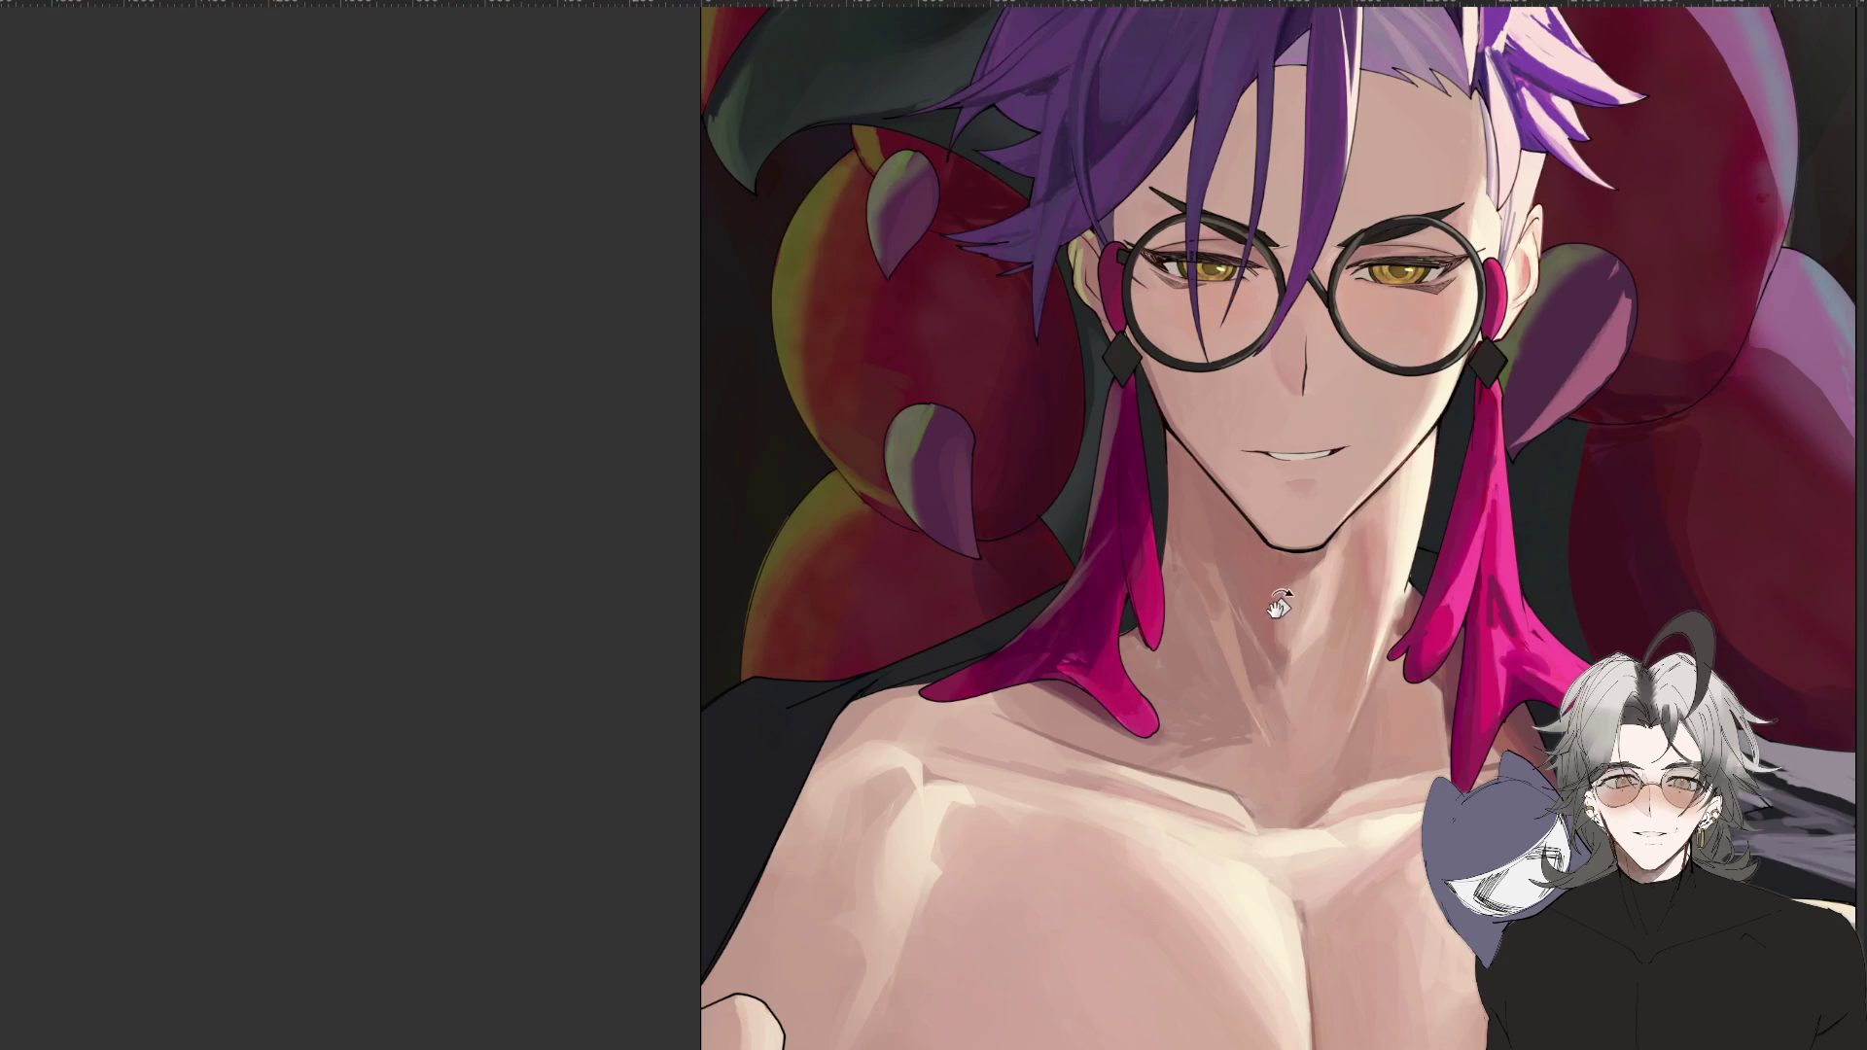
{"action": "left_click_drag", "start_coordinate": [1270, 651], "coordinate": [758, 821]}
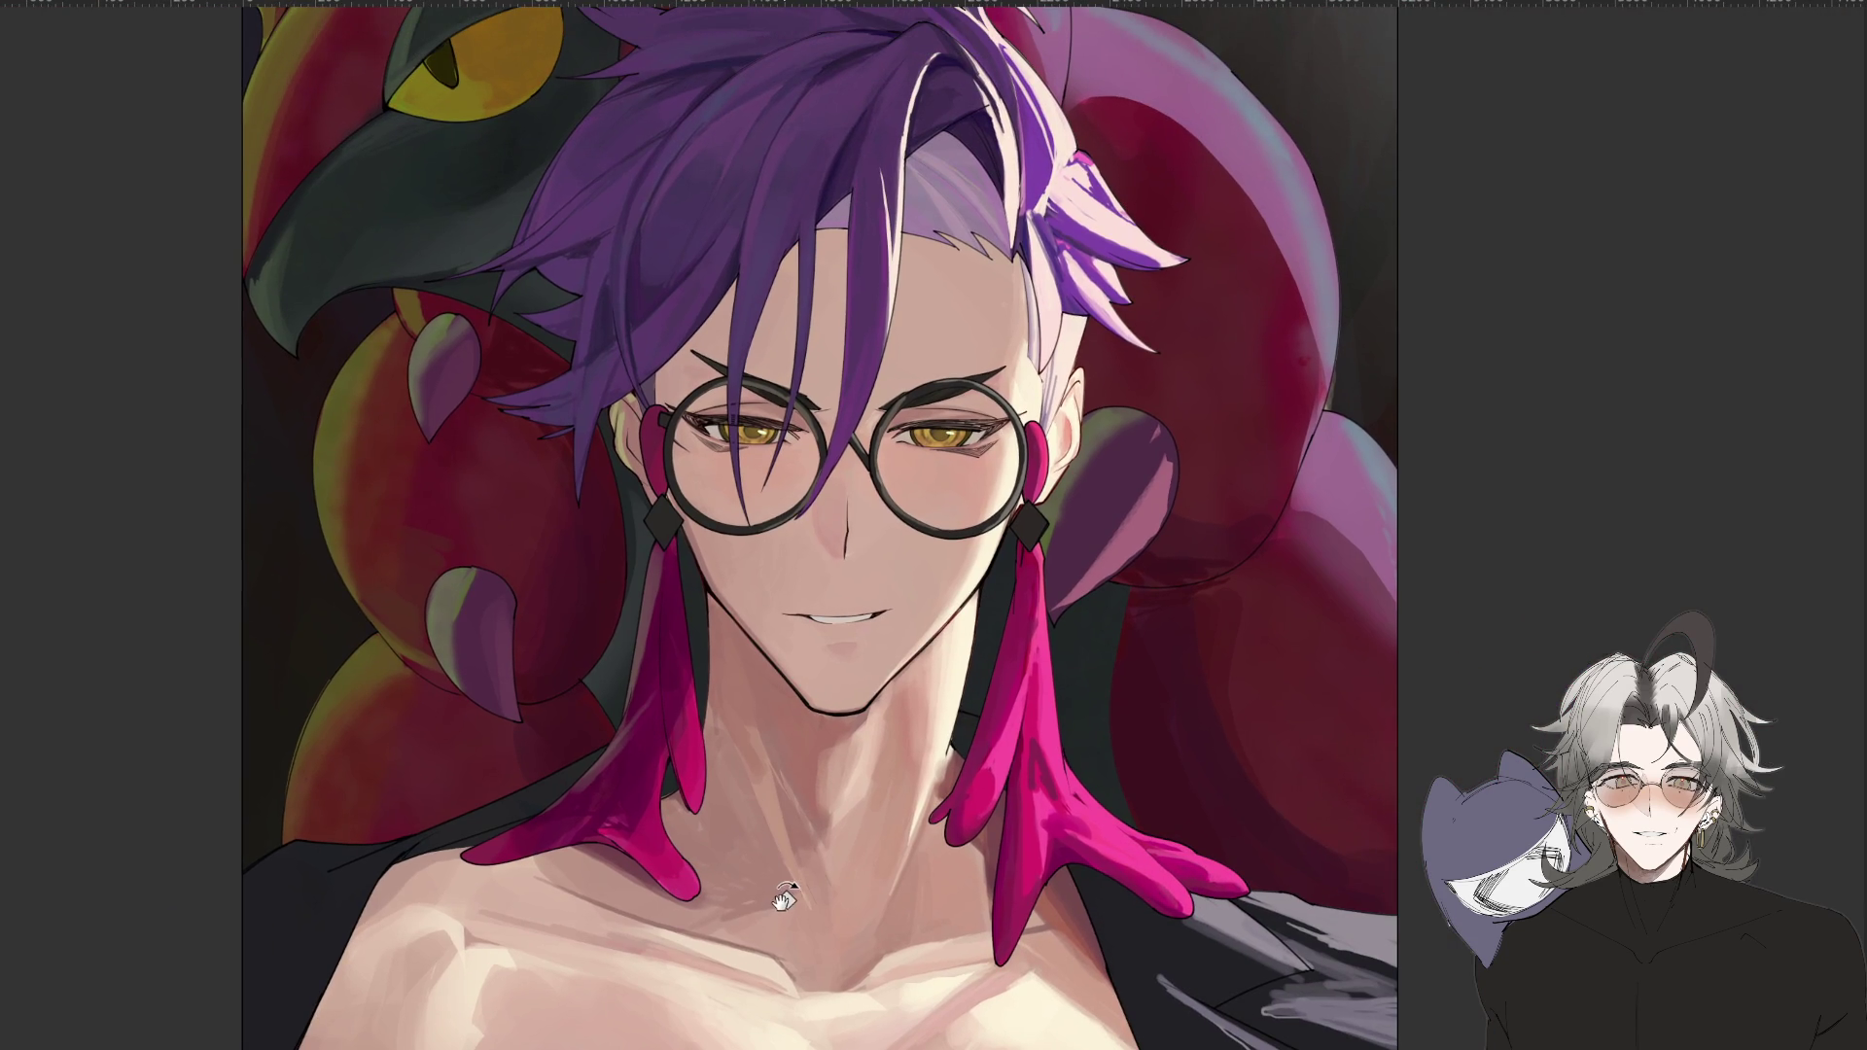
{"action": "key", "text": "h"}
{"action": "scroll", "coordinate": [781, 894], "scroll_direction": "down", "scroll_amount": 3}
{"action": "scroll", "coordinate": [792, 880], "scroll_direction": "down", "scroll_amount": 2}
{"action": "scroll", "coordinate": [1126, 700], "scroll_direction": "up", "scroll_amount": 2}
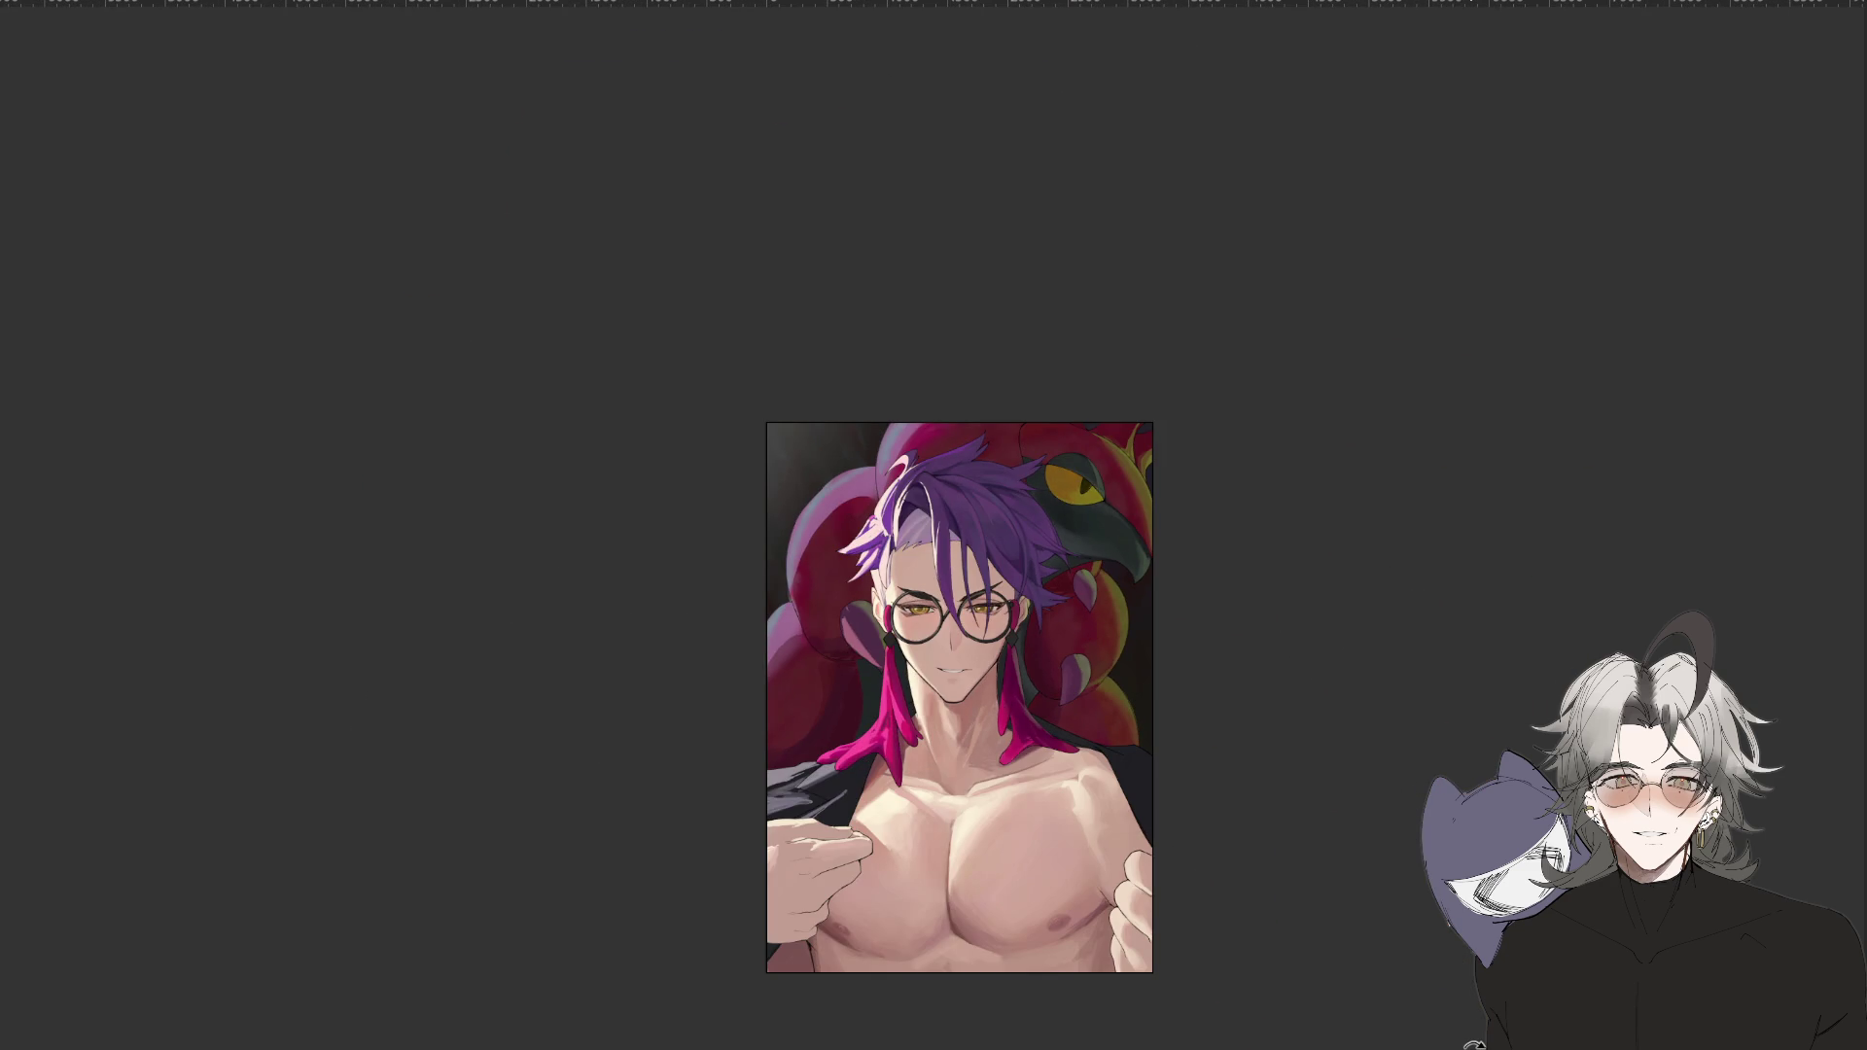
{"action": "scroll", "coordinate": [924, 696], "scroll_direction": "up", "scroll_amount": 2}
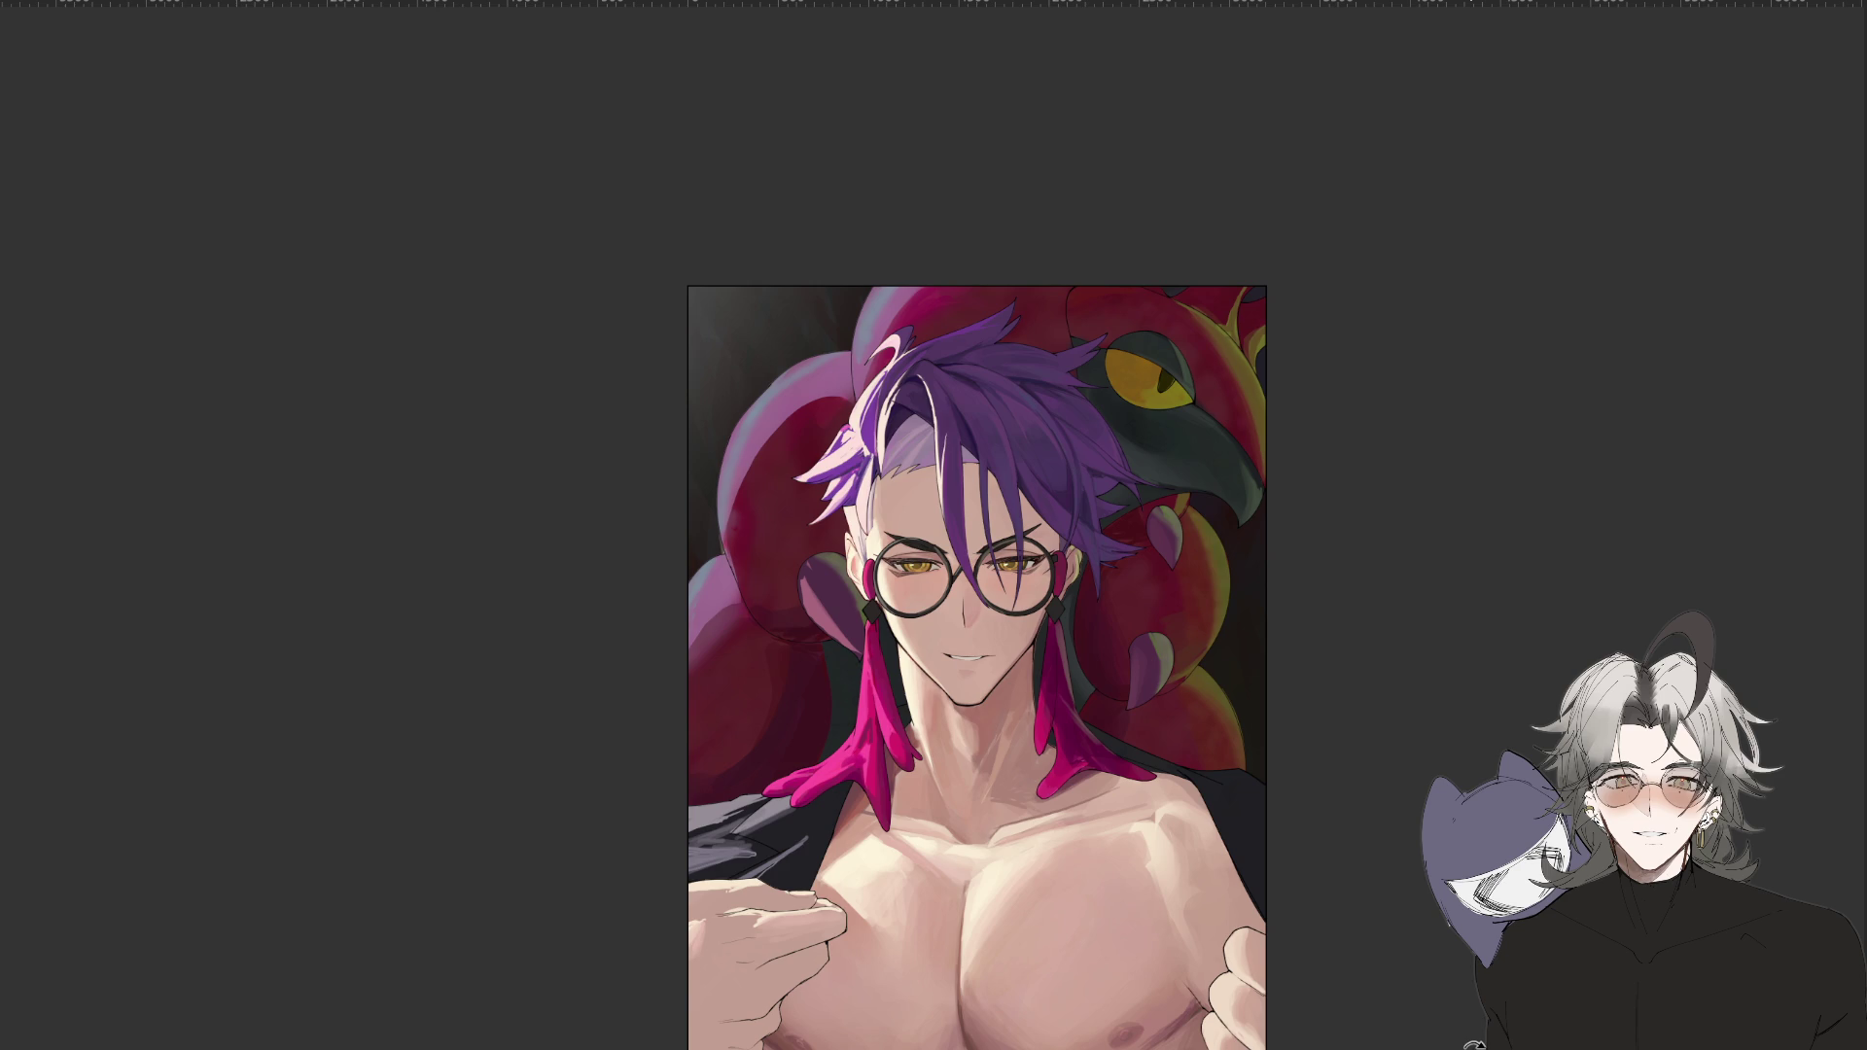
{"action": "scroll", "coordinate": [996, 917], "scroll_direction": "down", "scroll_amount": 3}
{"action": "scroll", "coordinate": [995, 917], "scroll_direction": "up", "scroll_amount": 3}
{"action": "scroll", "coordinate": [995, 916], "scroll_direction": "up", "scroll_amount": 3}
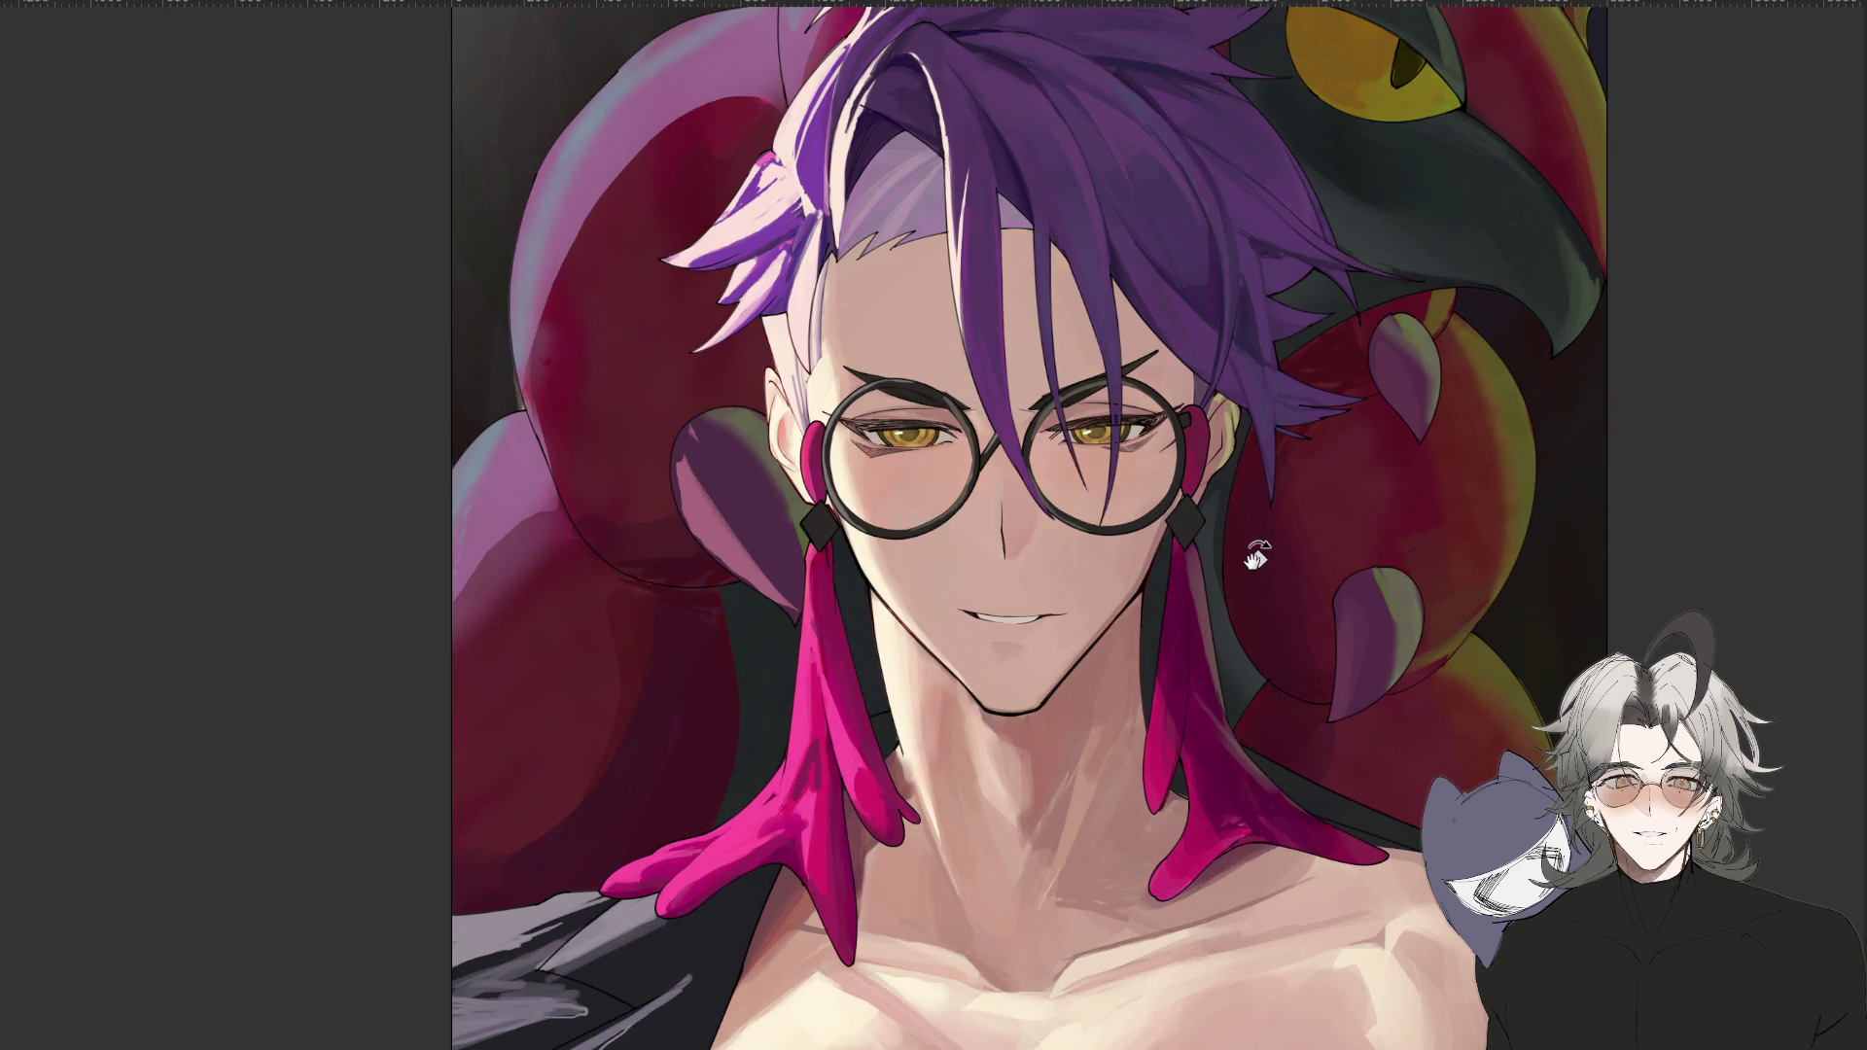
{"action": "scroll", "coordinate": [1256, 556], "scroll_direction": "down", "scroll_amount": 5}
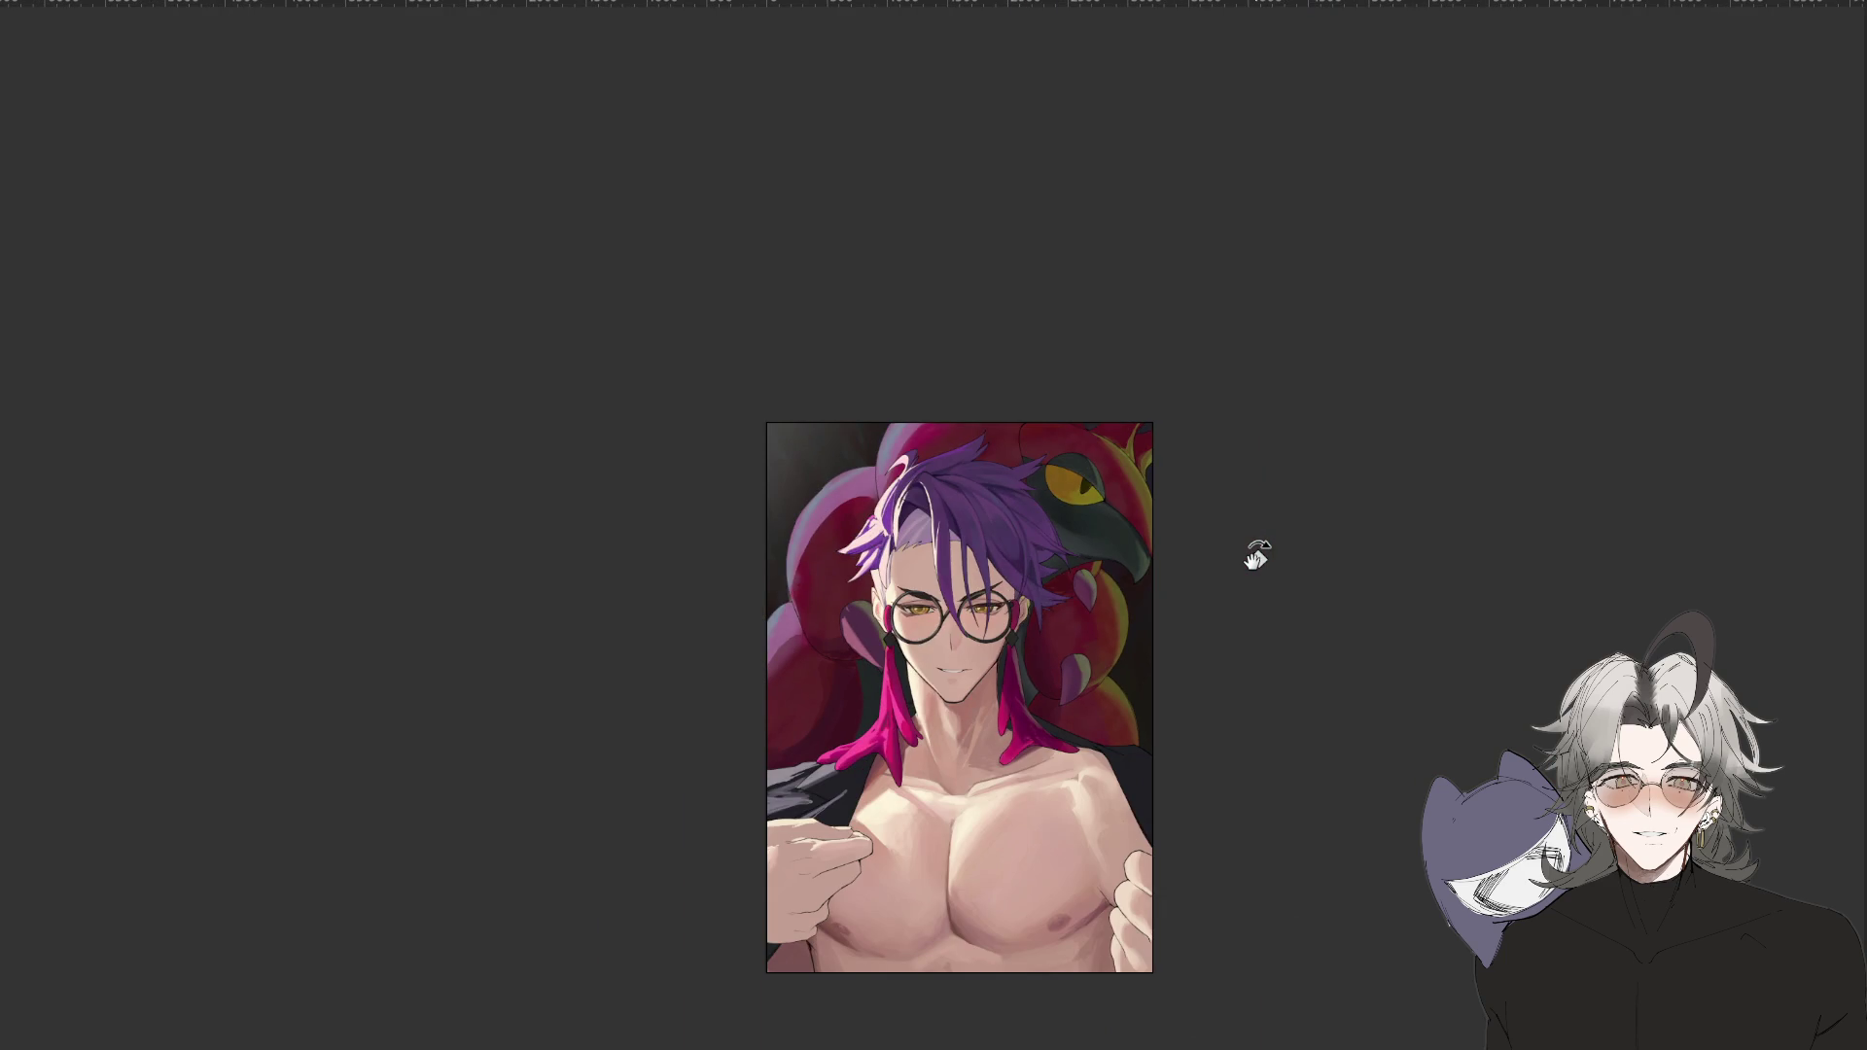
{"action": "scroll", "coordinate": [1256, 556], "scroll_direction": "down", "scroll_amount": 3}
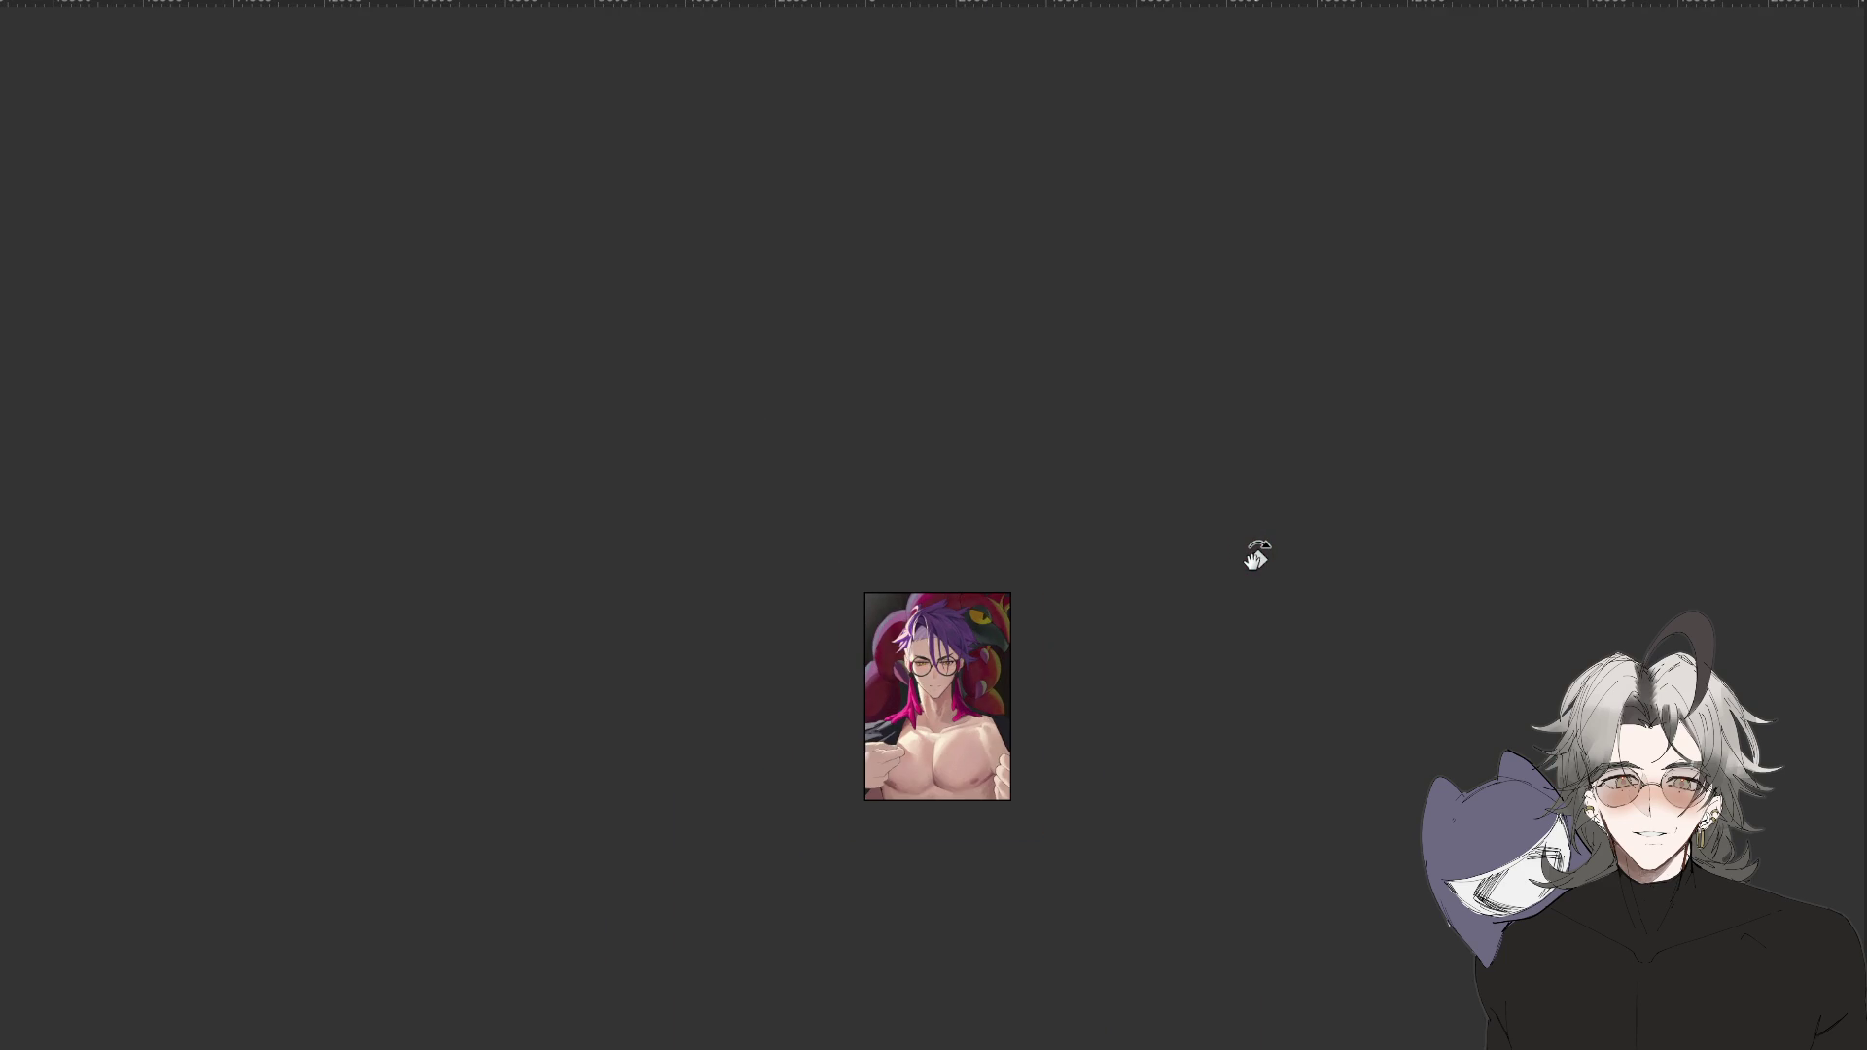
{"action": "scroll", "coordinate": [1256, 556], "scroll_direction": "up", "scroll_amount": 5}
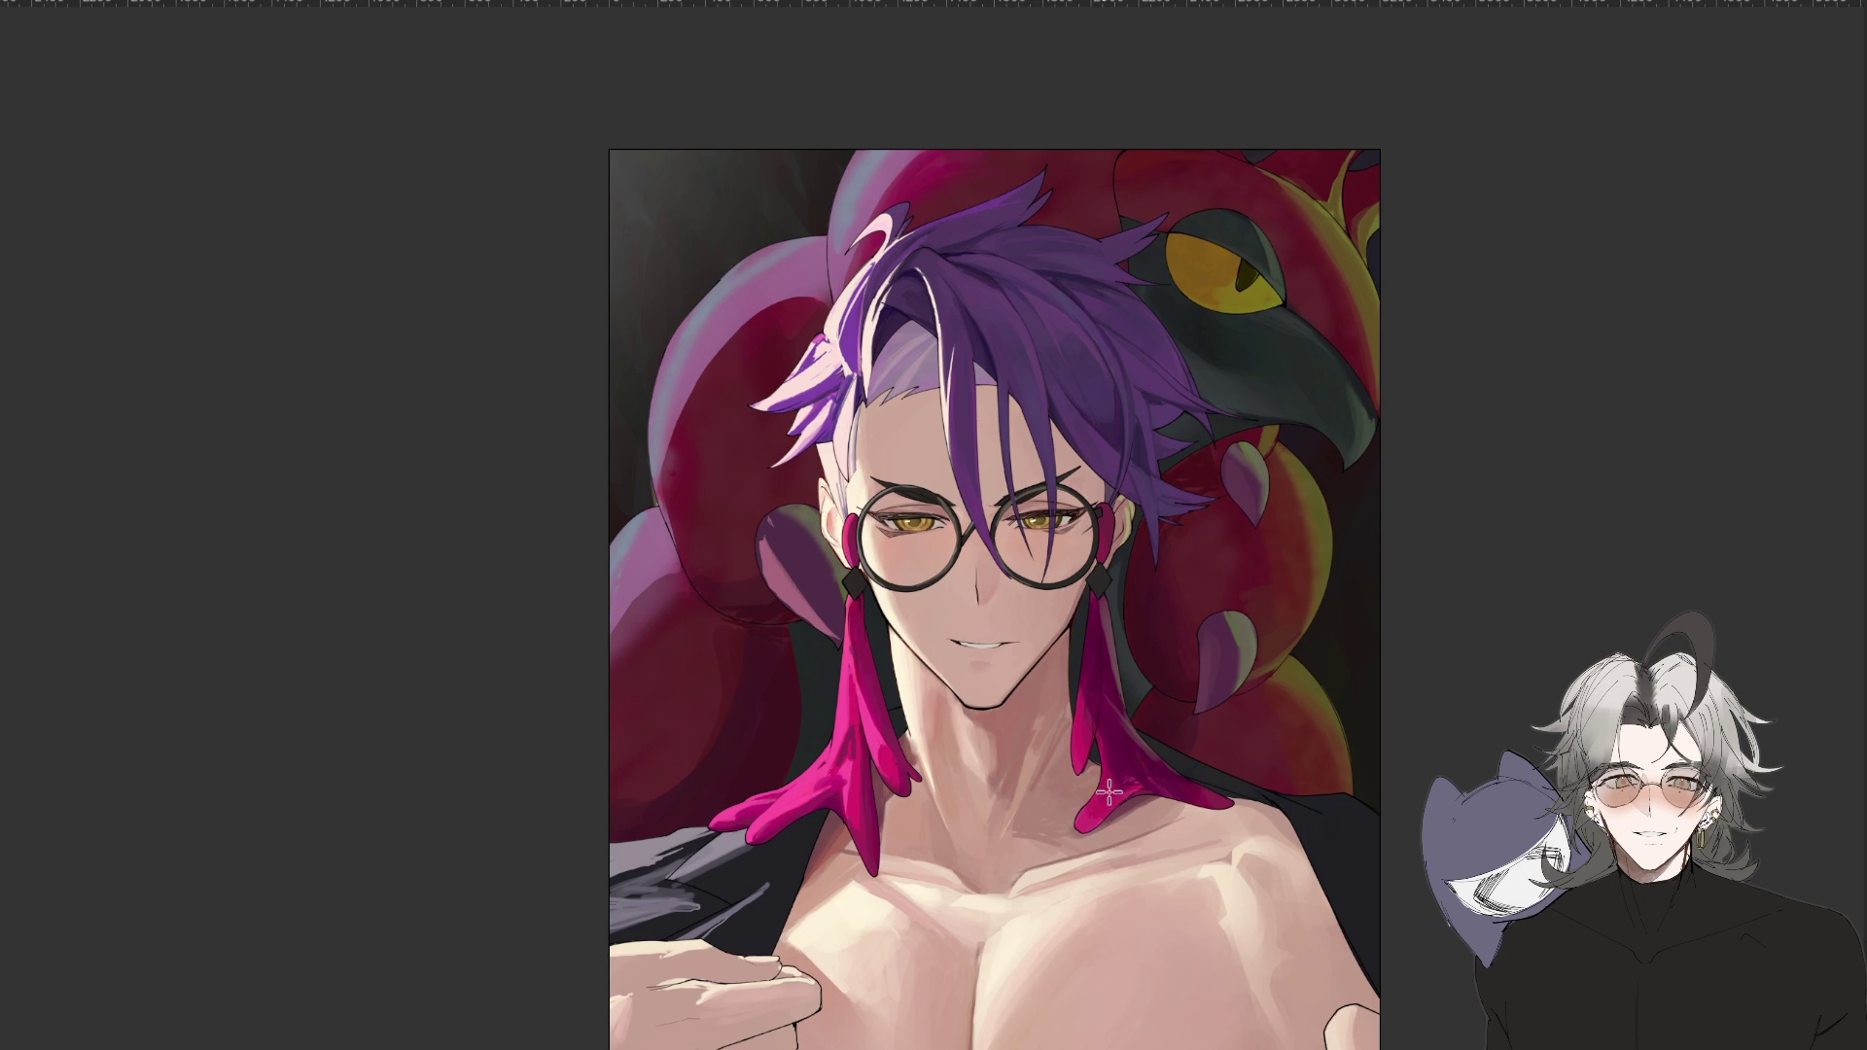
{"action": "scroll", "coordinate": [1169, 924], "scroll_direction": "down", "scroll_amount": 5}
{"action": "scroll", "coordinate": [1172, 927], "scroll_direction": "up", "scroll_amount": 5}
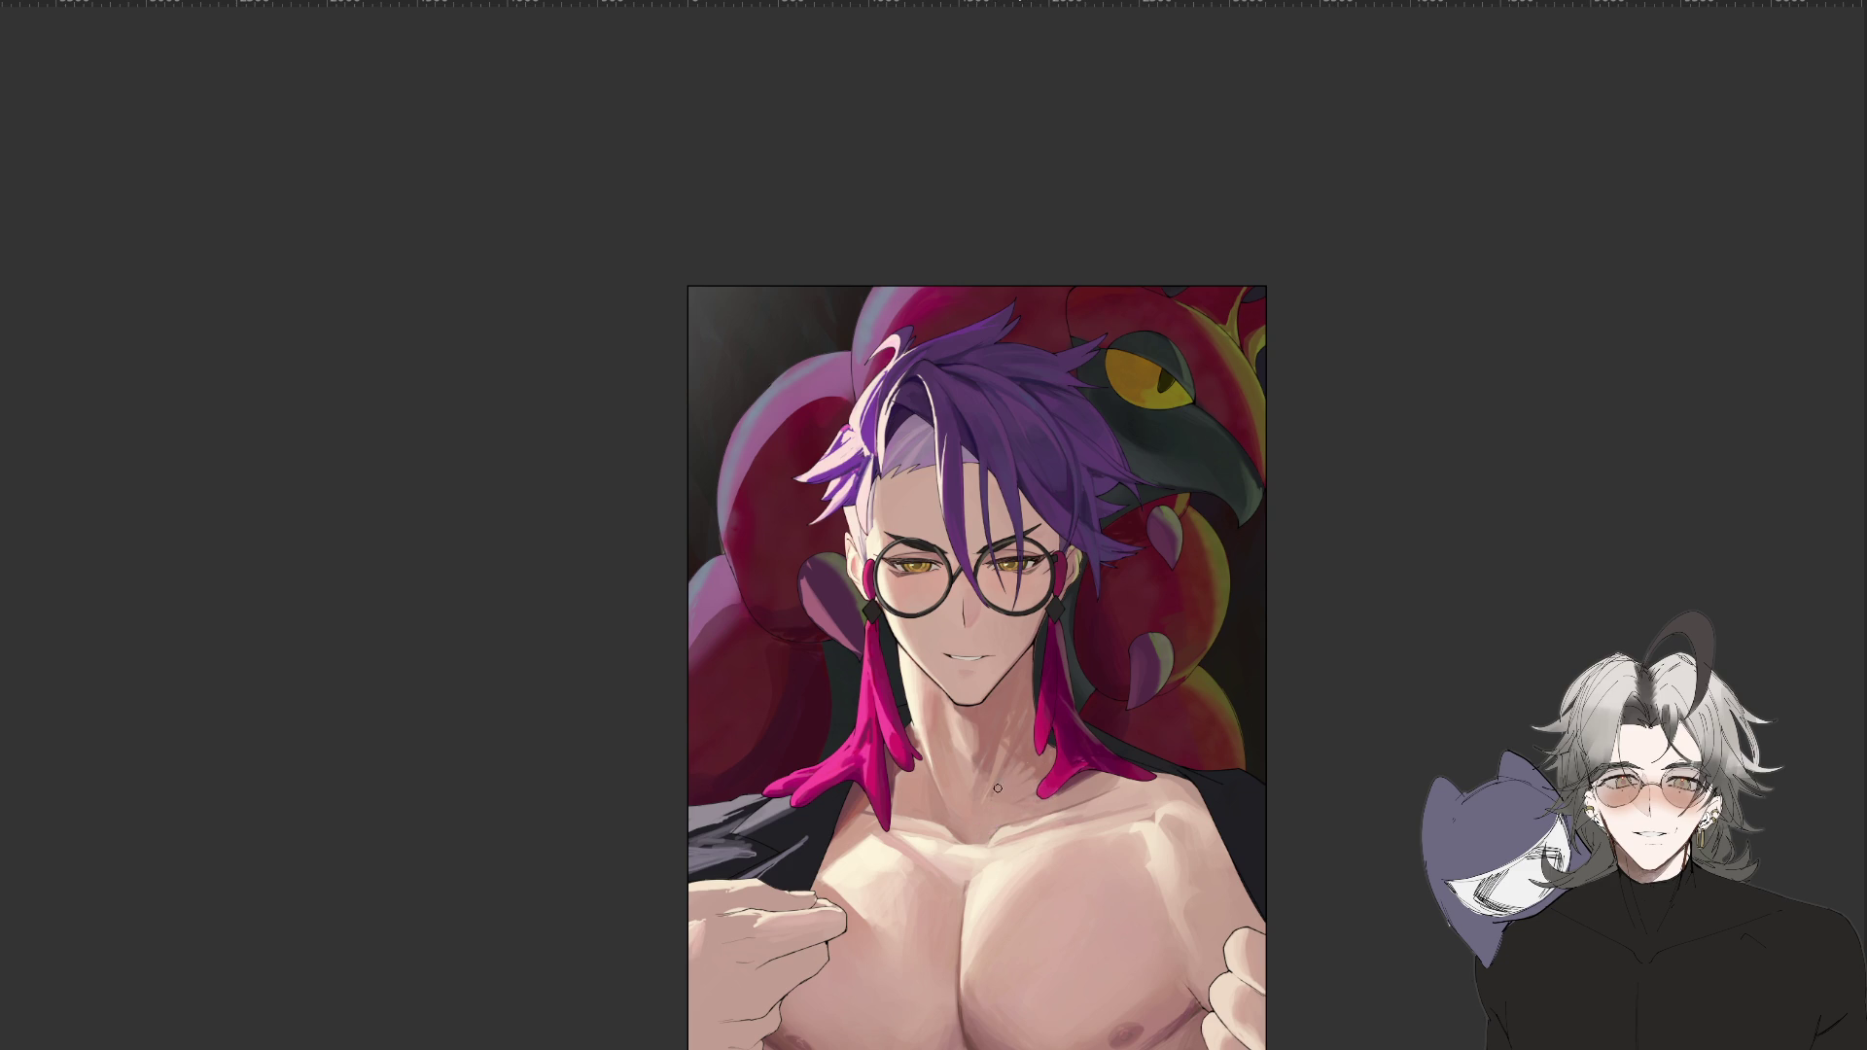
{"action": "scroll", "coordinate": [1069, 807], "scroll_direction": "down", "scroll_amount": 5}
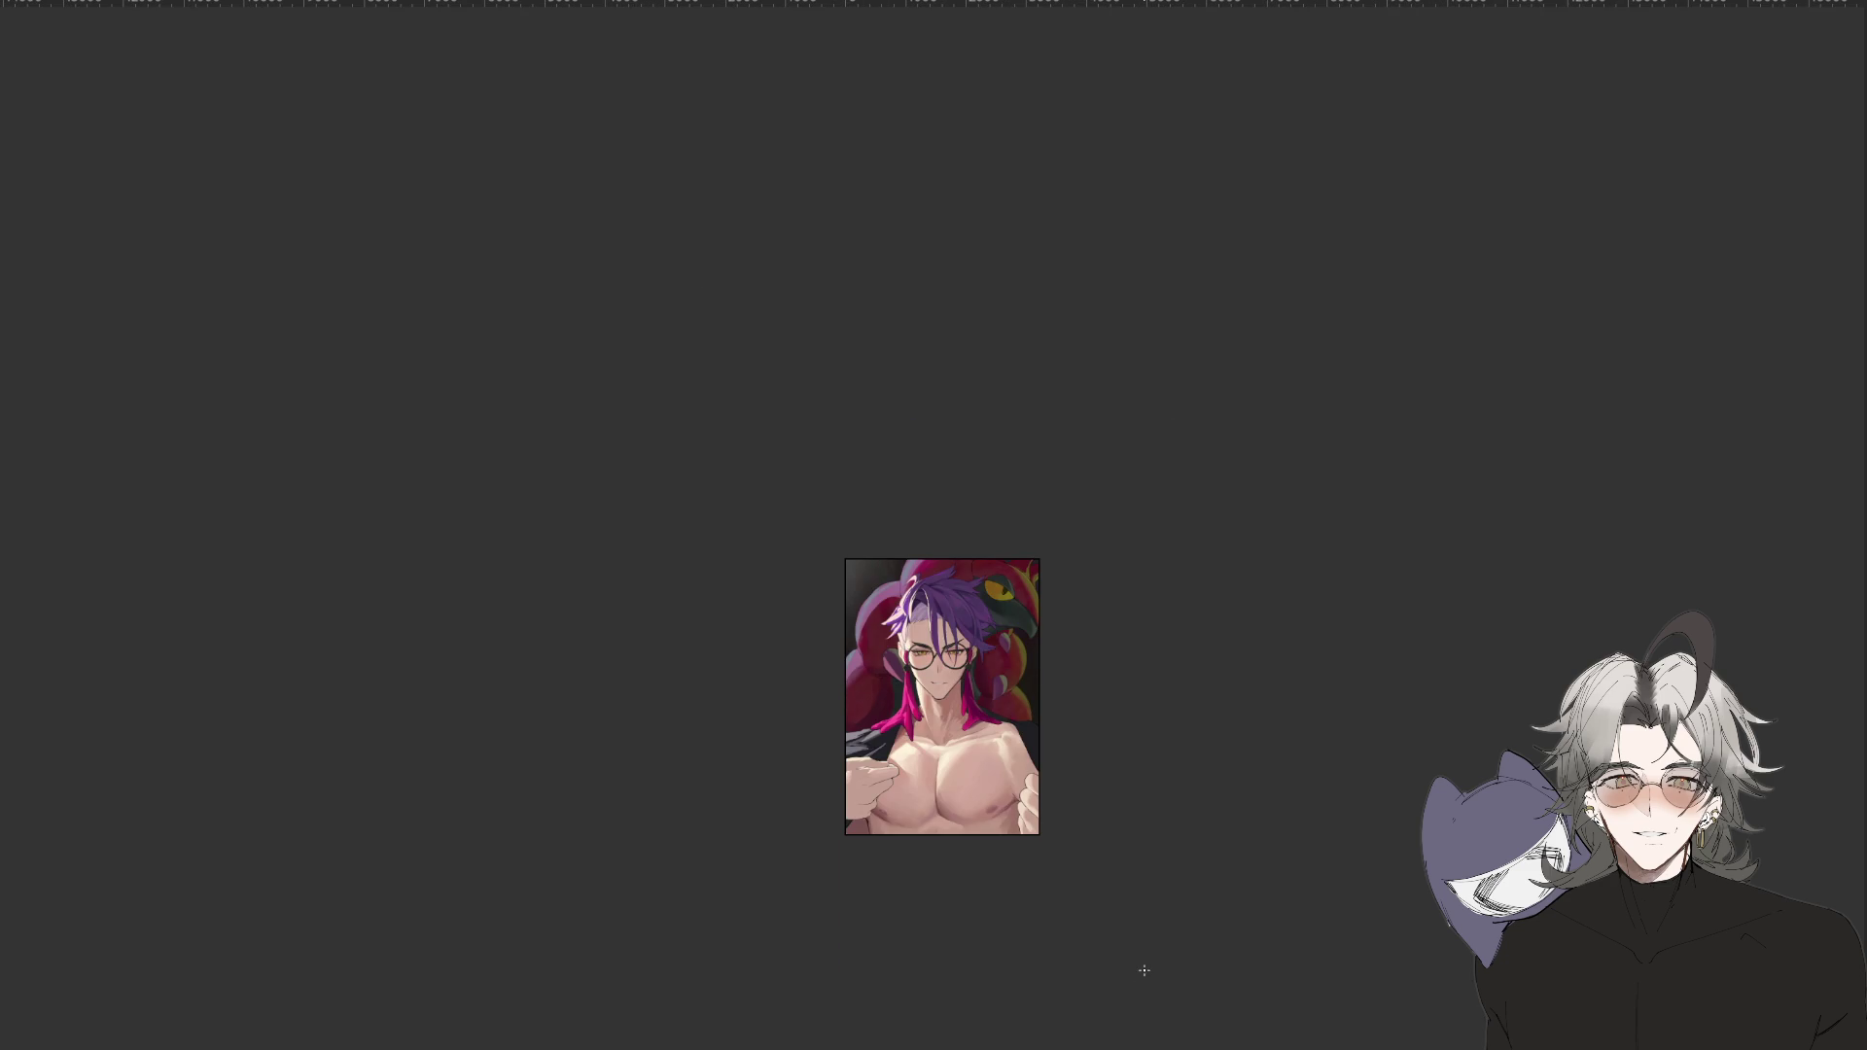
{"action": "scroll", "coordinate": [925, 697], "scroll_direction": "up", "scroll_amount": 4}
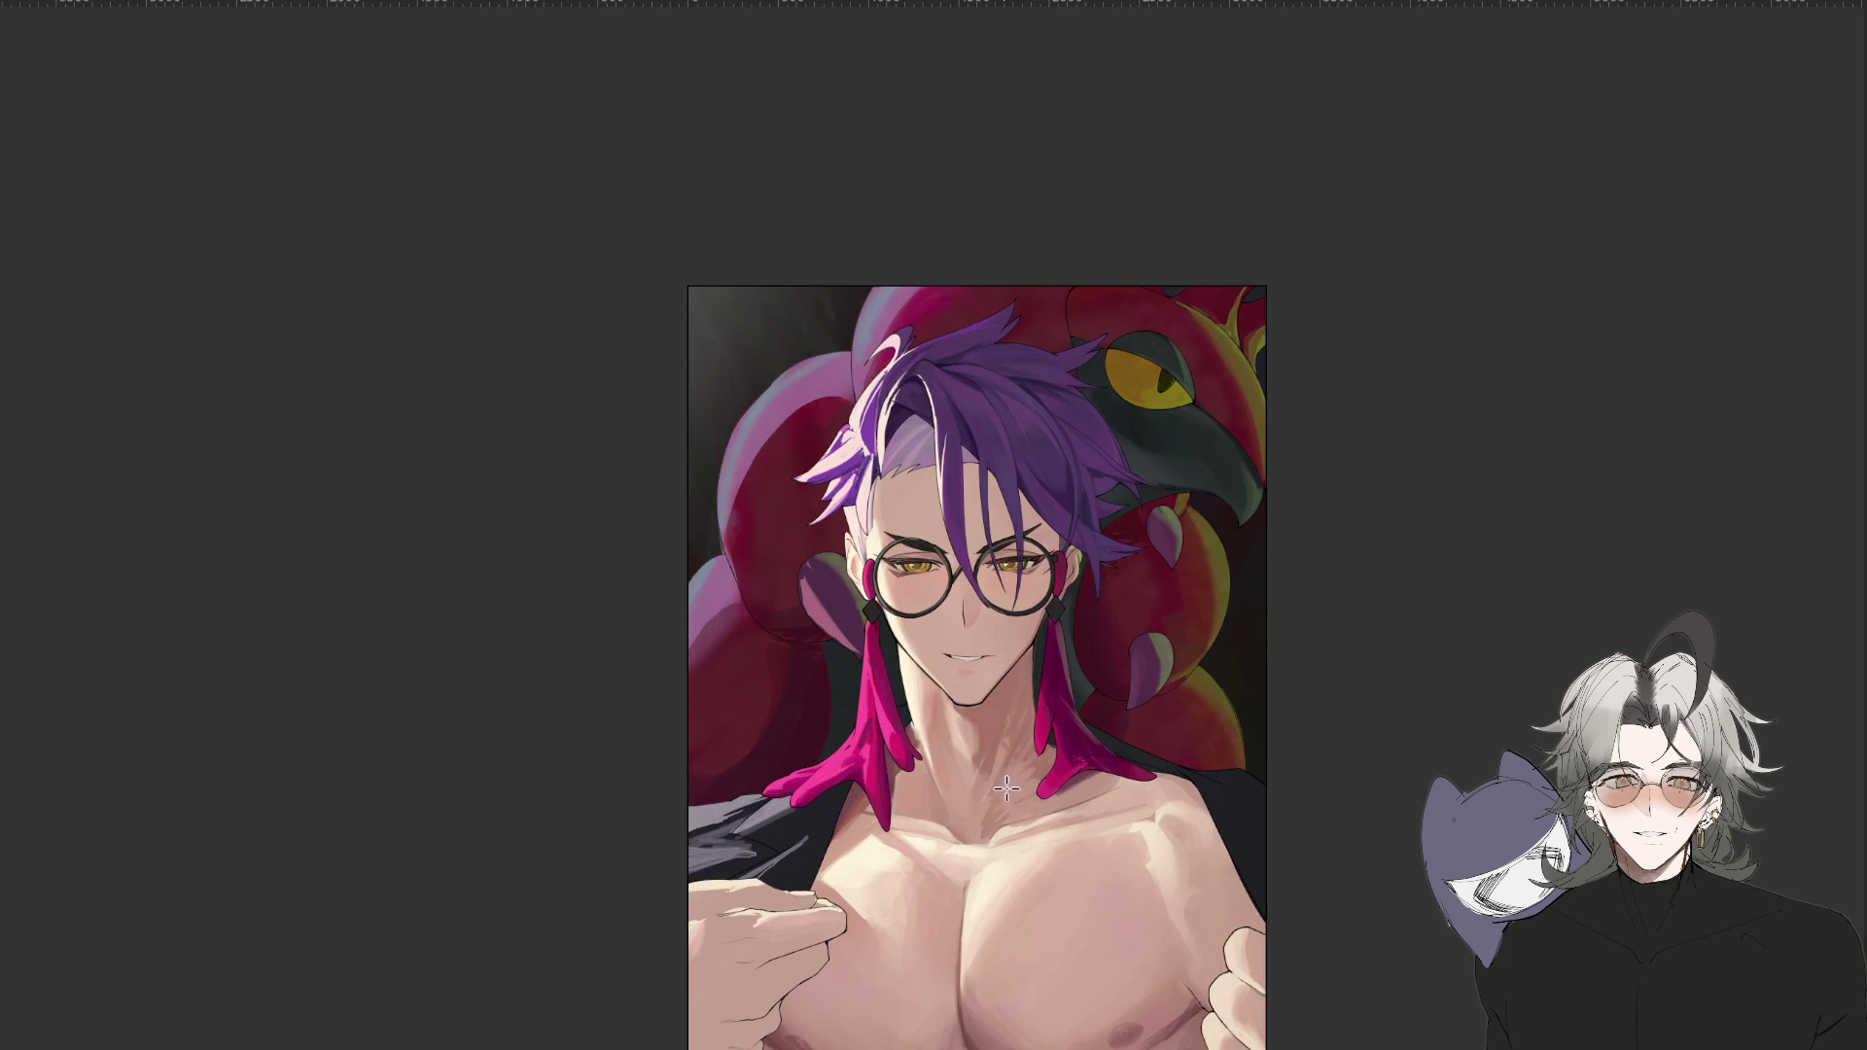
{"action": "scroll", "coordinate": [1262, 782], "scroll_direction": "down", "scroll_amount": 3}
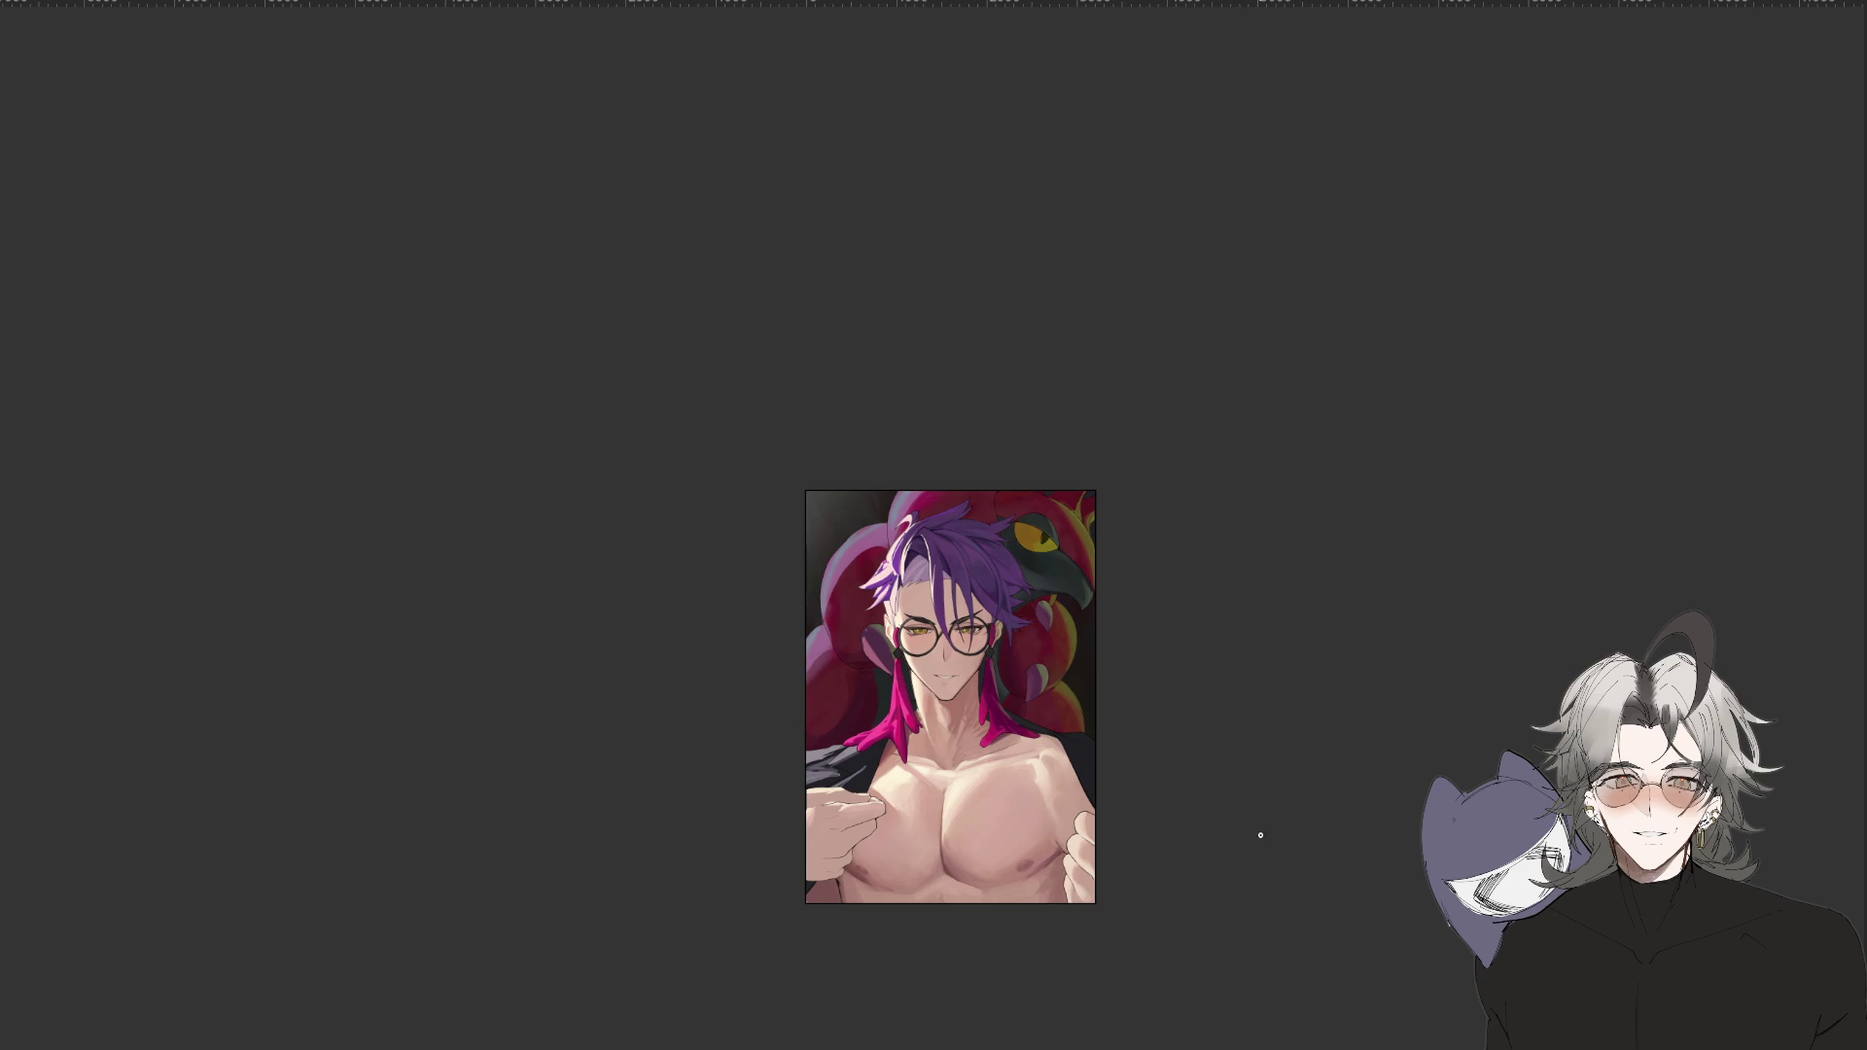
{"action": "key", "text": "m"}
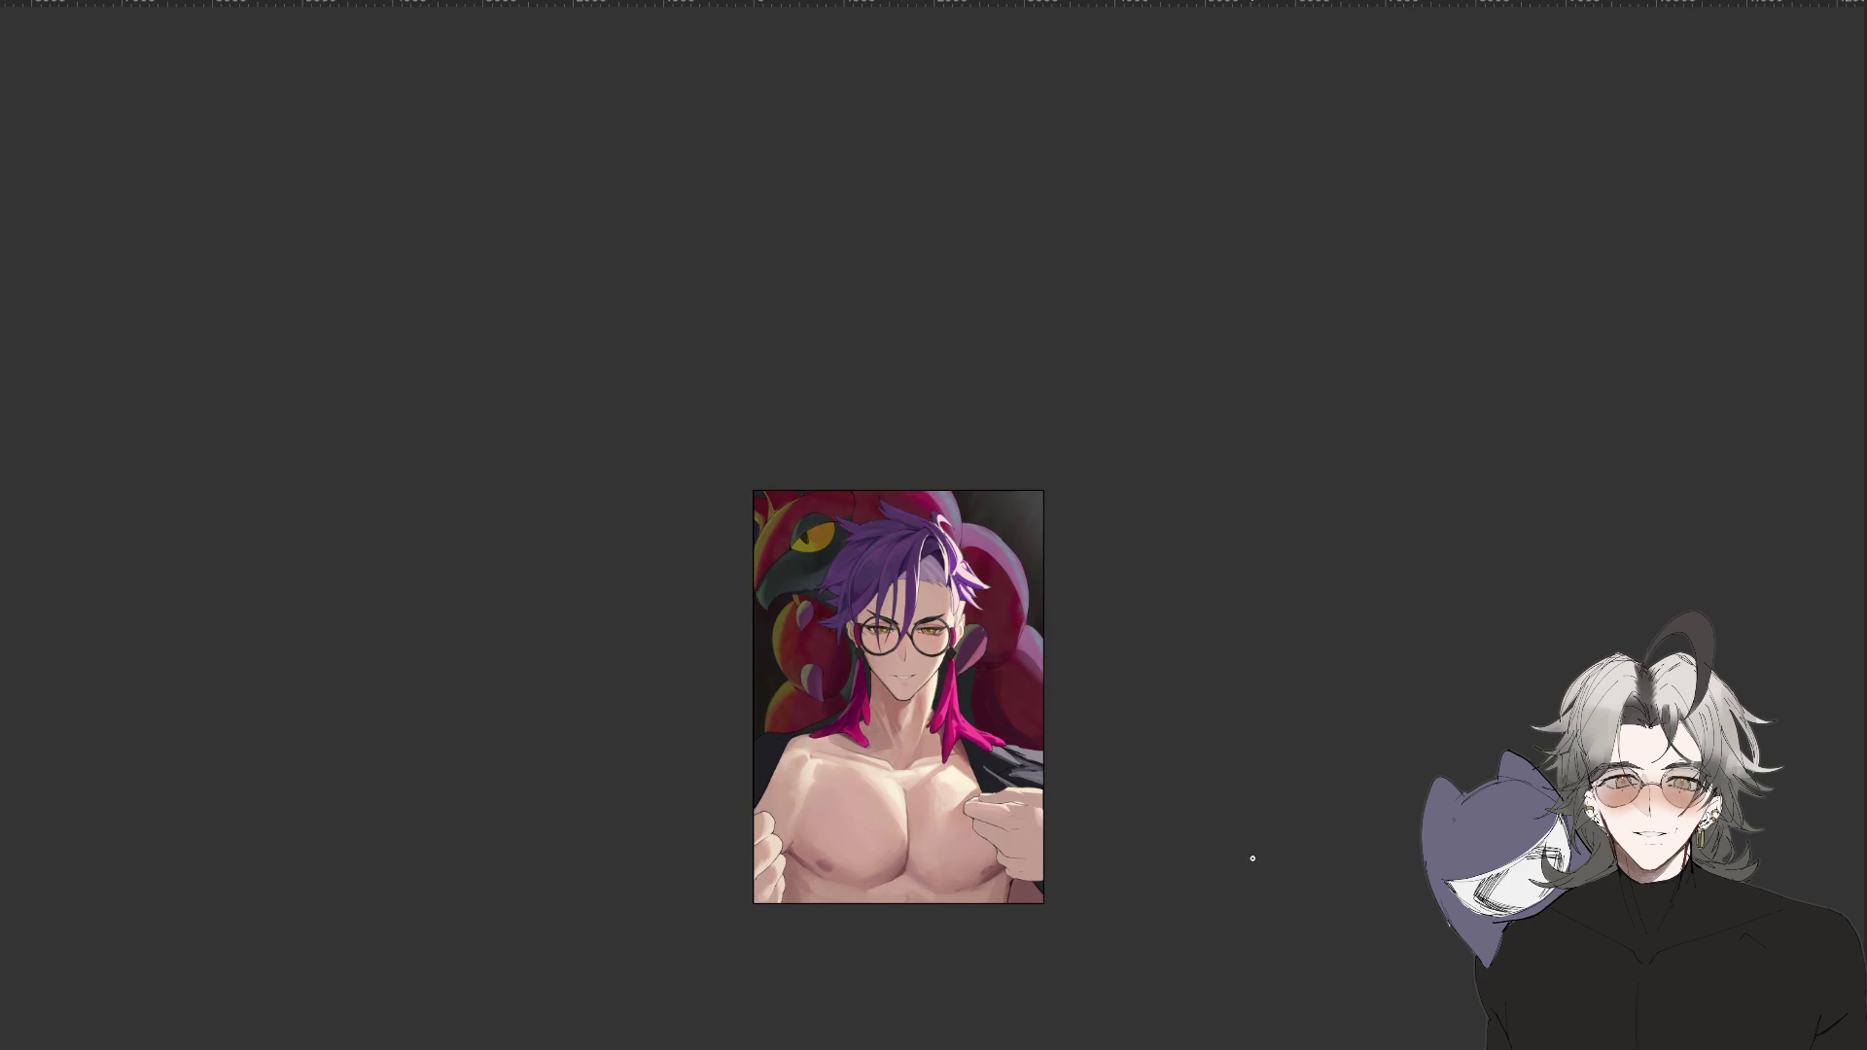
{"action": "key", "text": "ctrl+z"}
{"action": "key", "text": "ctrl+y"}
{"action": "key", "text": "ctrl+plus"}
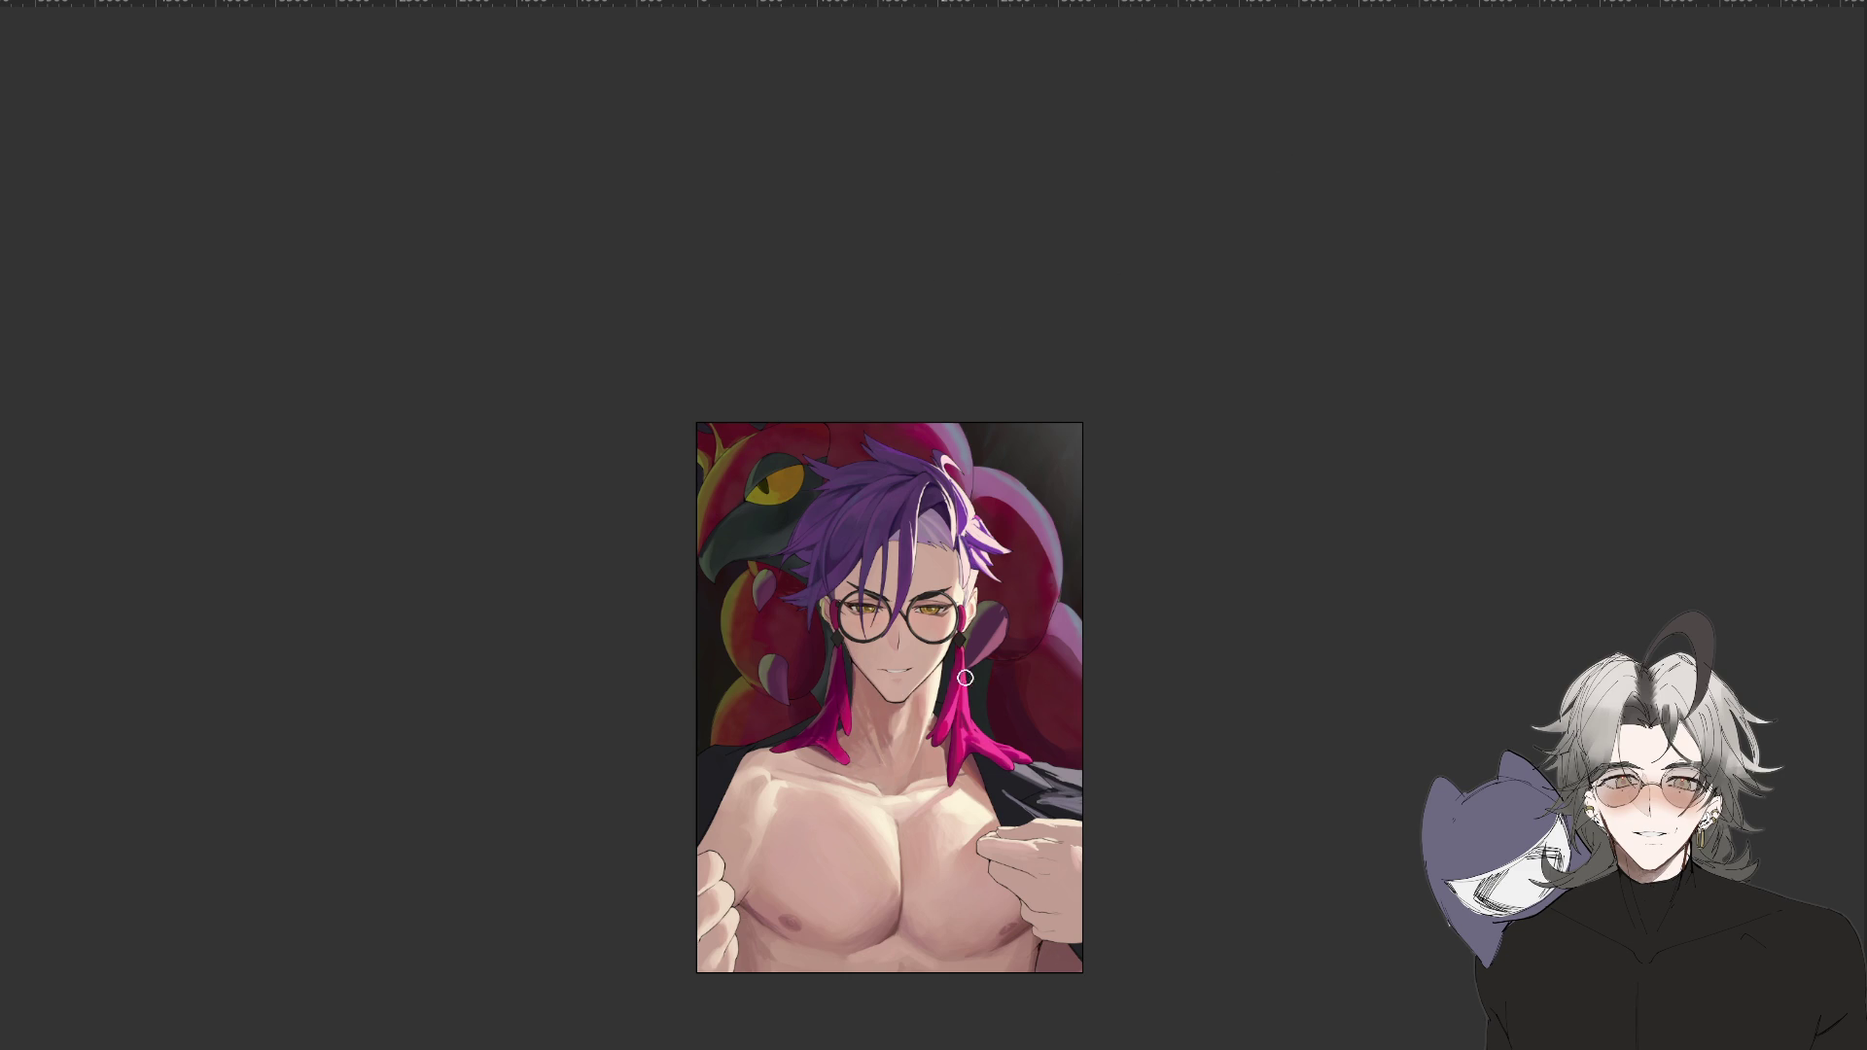
{"action": "key", "text": "ctrl+1"}
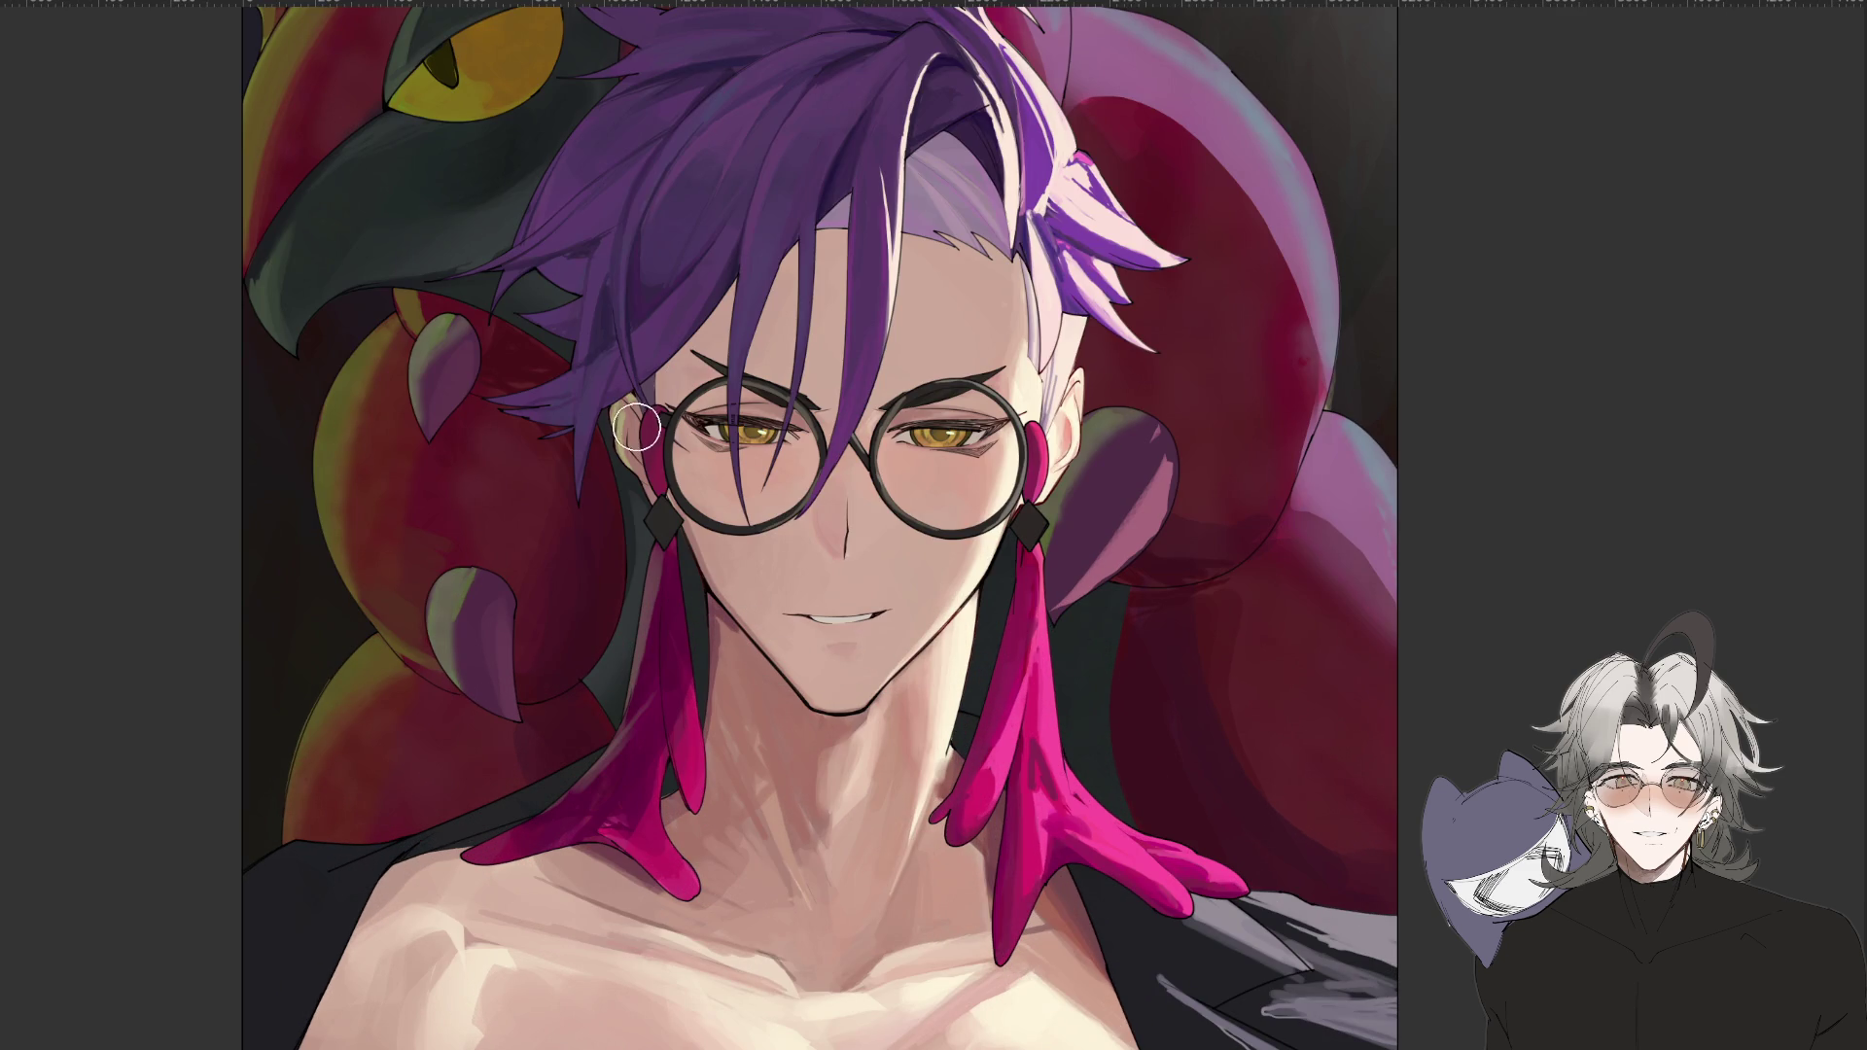
{"action": "key", "text": "ctrl+0"}
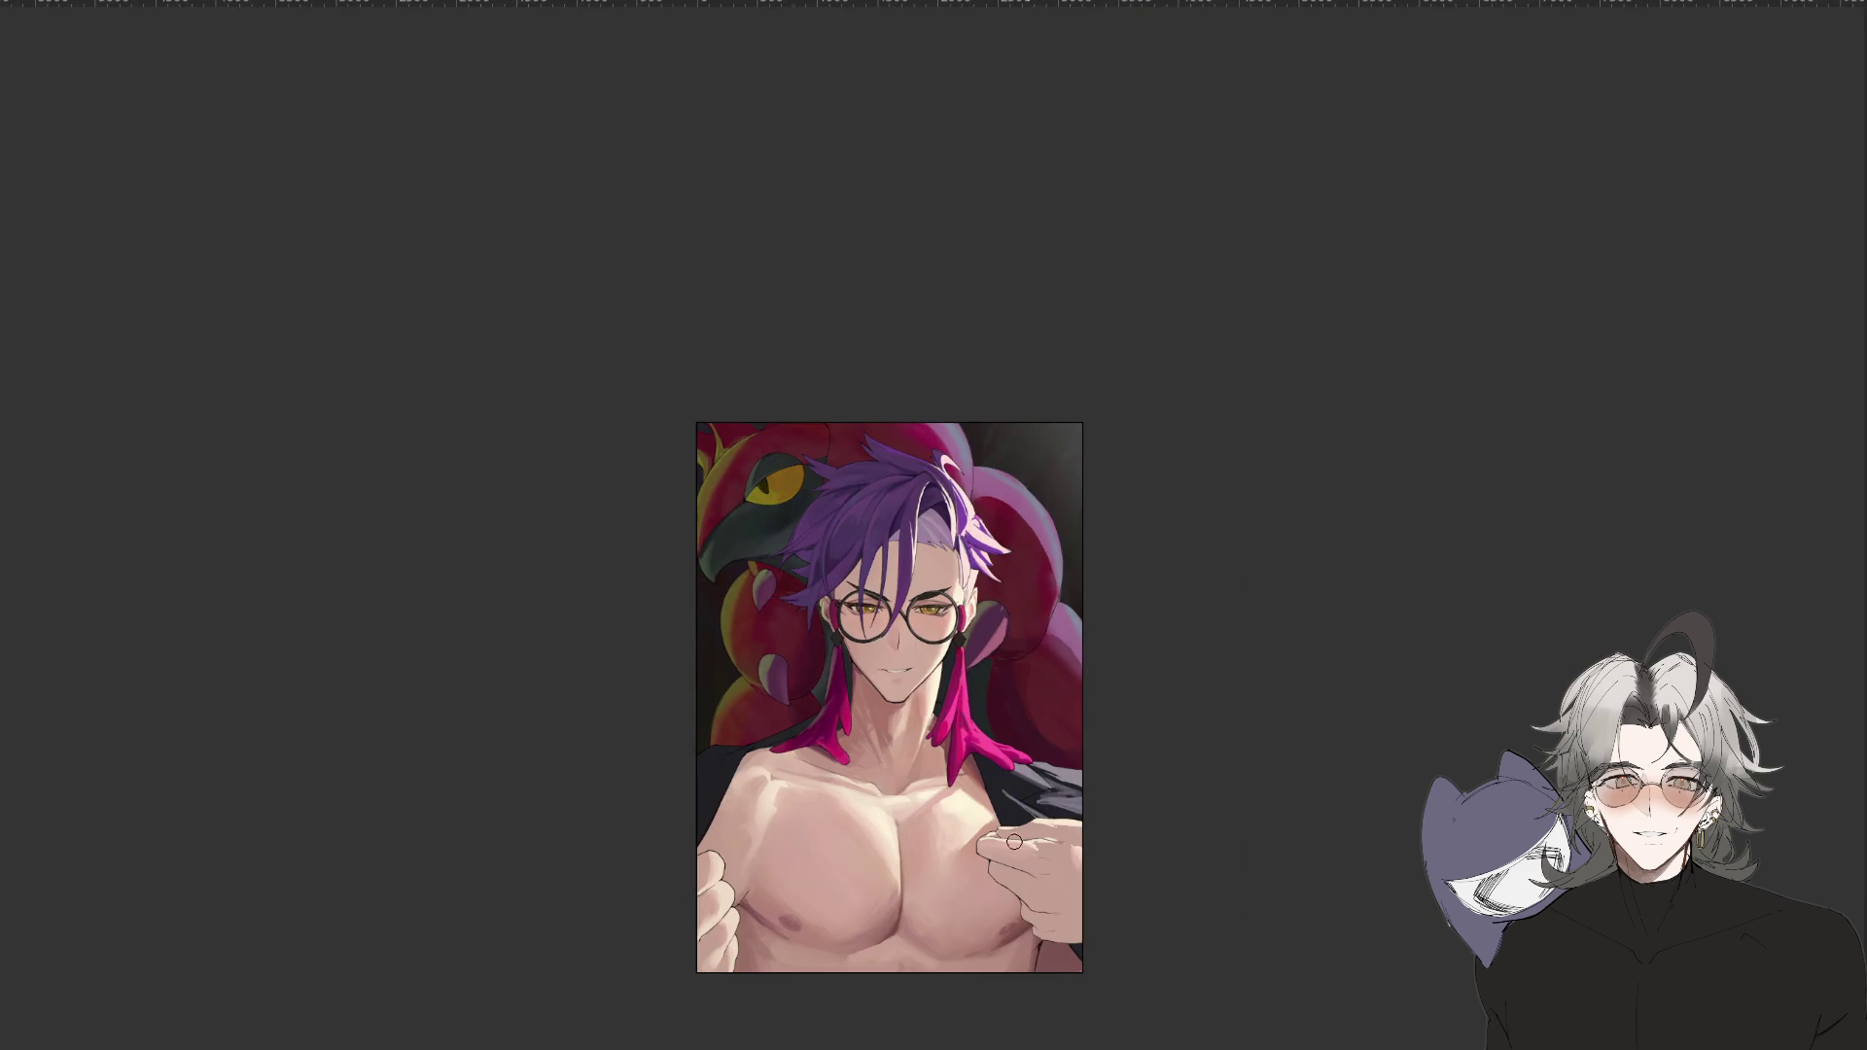
{"action": "key", "text": "ctrl+1"}
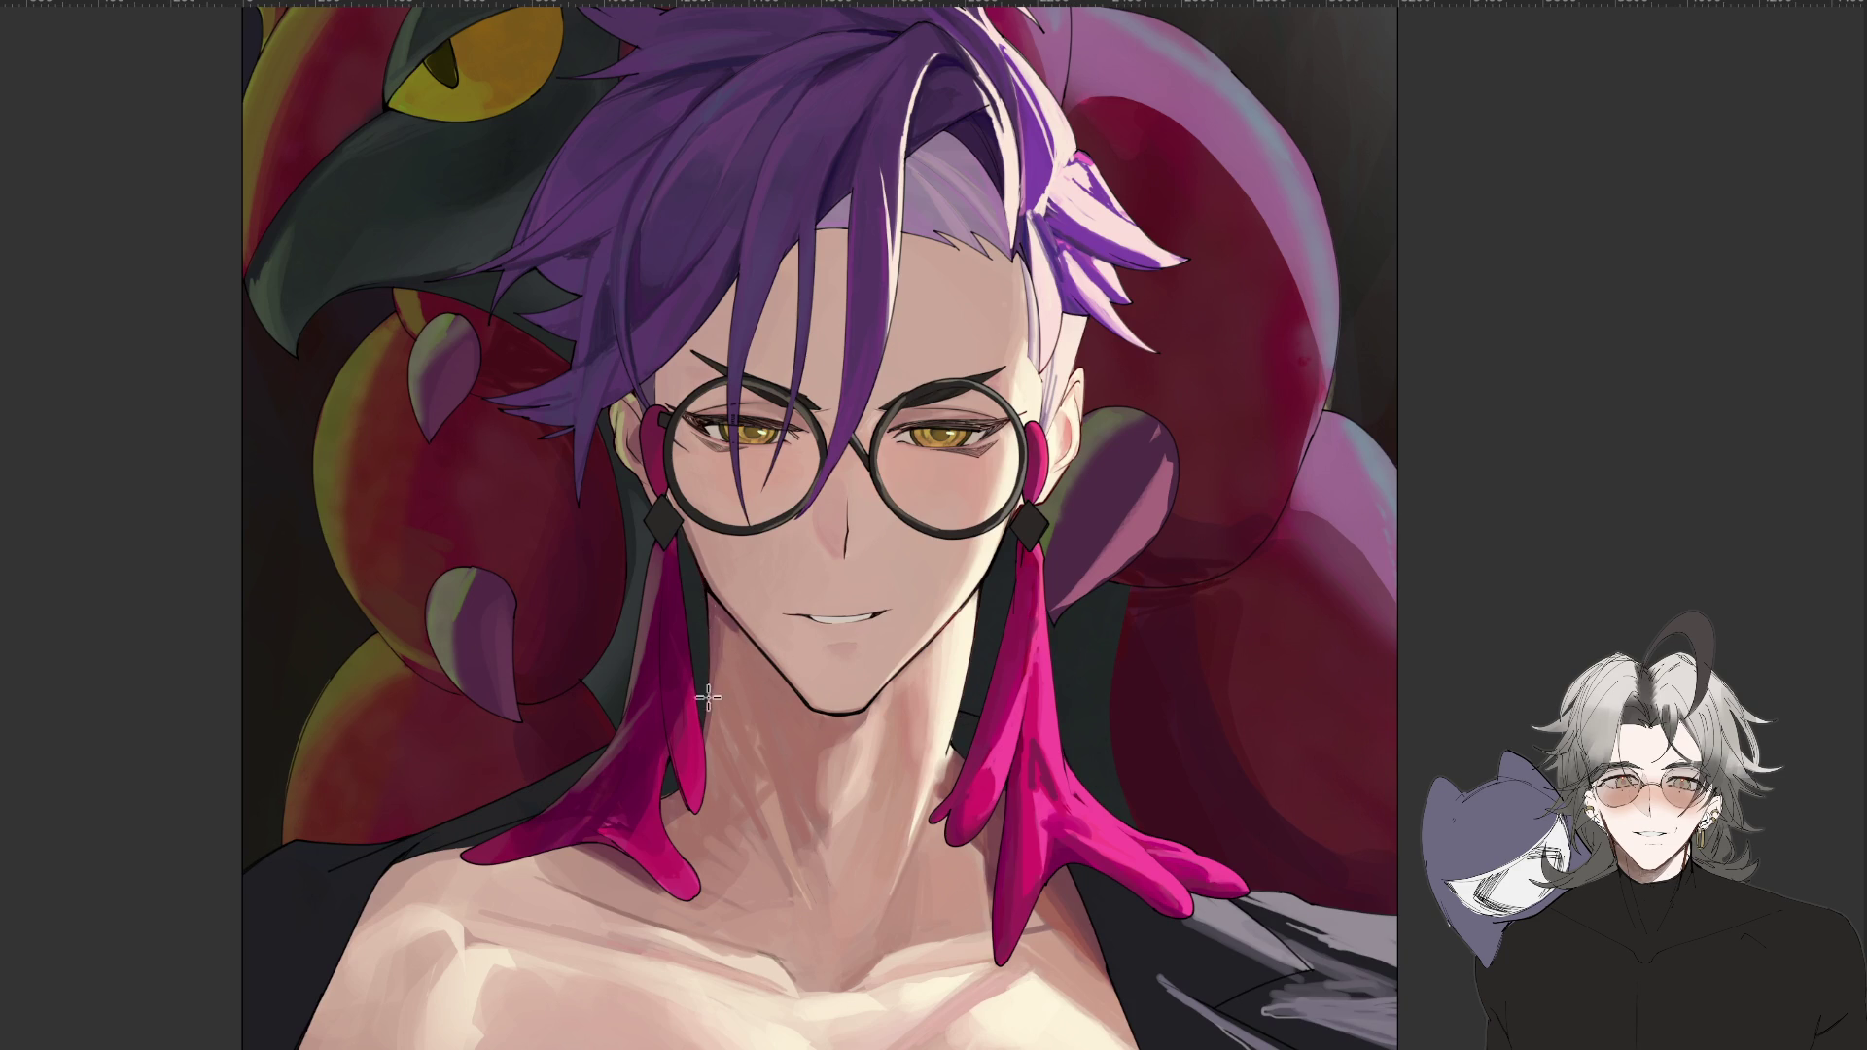
{"action": "key", "text": "ctrl+0"}
{"action": "key", "text": "m"}
{"action": "key", "text": "ctrl+minus"}
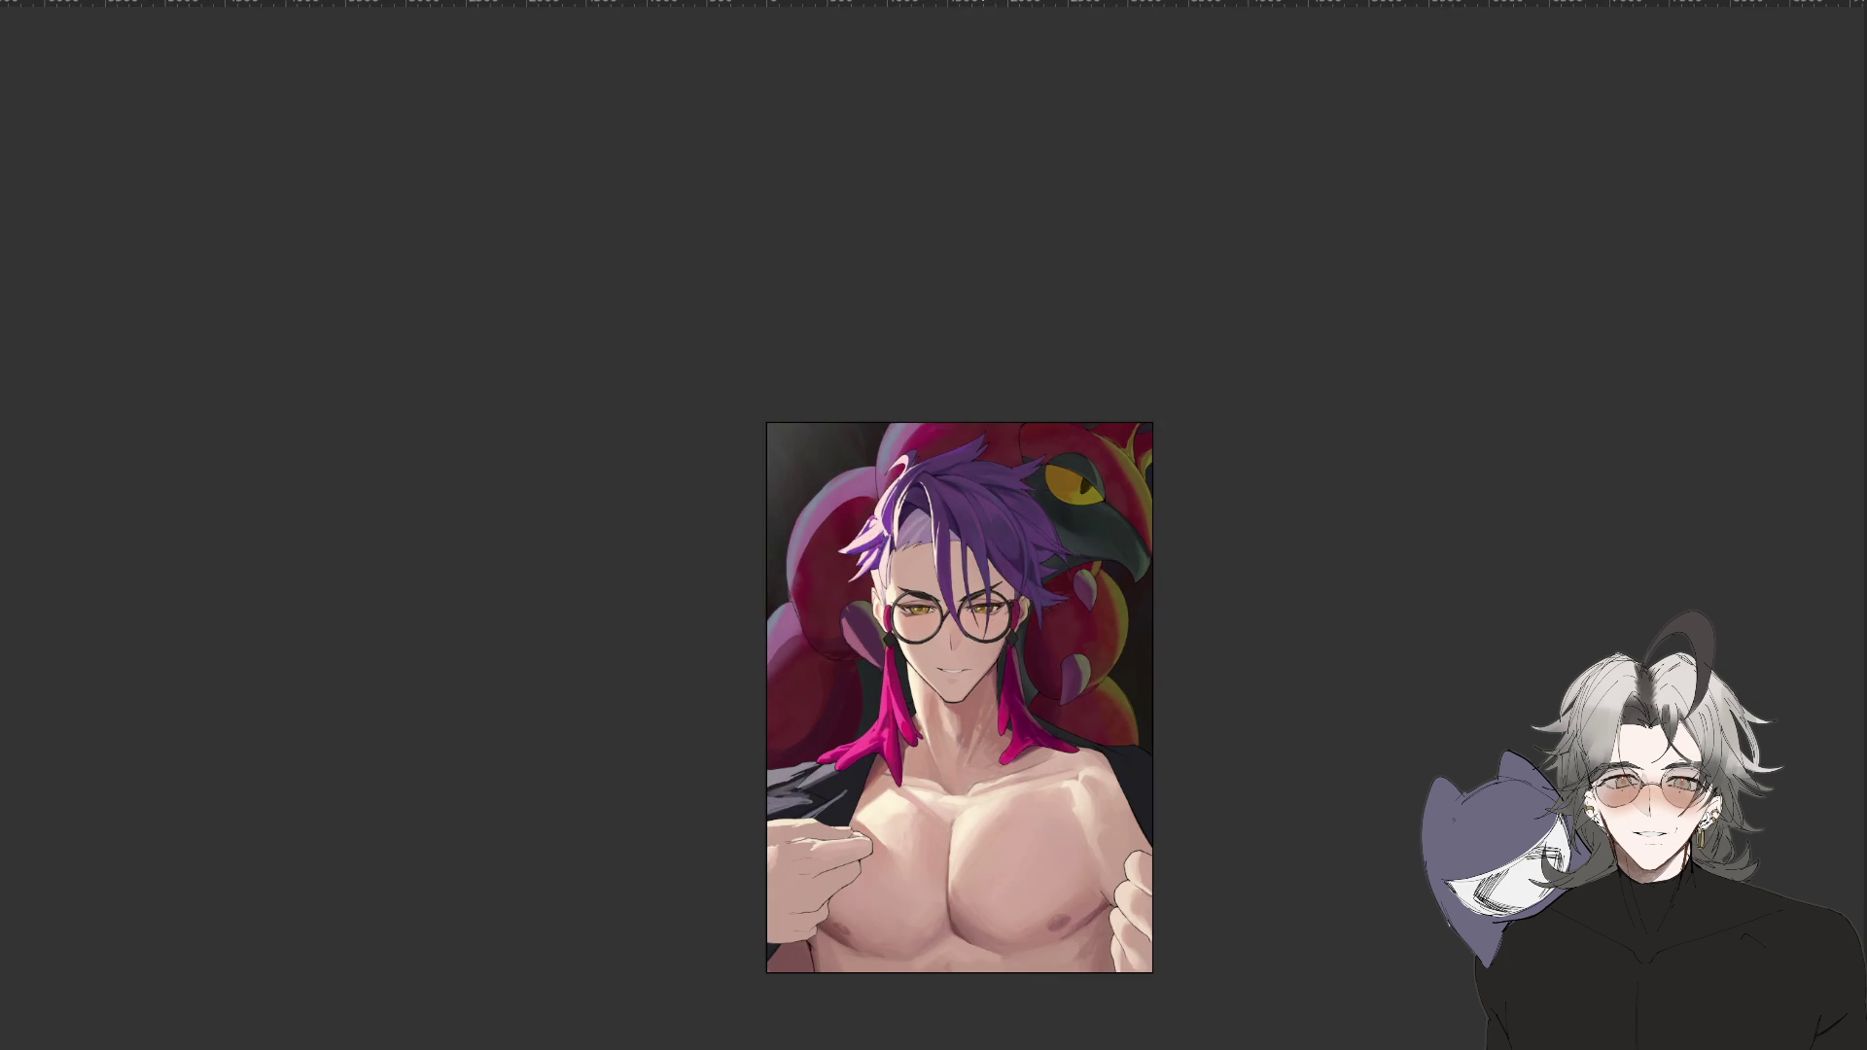
{"action": "key", "text": "ctrl+plus"}
{"action": "key", "text": "ctrl+plus"}
{"action": "left_click_drag", "start_coordinate": [1306, 847], "coordinate": [1251, 671]}
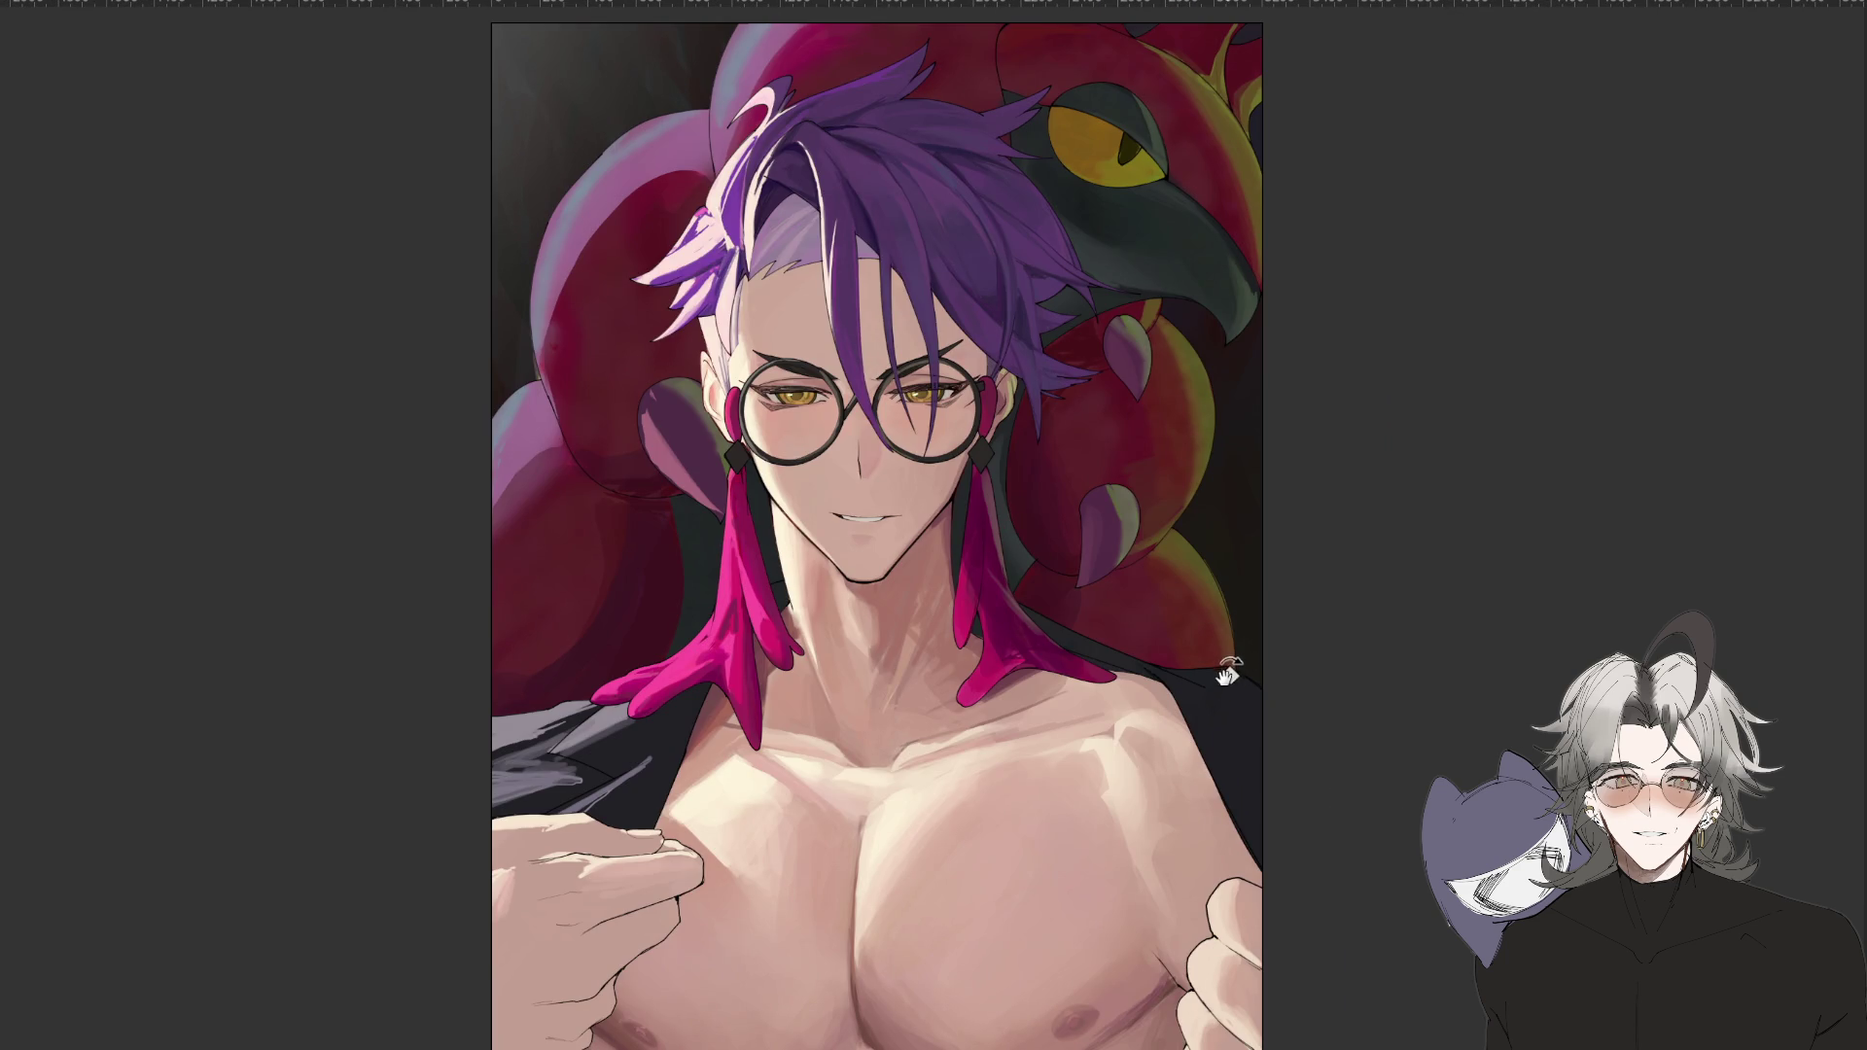
{"action": "key", "text": "ctrl+minus"}
{"action": "key", "text": "ctrl+minus"}
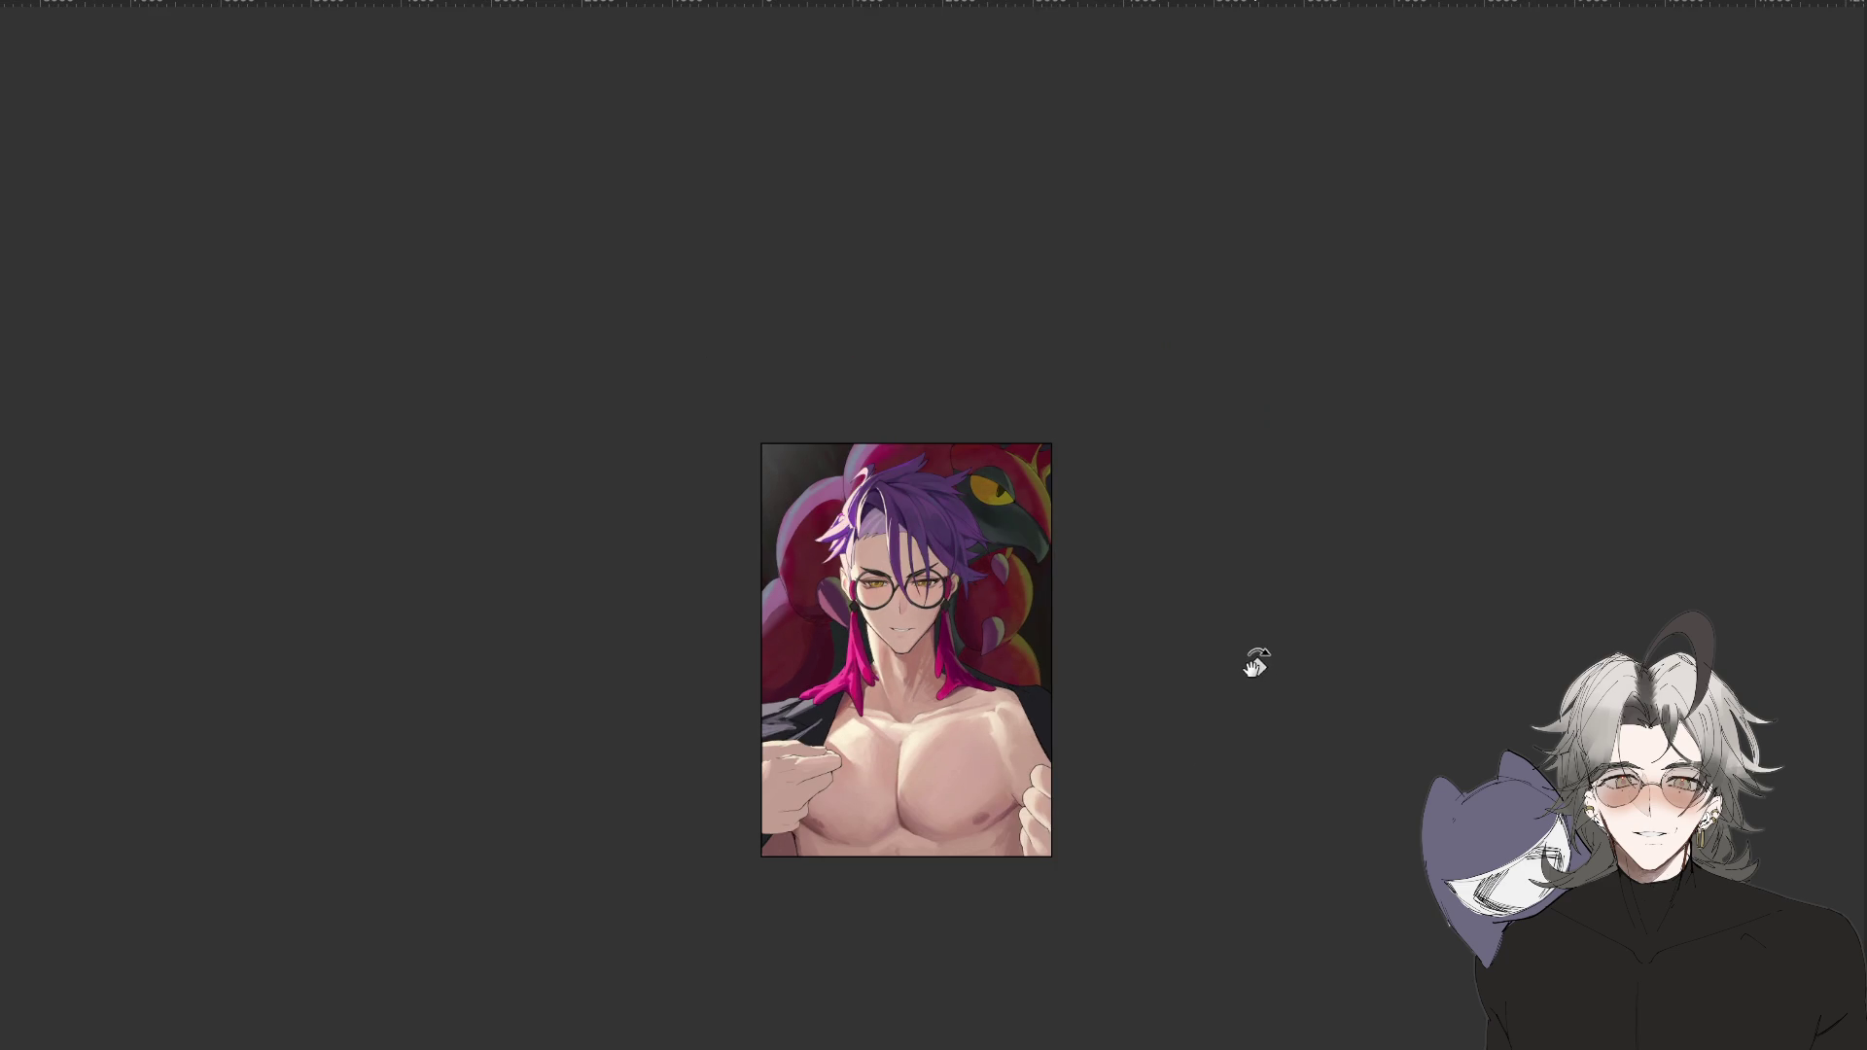
{"action": "key", "text": "ctrl+plus"}
{"action": "key", "text": "ctrl+plus"}
{"action": "key", "text": "ctrl+plus"}
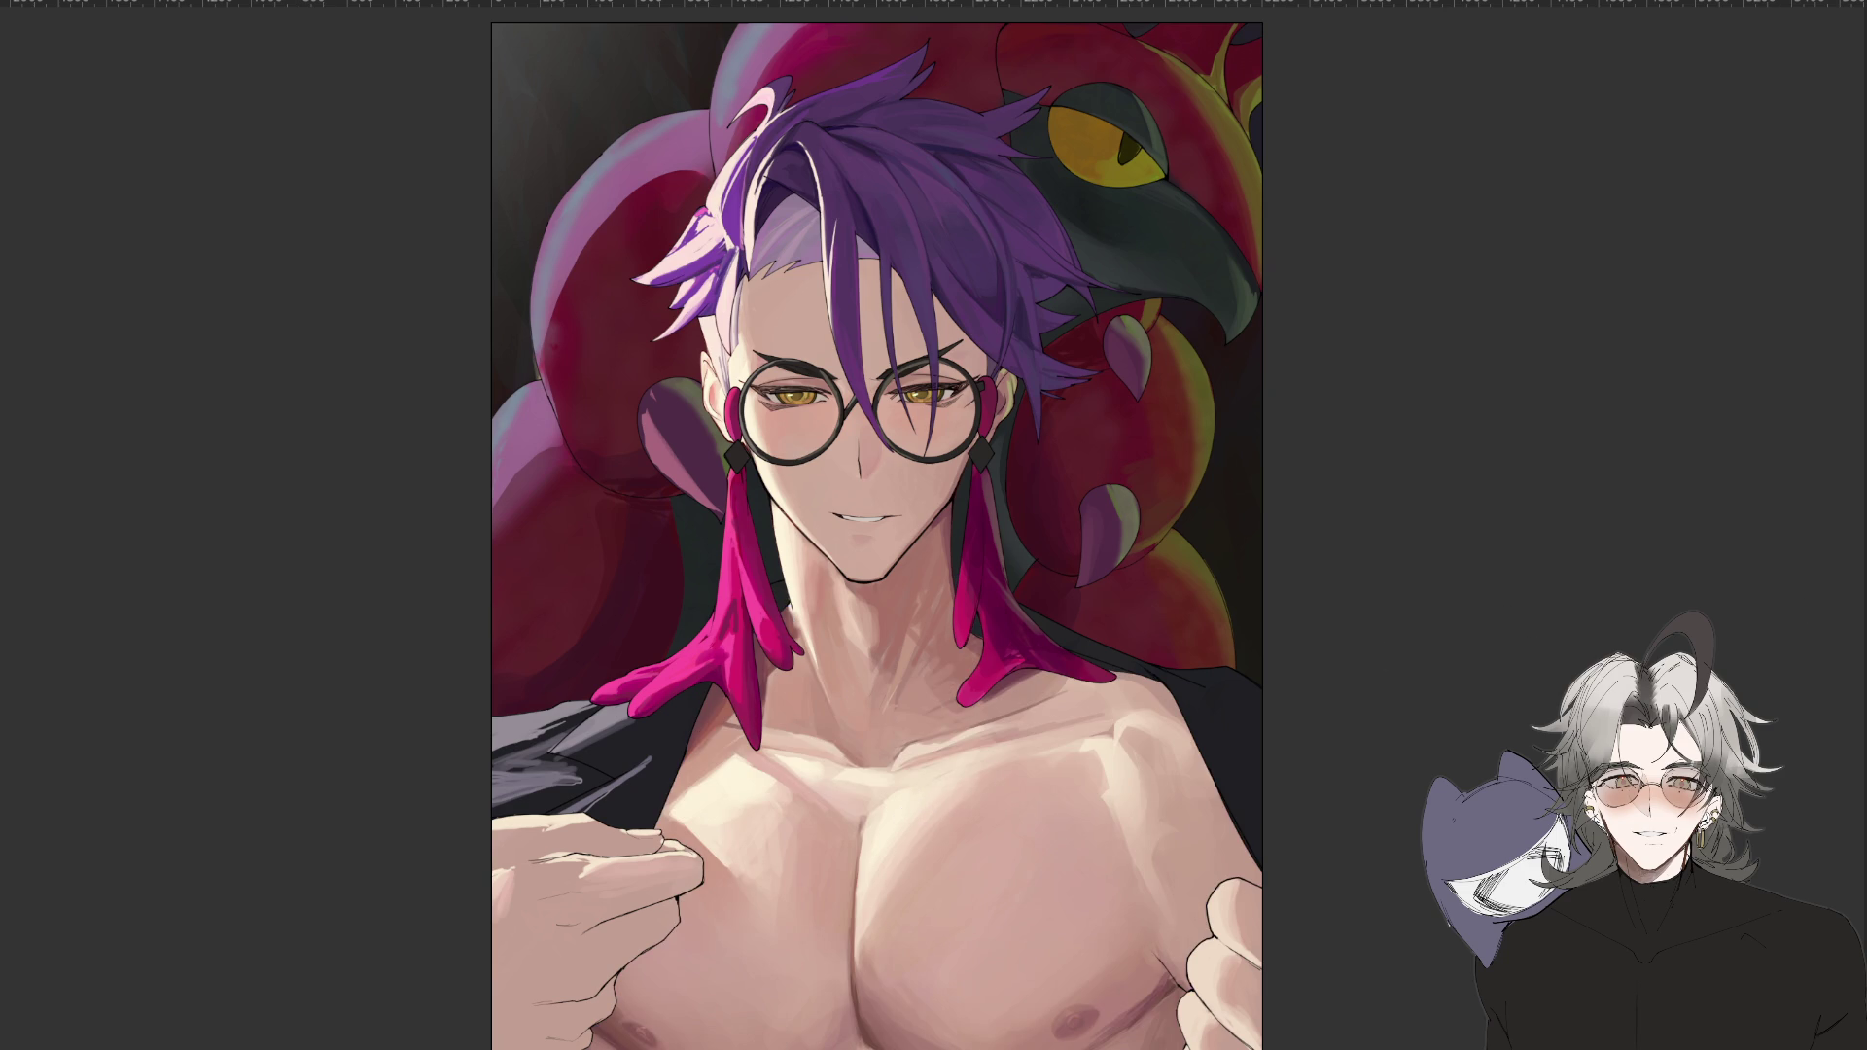
{"action": "left_click_drag", "start_coordinate": [905, 870], "coordinate": [986, 793]}
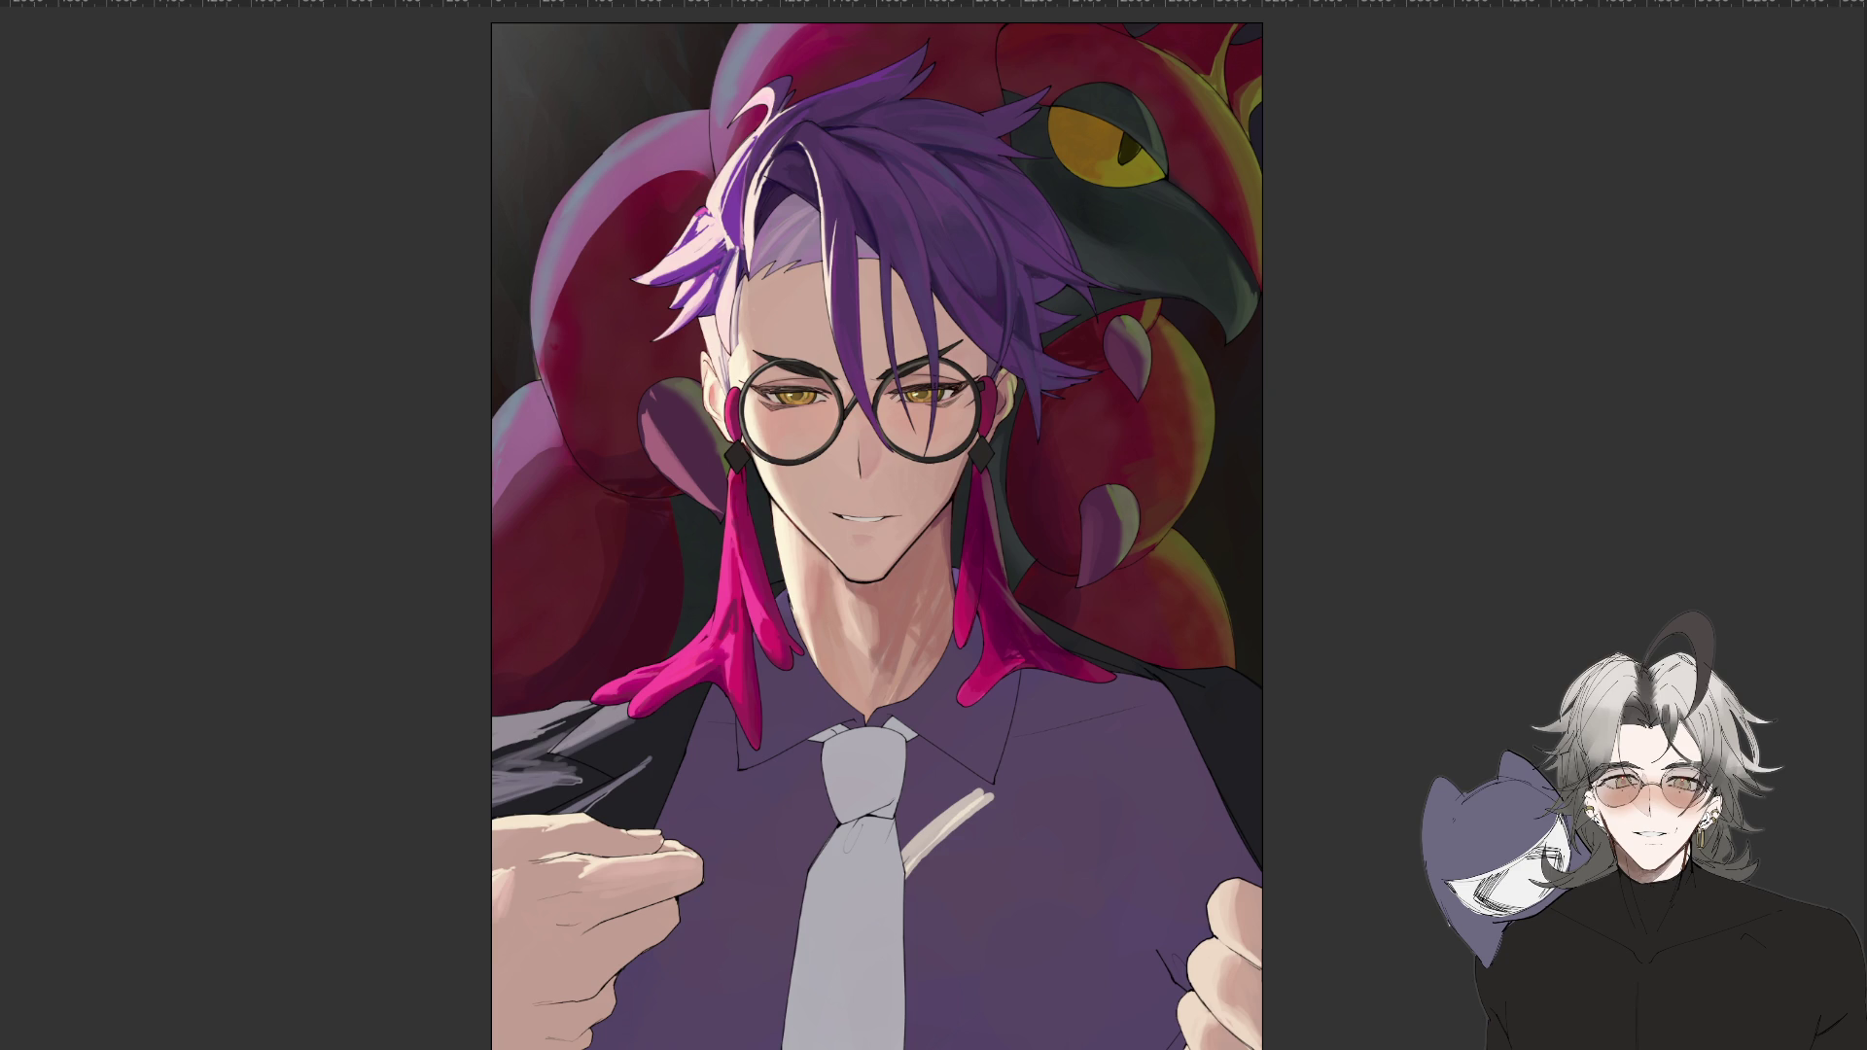
Paint soft pale highlight patches on the shirt left of and beside the grey tie.
{"action": "left_click_drag", "start_coordinate": [896, 858], "coordinate": [1000, 787]}
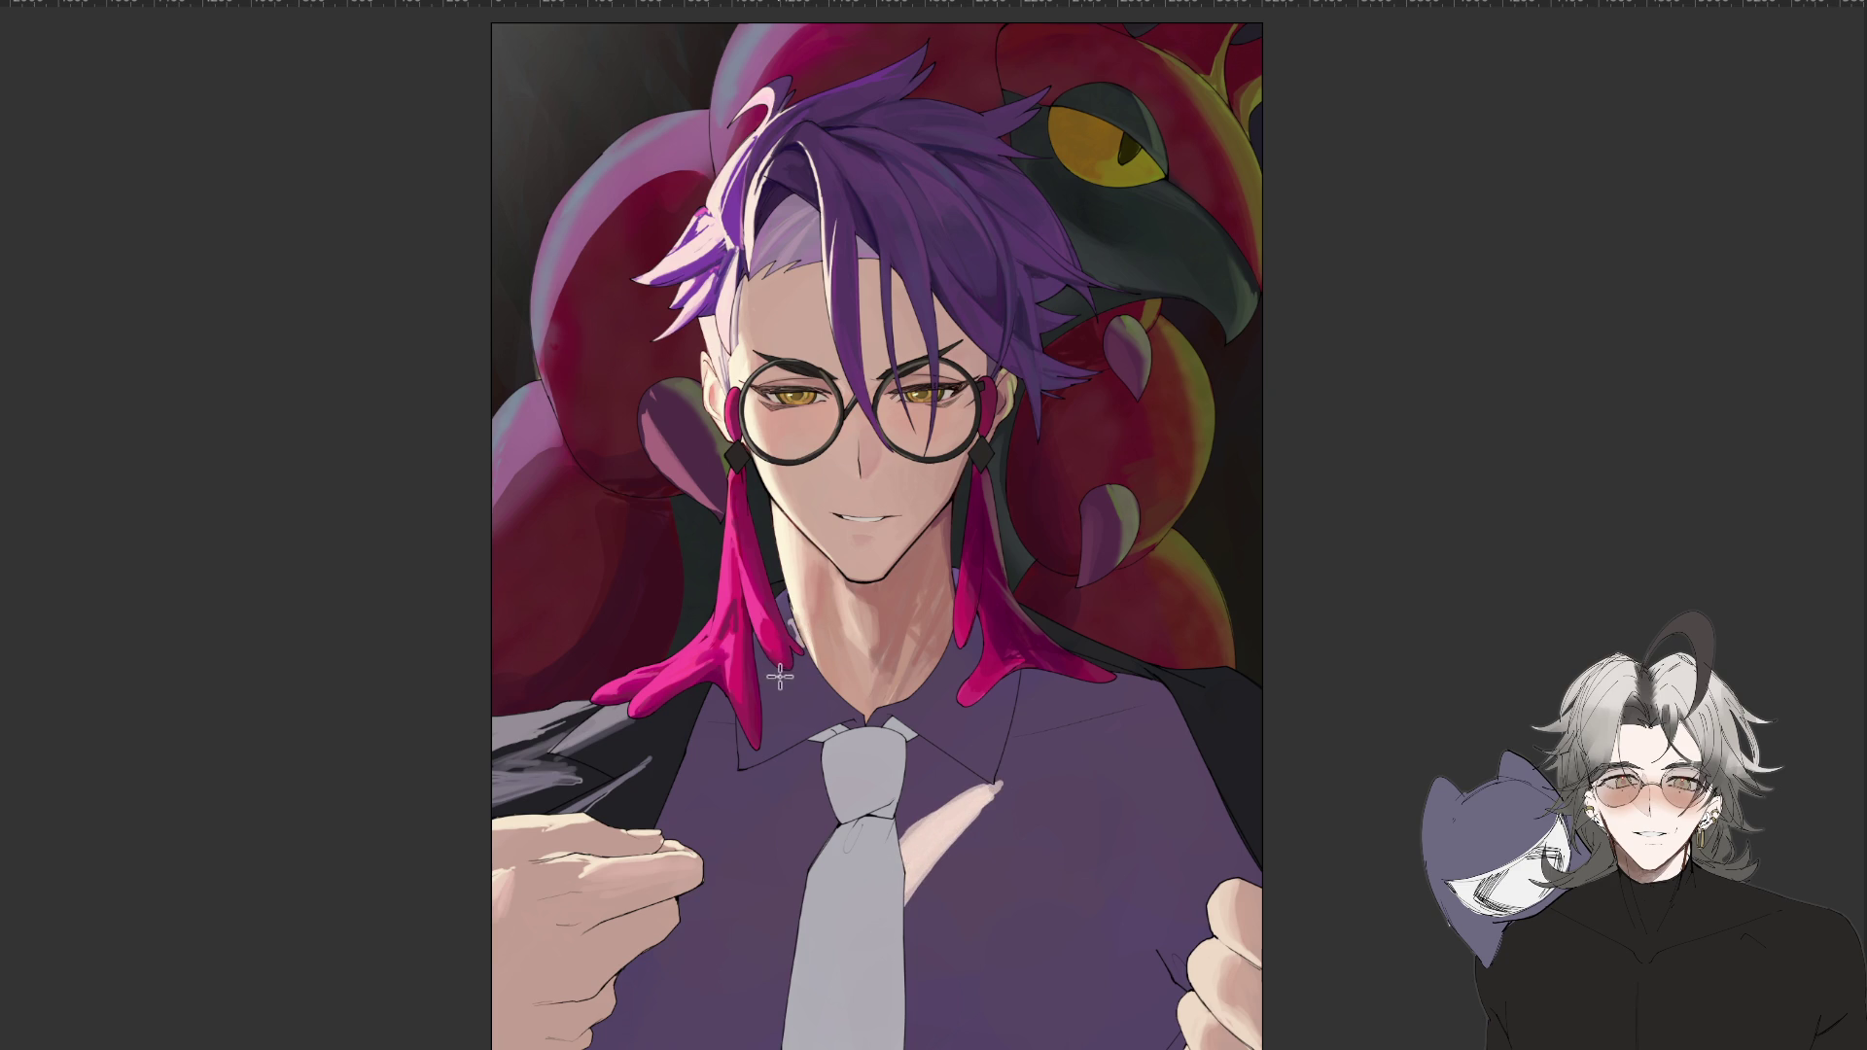
{"action": "mouse_move", "coordinate": [783, 688]}
{"action": "left_mouse_down"}
{"action": "mouse_move", "coordinate": [776, 720]}
{"action": "mouse_move", "coordinate": [802, 740]}
{"action": "mouse_move", "coordinate": [797, 671]}
{"action": "mouse_move", "coordinate": [782, 701]}
{"action": "mouse_move", "coordinate": [817, 686]}
{"action": "mouse_move", "coordinate": [768, 729]}
{"action": "mouse_move", "coordinate": [948, 705]}
{"action": "mouse_move", "coordinate": [922, 718]}
{"action": "mouse_move", "coordinate": [941, 649]}
{"action": "mouse_move", "coordinate": [914, 694]}
{"action": "left_mouse_up"}
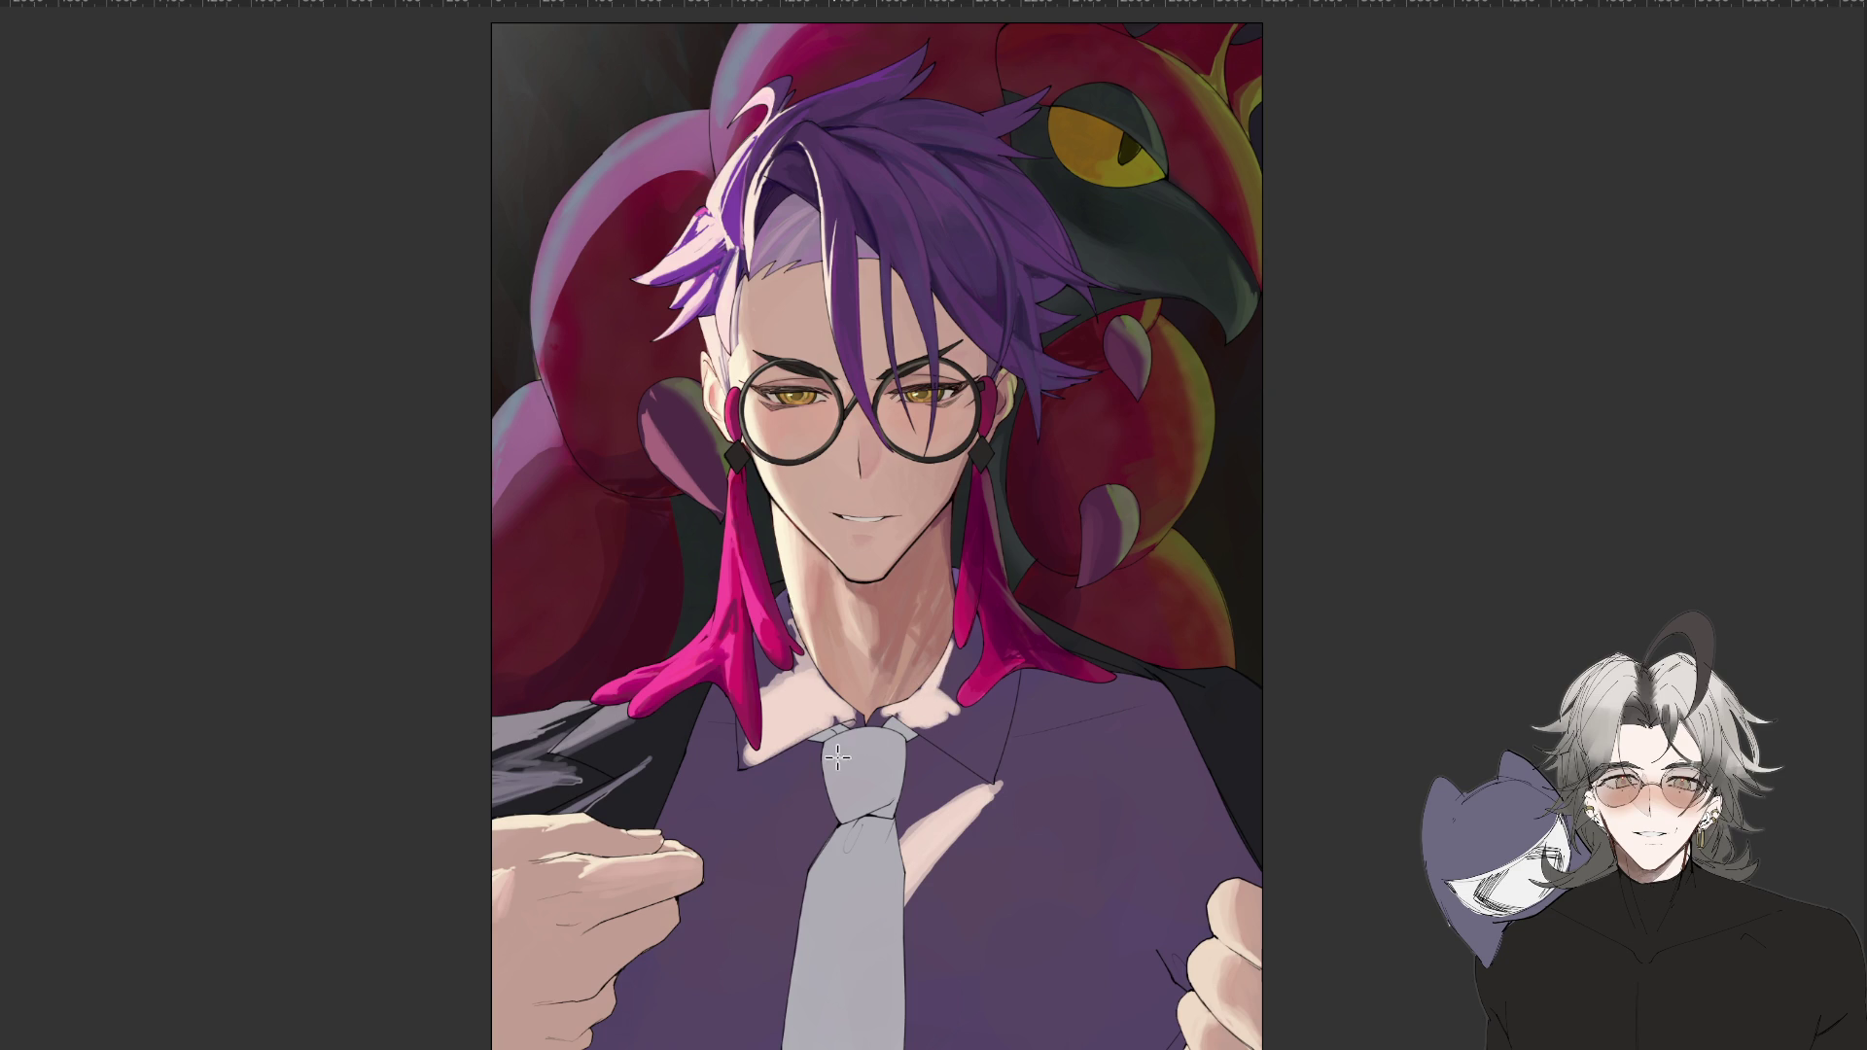
{"action": "mouse_move", "coordinate": [822, 748]}
{"action": "left_mouse_down"}
{"action": "mouse_move", "coordinate": [778, 787]}
{"action": "mouse_move", "coordinate": [831, 807]}
{"action": "mouse_move", "coordinate": [803, 757]}
{"action": "mouse_move", "coordinate": [783, 792]}
{"action": "mouse_move", "coordinate": [695, 777]}
{"action": "mouse_move", "coordinate": [778, 858]}
{"action": "mouse_move", "coordinate": [749, 817]}
{"action": "mouse_move", "coordinate": [797, 807]}
{"action": "mouse_move", "coordinate": [829, 838]}
{"action": "left_mouse_up"}
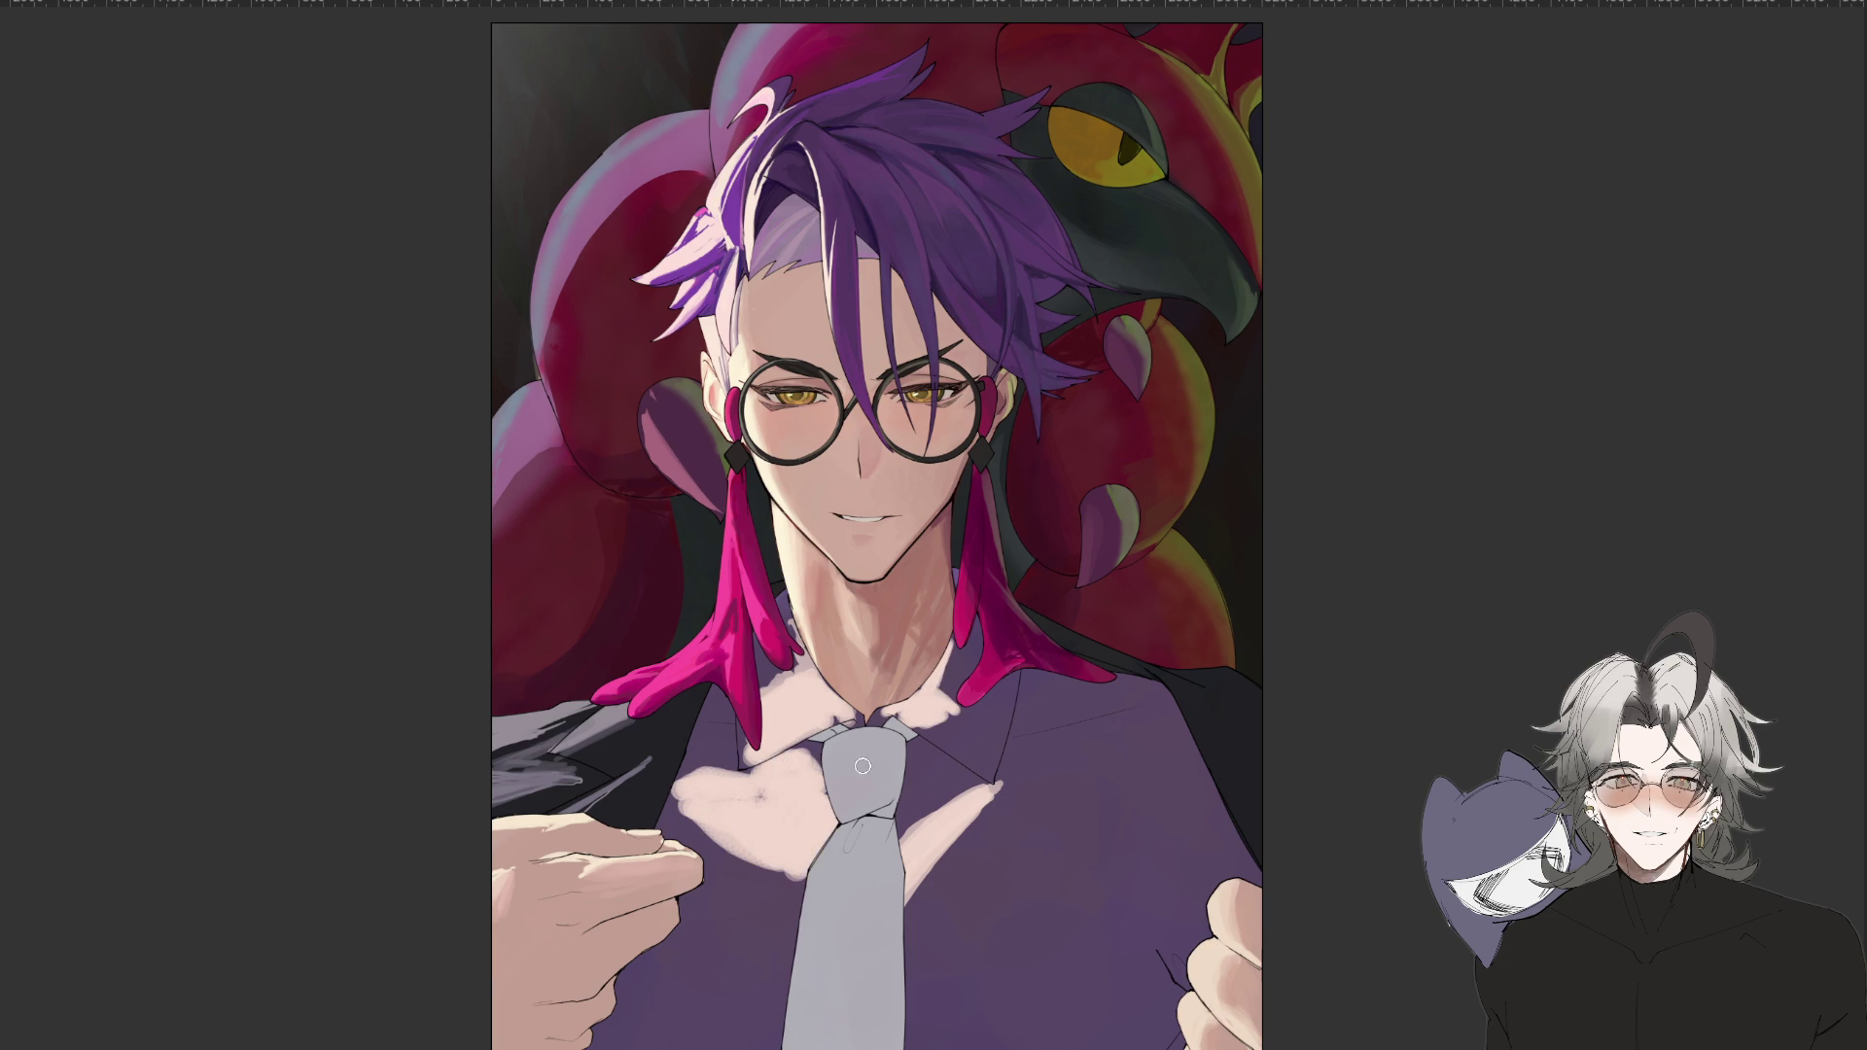
{"action": "scroll", "coordinate": [875, 788], "scroll_direction": "down", "scroll_amount": 5}
{"action": "scroll", "coordinate": [957, 743], "scroll_direction": "up", "scroll_amount": 2}
{"action": "mouse_move", "coordinate": [931, 767]}
{"action": "left_mouse_down"}
{"action": "mouse_move", "coordinate": [1001, 724]}
{"action": "mouse_move", "coordinate": [972, 743]}
{"action": "left_mouse_up"}
{"action": "scroll", "coordinate": [1023, 770], "scroll_direction": "down", "scroll_amount": 3}
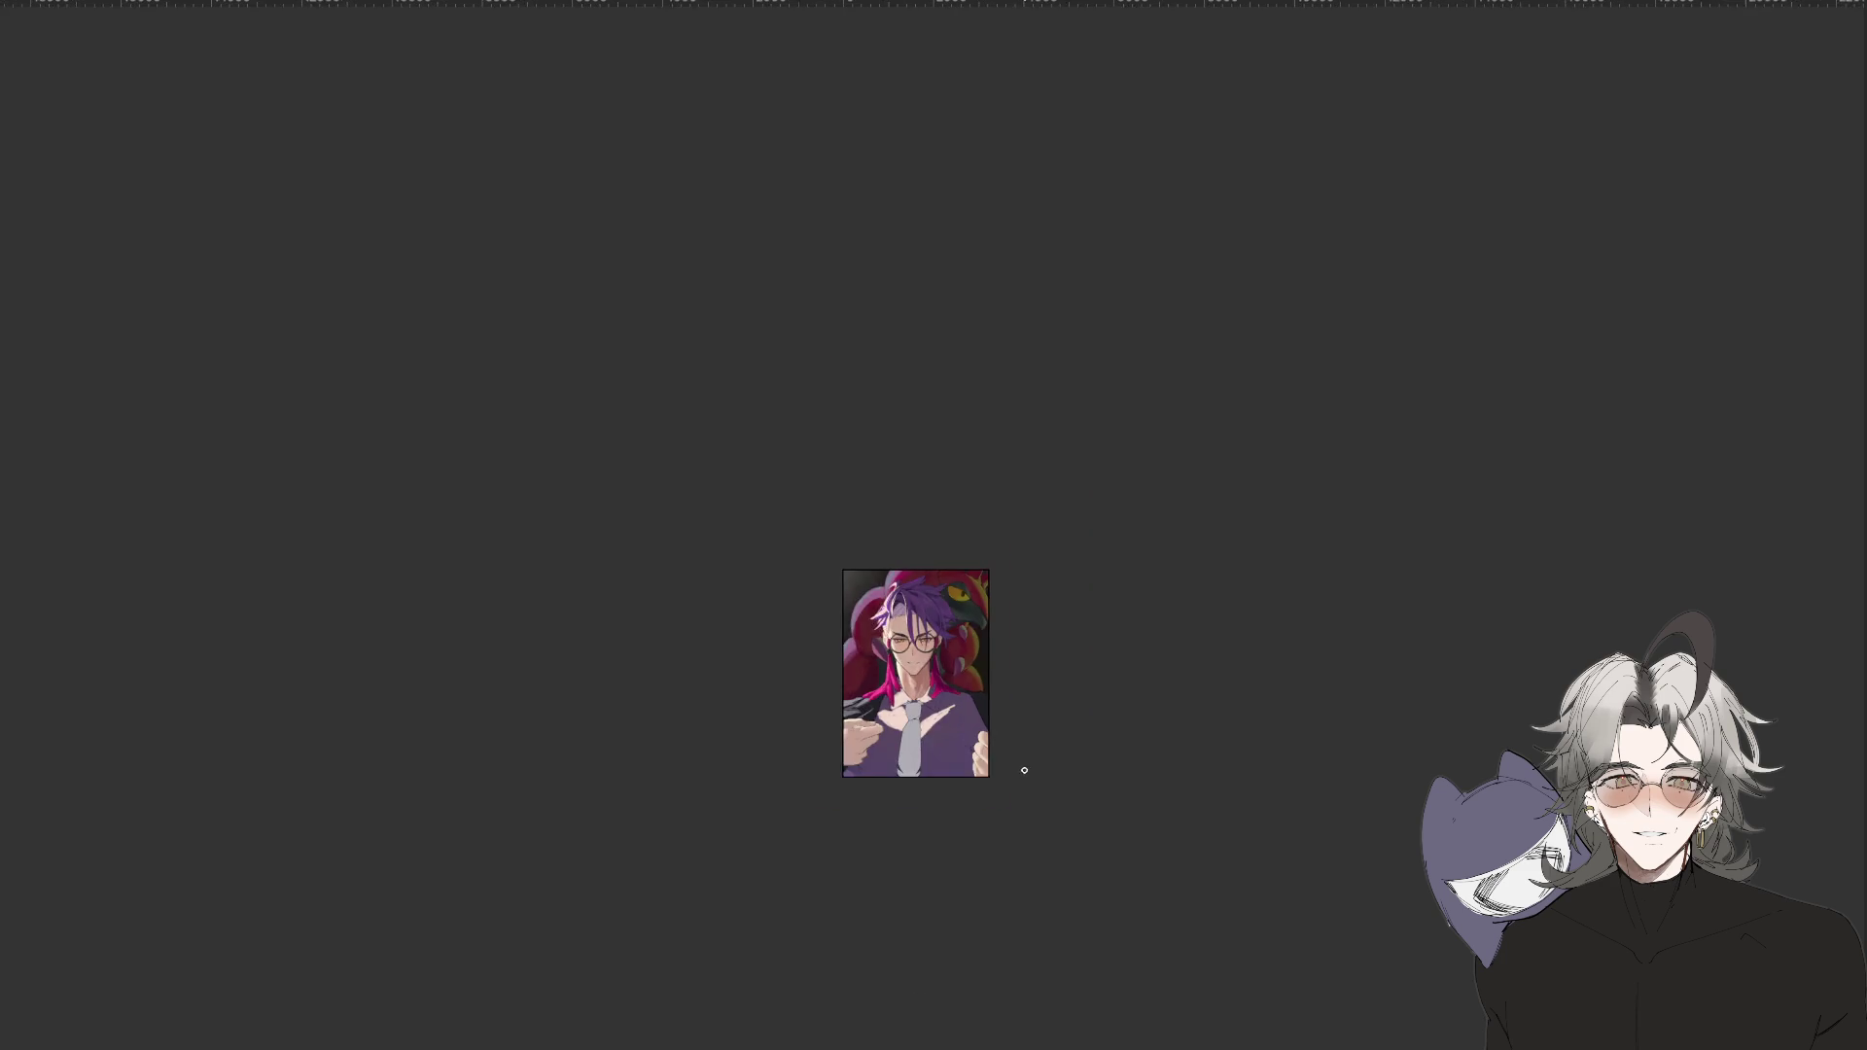
Brighten the tie knot with white strokes.
{"action": "scroll", "coordinate": [982, 763], "scroll_direction": "up", "scroll_amount": 3}
{"action": "scroll", "coordinate": [972, 758], "scroll_direction": "up", "scroll_amount": 2}
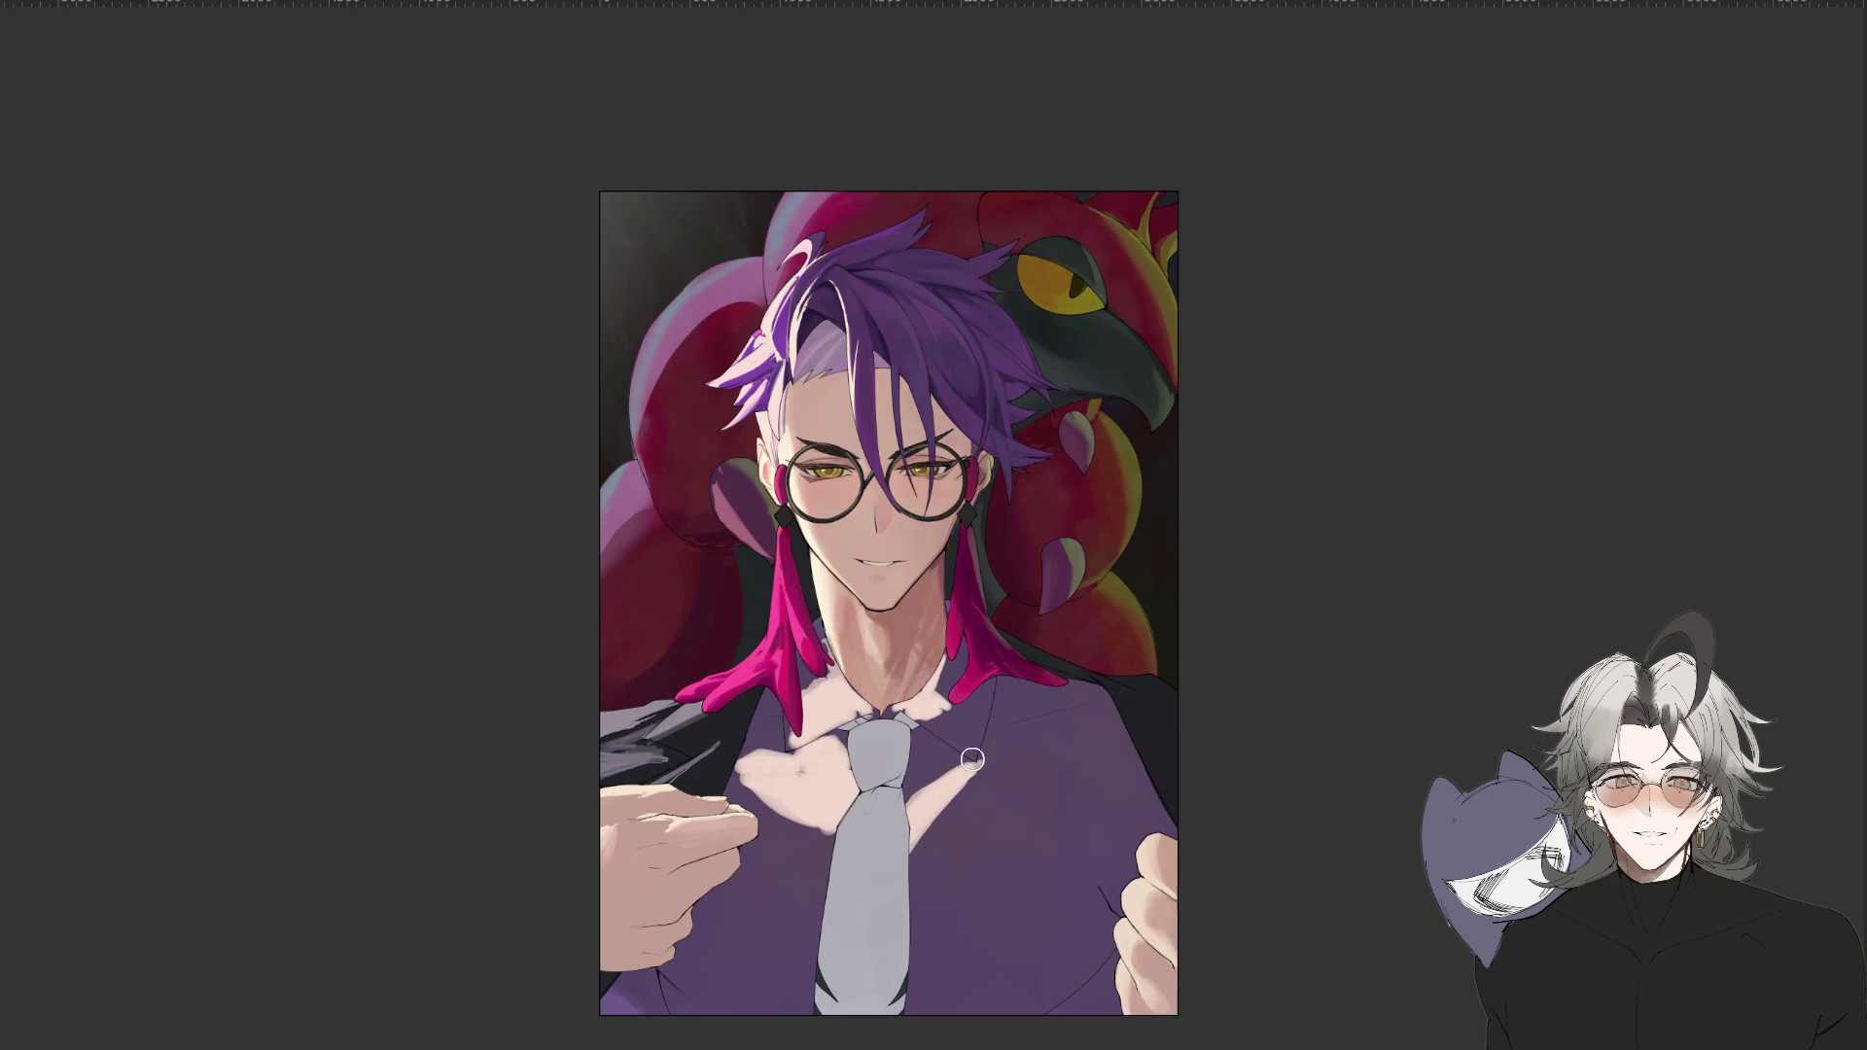
{"action": "scroll", "coordinate": [977, 792], "scroll_direction": "up", "scroll_amount": 1}
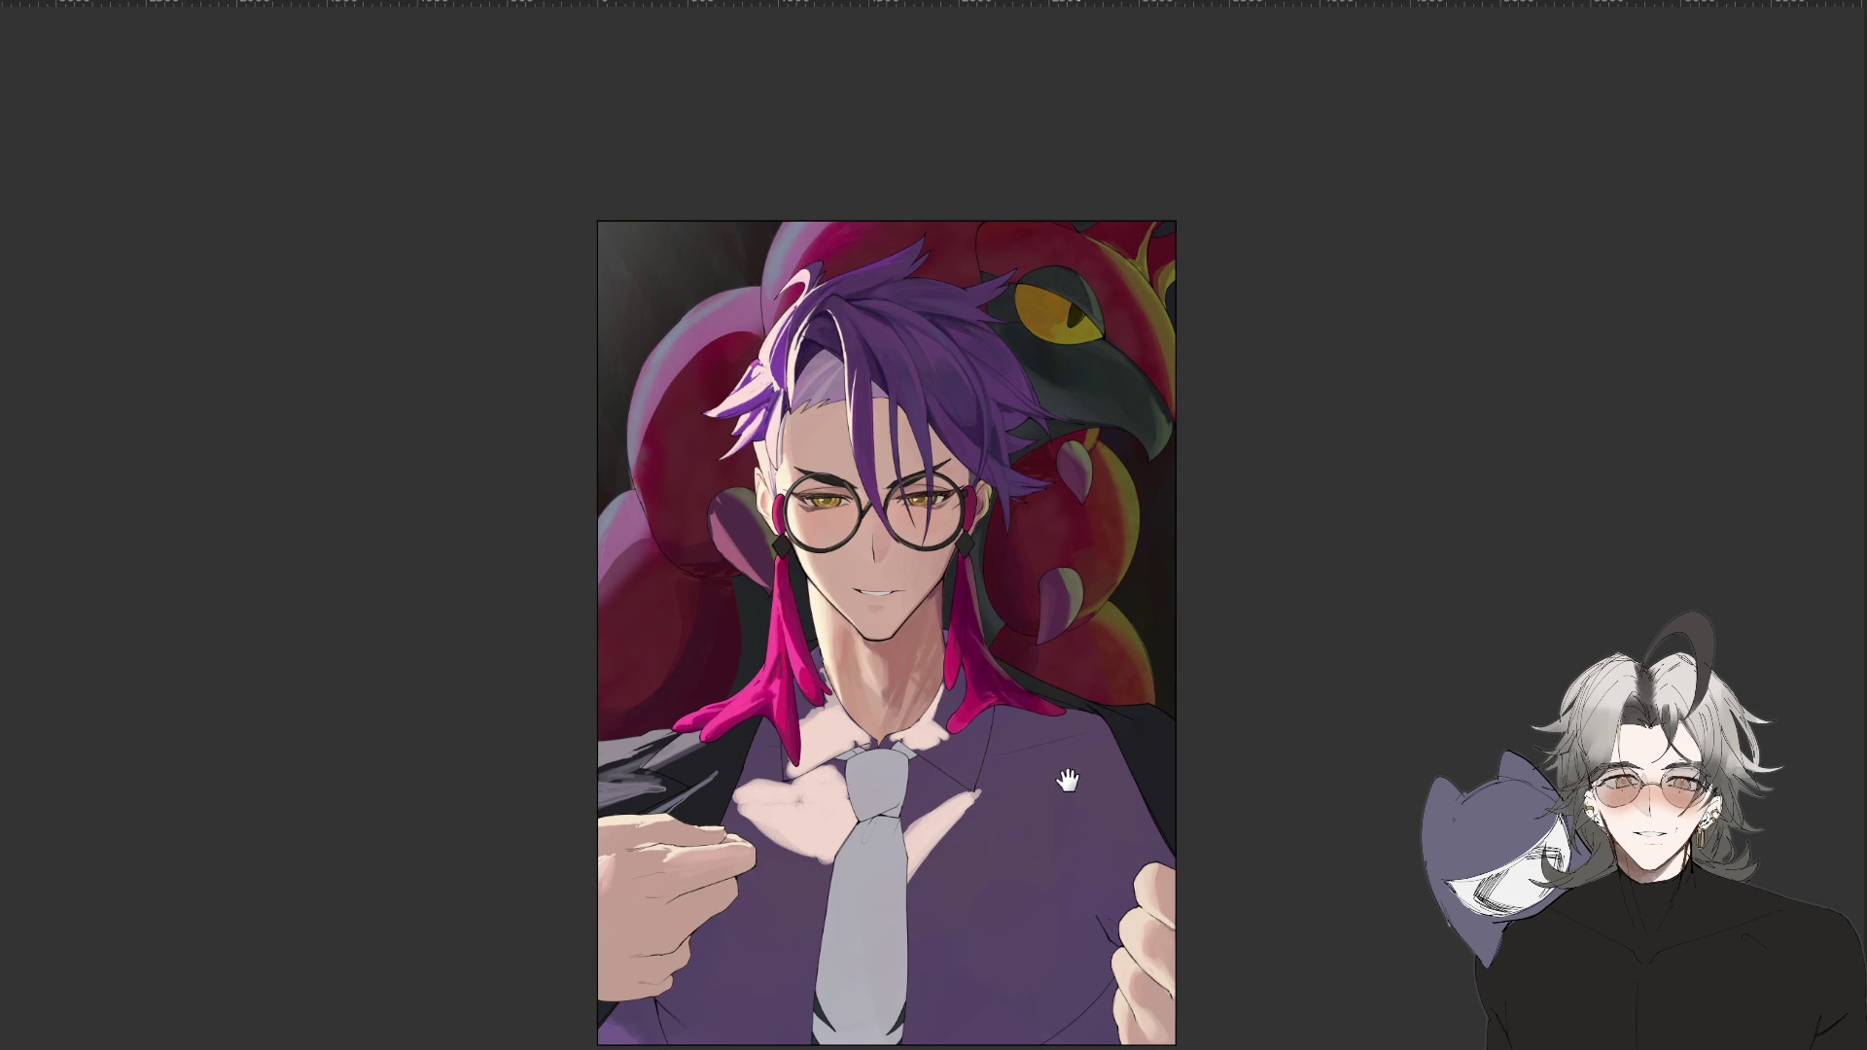
{"action": "scroll", "coordinate": [1065, 773], "scroll_direction": "down", "scroll_amount": 1}
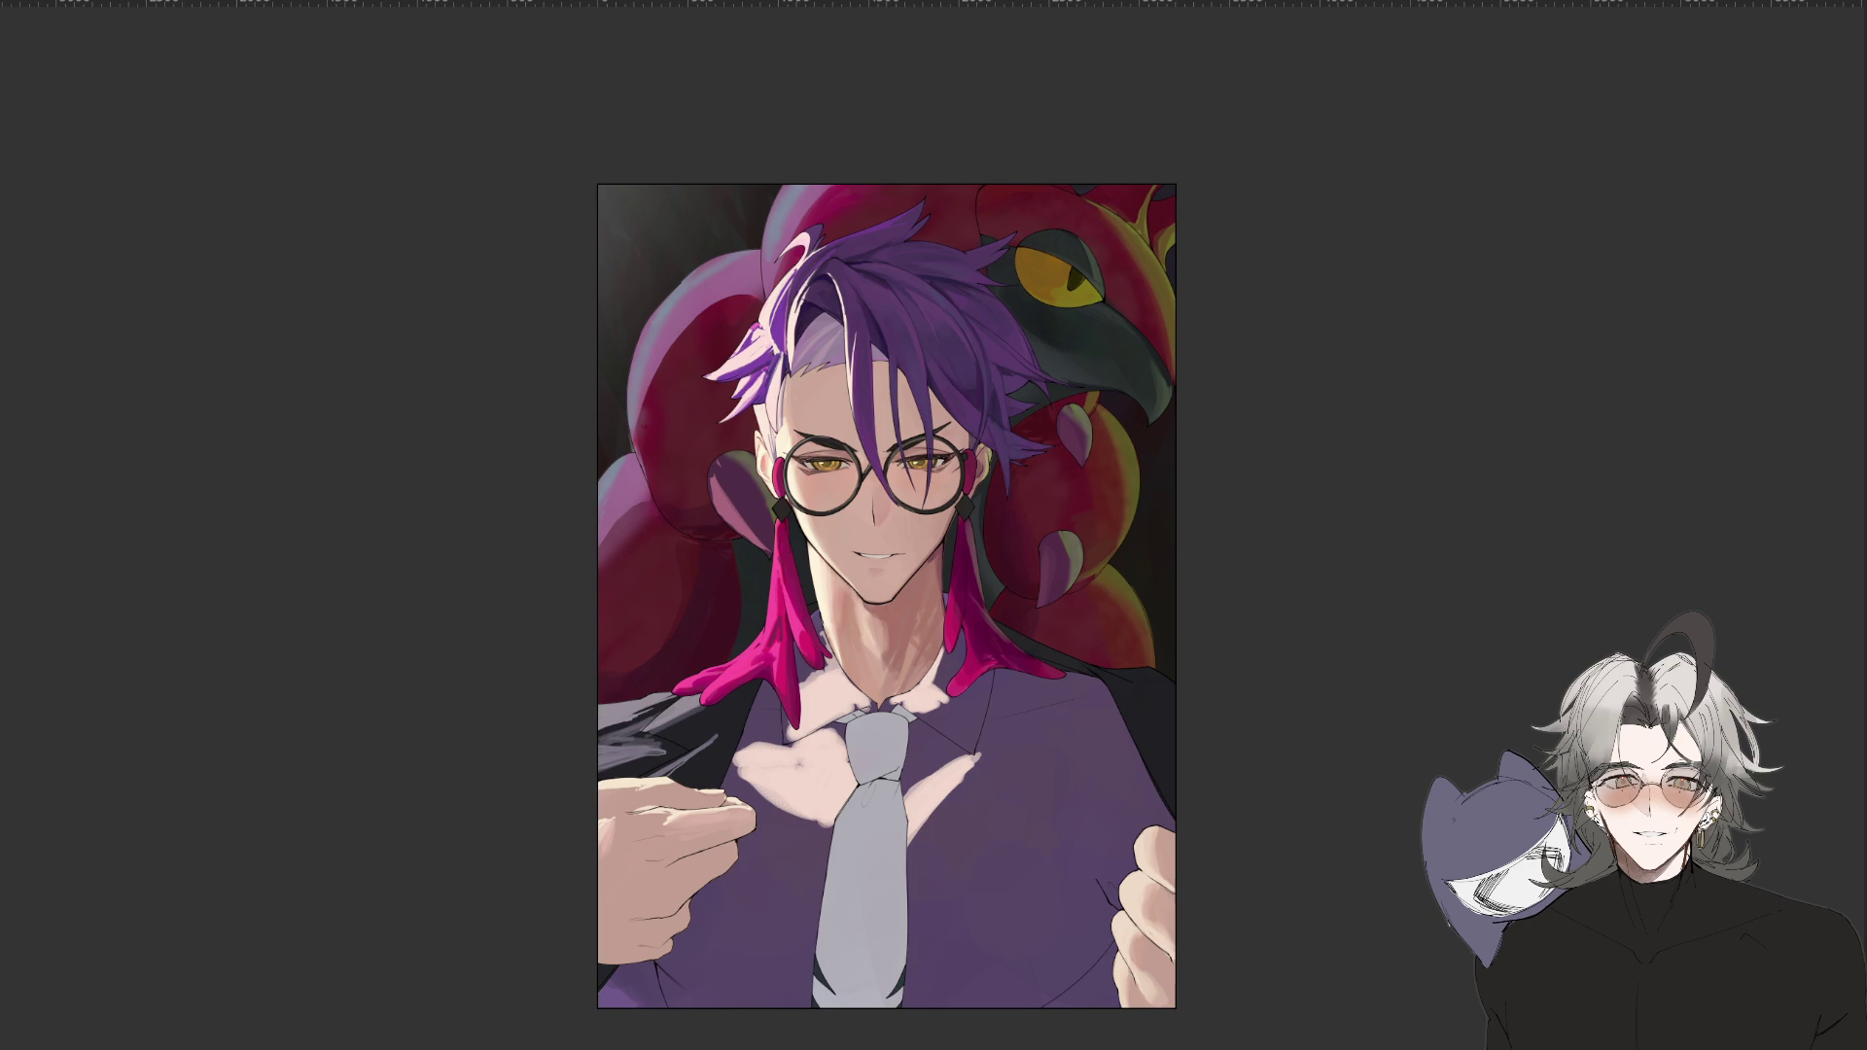
{"action": "mouse_move", "coordinate": [887, 731]}
{"action": "left_mouse_down"}
{"action": "mouse_move", "coordinate": [855, 748]}
{"action": "mouse_move", "coordinate": [880, 737]}
{"action": "mouse_move", "coordinate": [859, 773]}
{"action": "mouse_move", "coordinate": [885, 738]}
{"action": "mouse_move", "coordinate": [846, 806]}
{"action": "mouse_move", "coordinate": [870, 807]}
{"action": "mouse_move", "coordinate": [825, 941]}
{"action": "mouse_move", "coordinate": [846, 836]}
{"action": "mouse_move", "coordinate": [836, 972]}
{"action": "mouse_move", "coordinate": [851, 895]}
{"action": "mouse_move", "coordinate": [861, 972]}
{"action": "mouse_move", "coordinate": [861, 836]}
{"action": "mouse_move", "coordinate": [877, 813]}
{"action": "mouse_move", "coordinate": [870, 899]}
{"action": "mouse_move", "coordinate": [880, 817]}
{"action": "left_mouse_up"}
On a view rotated about 20°, darken the tie knot and adjacent collar with grey, then set the view upright.
{"action": "scroll", "coordinate": [926, 697], "scroll_direction": "down", "scroll_amount": 5}
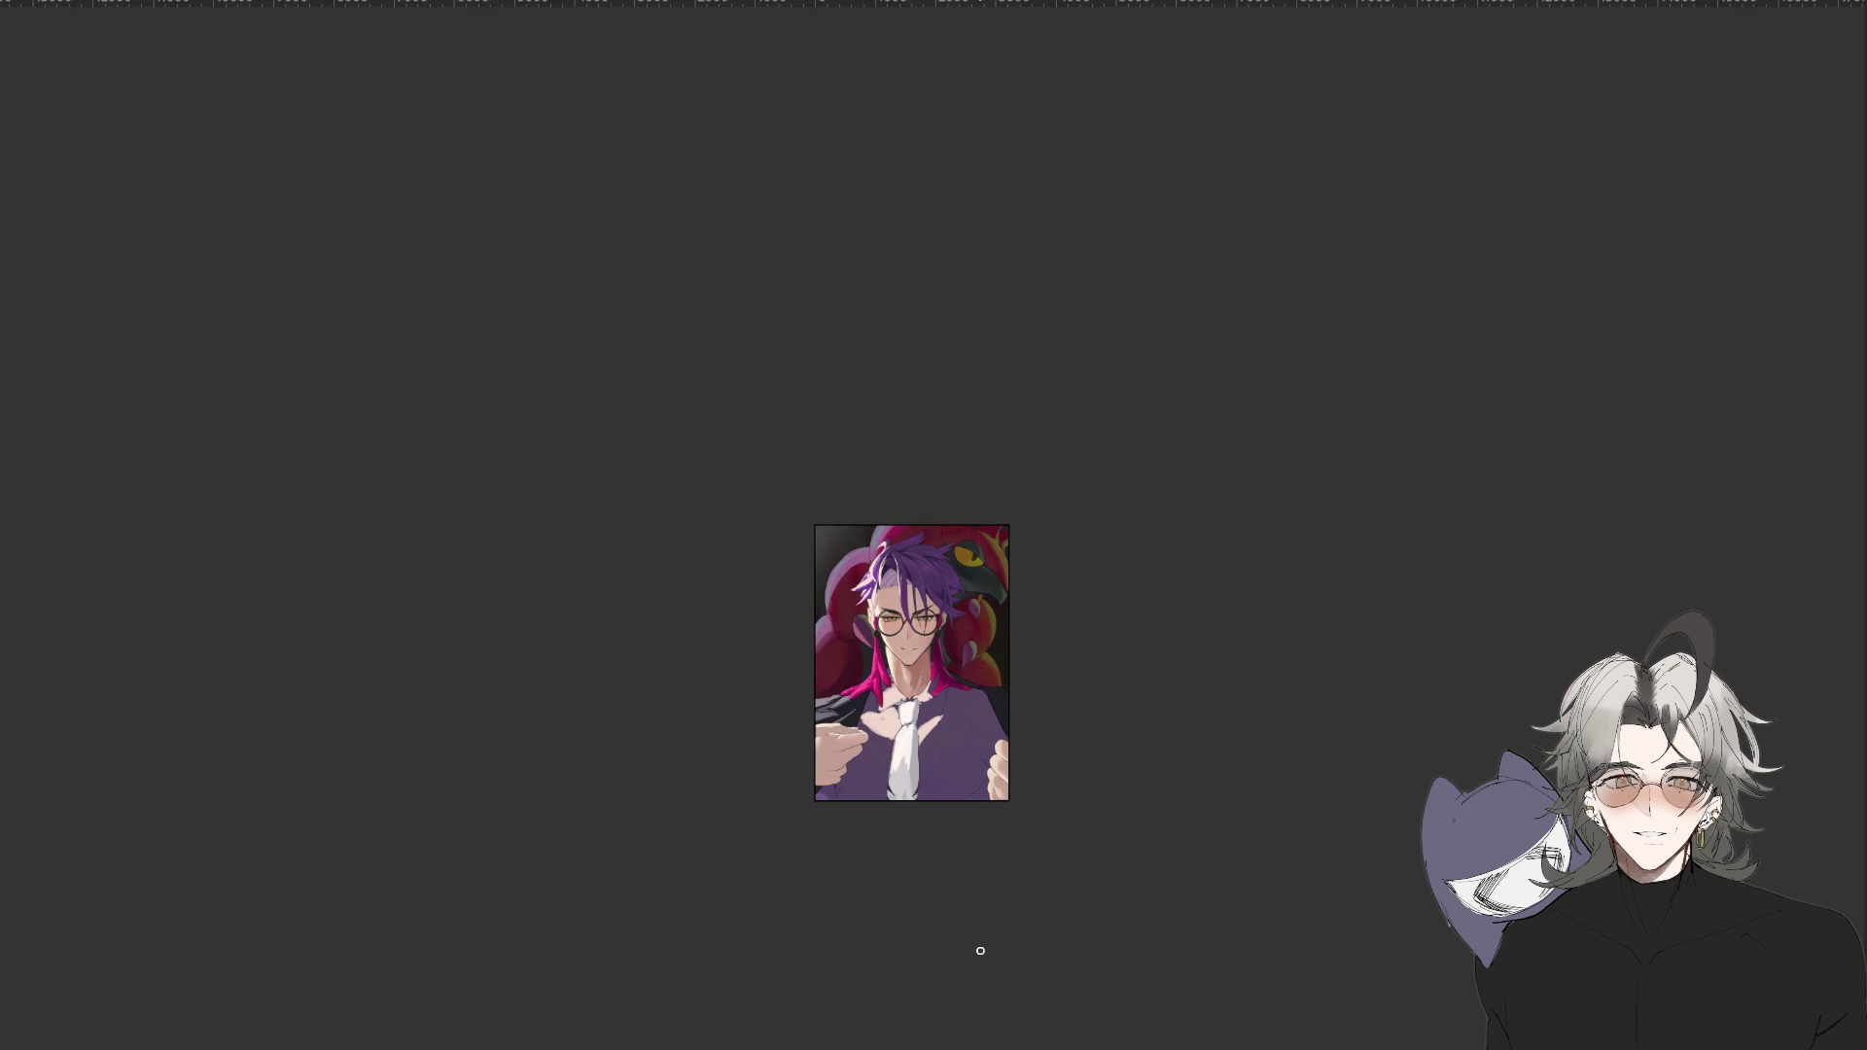
{"action": "mouse_move", "coordinate": [954, 979]}
{"action": "left_mouse_down"}
{"action": "mouse_move", "coordinate": [1117, 1021]}
{"action": "mouse_move", "coordinate": [1233, 953]}
{"action": "mouse_move", "coordinate": [980, 516]}
{"action": "left_mouse_up"}
{"action": "left_click_drag", "start_coordinate": [933, 746], "coordinate": [912, 790]}
{"action": "left_click_drag", "start_coordinate": [912, 705], "coordinate": [913, 727]}
{"action": "left_click_drag", "start_coordinate": [911, 717], "coordinate": [870, 743]}
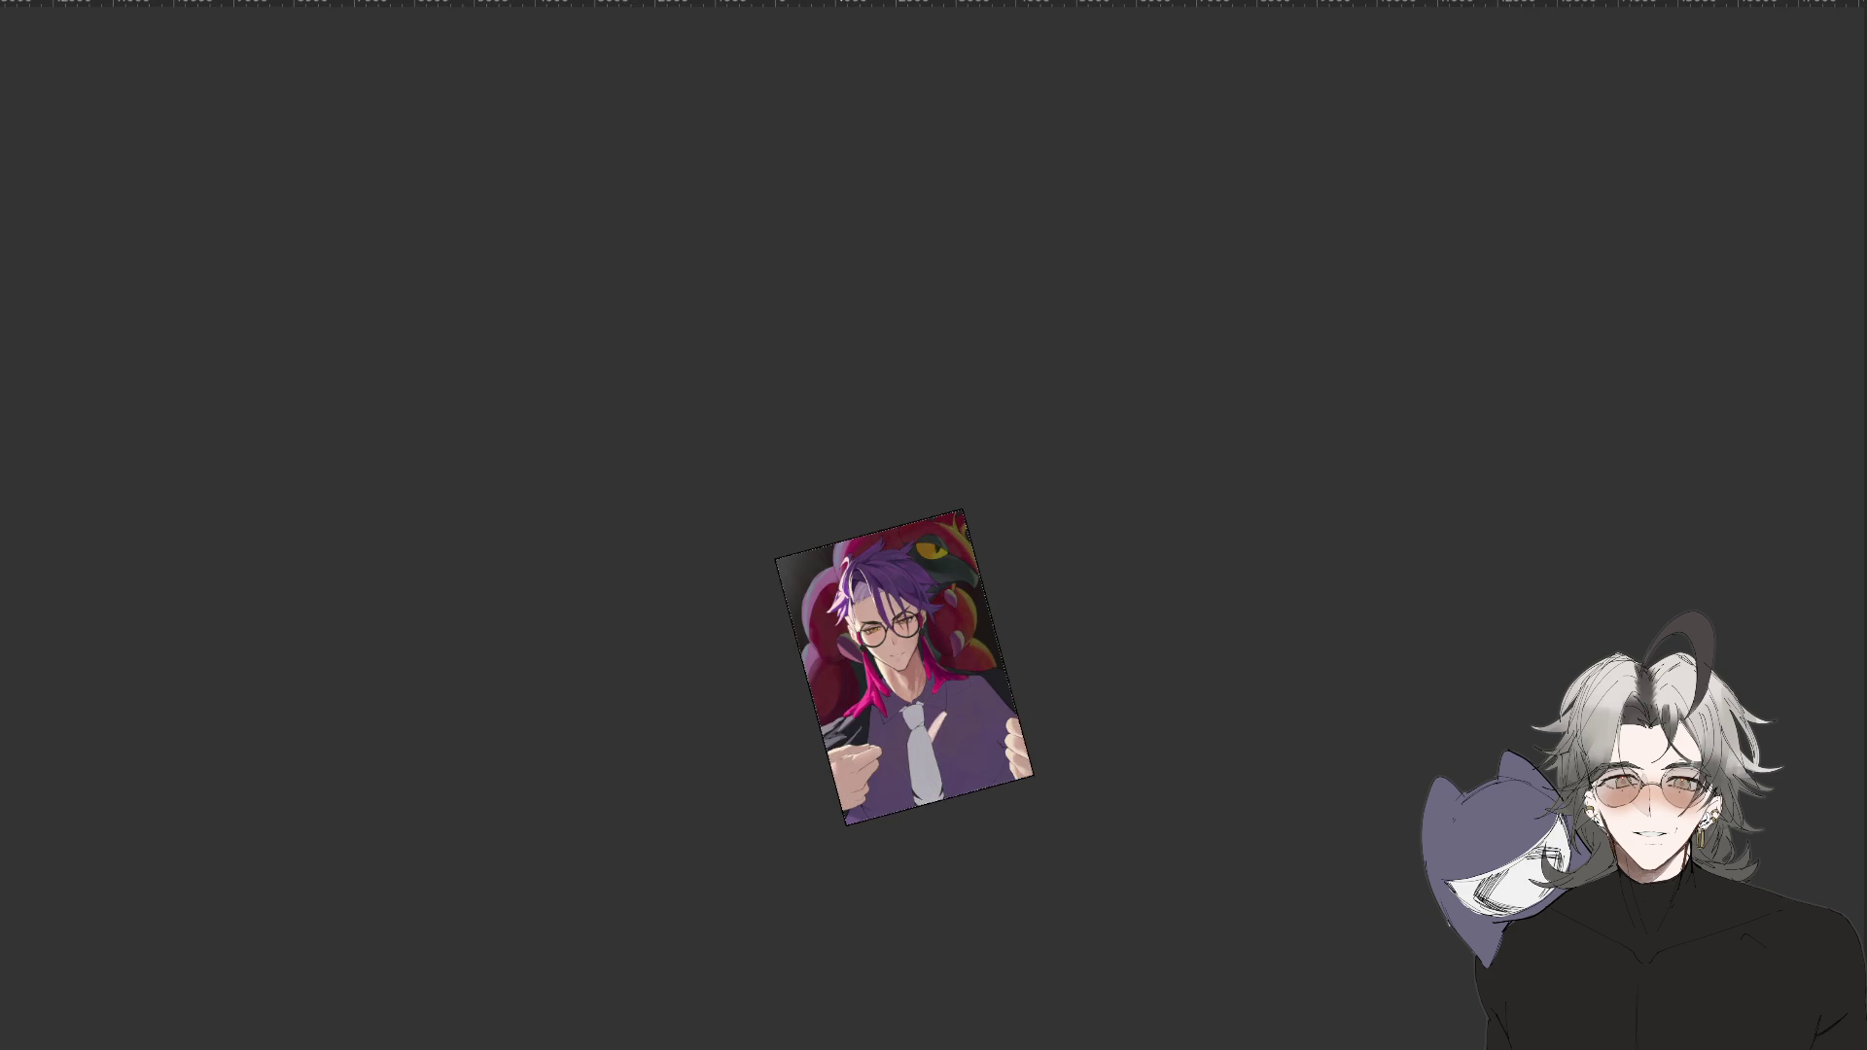
{"action": "key", "text": "5"}
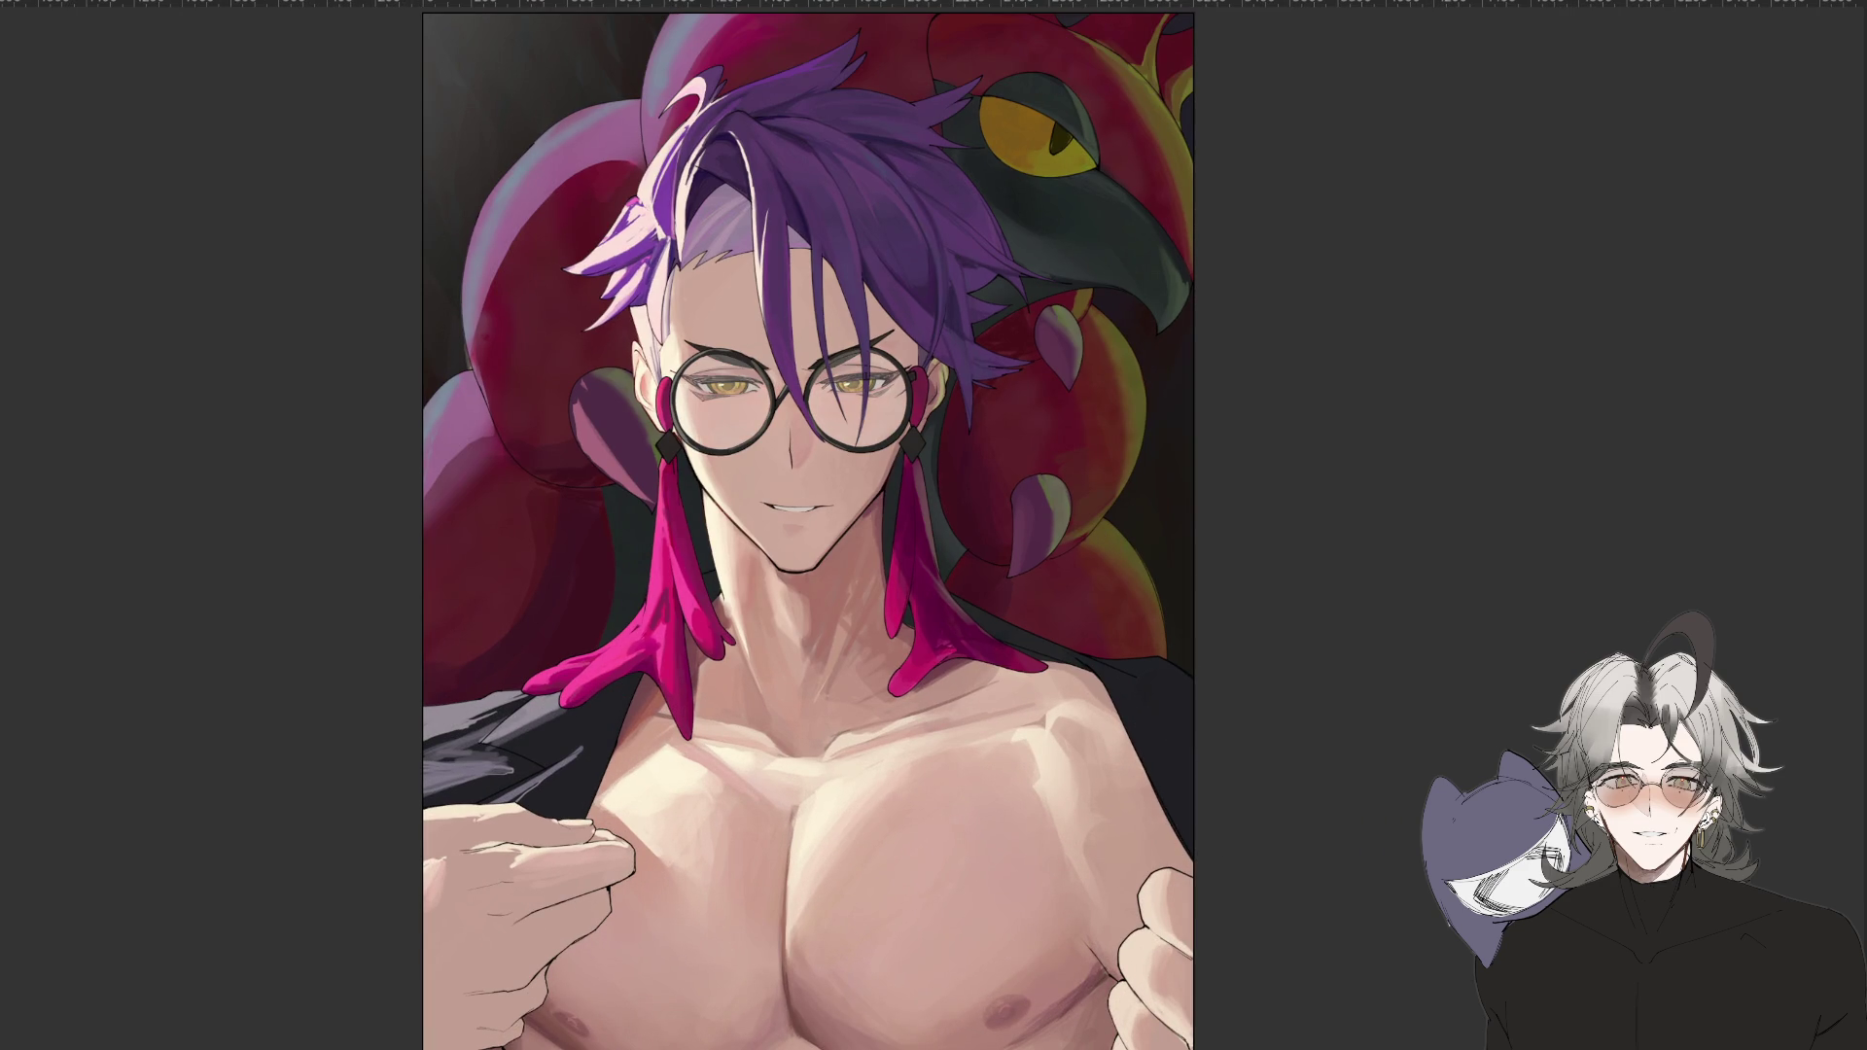
{"action": "key", "text": "ctrl+plus"}
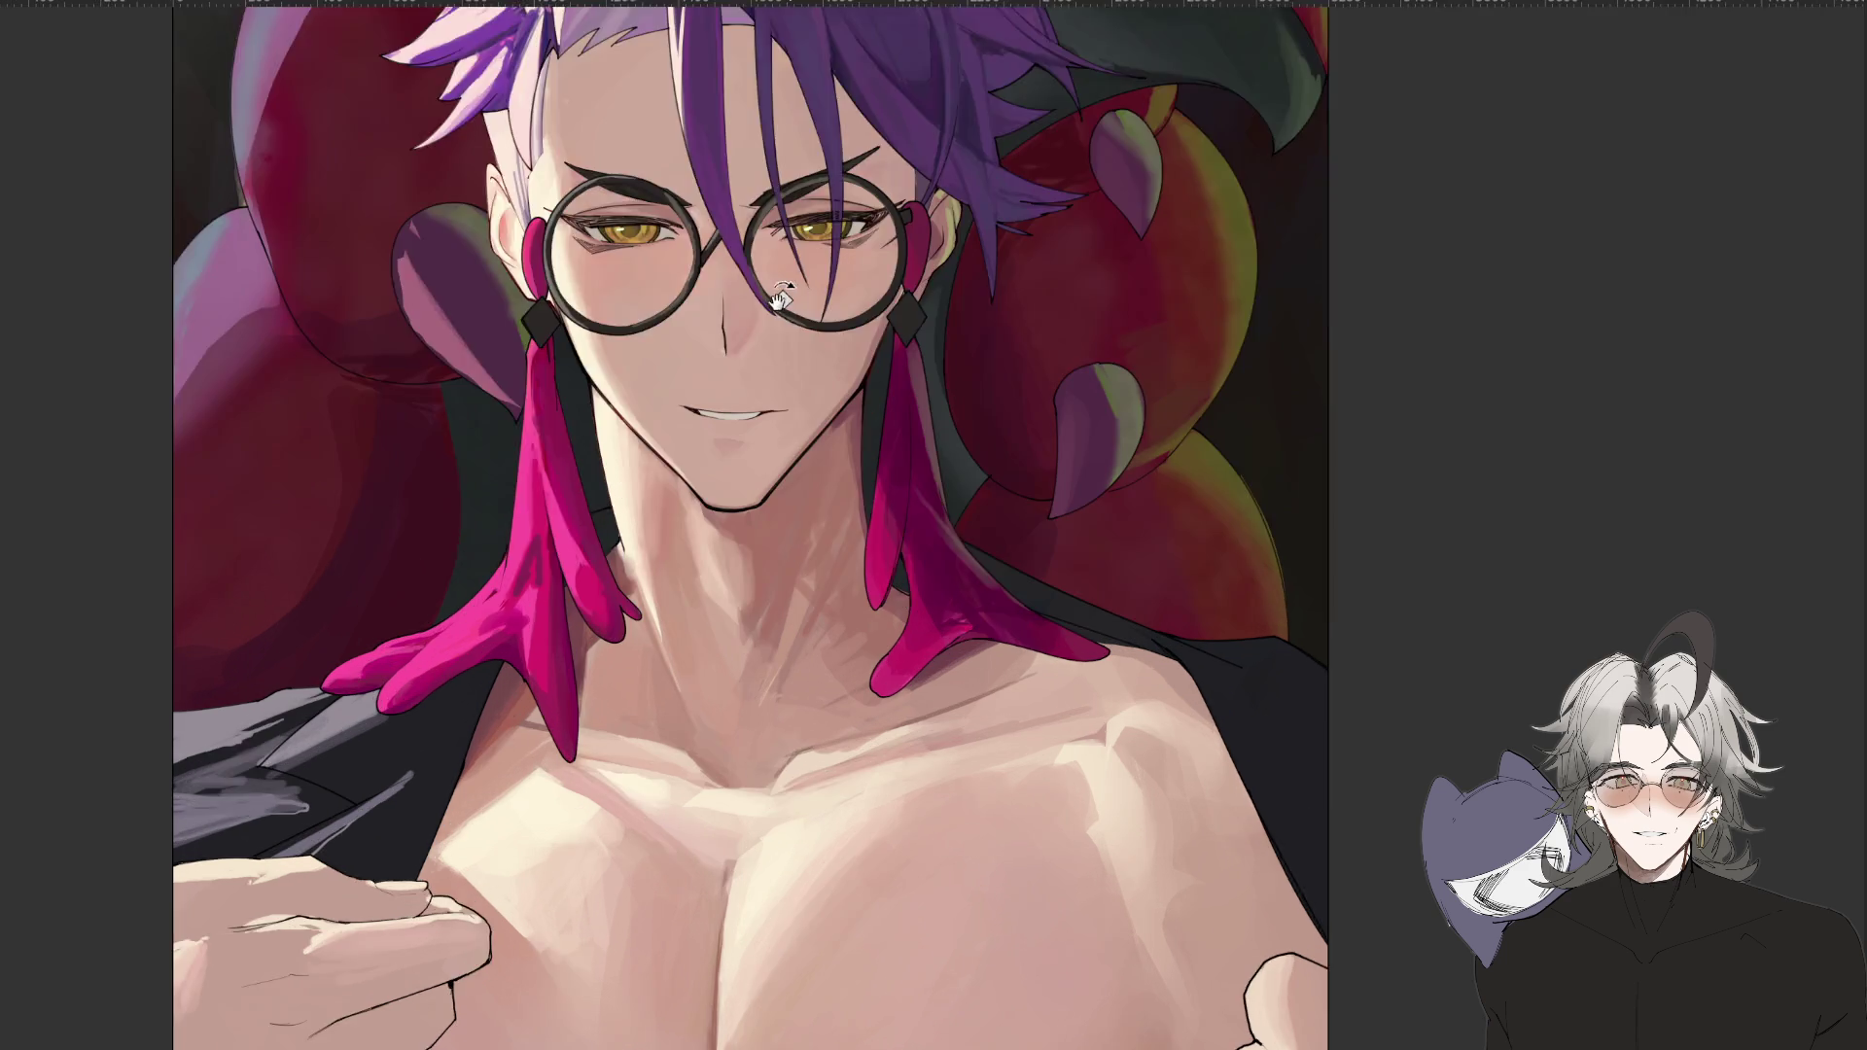
{"action": "left_click_drag", "start_coordinate": [581, 408], "coordinate": [795, 758]}
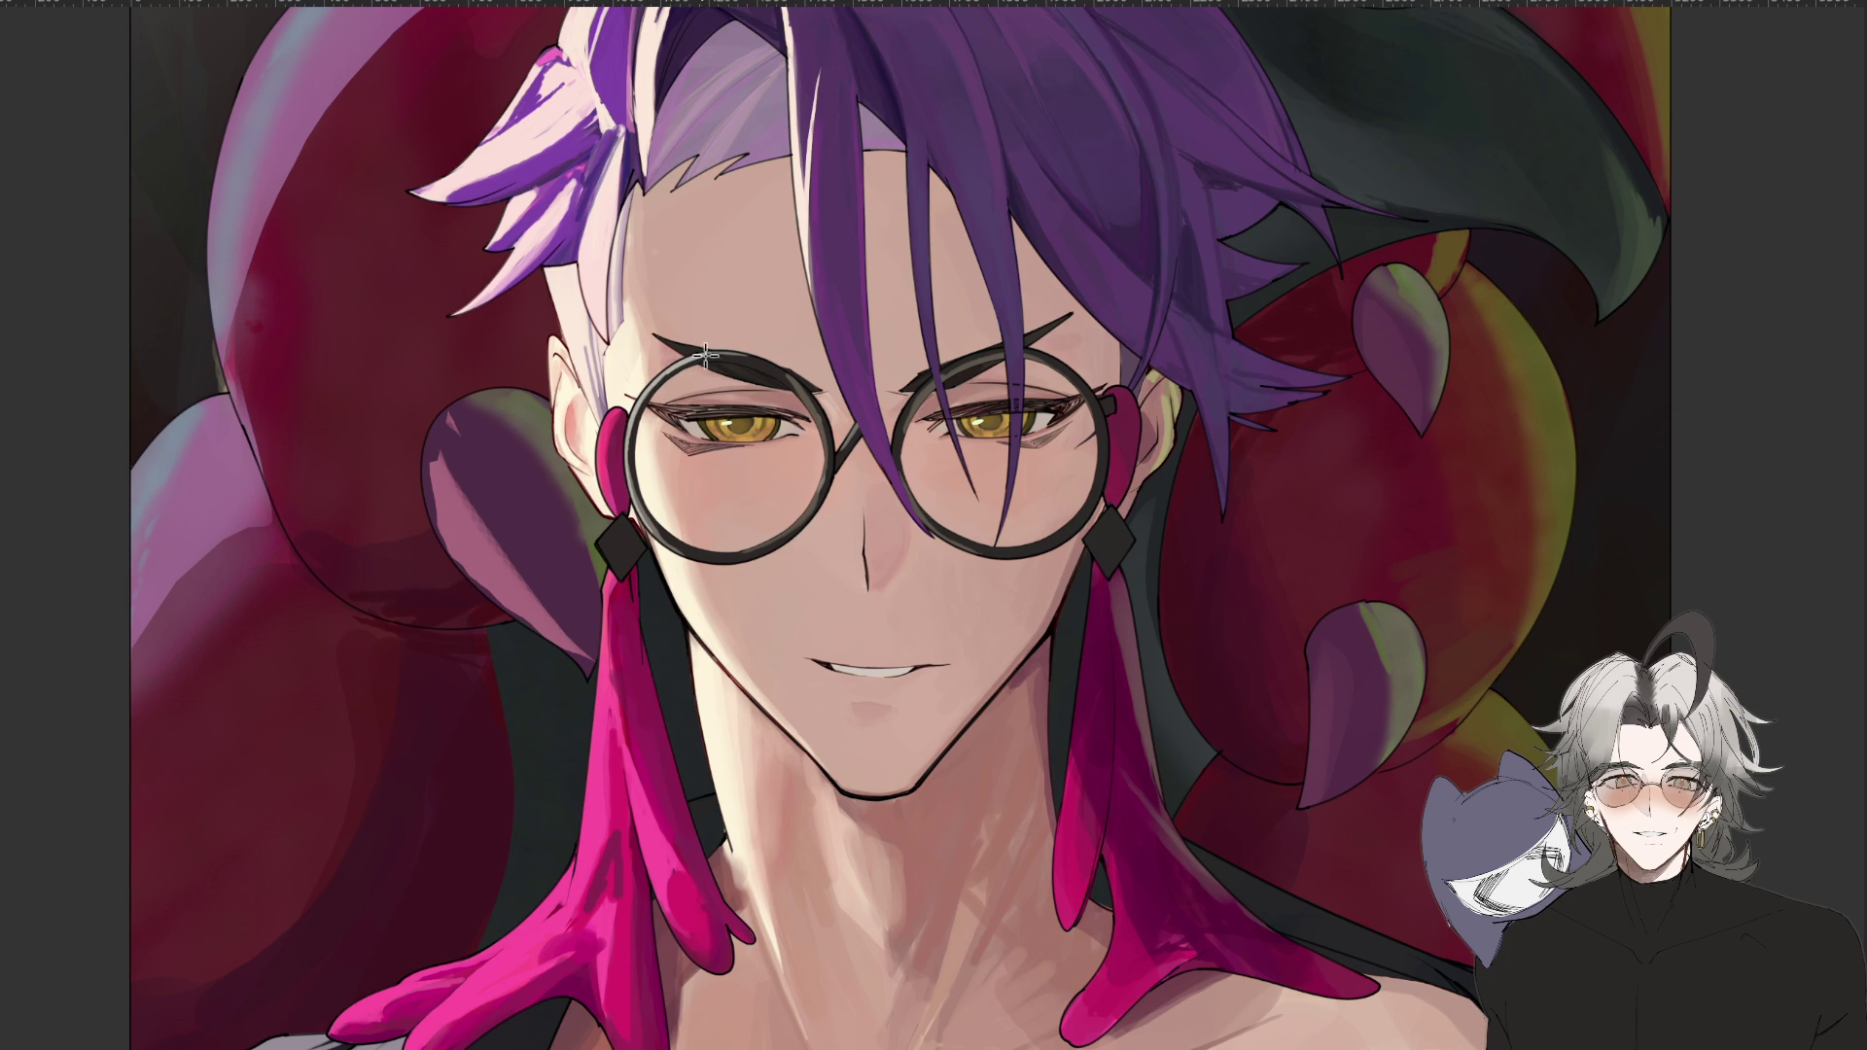
{"action": "left_click_drag", "start_coordinate": [512, 618], "coordinate": [583, 428]}
{"action": "scroll", "coordinate": [583, 428], "scroll_direction": "up", "scroll_amount": 3}
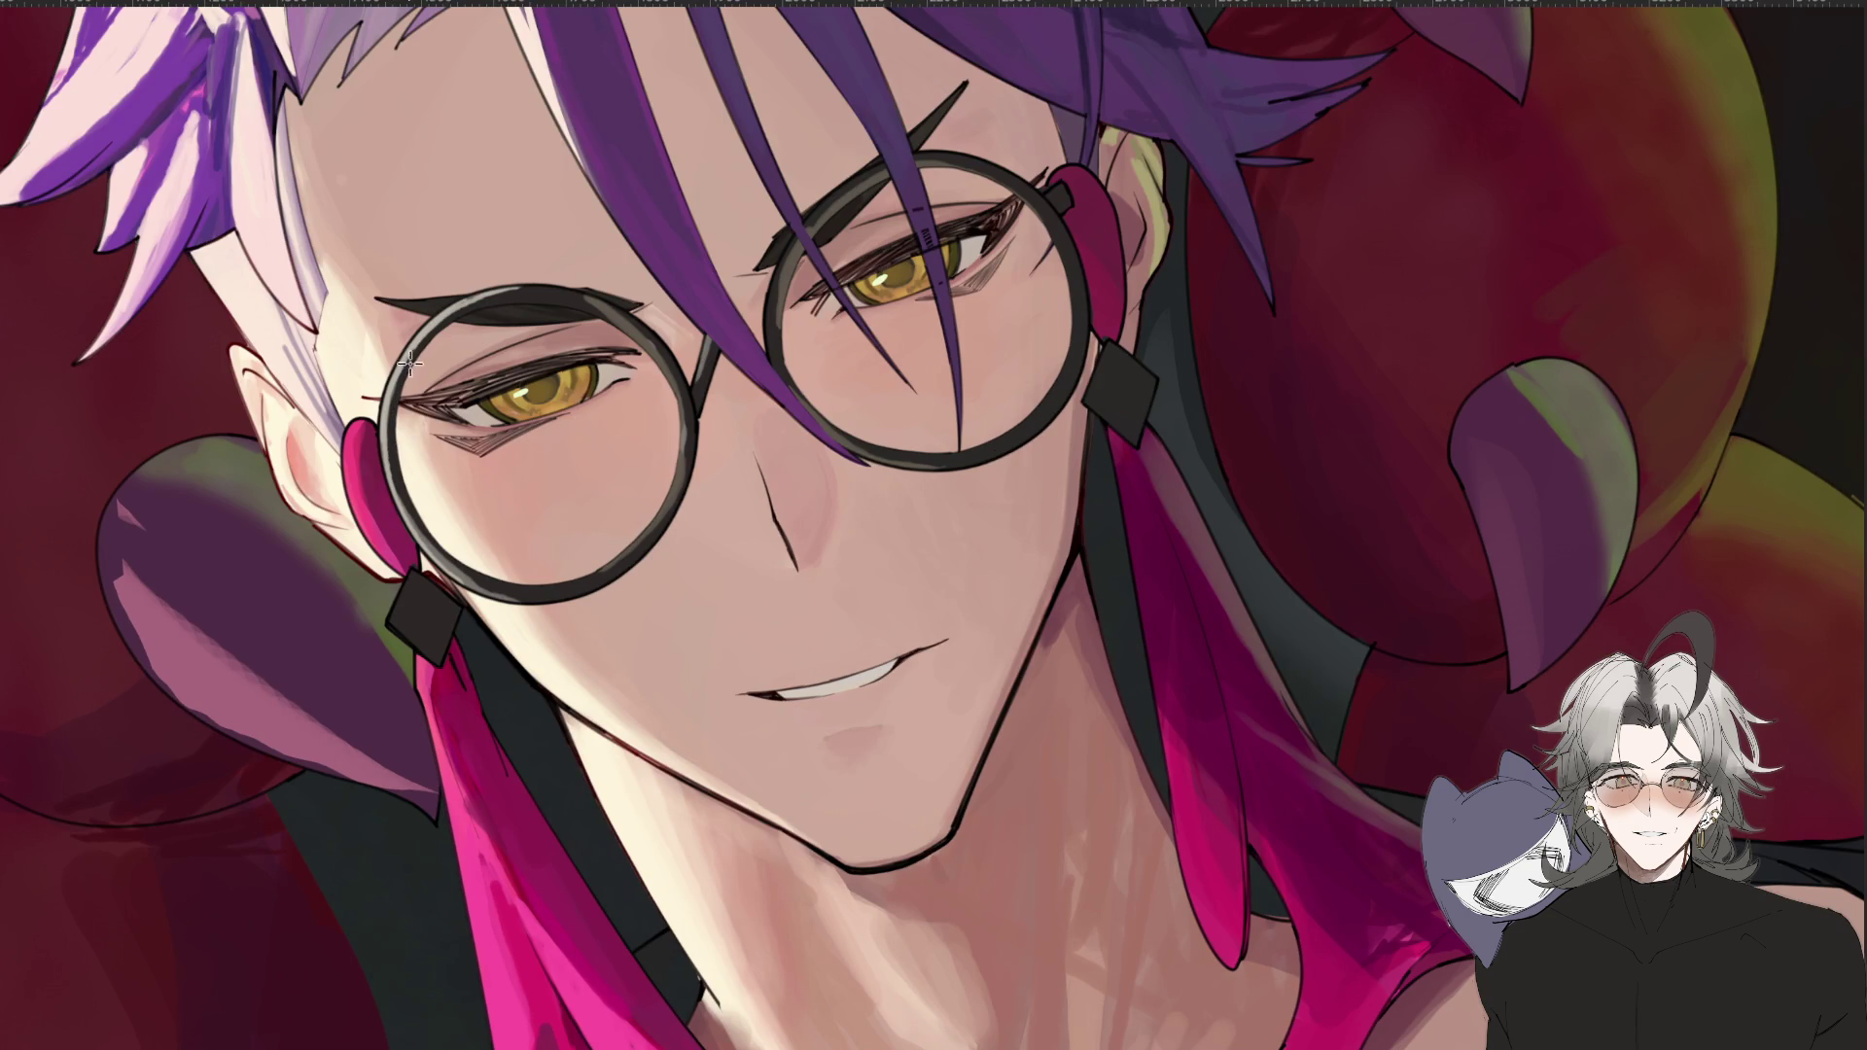
{"action": "left_click_drag", "start_coordinate": [226, 759], "coordinate": [739, 554]}
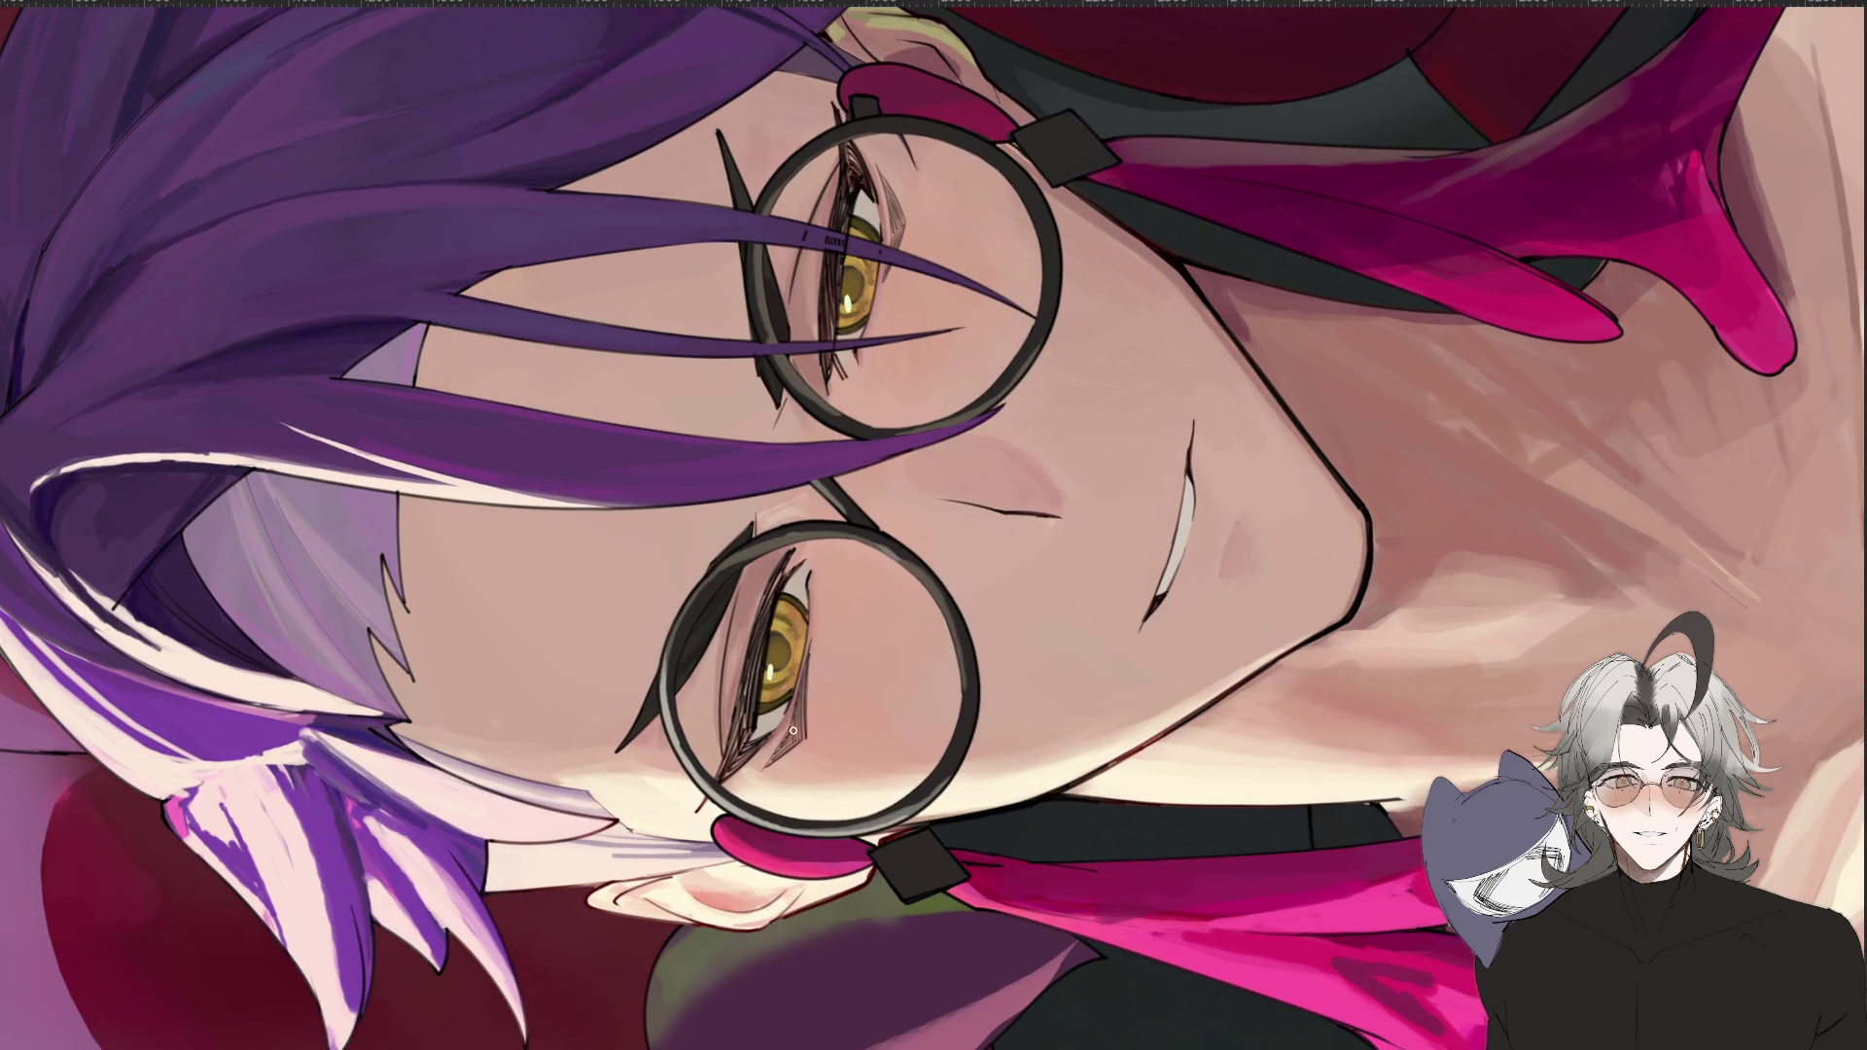
{"action": "key", "text": "h"}
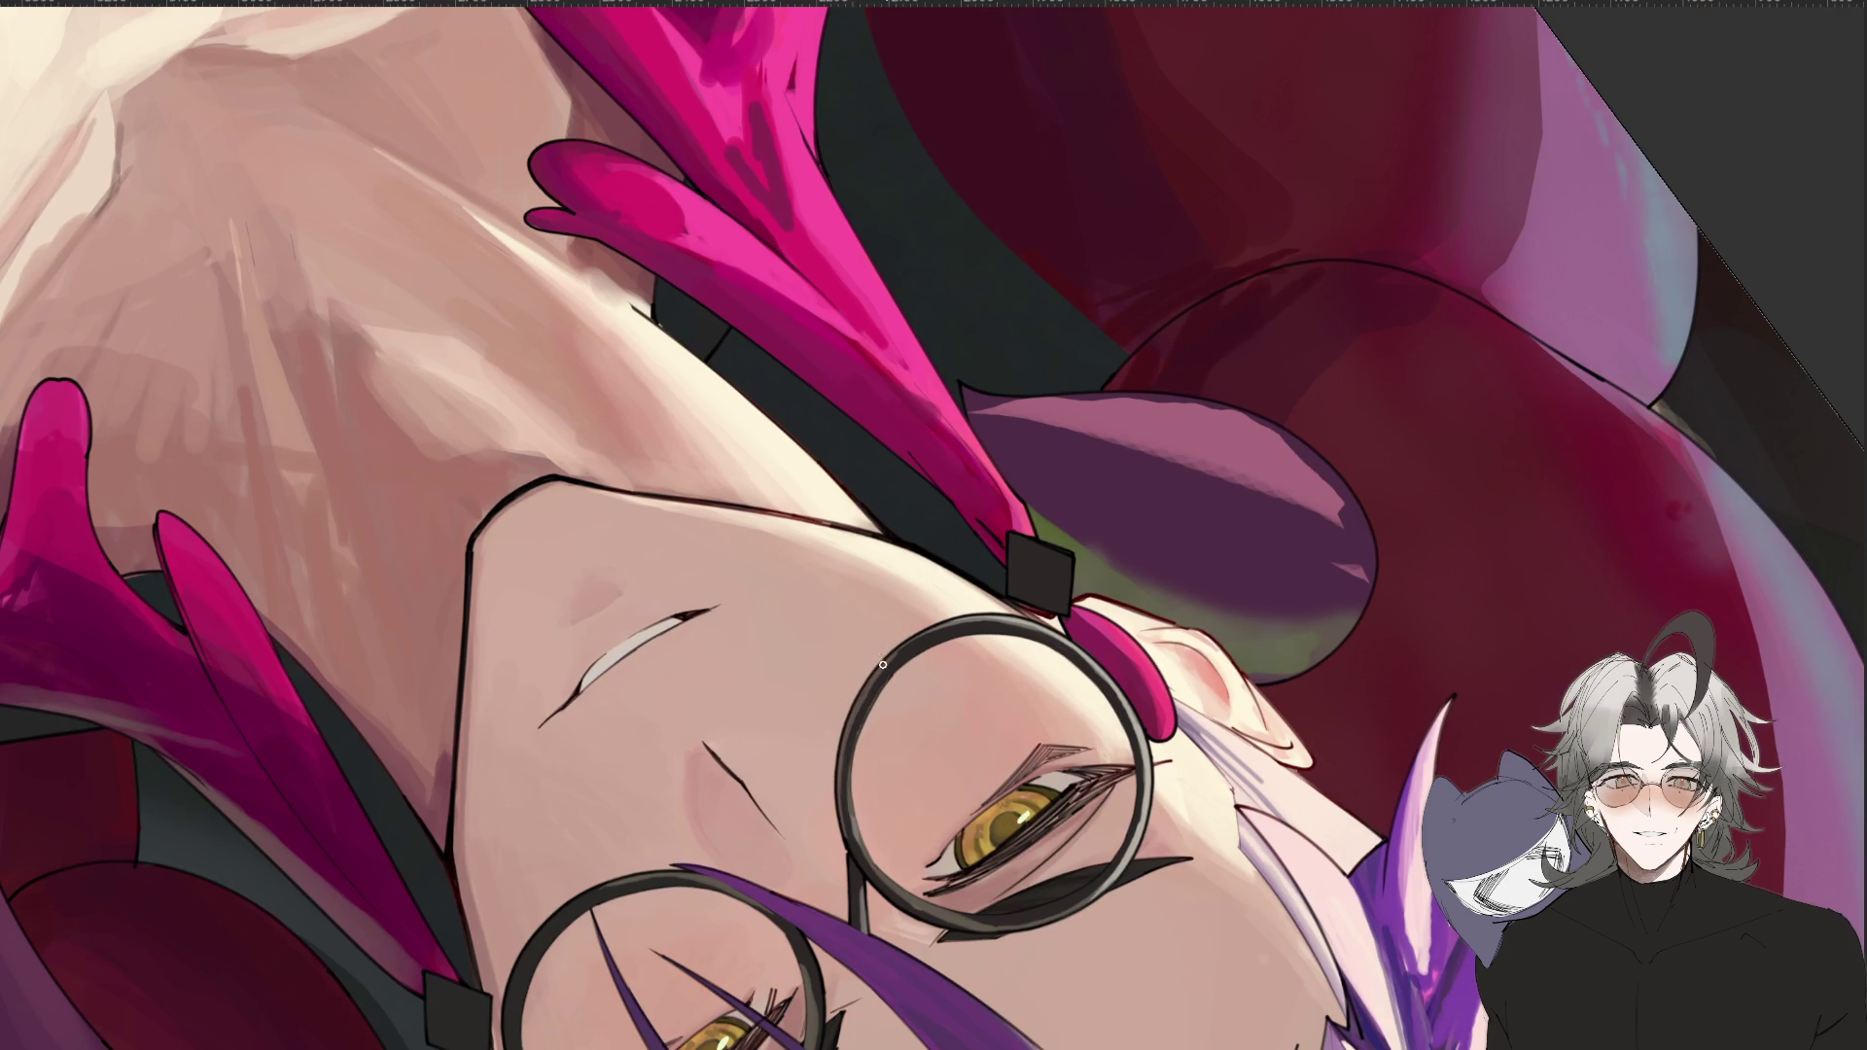
{"action": "left_click_drag", "start_coordinate": [905, 644], "coordinate": [1123, 861]}
{"action": "left_click_drag", "start_coordinate": [1345, 678], "coordinate": [1012, 983]}
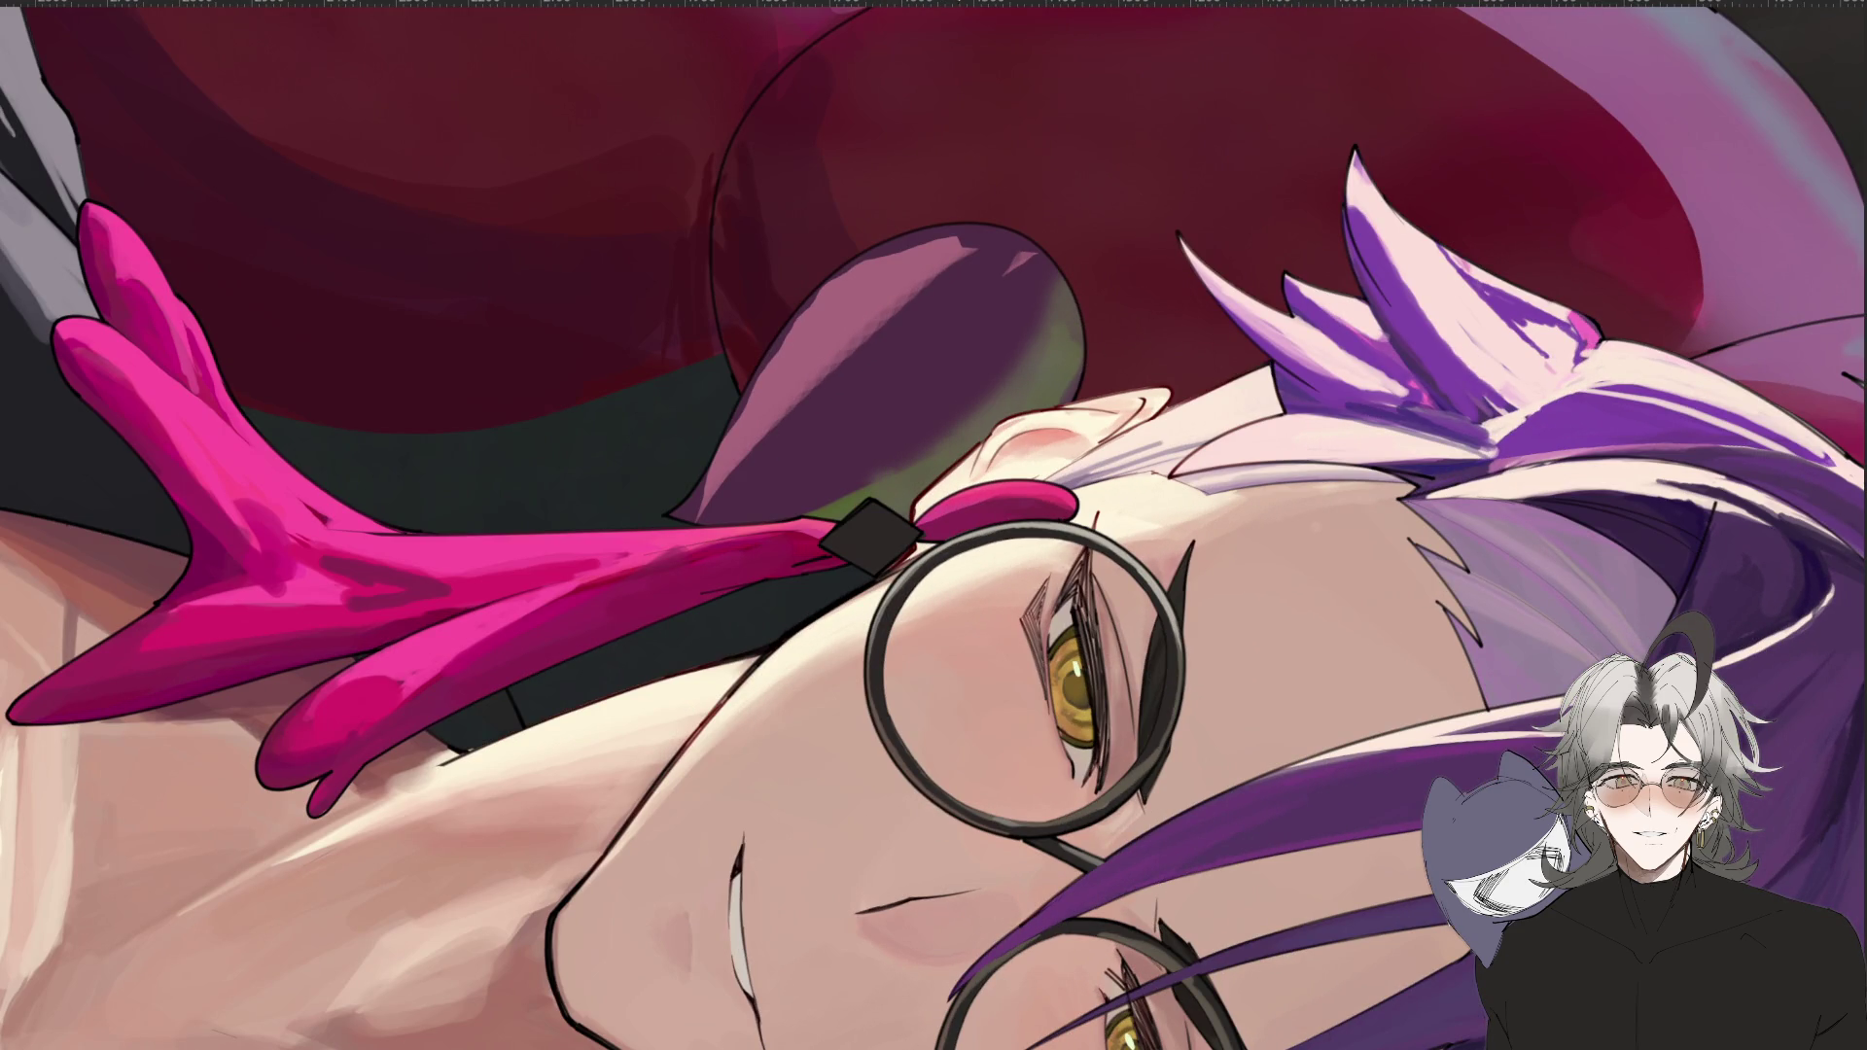
{"action": "mouse_move", "coordinate": [1006, 958]}
{"action": "left_mouse_down"}
{"action": "mouse_move", "coordinate": [938, 688]}
{"action": "mouse_move", "coordinate": [1303, 583]}
{"action": "left_mouse_up"}
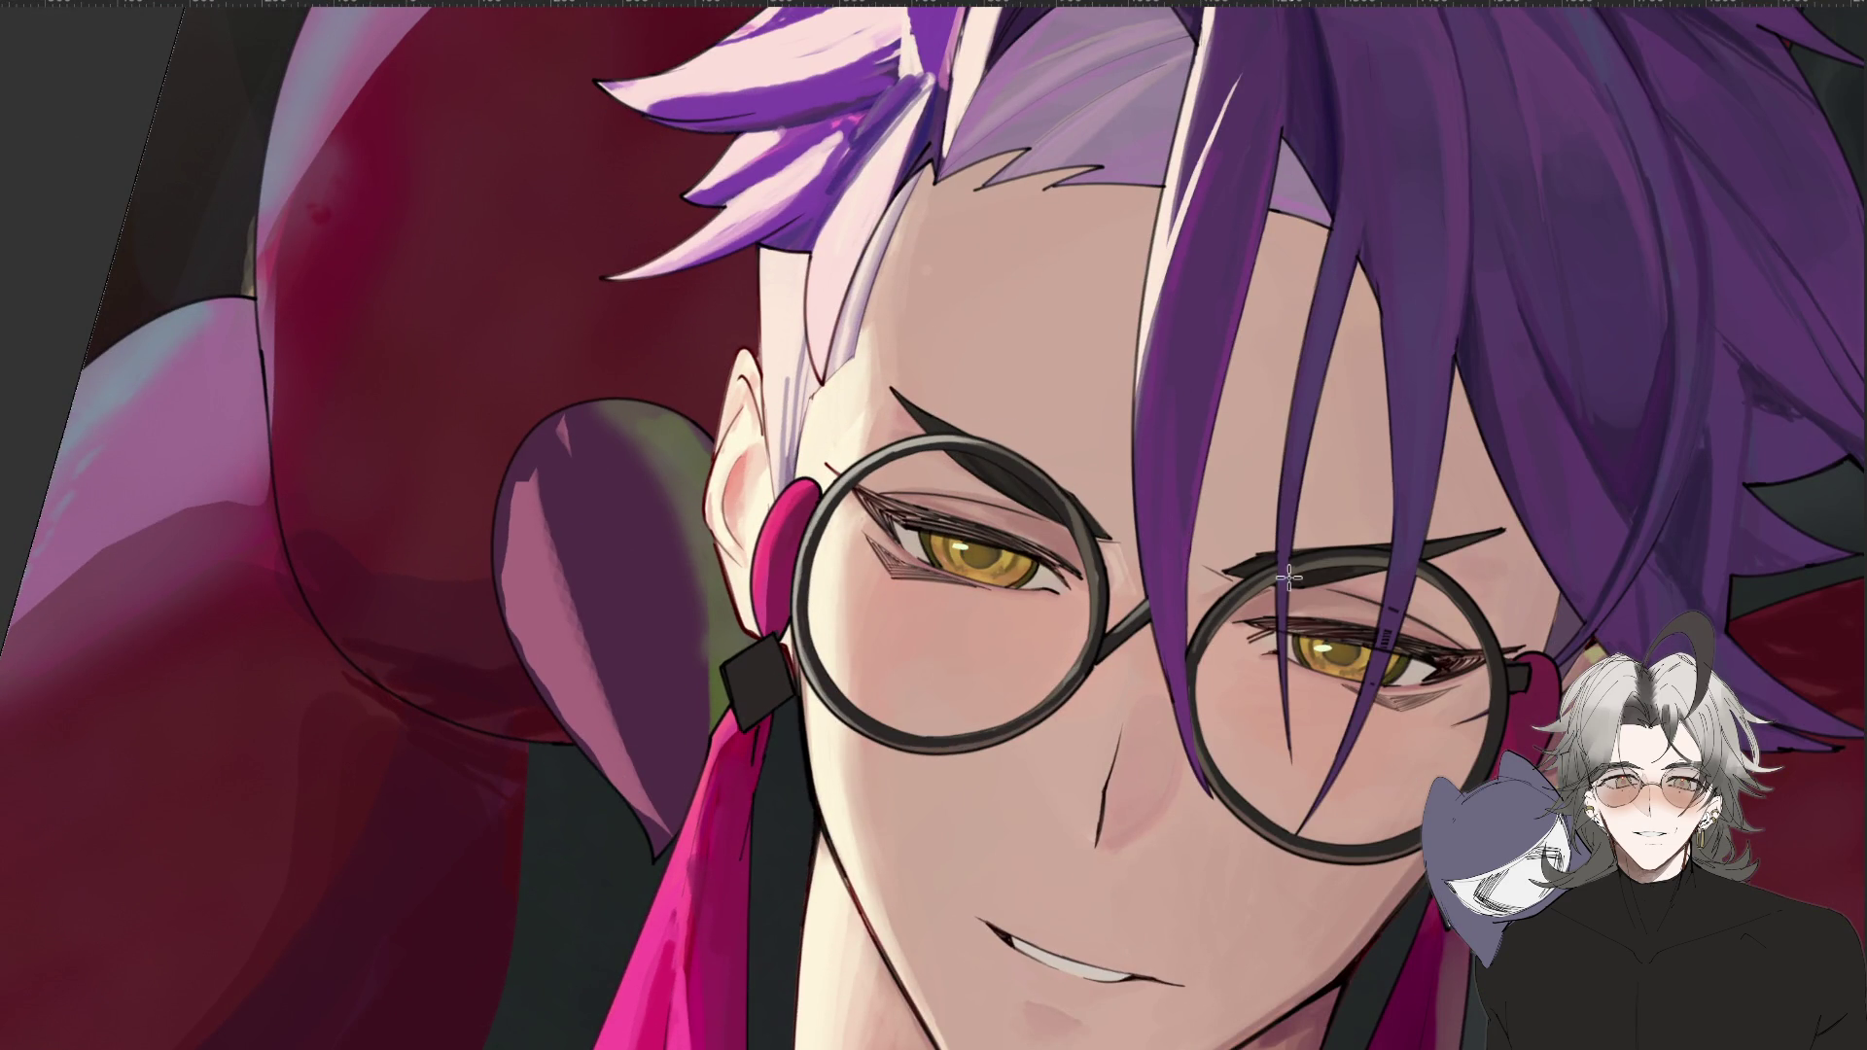
Lasso-select the left earring diamond, tilting and straightening the view around it.
{"action": "left_click_drag", "start_coordinate": [1039, 745], "coordinate": [1259, 477]}
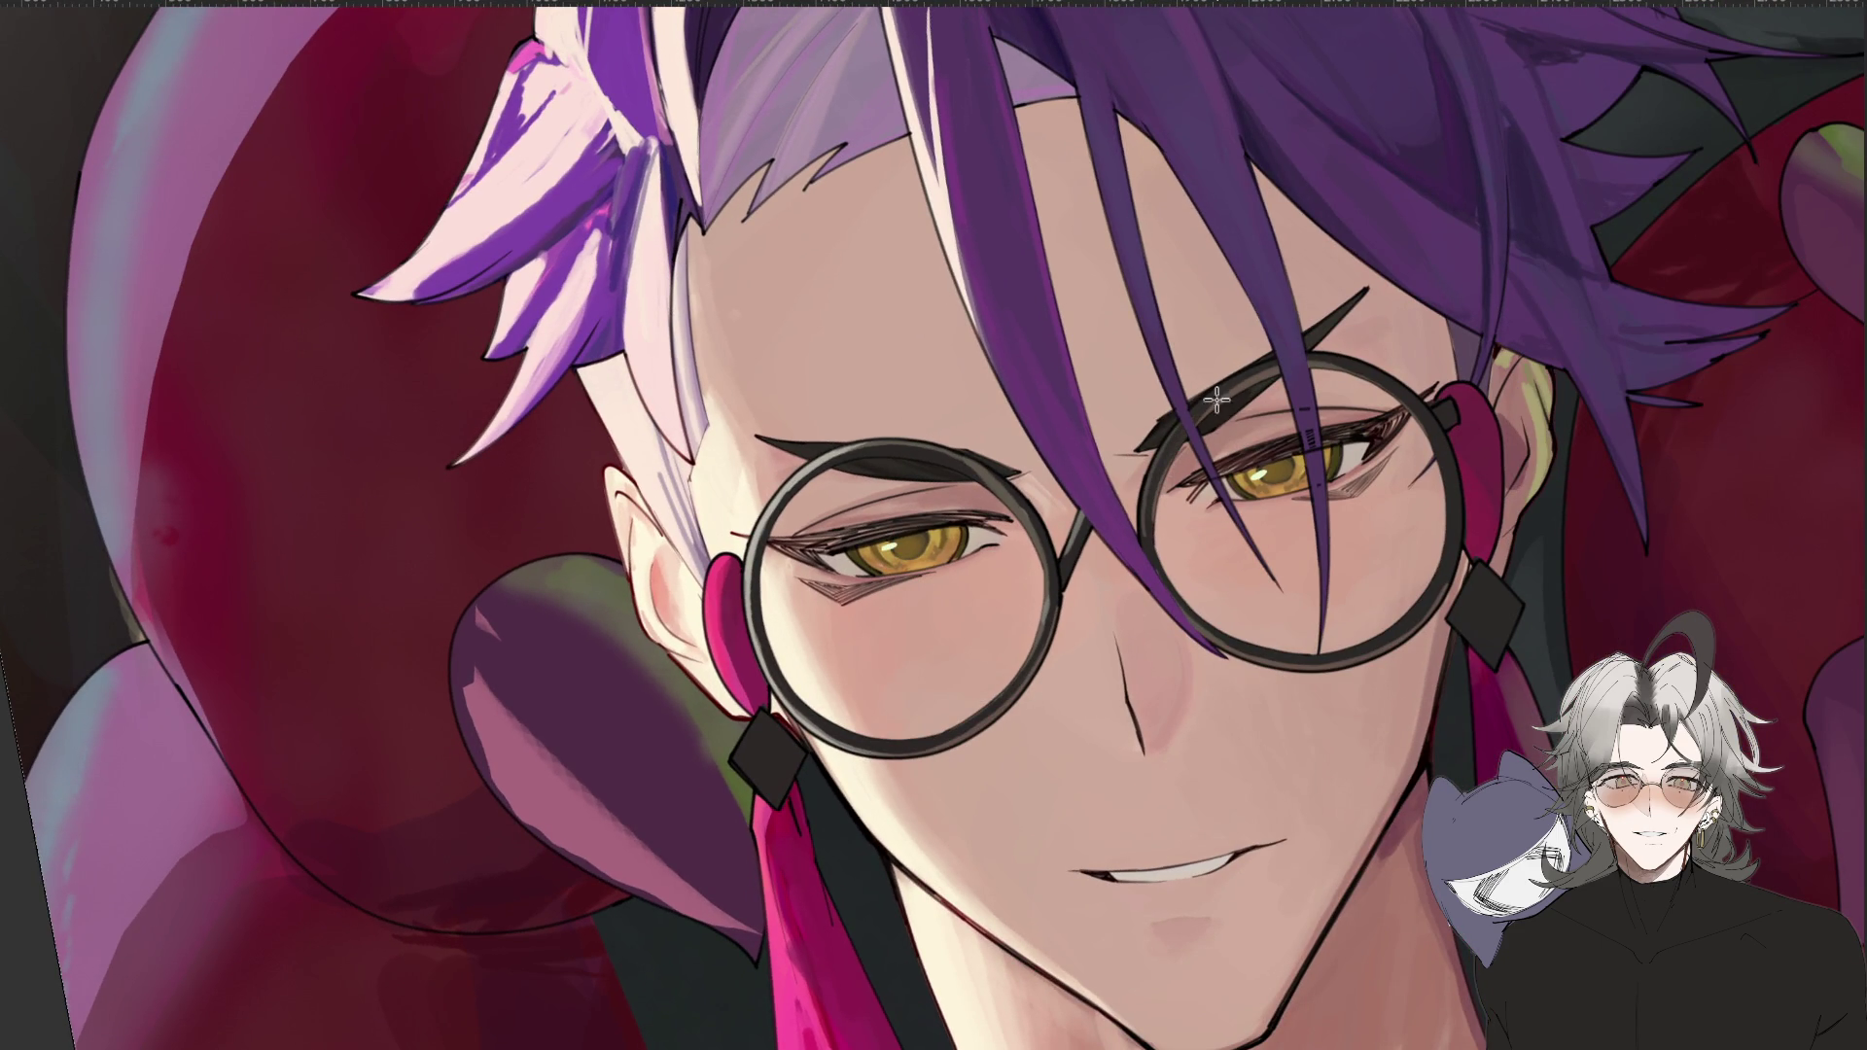
{"action": "scroll", "coordinate": [1322, 790], "scroll_direction": "down", "scroll_amount": 4}
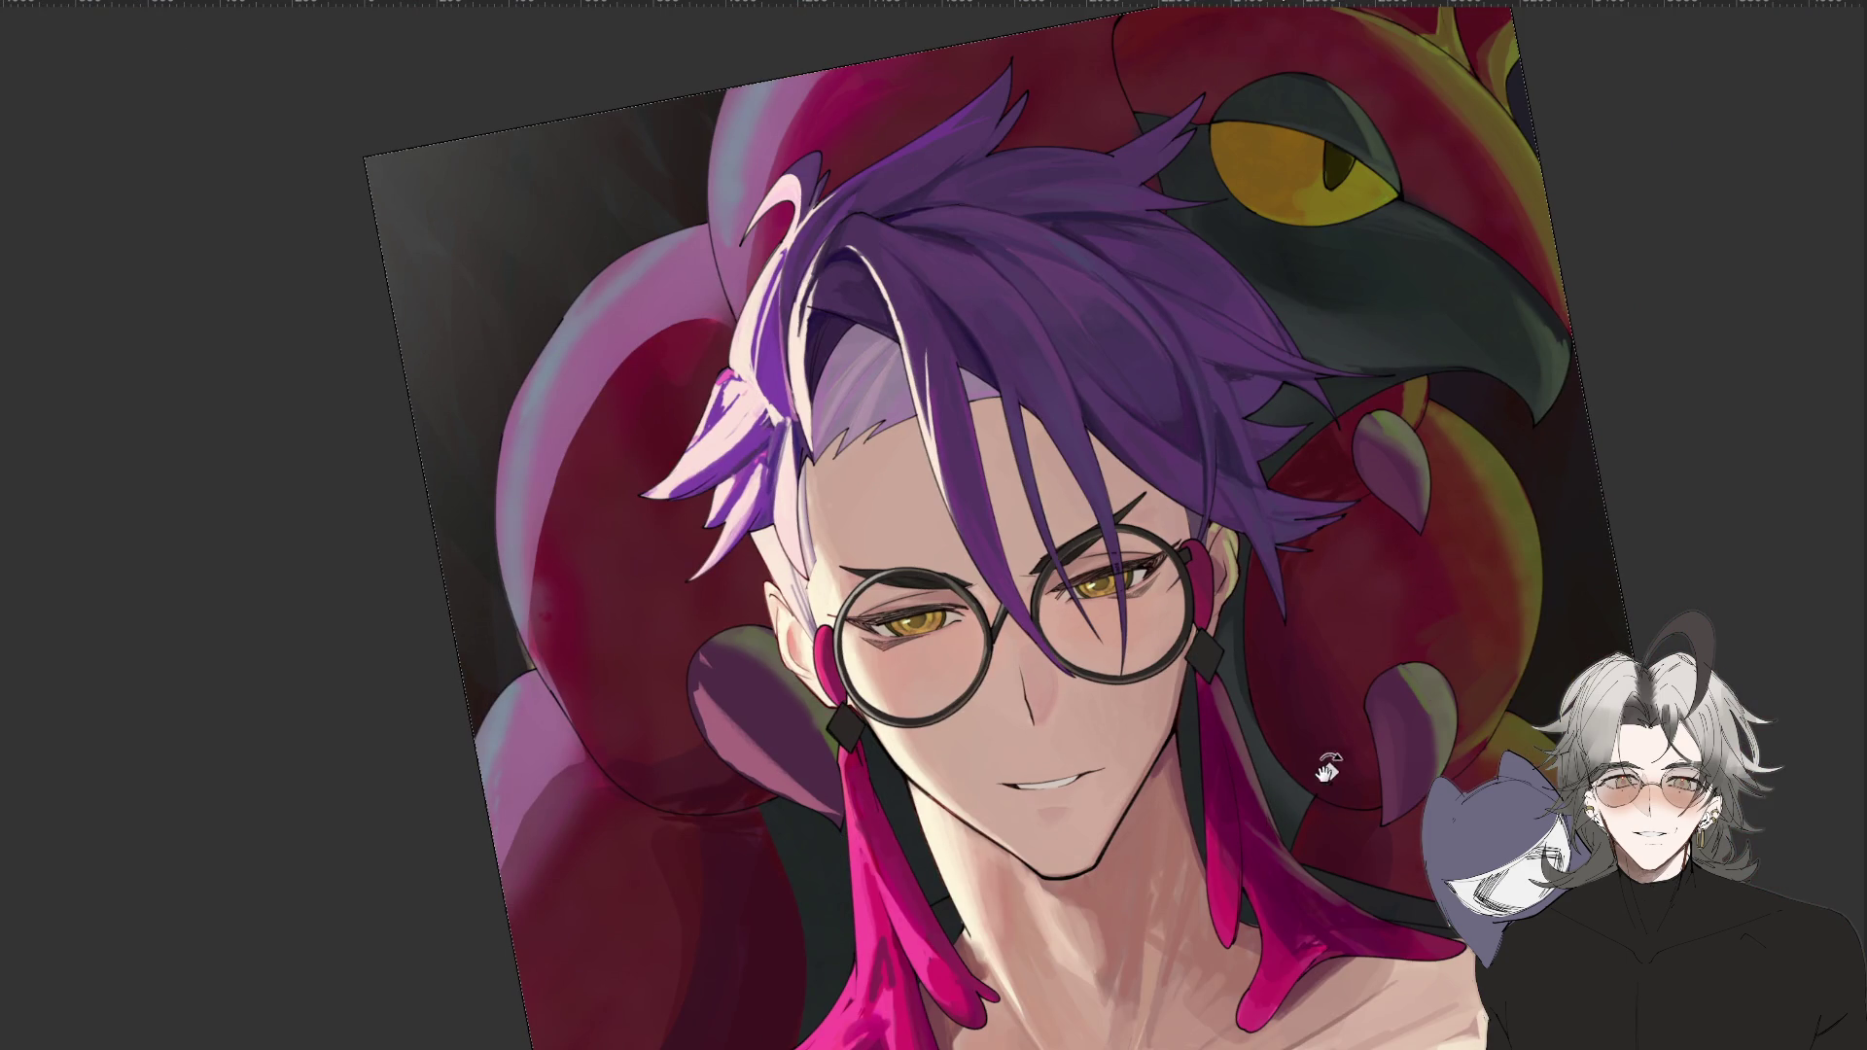
{"action": "scroll", "coordinate": [1254, 583], "scroll_direction": "up", "scroll_amount": 4}
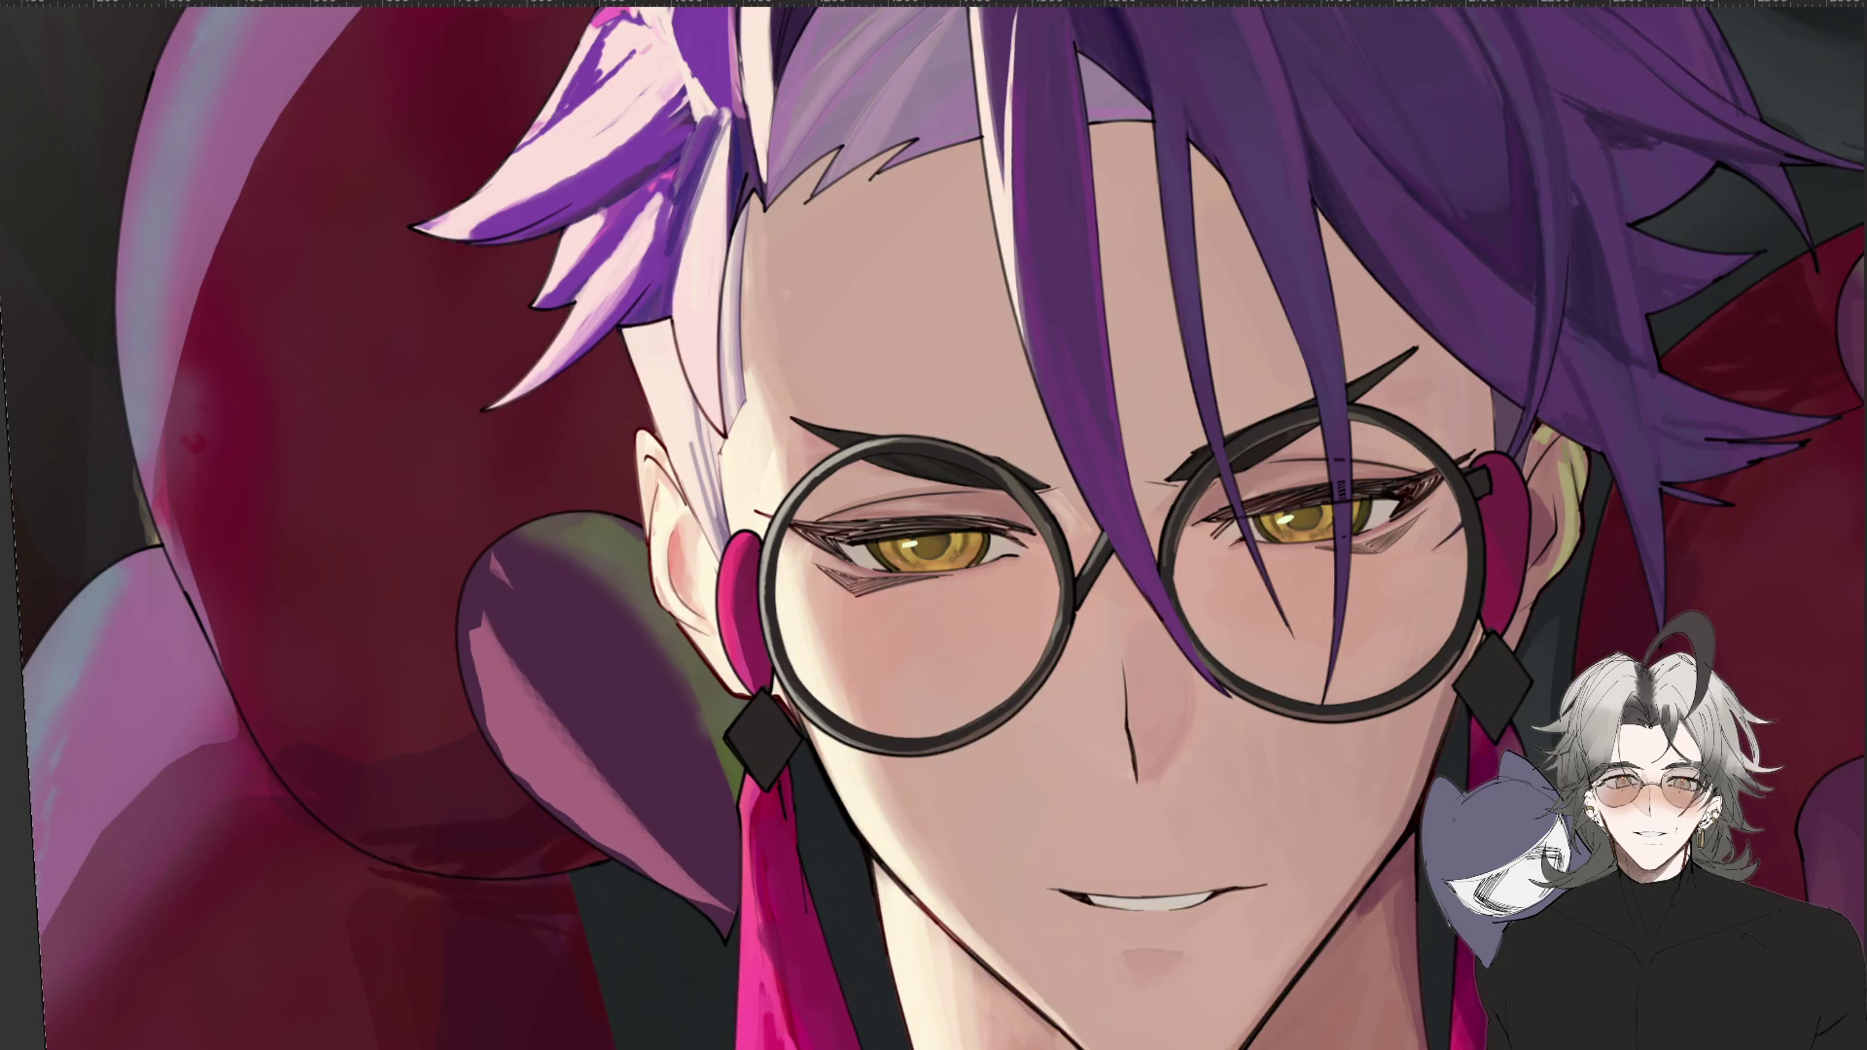
{"action": "mouse_move", "coordinate": [748, 717]}
{"action": "left_mouse_down"}
{"action": "mouse_move", "coordinate": [766, 727]}
{"action": "mouse_move", "coordinate": [737, 735]}
{"action": "mouse_move", "coordinate": [758, 690]}
{"action": "mouse_move", "coordinate": [739, 734]}
{"action": "mouse_move", "coordinate": [761, 711]}
{"action": "left_mouse_up"}
{"action": "scroll", "coordinate": [762, 711], "scroll_direction": "down", "scroll_amount": 5}
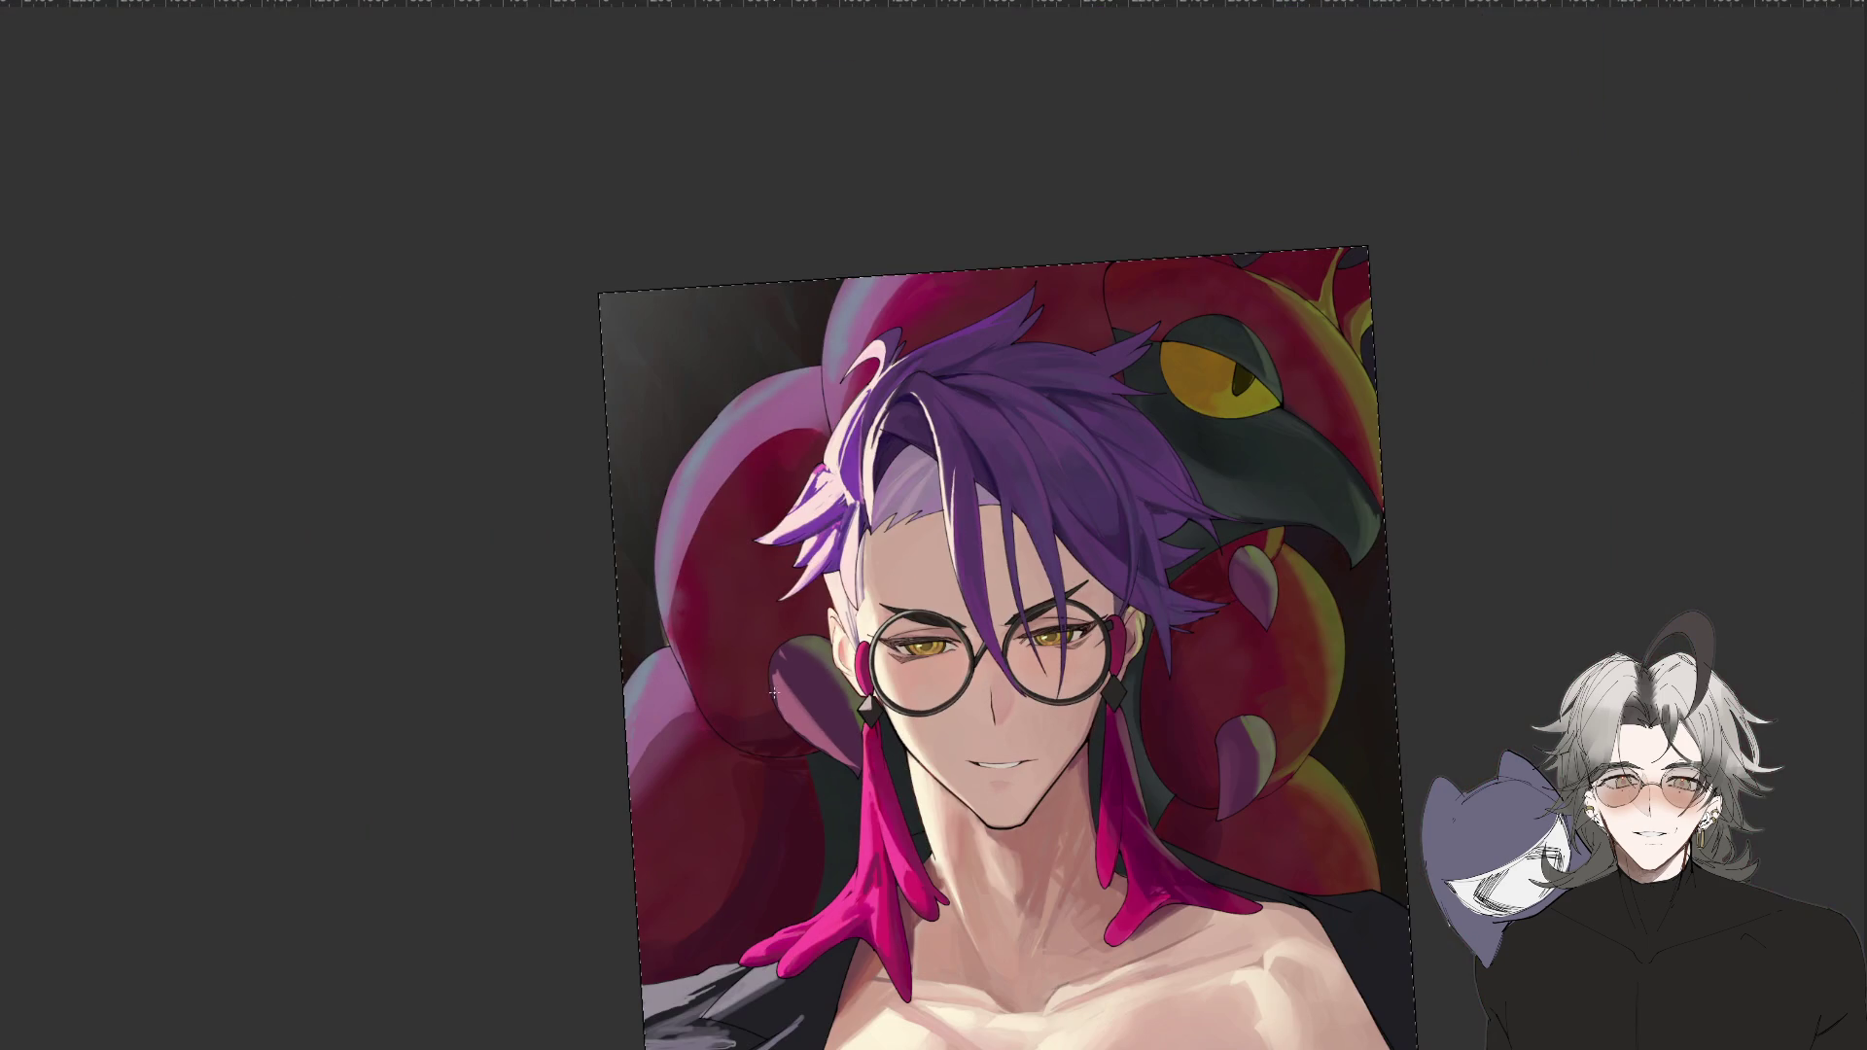
{"action": "left_click_drag", "start_coordinate": [1270, 991], "coordinate": [1145, 899]}
{"action": "scroll", "coordinate": [910, 703], "scroll_direction": "up", "scroll_amount": 5}
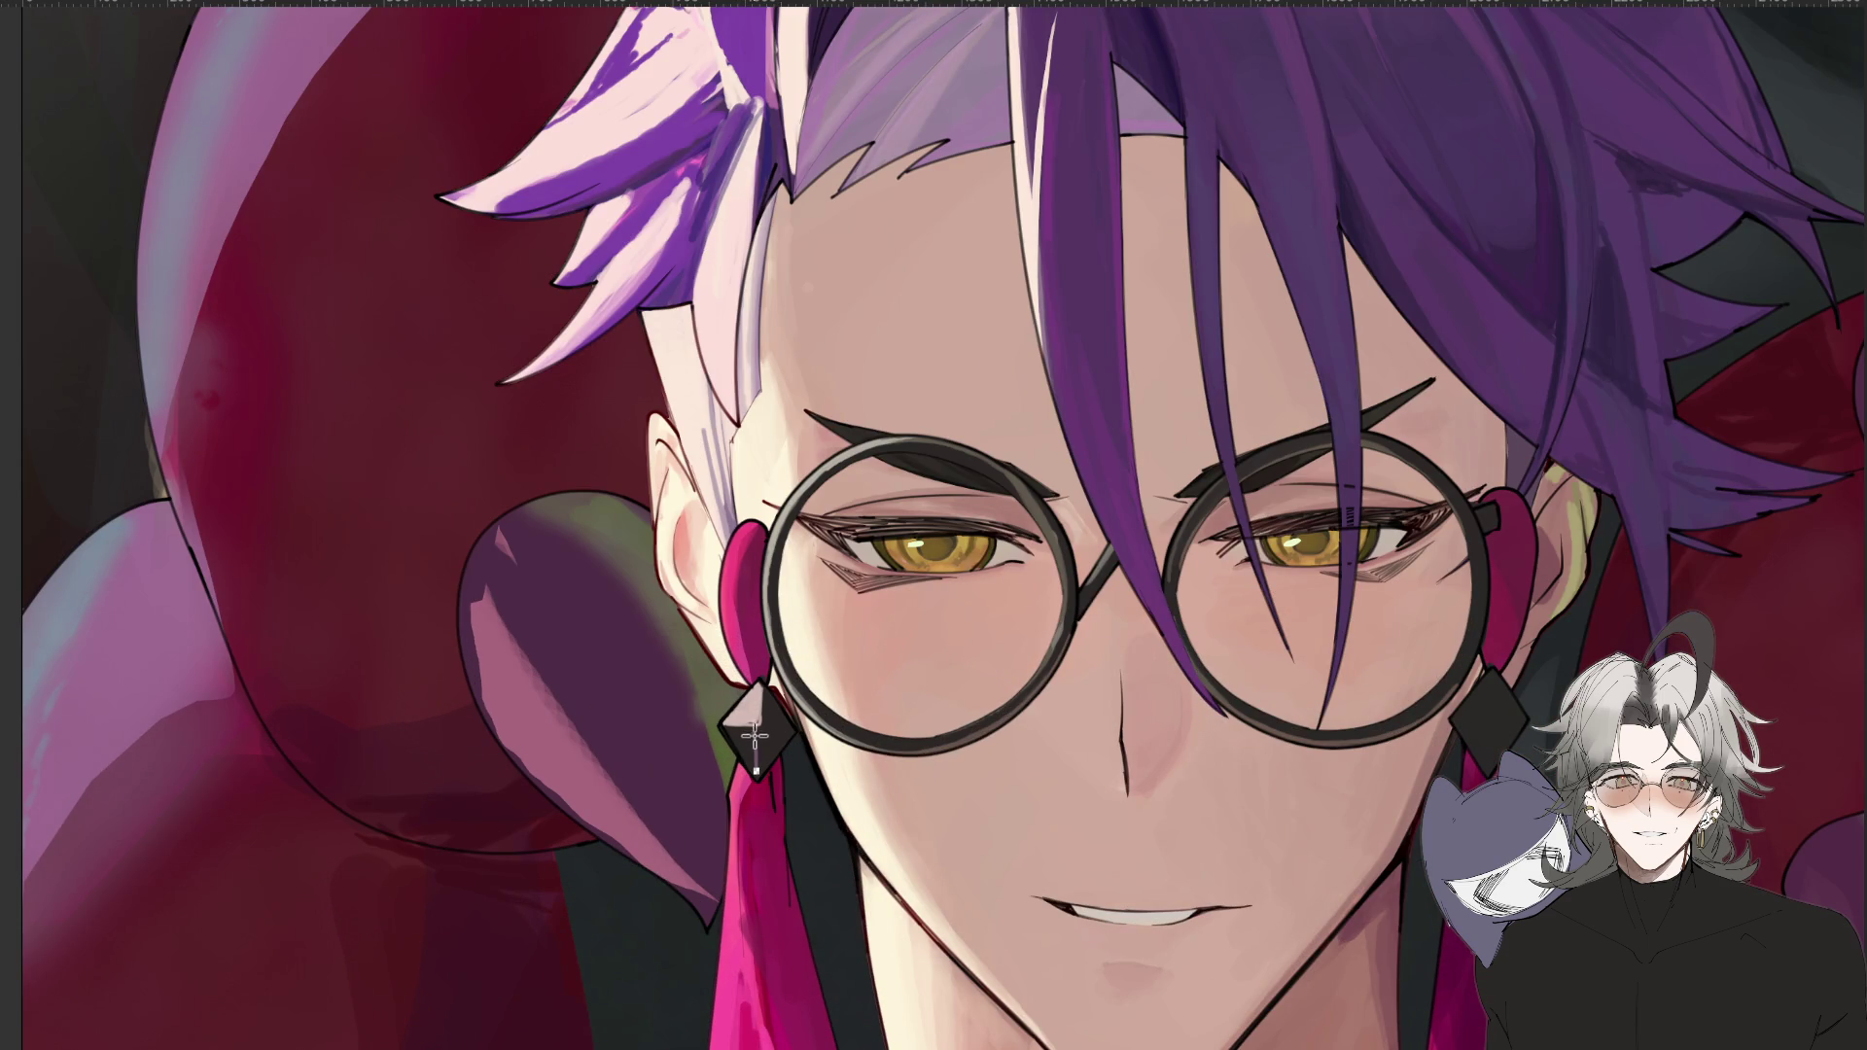
Lighten the diamond's upper-left face, darken its left face grey, then check with a rotated overview.
{"action": "left_click_drag", "start_coordinate": [742, 729], "coordinate": [751, 754]}
{"action": "scroll", "coordinate": [752, 754], "scroll_direction": "down", "scroll_amount": 3}
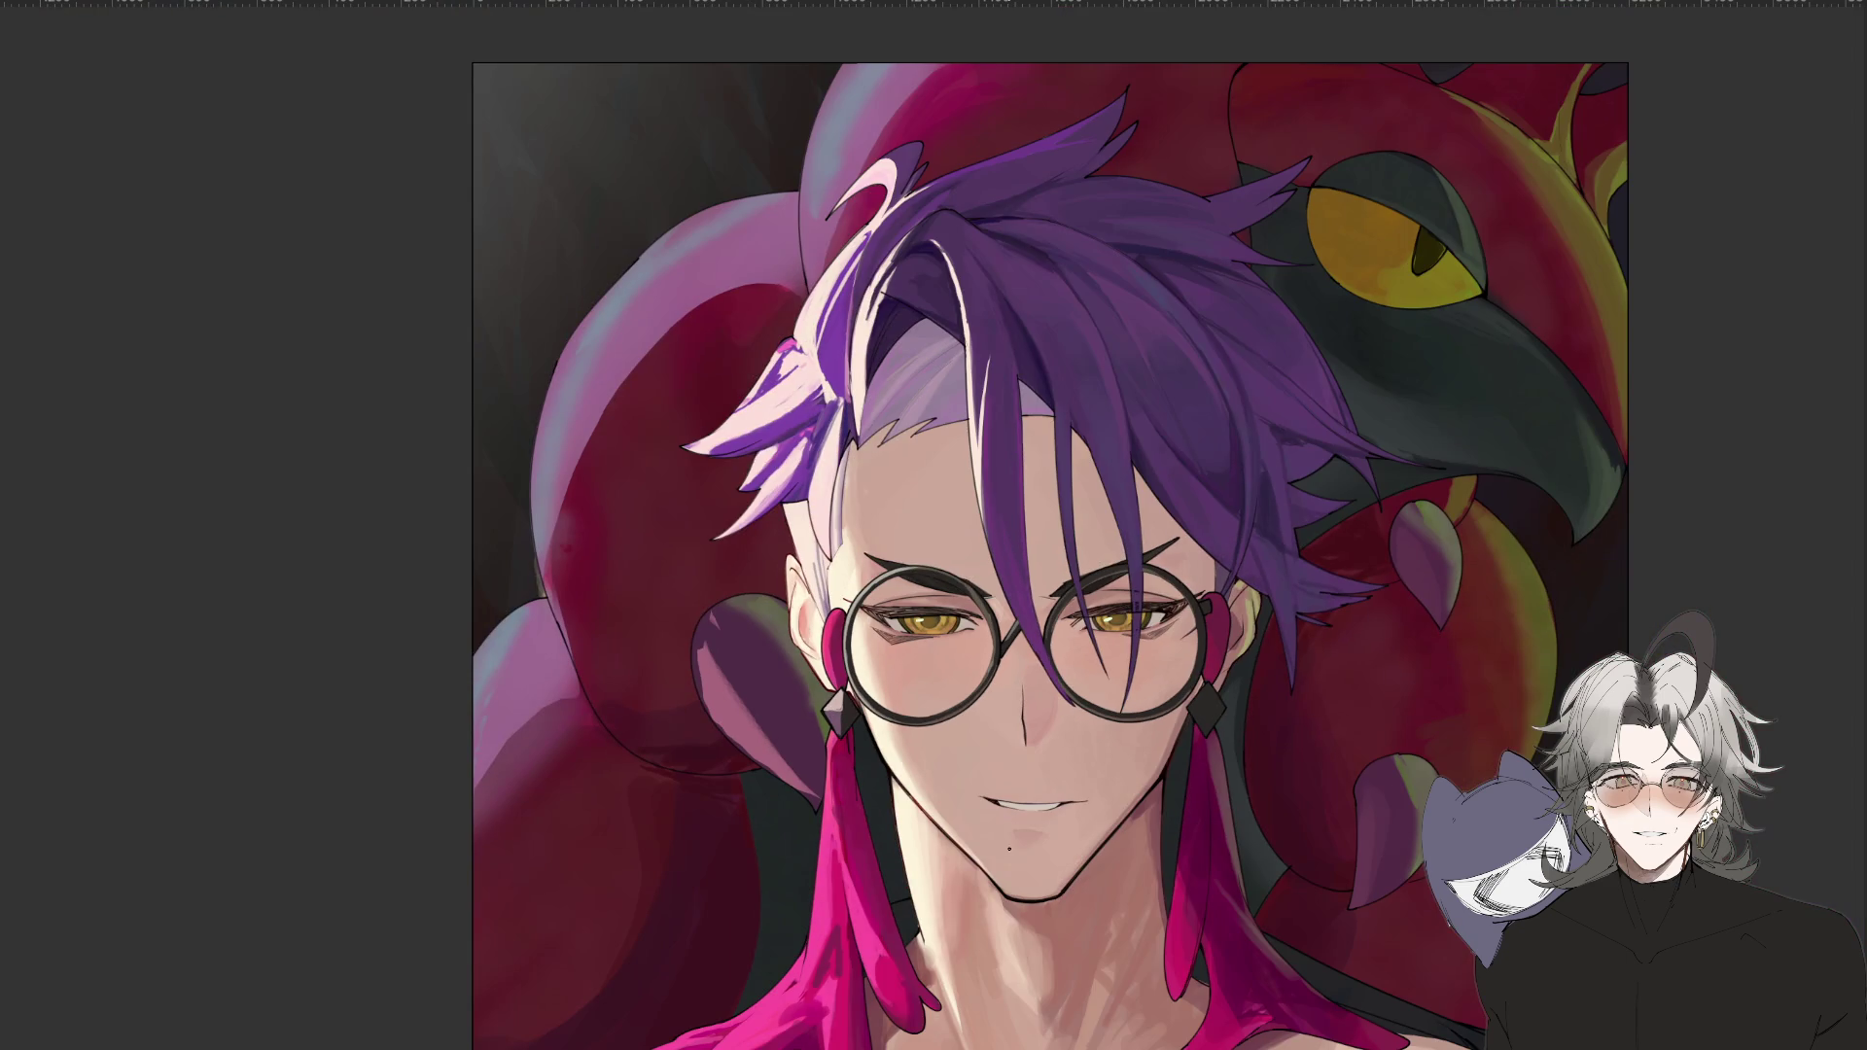
{"action": "scroll", "coordinate": [956, 684], "scroll_direction": "up", "scroll_amount": 2}
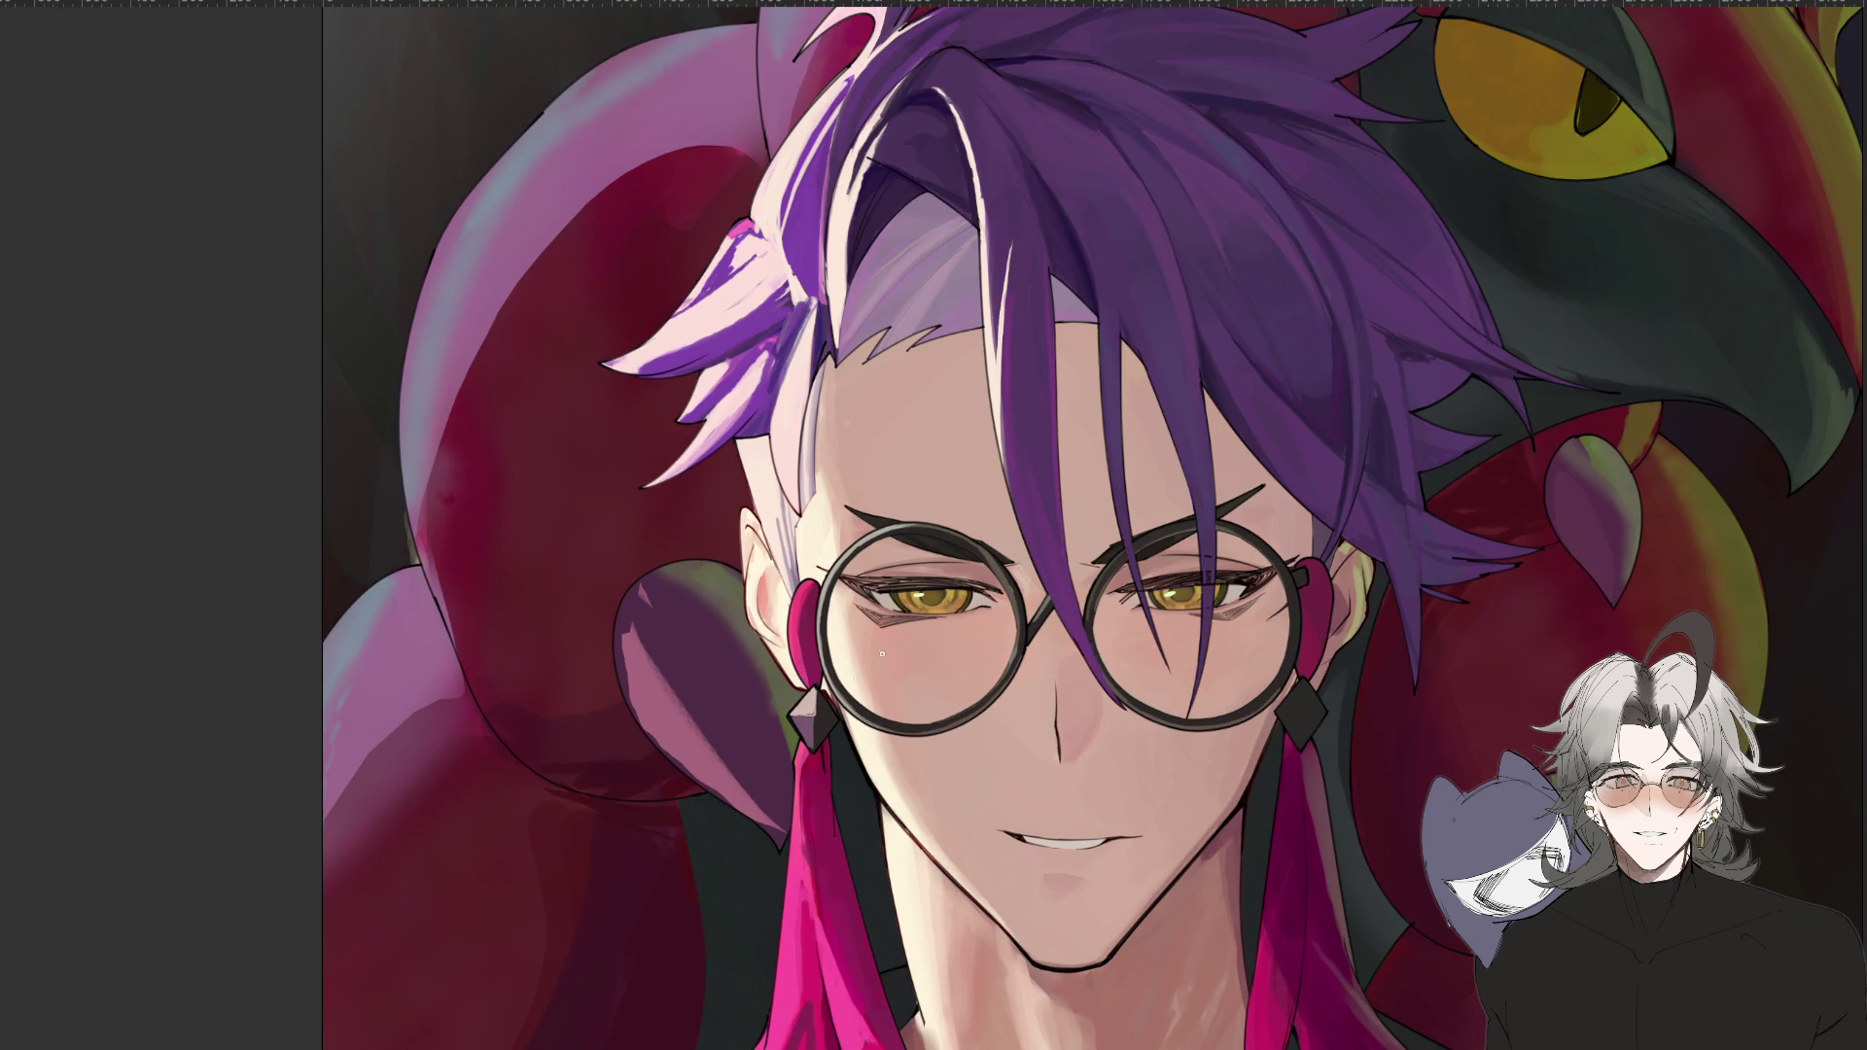
{"action": "mouse_move", "coordinate": [789, 720]}
{"action": "left_mouse_down"}
{"action": "mouse_move", "coordinate": [812, 729]}
{"action": "mouse_move", "coordinate": [816, 695]}
{"action": "left_mouse_up"}
{"action": "key", "text": "ctrl+0"}
{"action": "mouse_move", "coordinate": [835, 714]}
{"action": "left_mouse_down"}
{"action": "mouse_move", "coordinate": [1264, 904]}
{"action": "mouse_move", "coordinate": [1312, 868]}
{"action": "left_mouse_up"}
{"action": "key", "text": "Escape"}
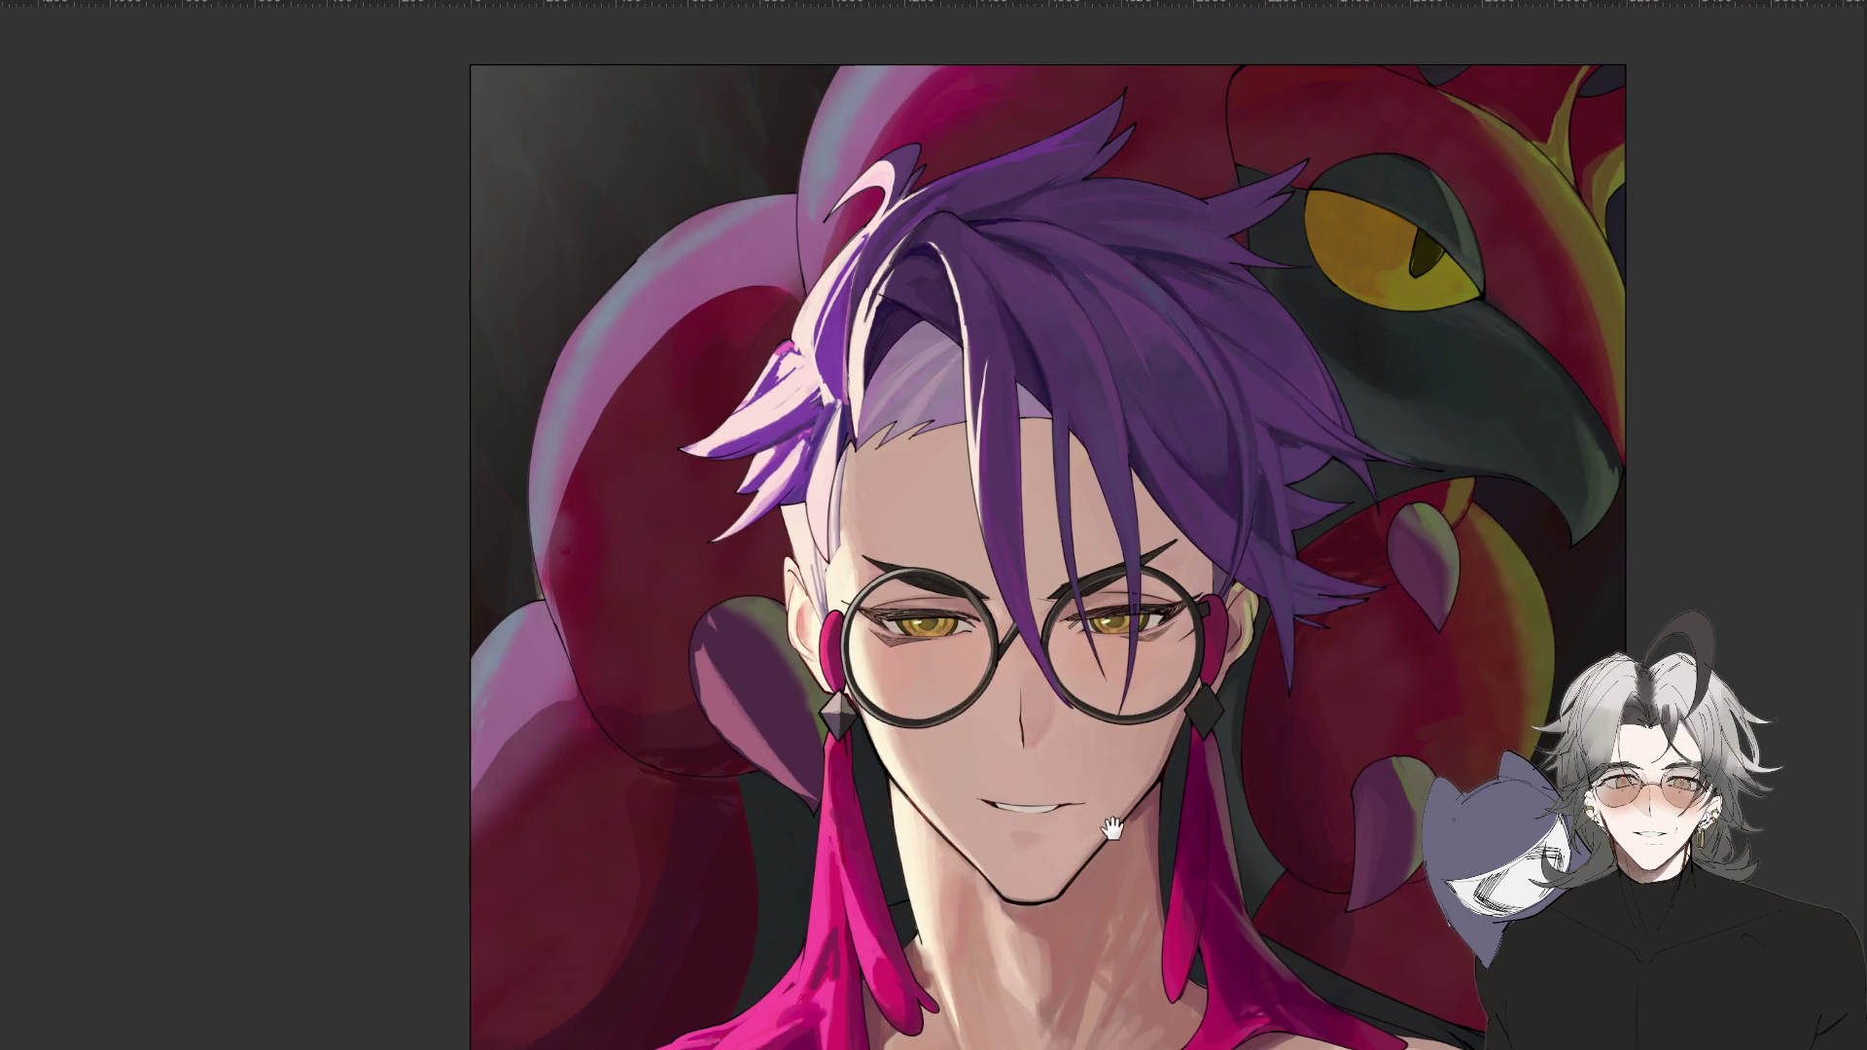
{"action": "left_click_drag", "start_coordinate": [1111, 828], "coordinate": [963, 739]}
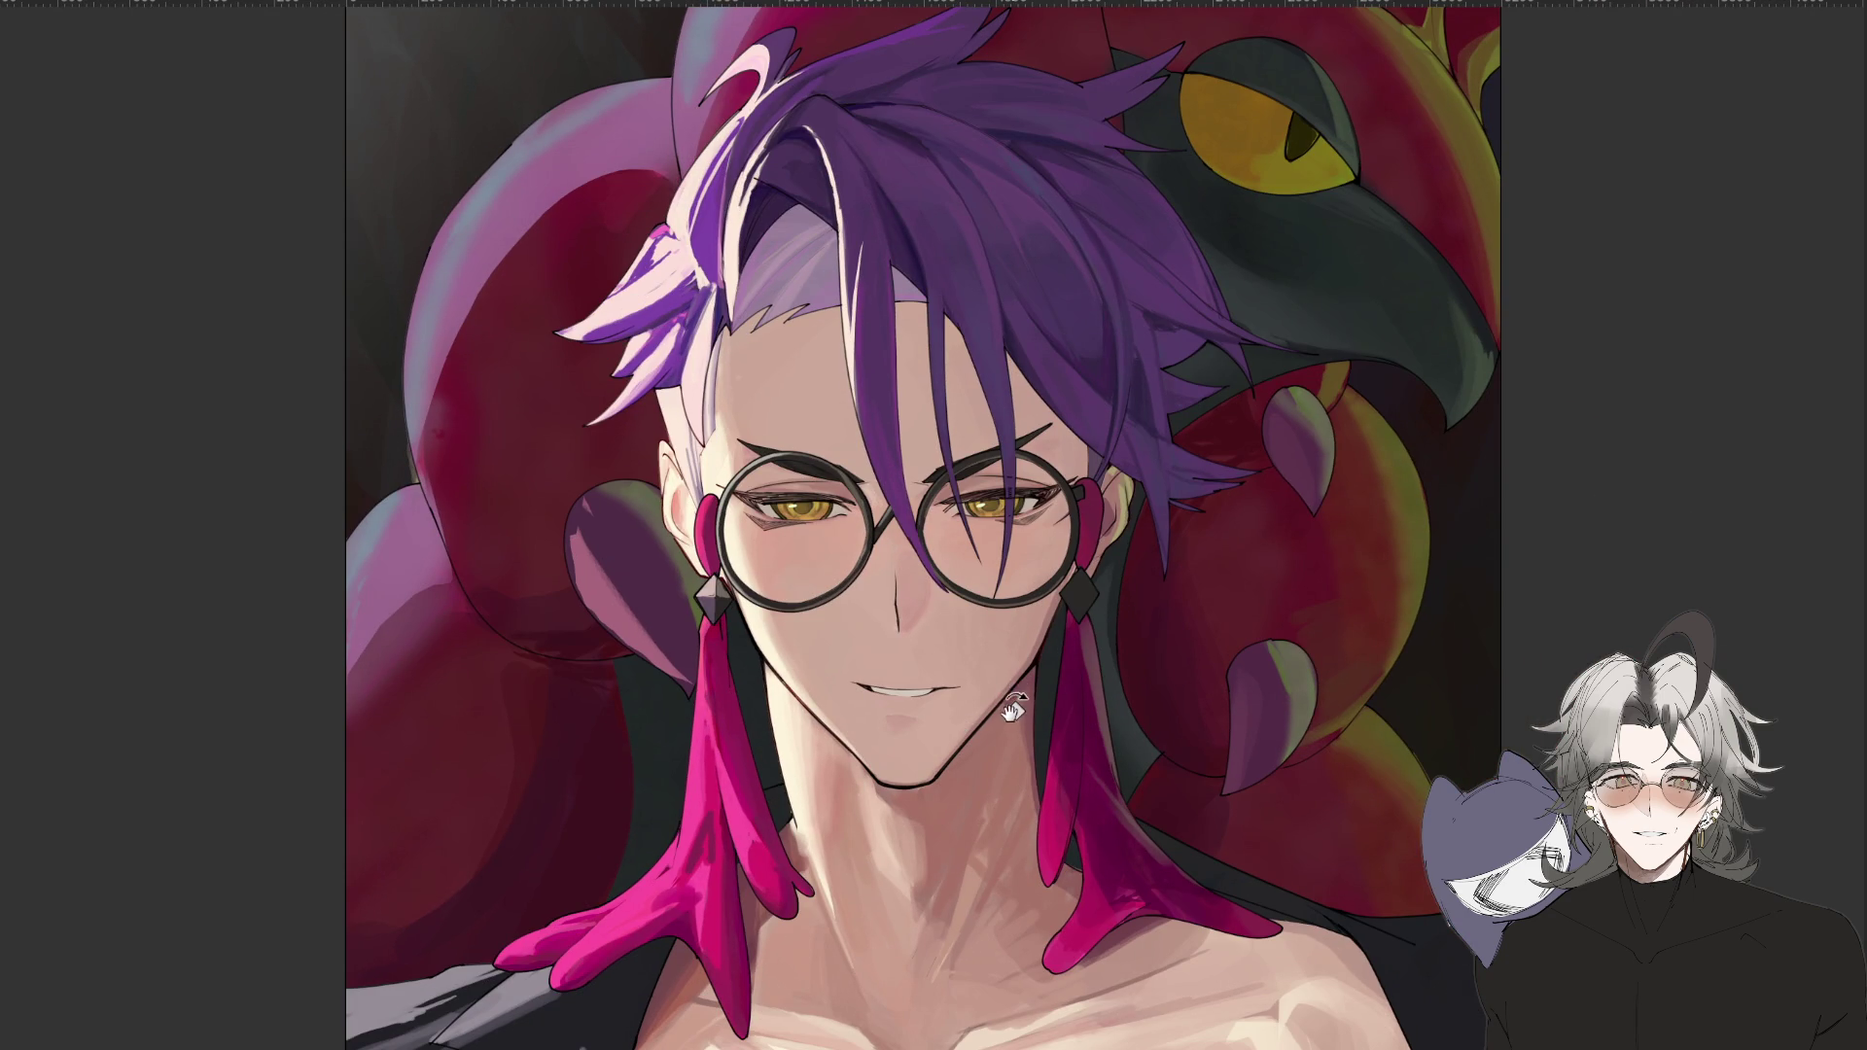
{"action": "scroll", "coordinate": [1011, 695], "scroll_direction": "up", "scroll_amount": 1}
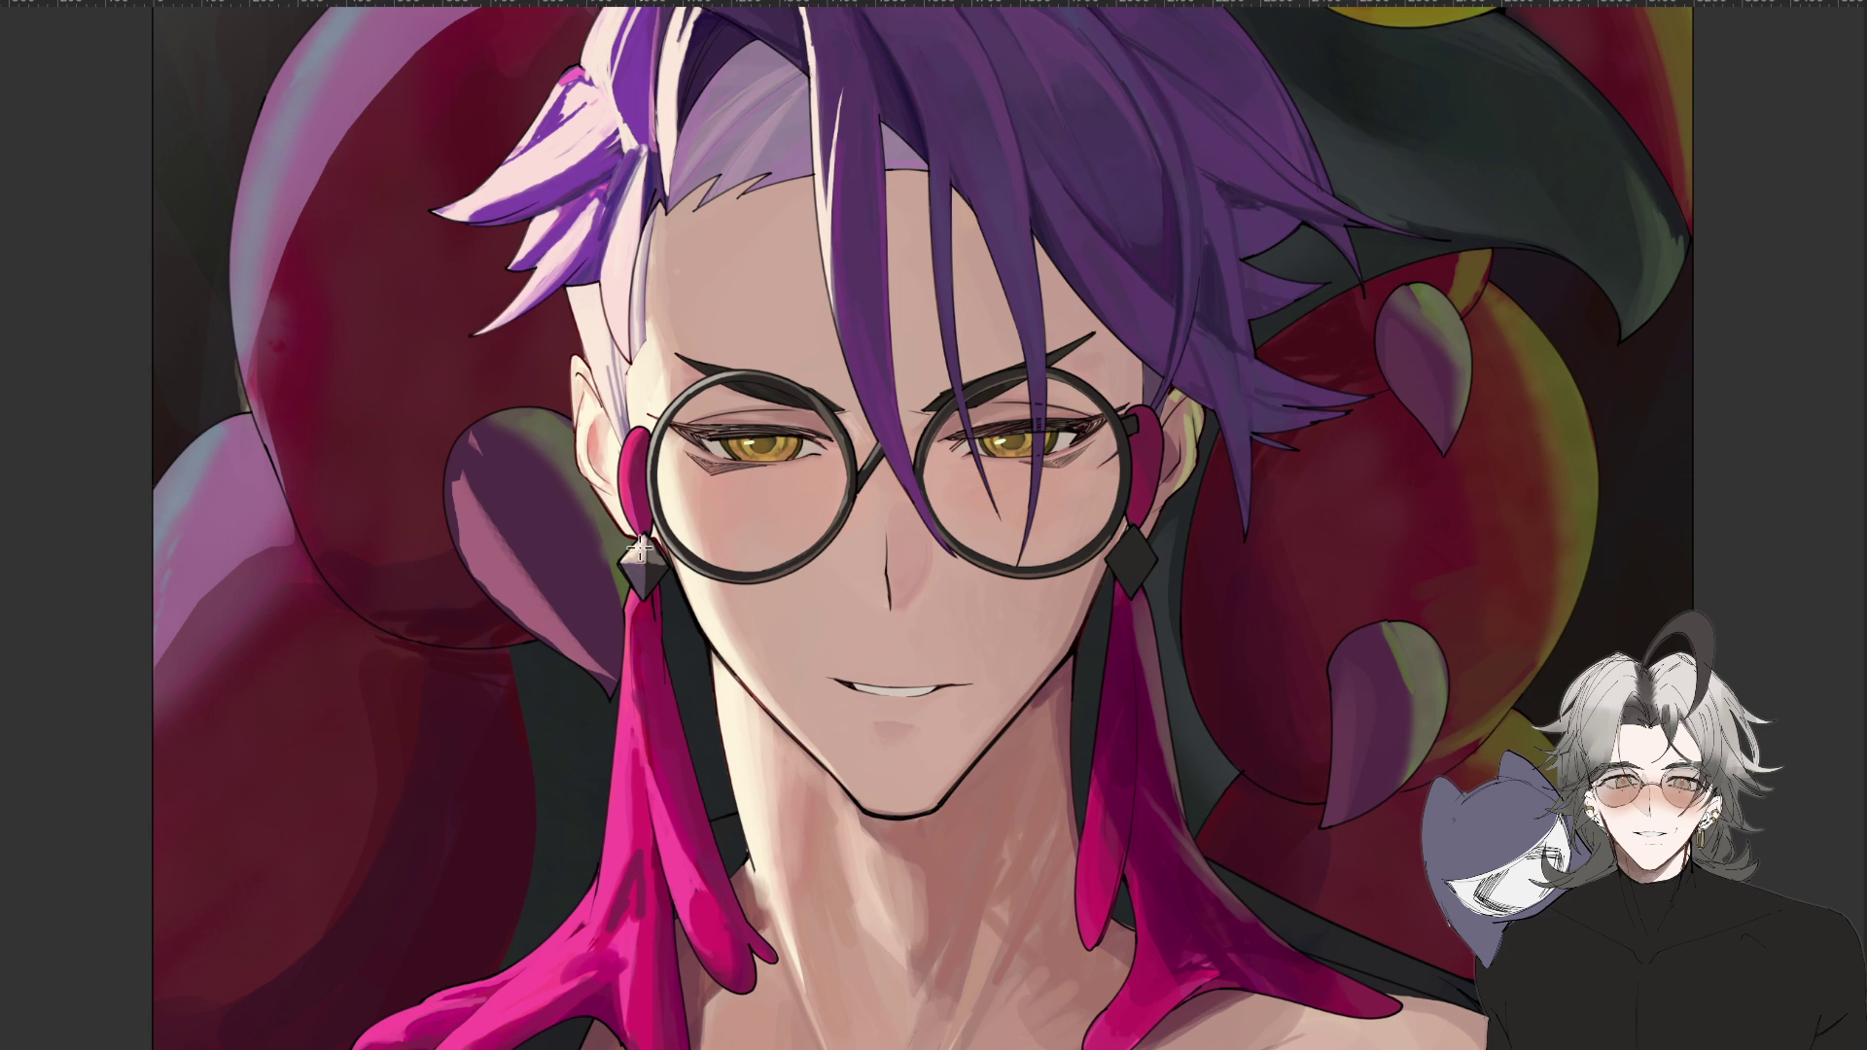
{"action": "scroll", "coordinate": [641, 551], "scroll_direction": "down", "scroll_amount": 2}
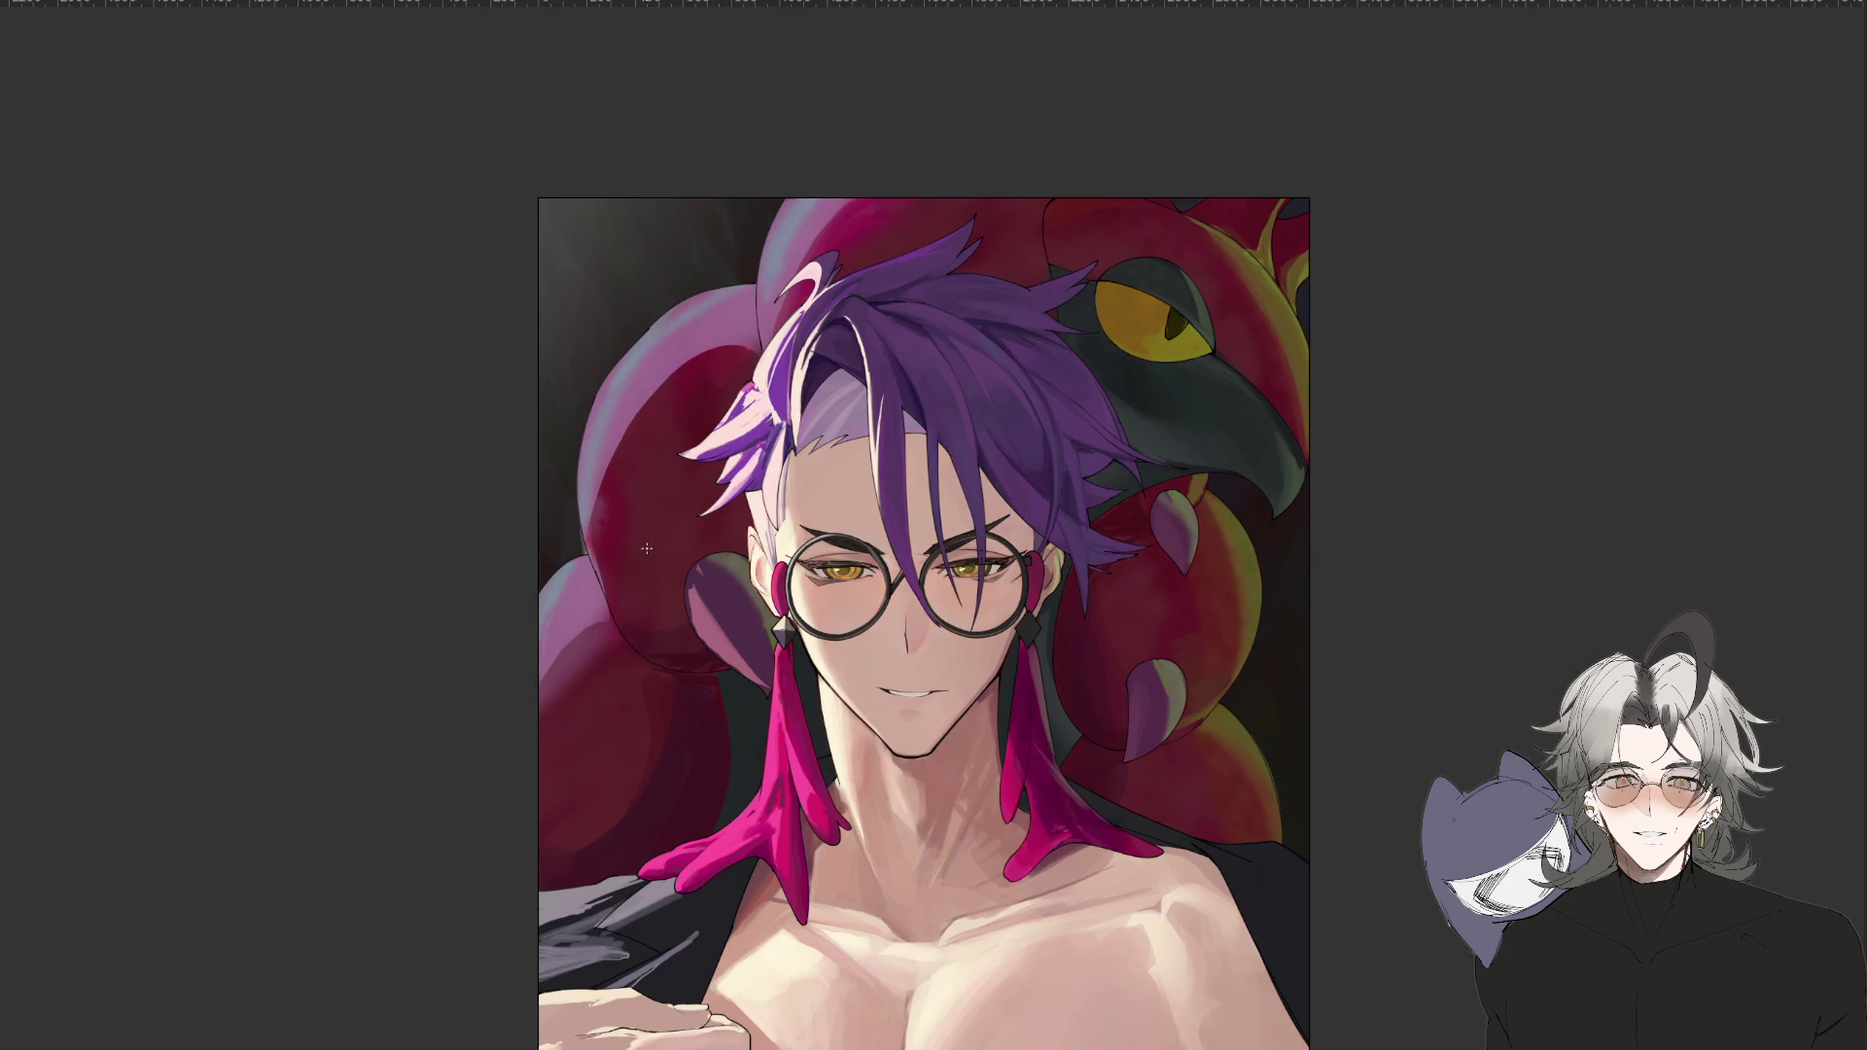
{"action": "scroll", "coordinate": [889, 671], "scroll_direction": "up", "scroll_amount": 1}
{"action": "scroll", "coordinate": [901, 658], "scroll_direction": "up", "scroll_amount": 1}
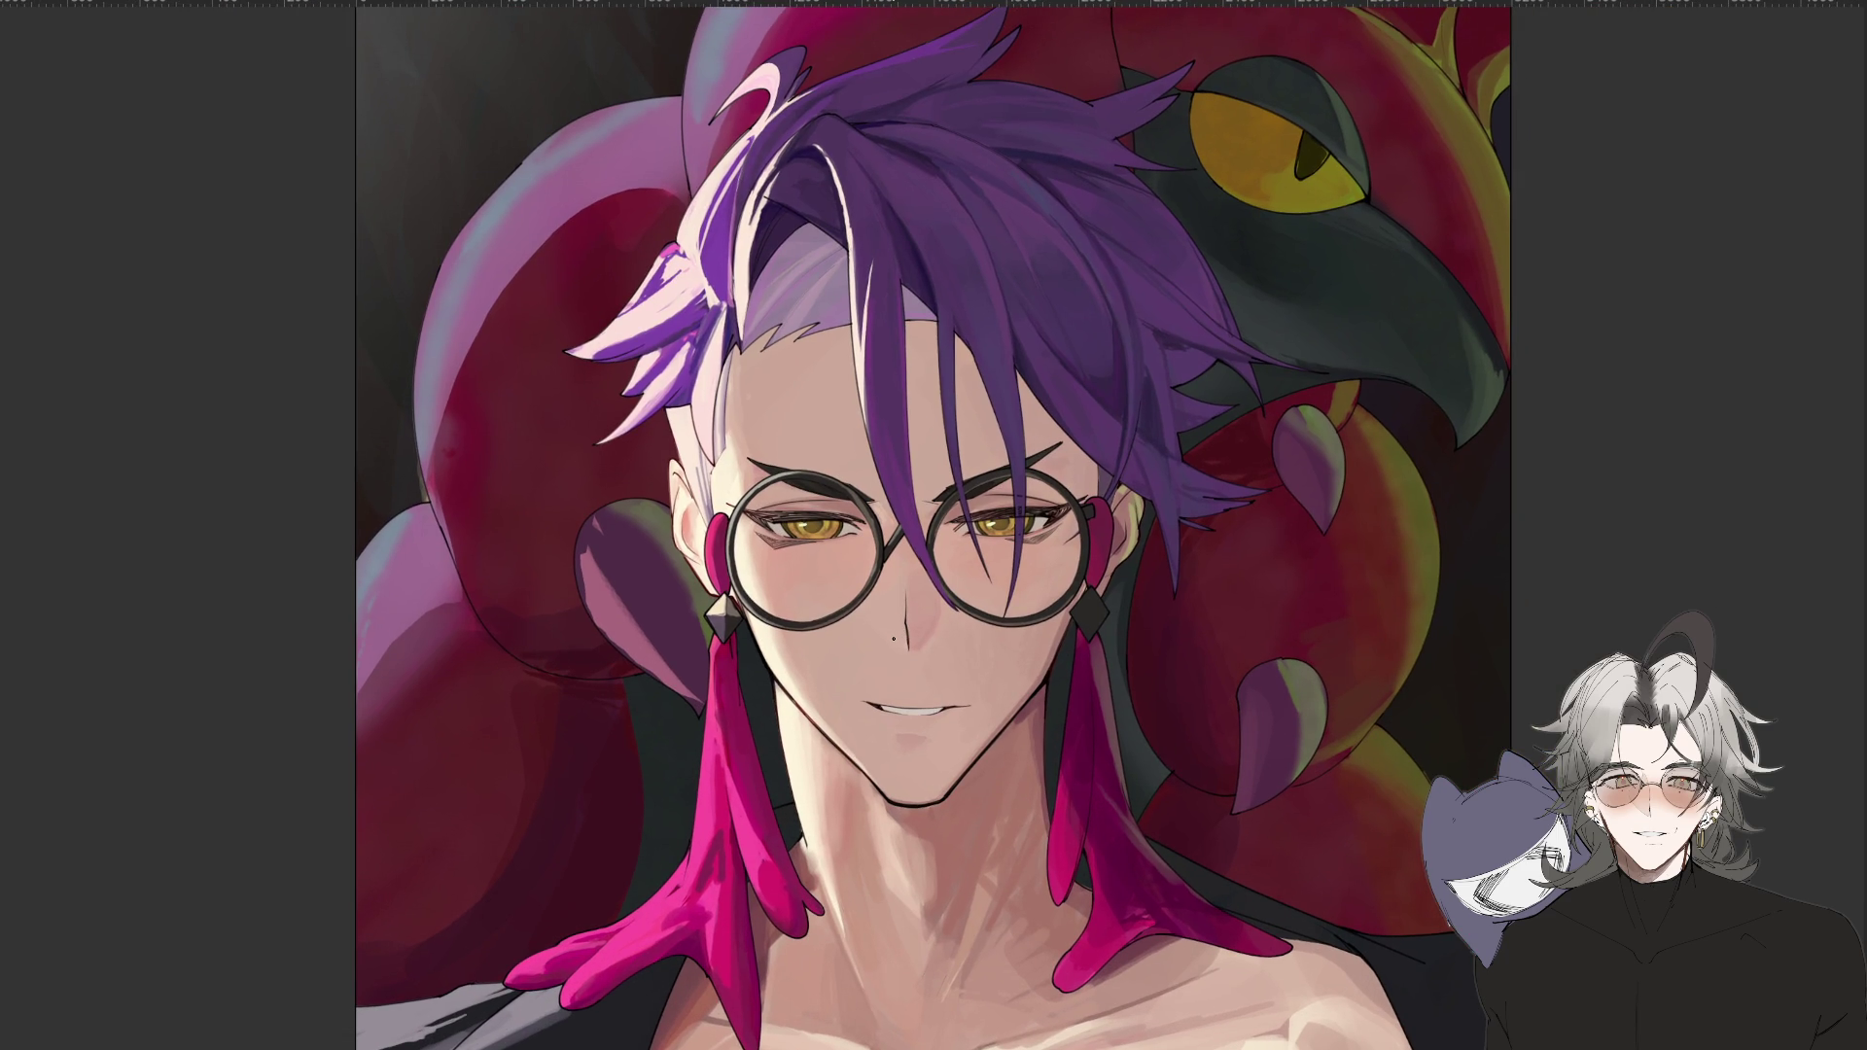
{"action": "scroll", "coordinate": [914, 748], "scroll_direction": "up", "scroll_amount": 2}
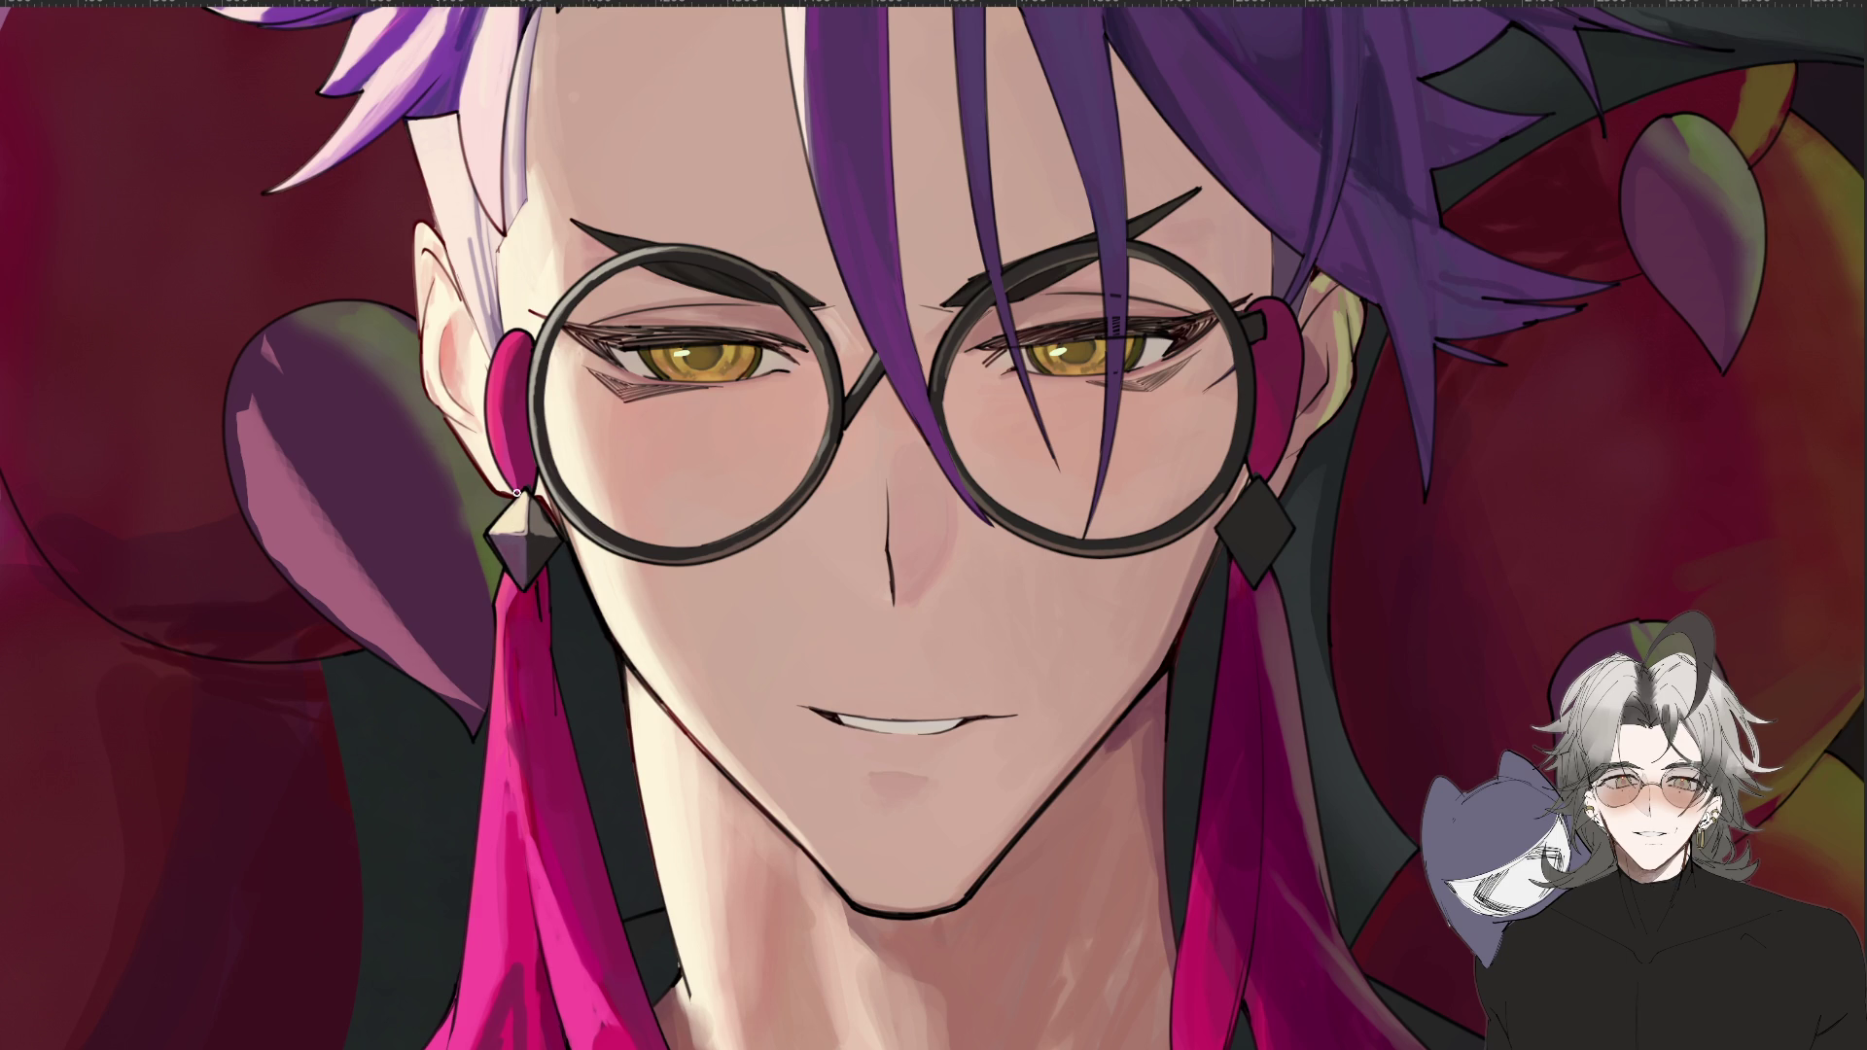
{"action": "key", "text": "ctrl+0"}
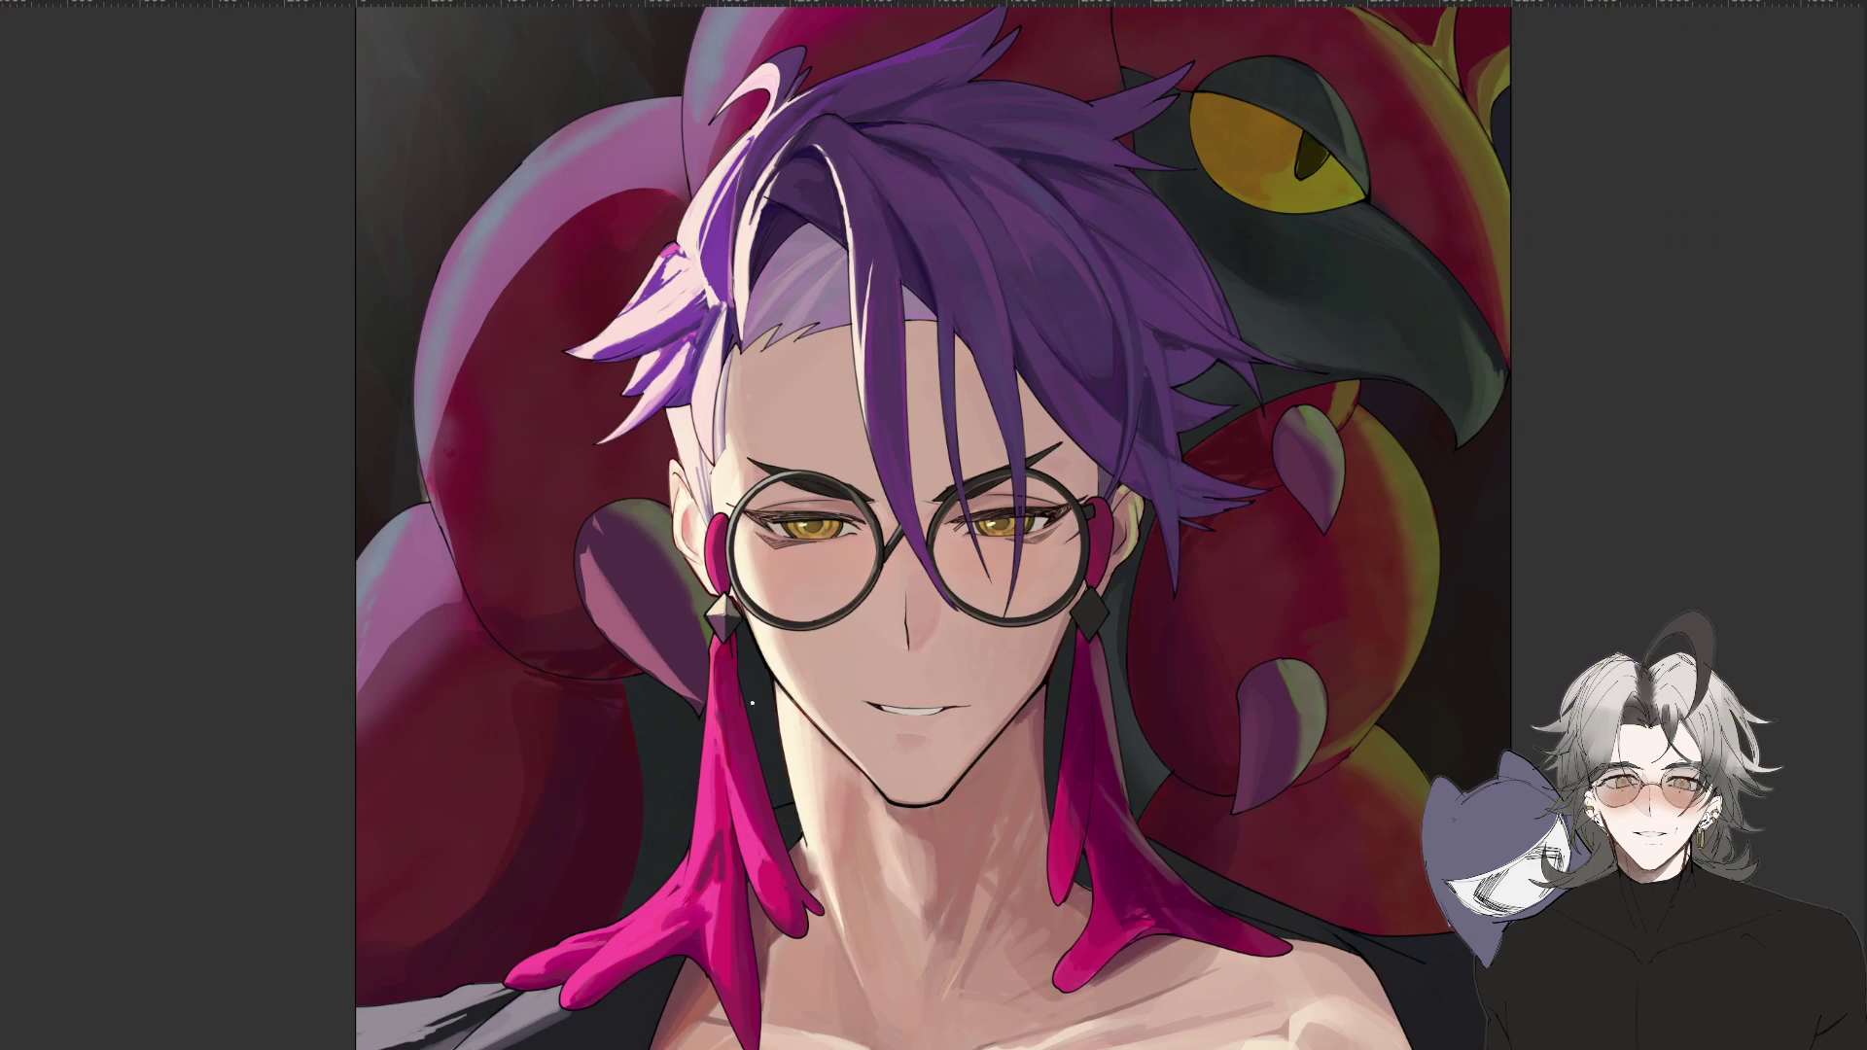
{"action": "key", "text": "ctrl+plus"}
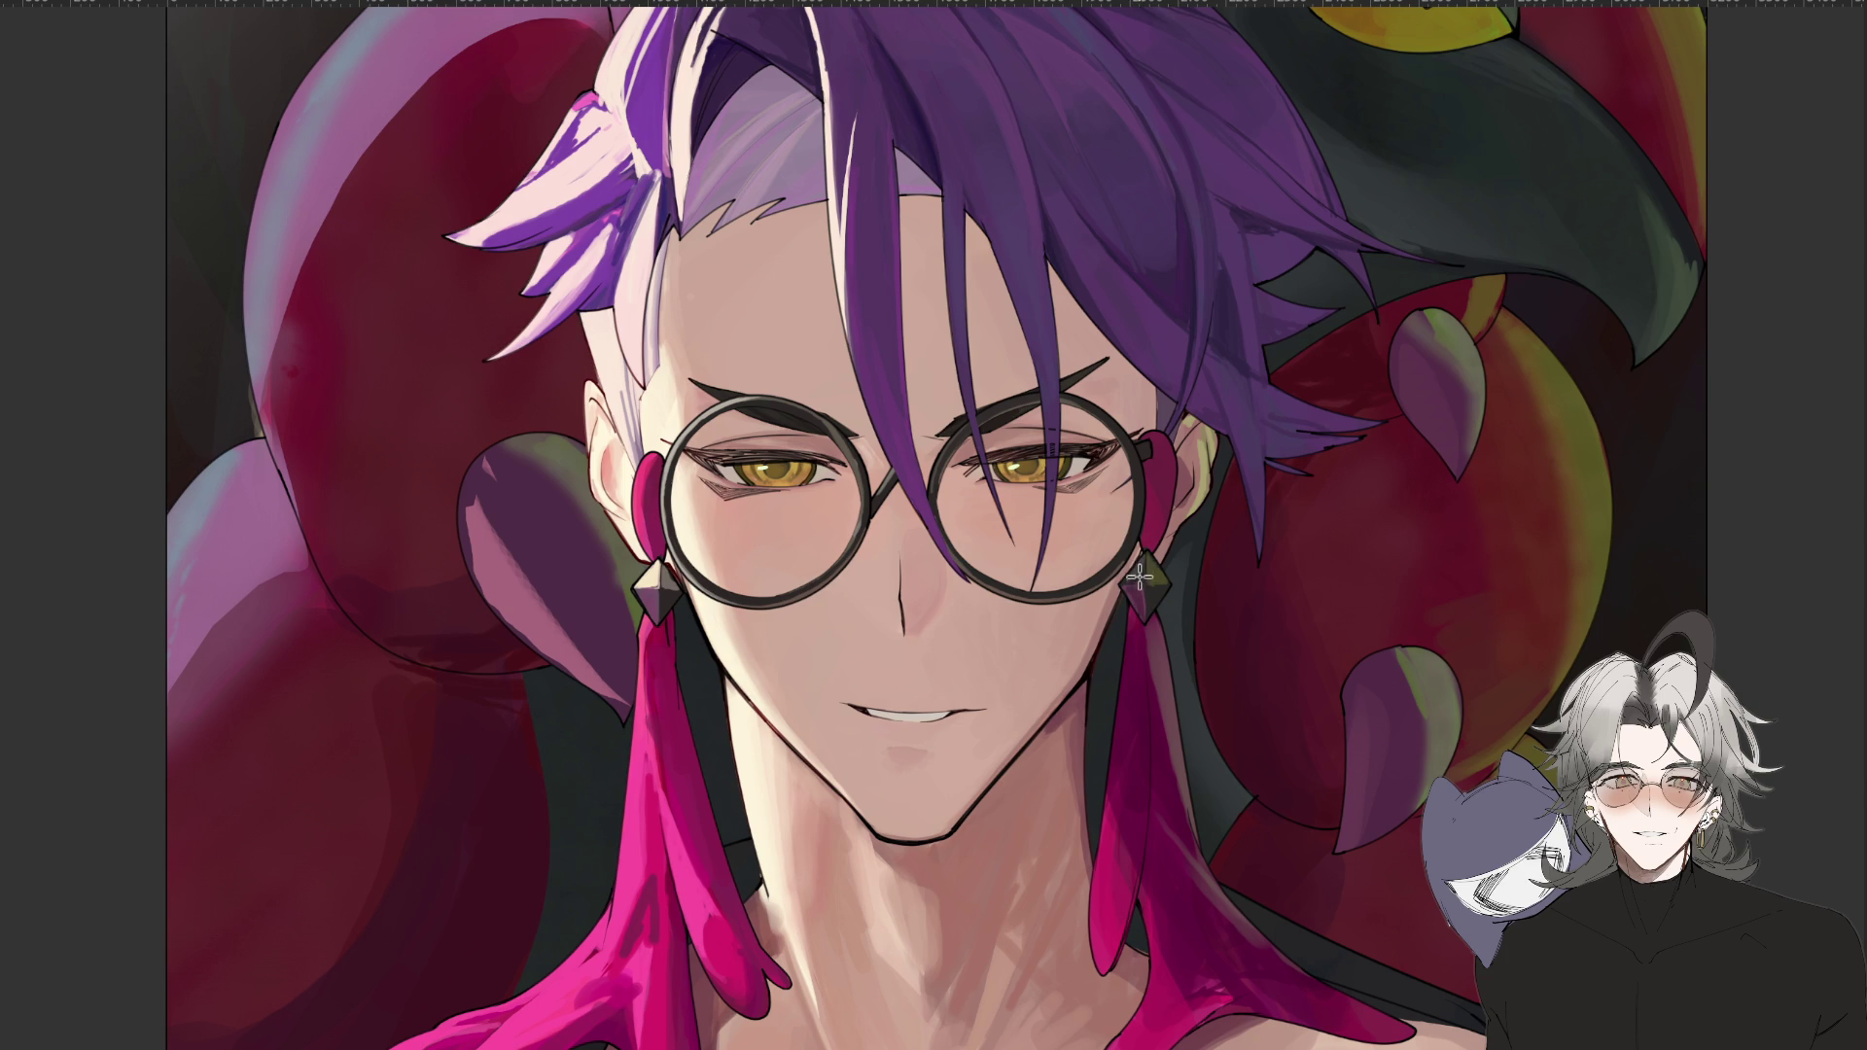
{"action": "key", "text": "ctrl+minus"}
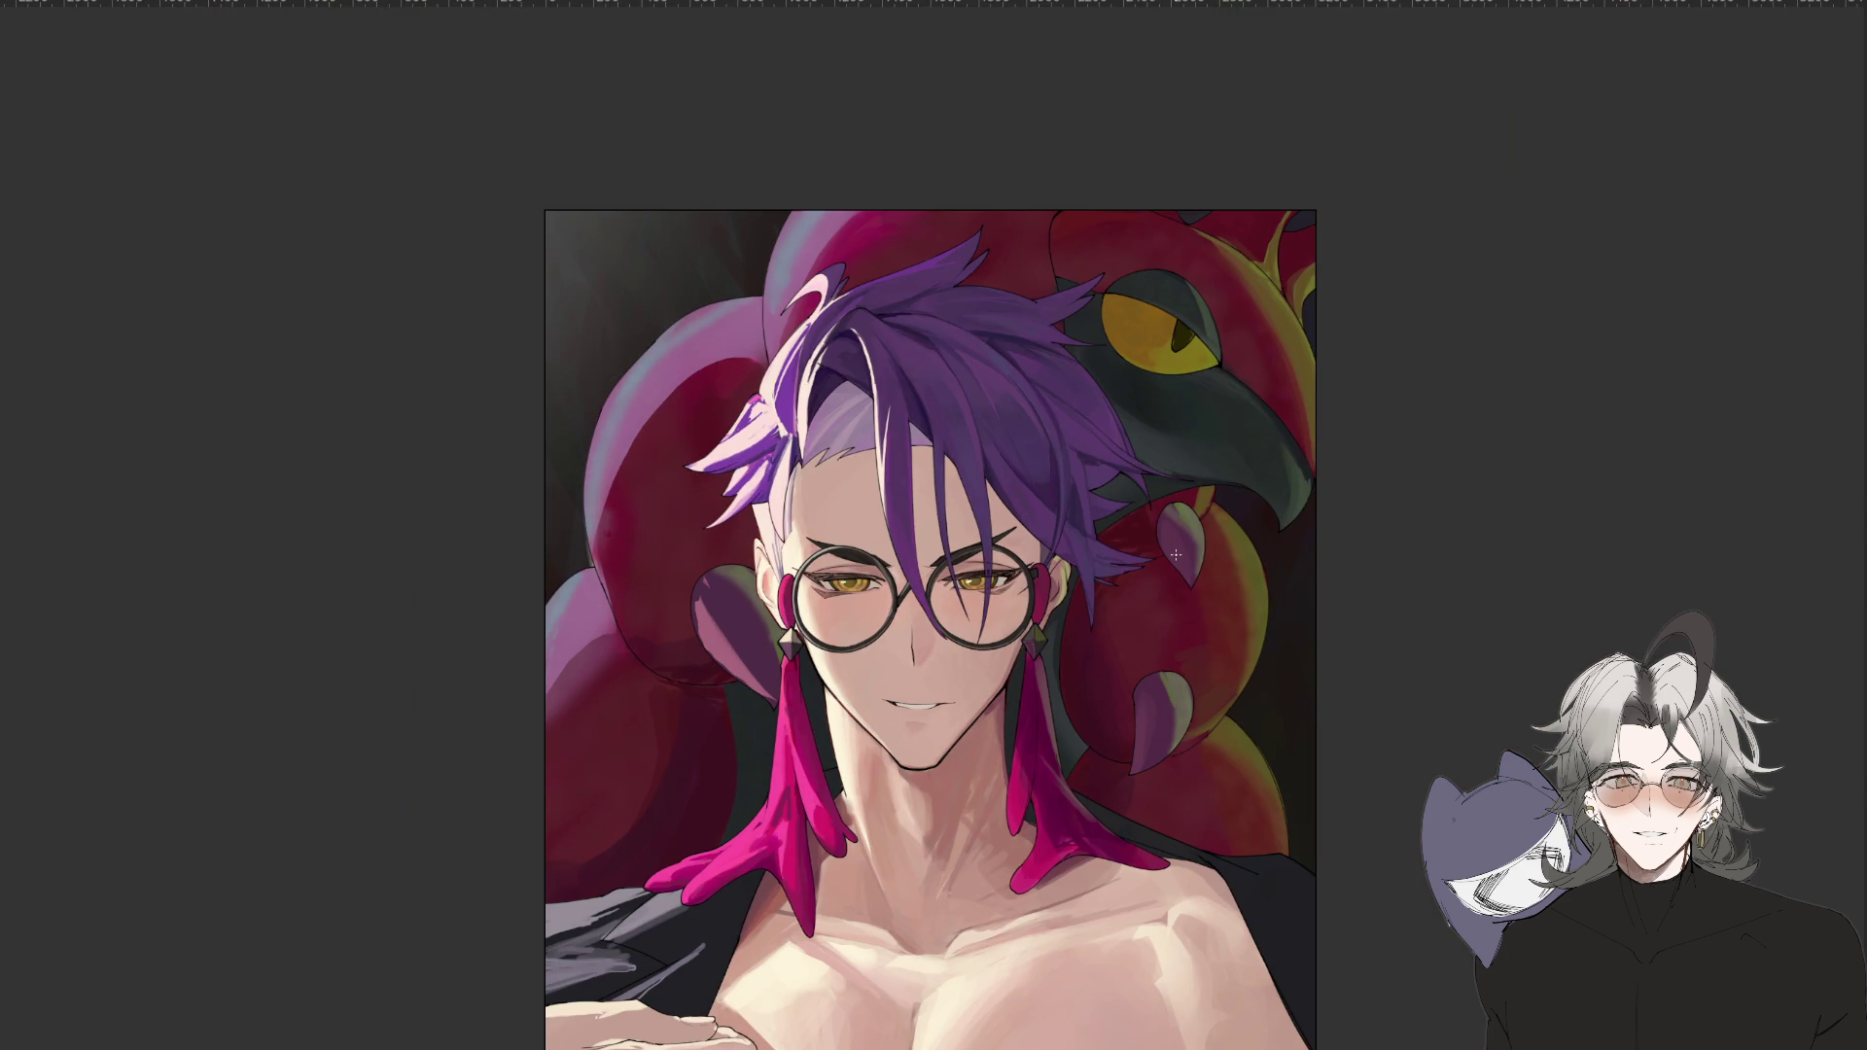
{"action": "key", "text": "ctrl+minus"}
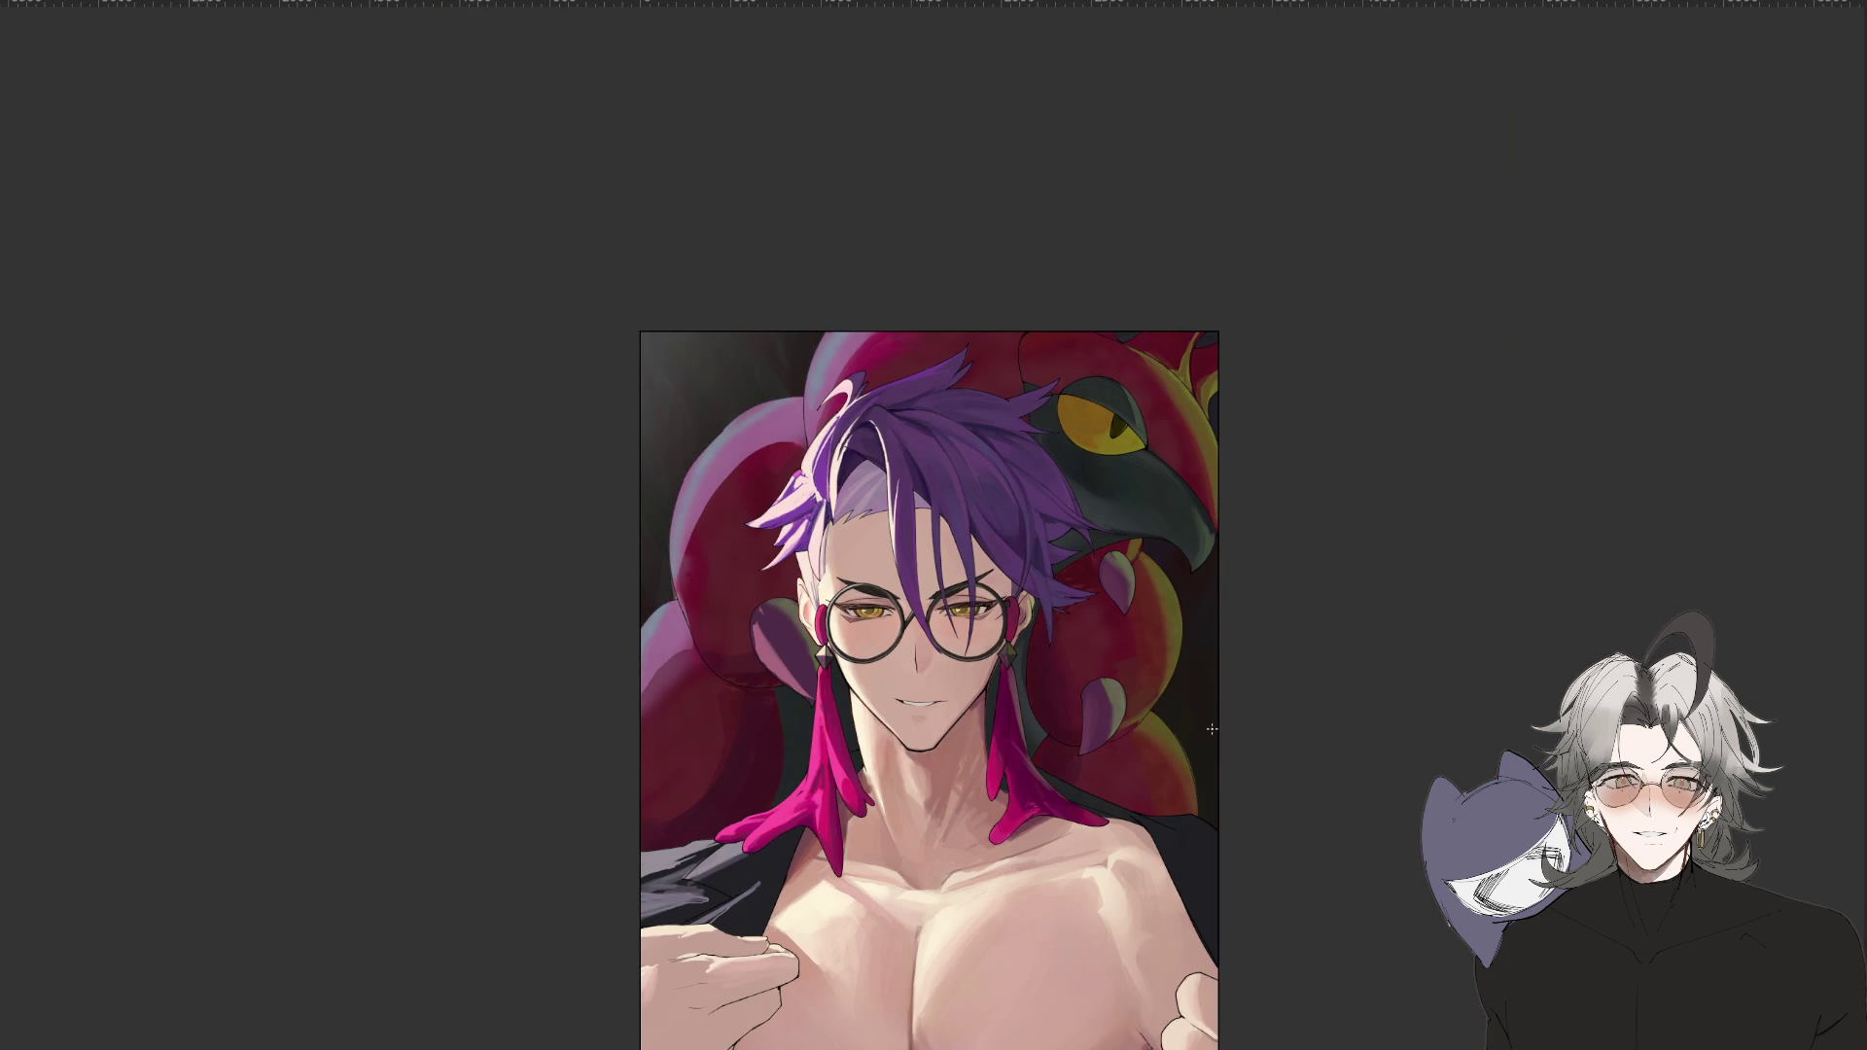
{"action": "key", "text": "ctrl+plus"}
{"action": "key", "text": "ctrl+plus"}
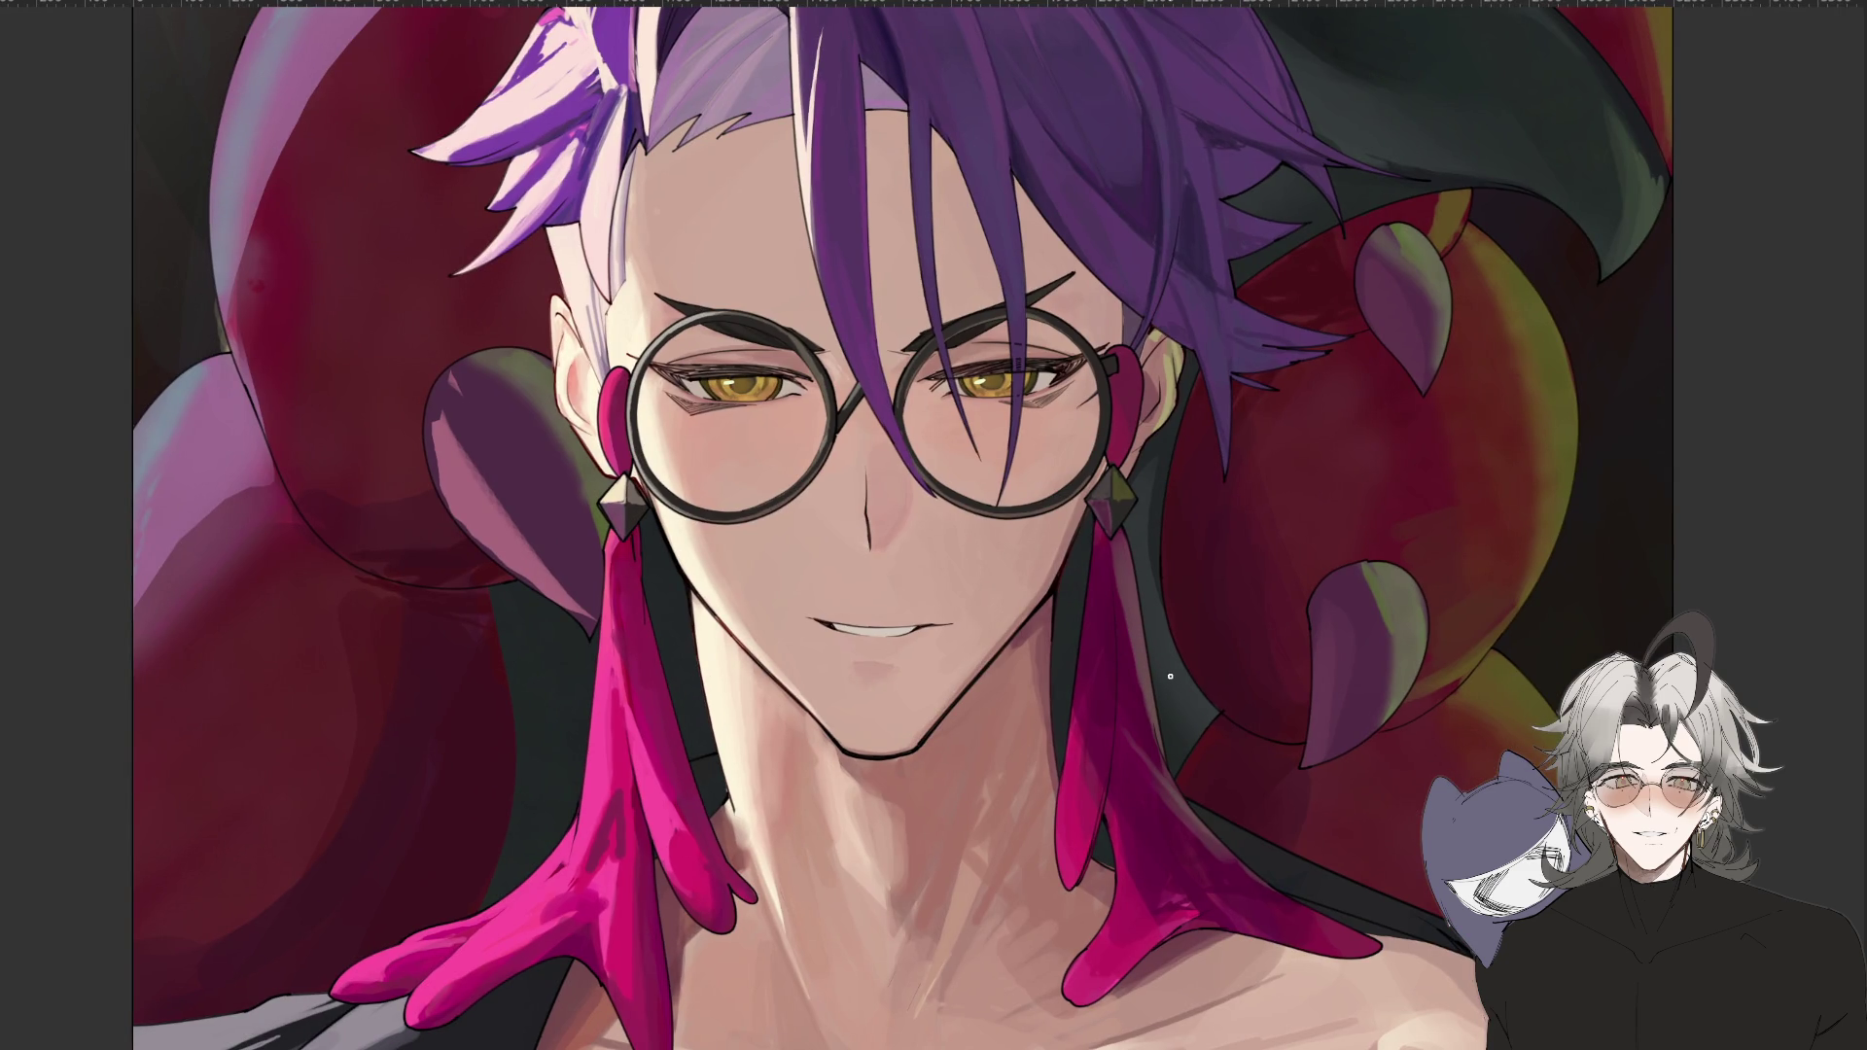
{"action": "key", "text": "ctrl+plus"}
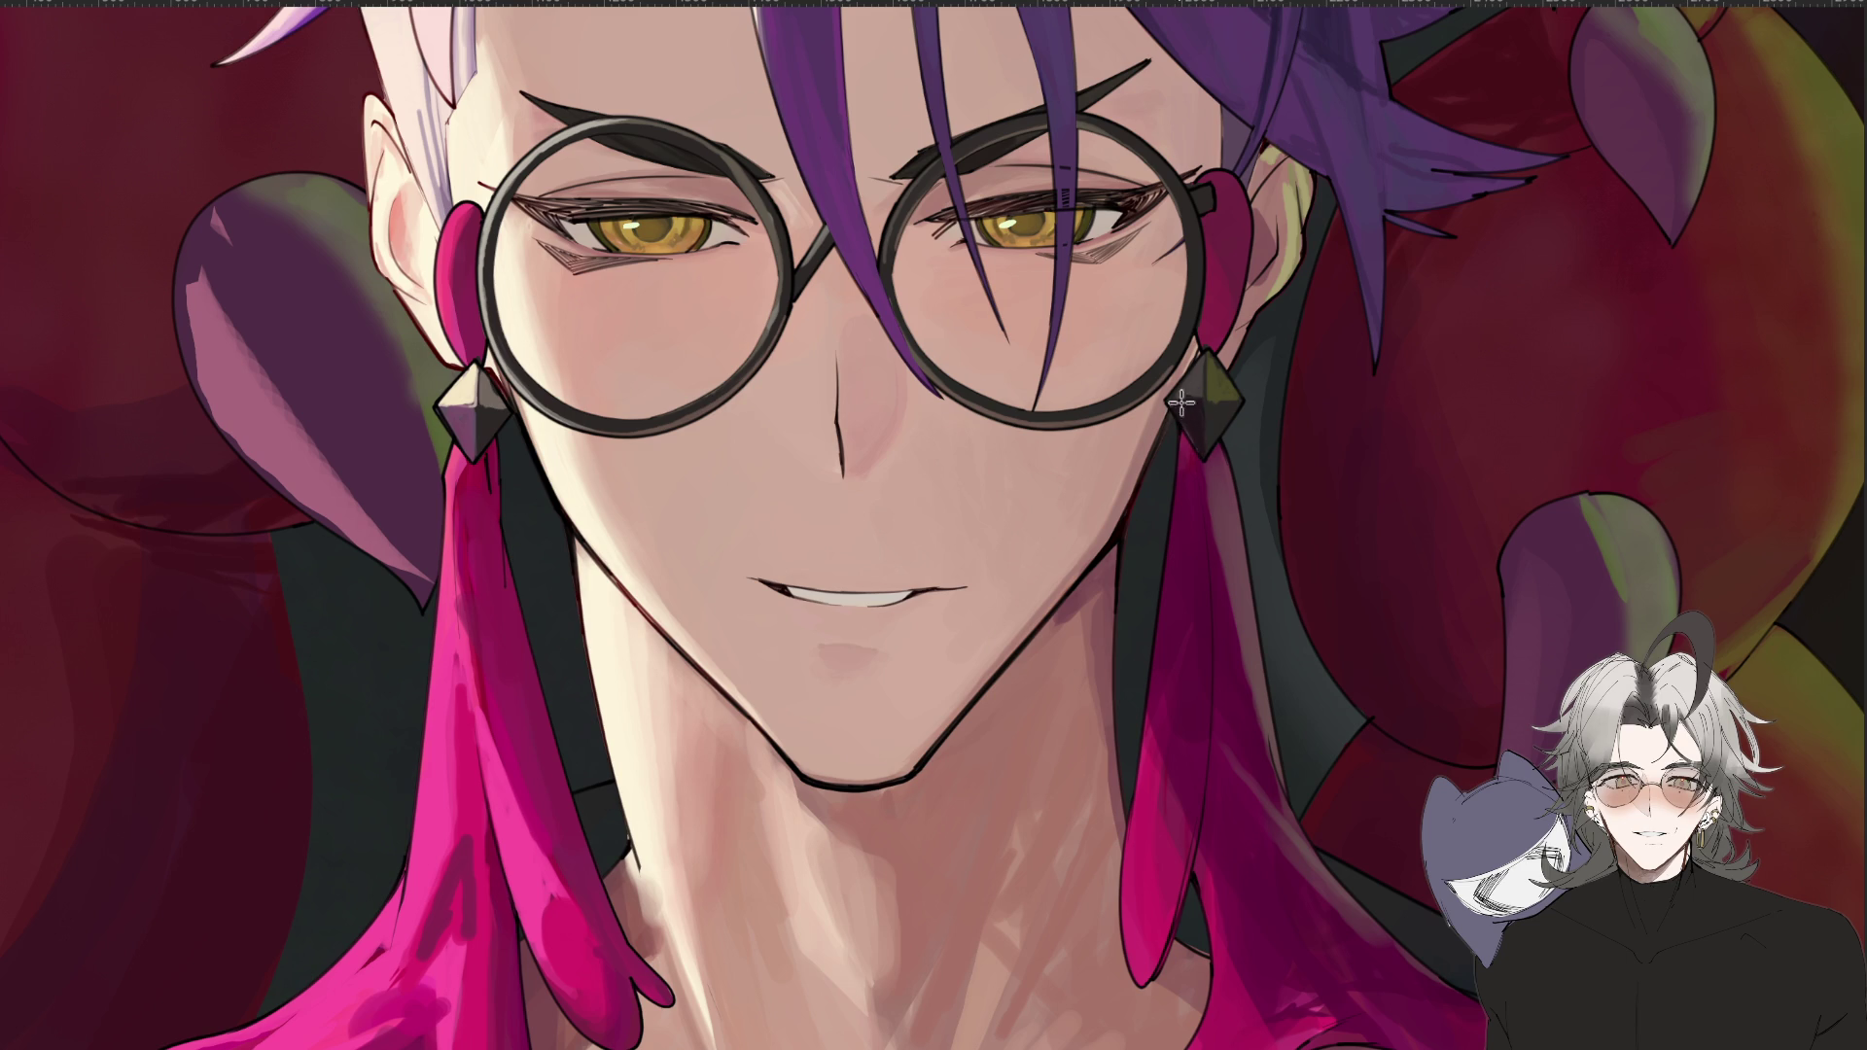
{"action": "key", "text": "ctrl+0"}
{"action": "key", "text": "ctrl+plus"}
{"action": "key", "text": "ctrl+plus"}
{"action": "key", "text": "ctrl+0"}
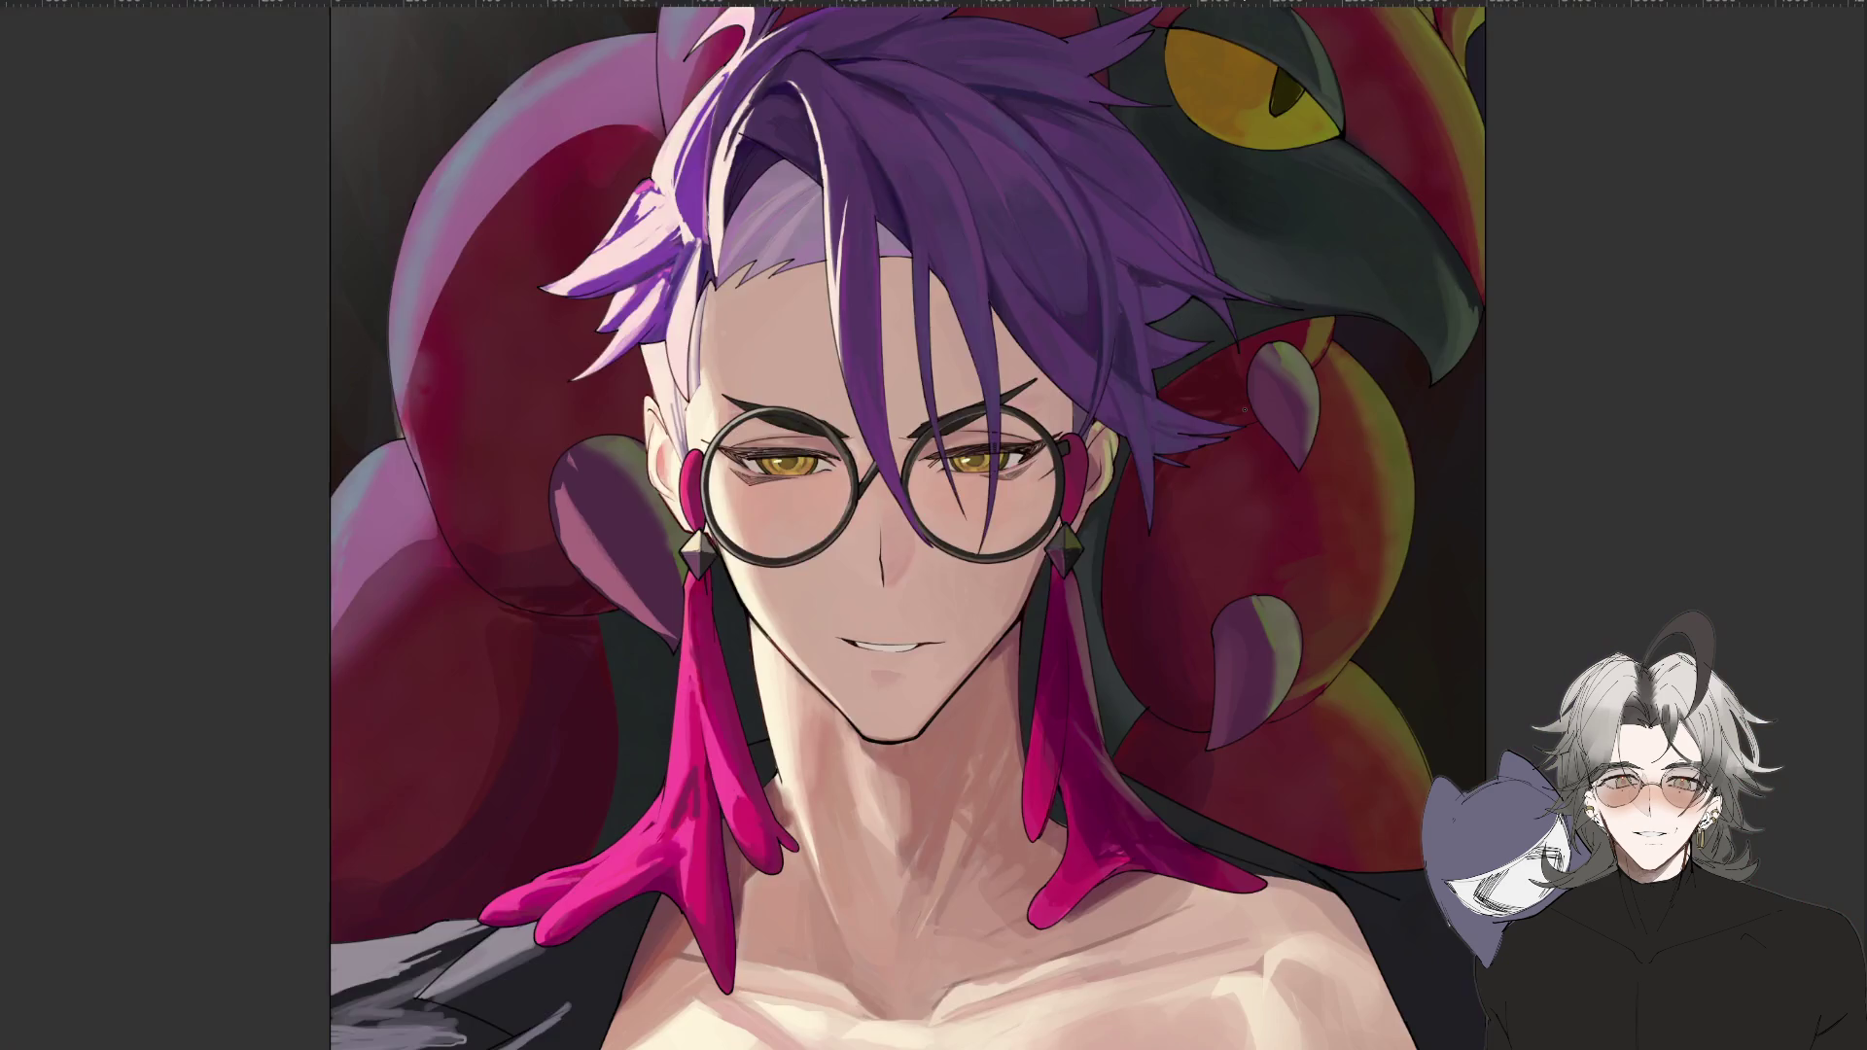
{"action": "key", "text": "ctrl+plus"}
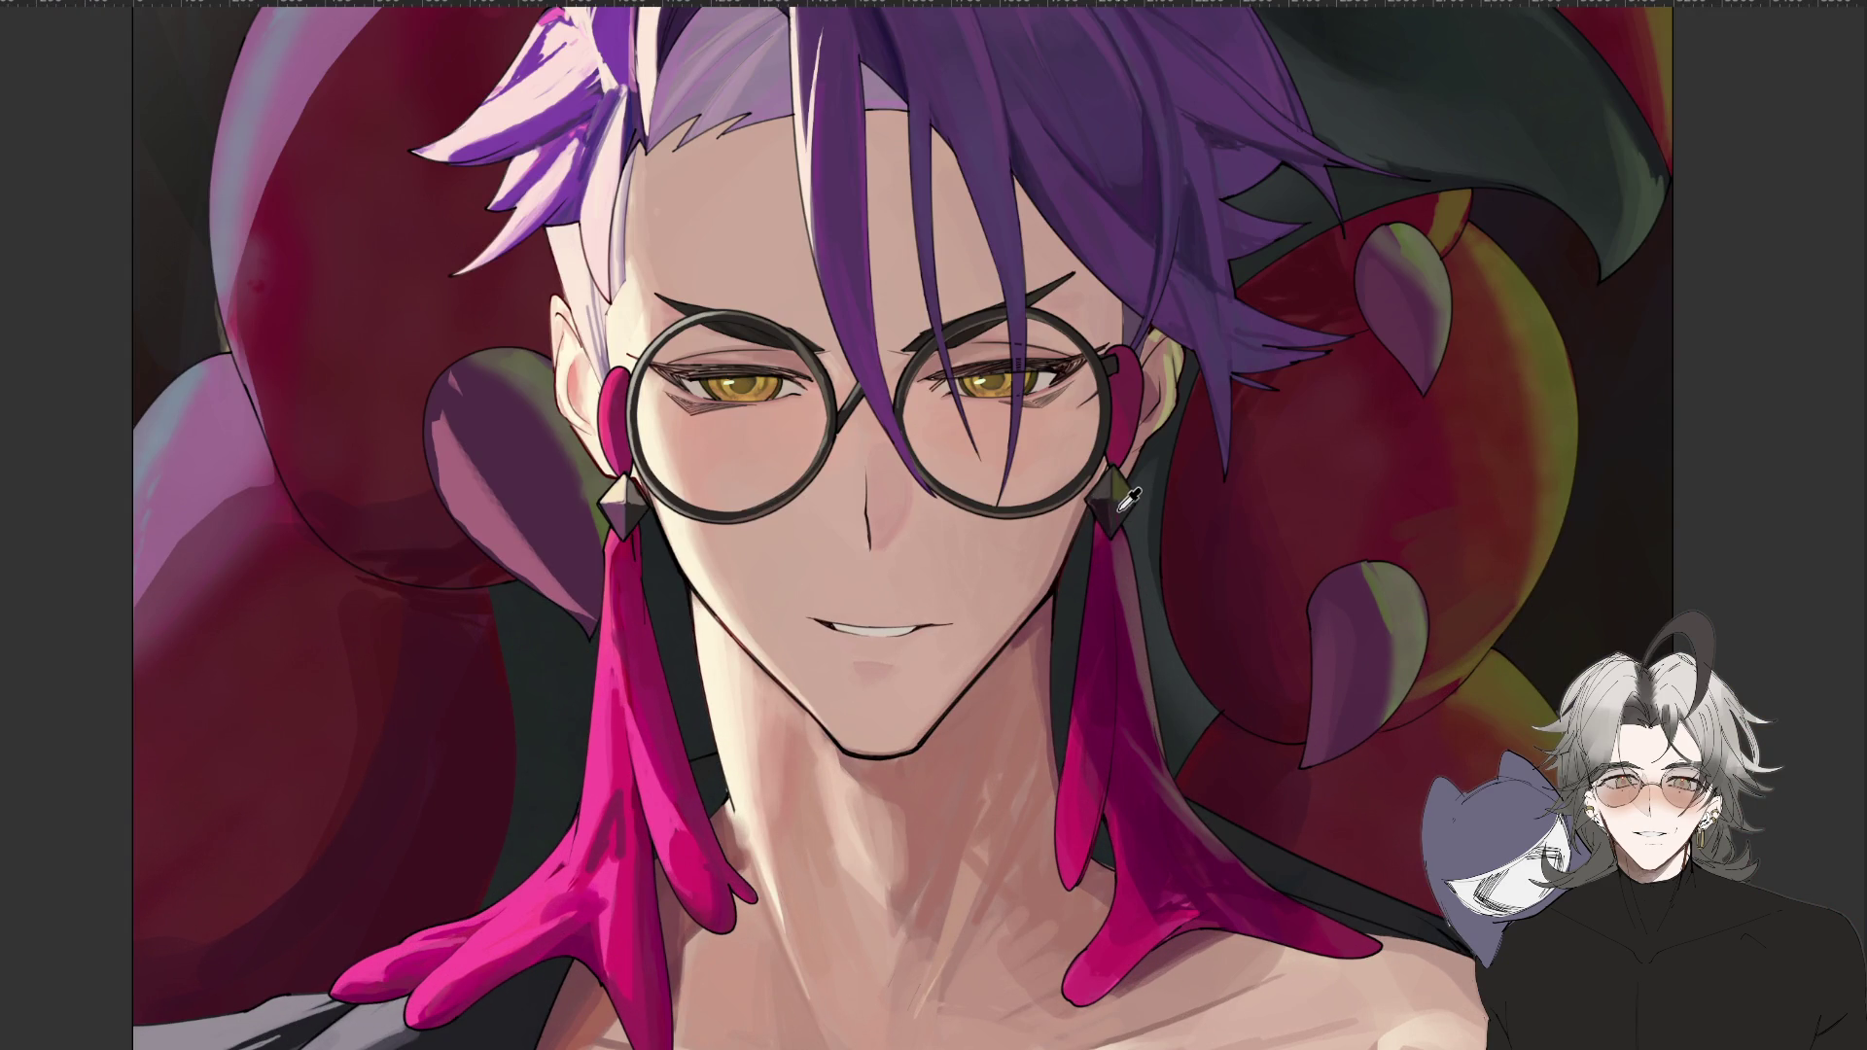
{"action": "key", "text": "ctrl+minus"}
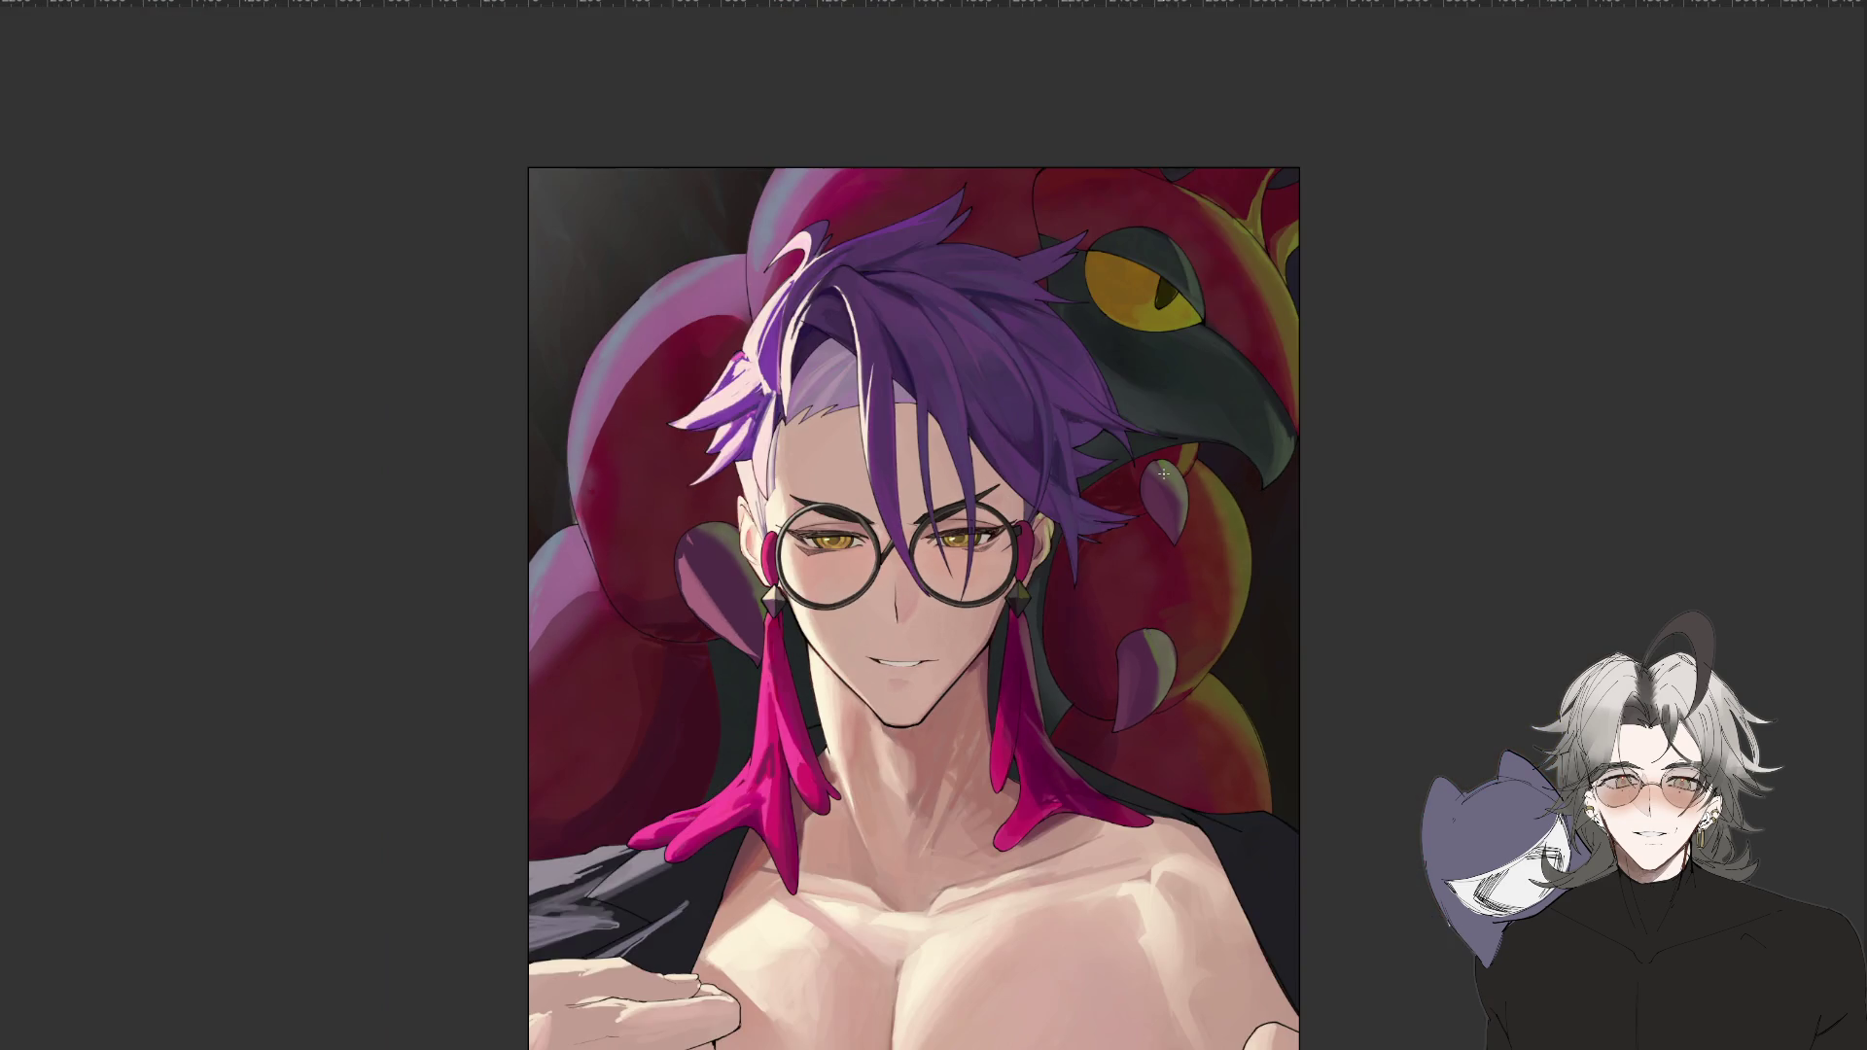
{"action": "key", "text": "ctrl+minus"}
{"action": "key", "text": "ctrl+plus"}
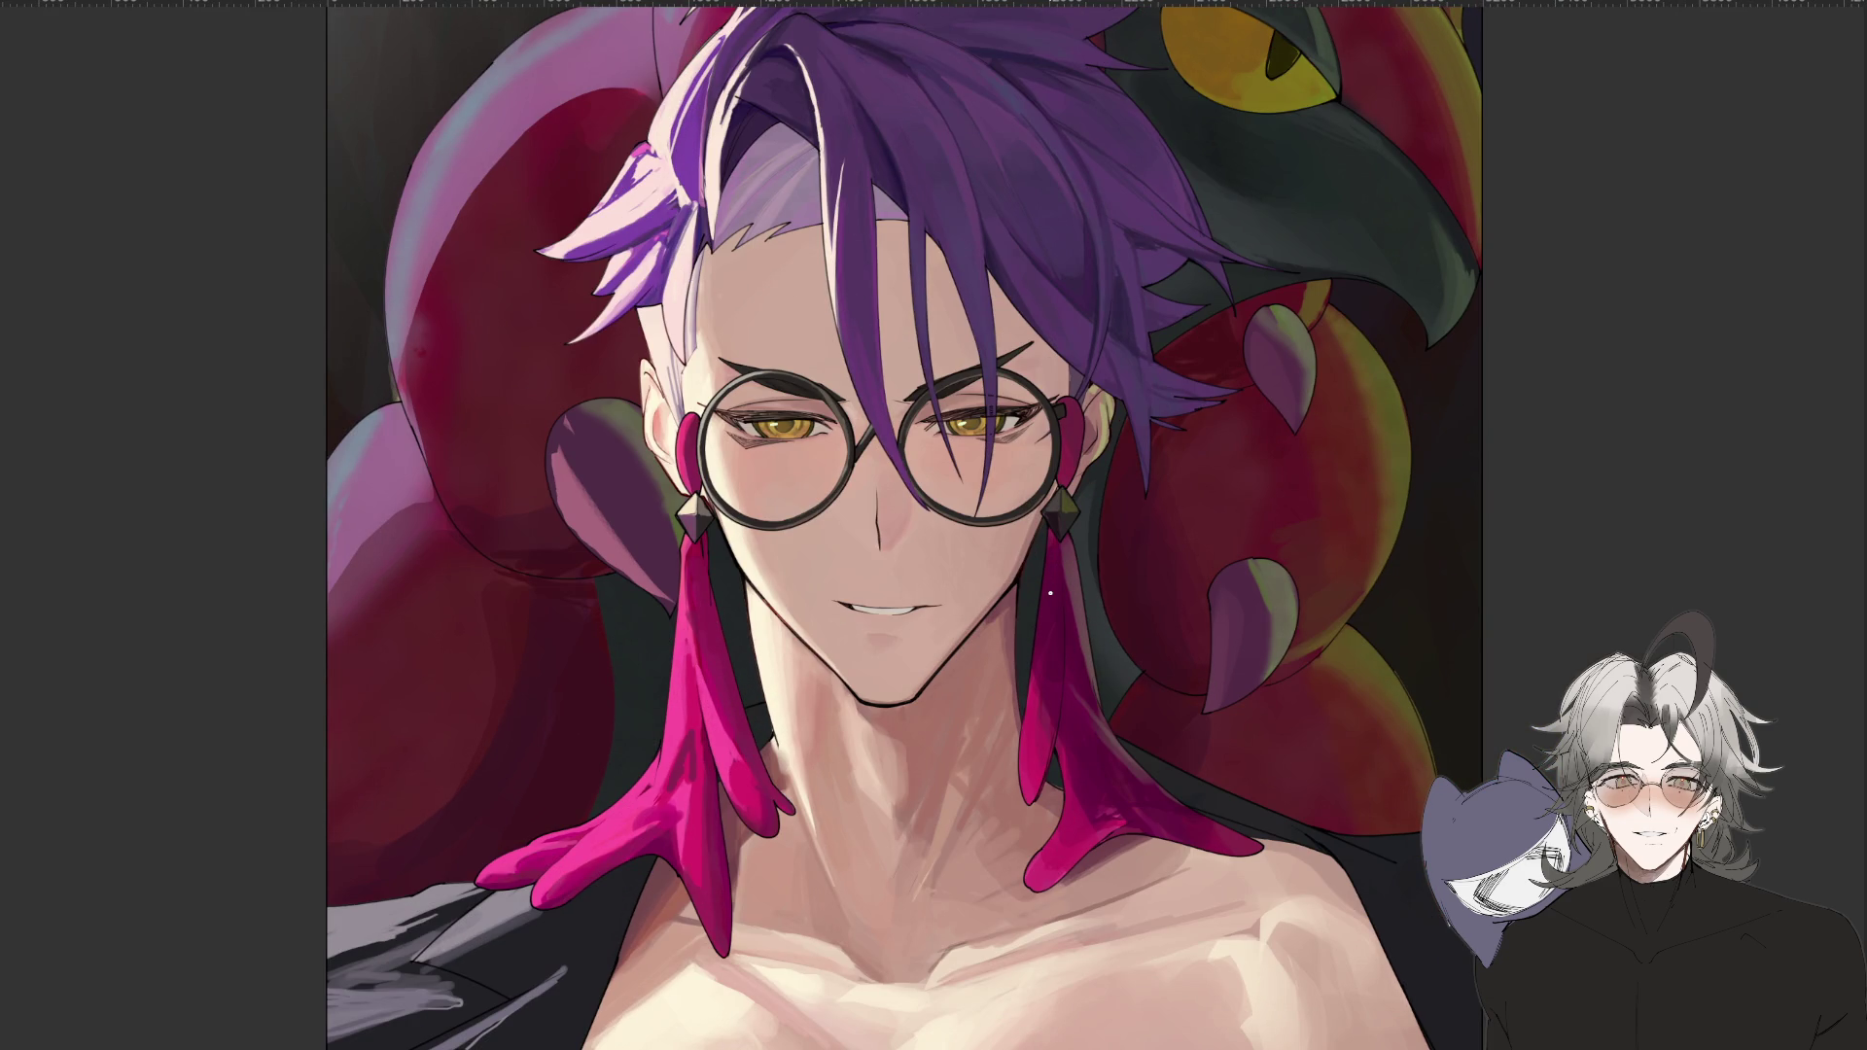
{"action": "key", "text": "ctrl+minus"}
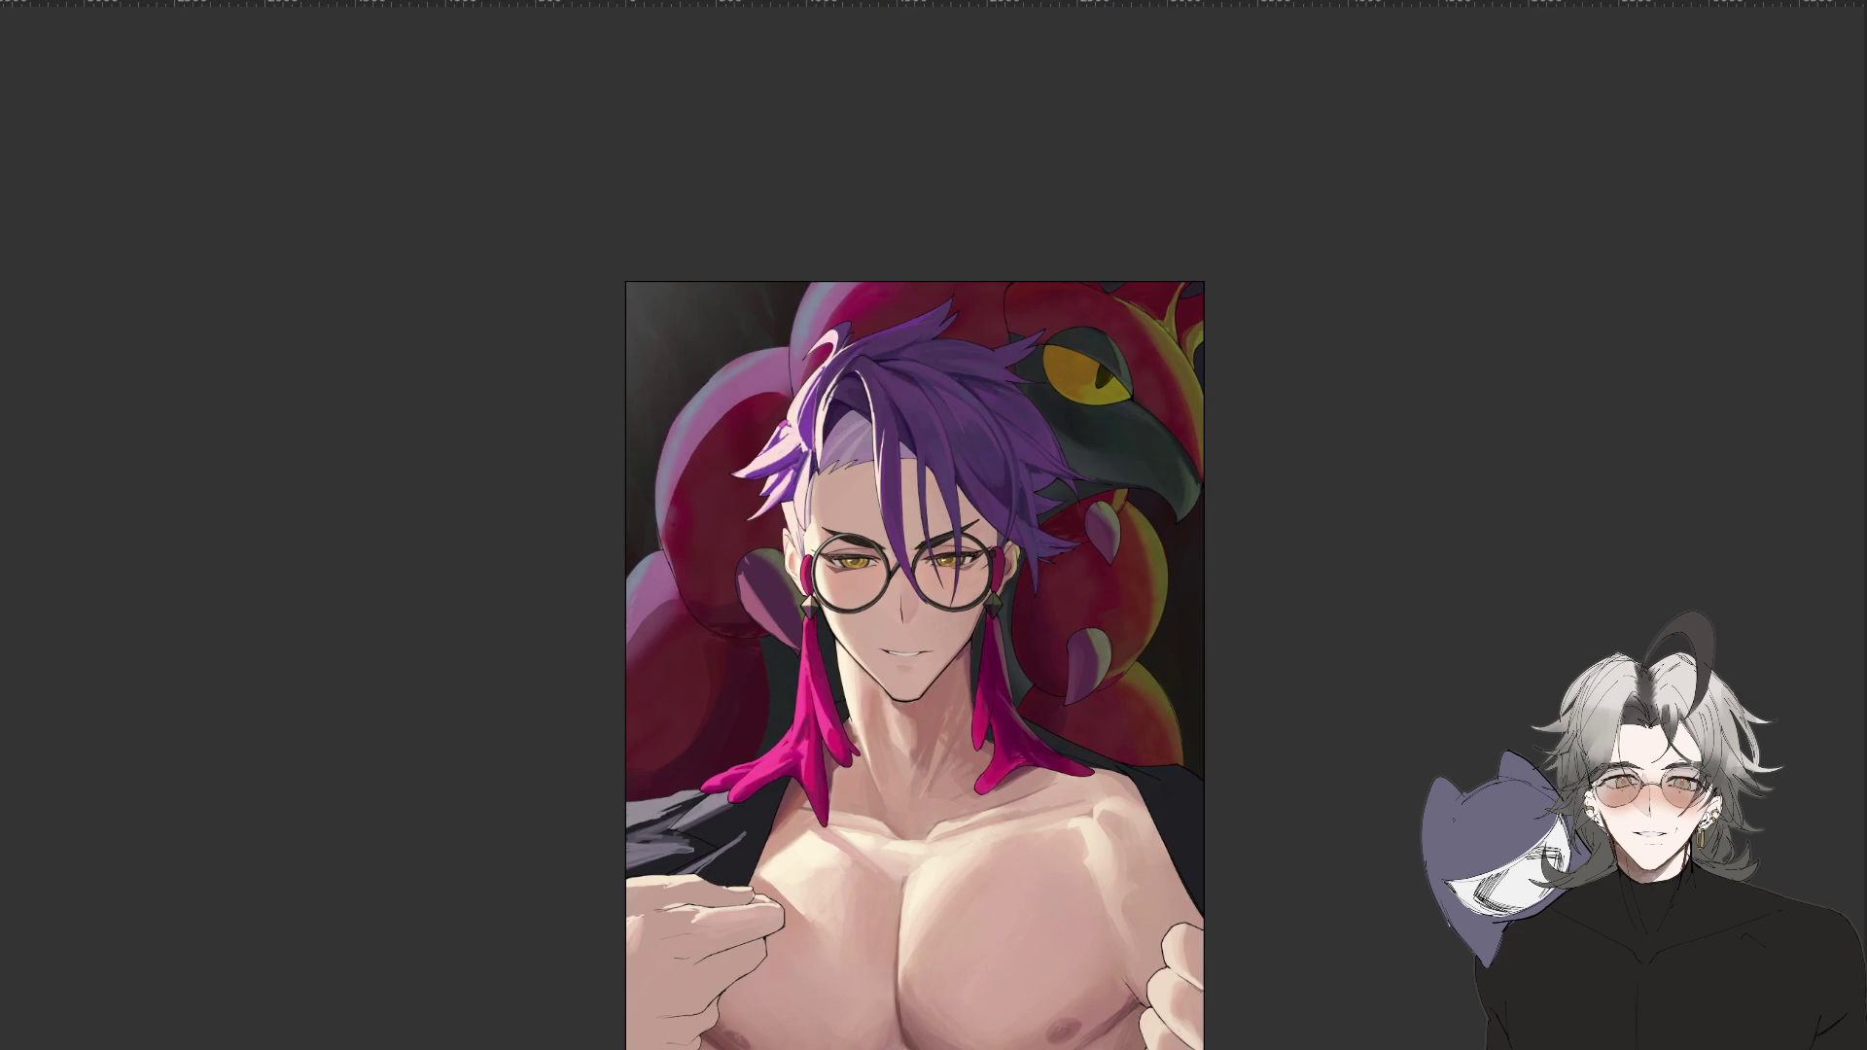
{"action": "key", "text": "ctrl+plus"}
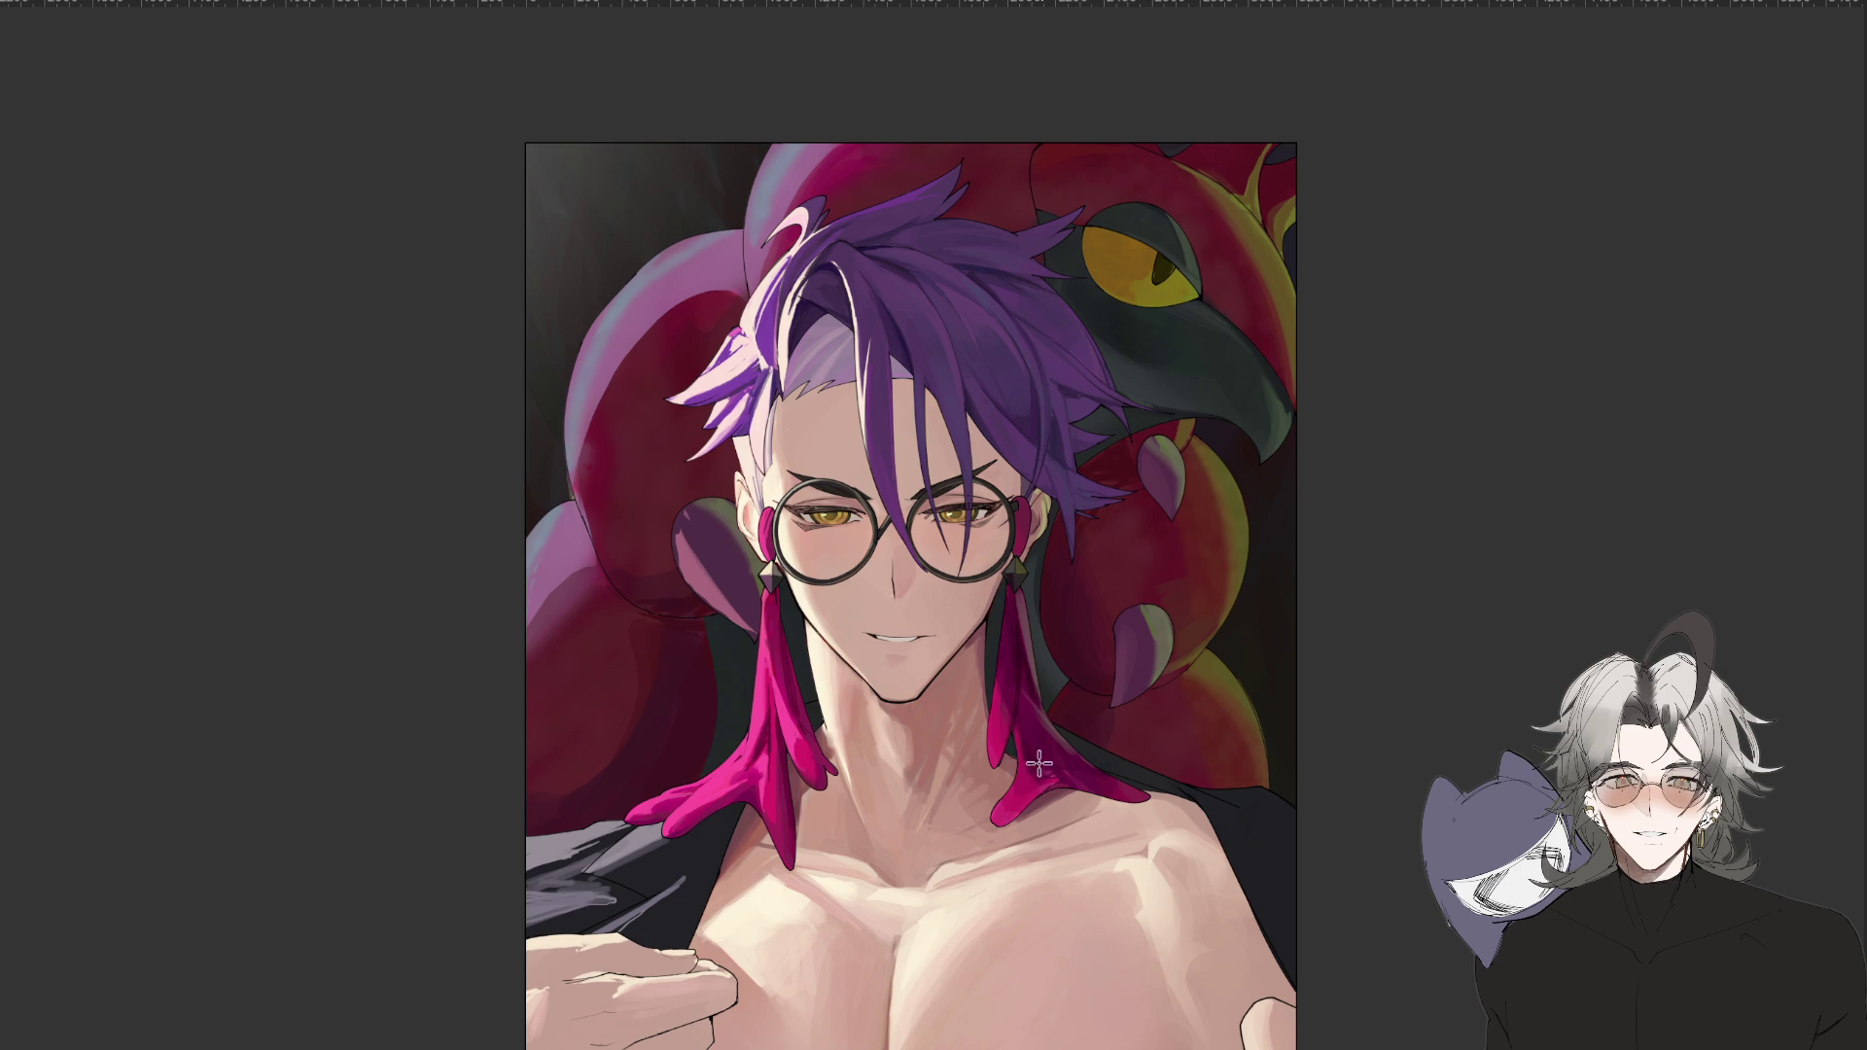
{"action": "key", "text": "ctrl+minus"}
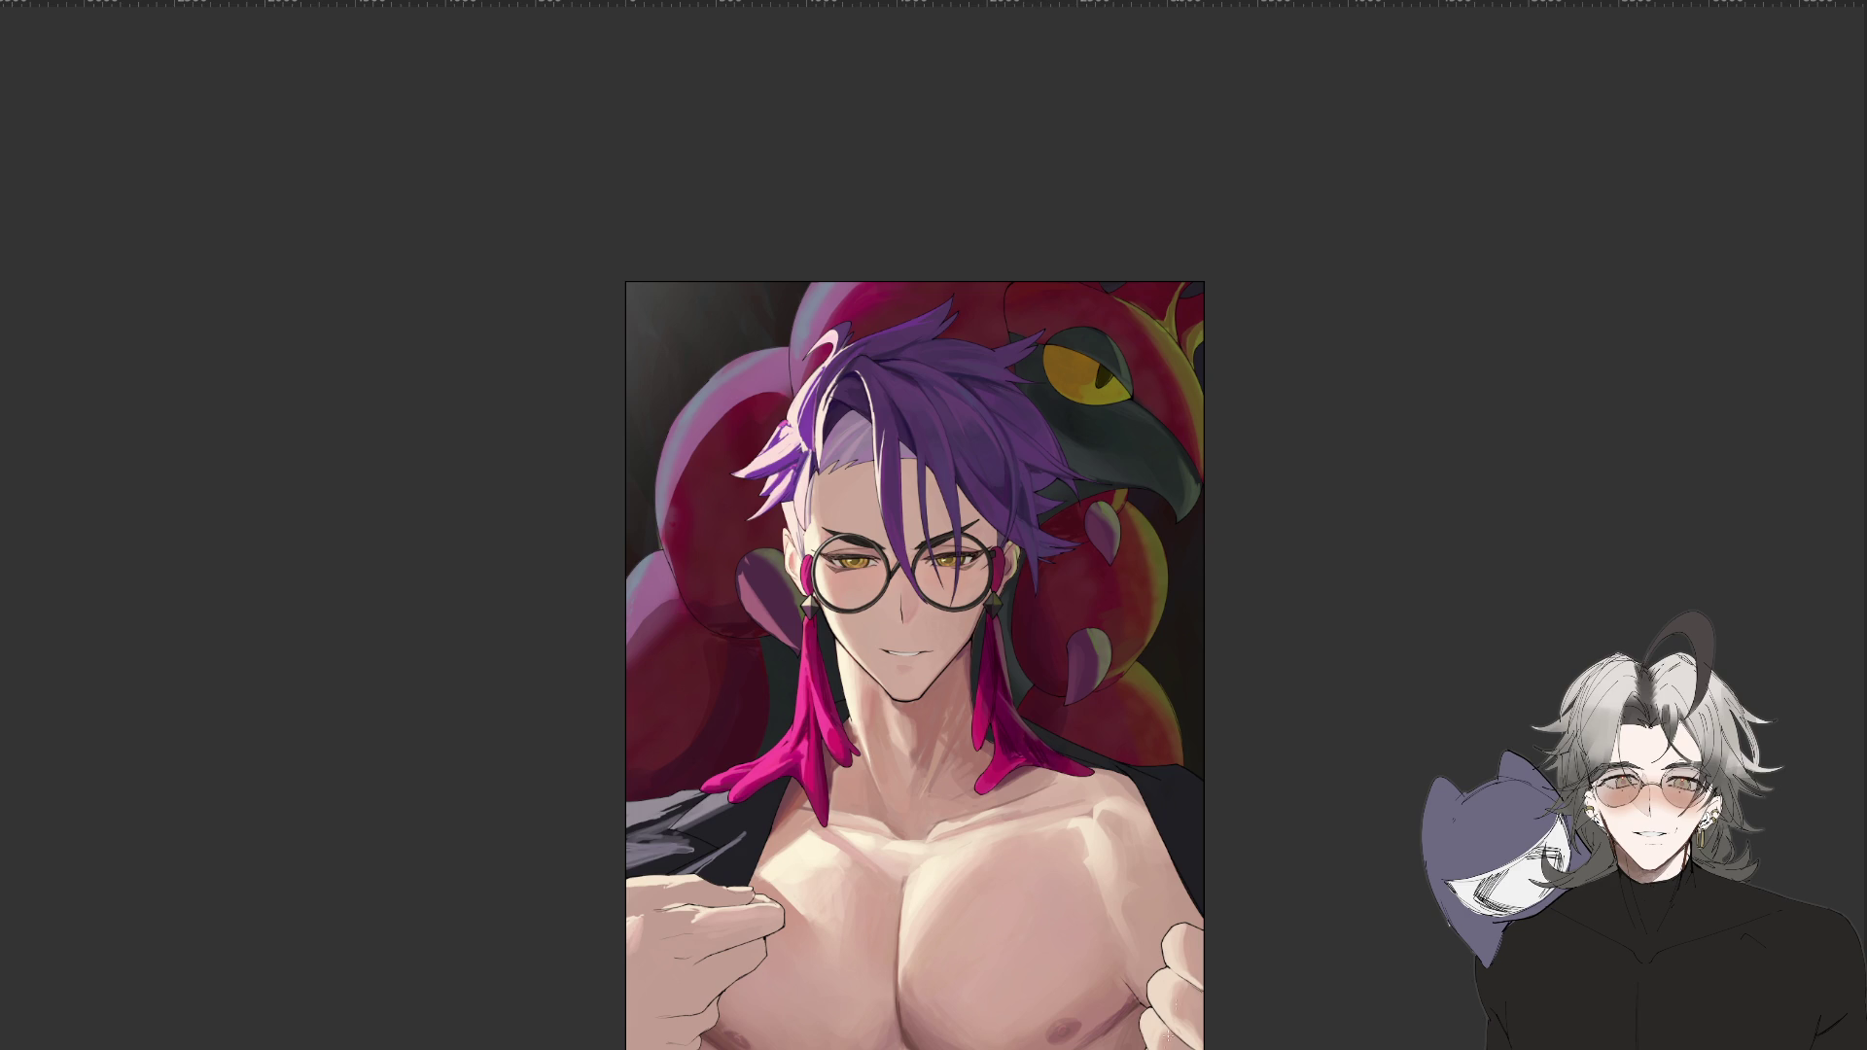
{"action": "key", "text": "ctrl+plus"}
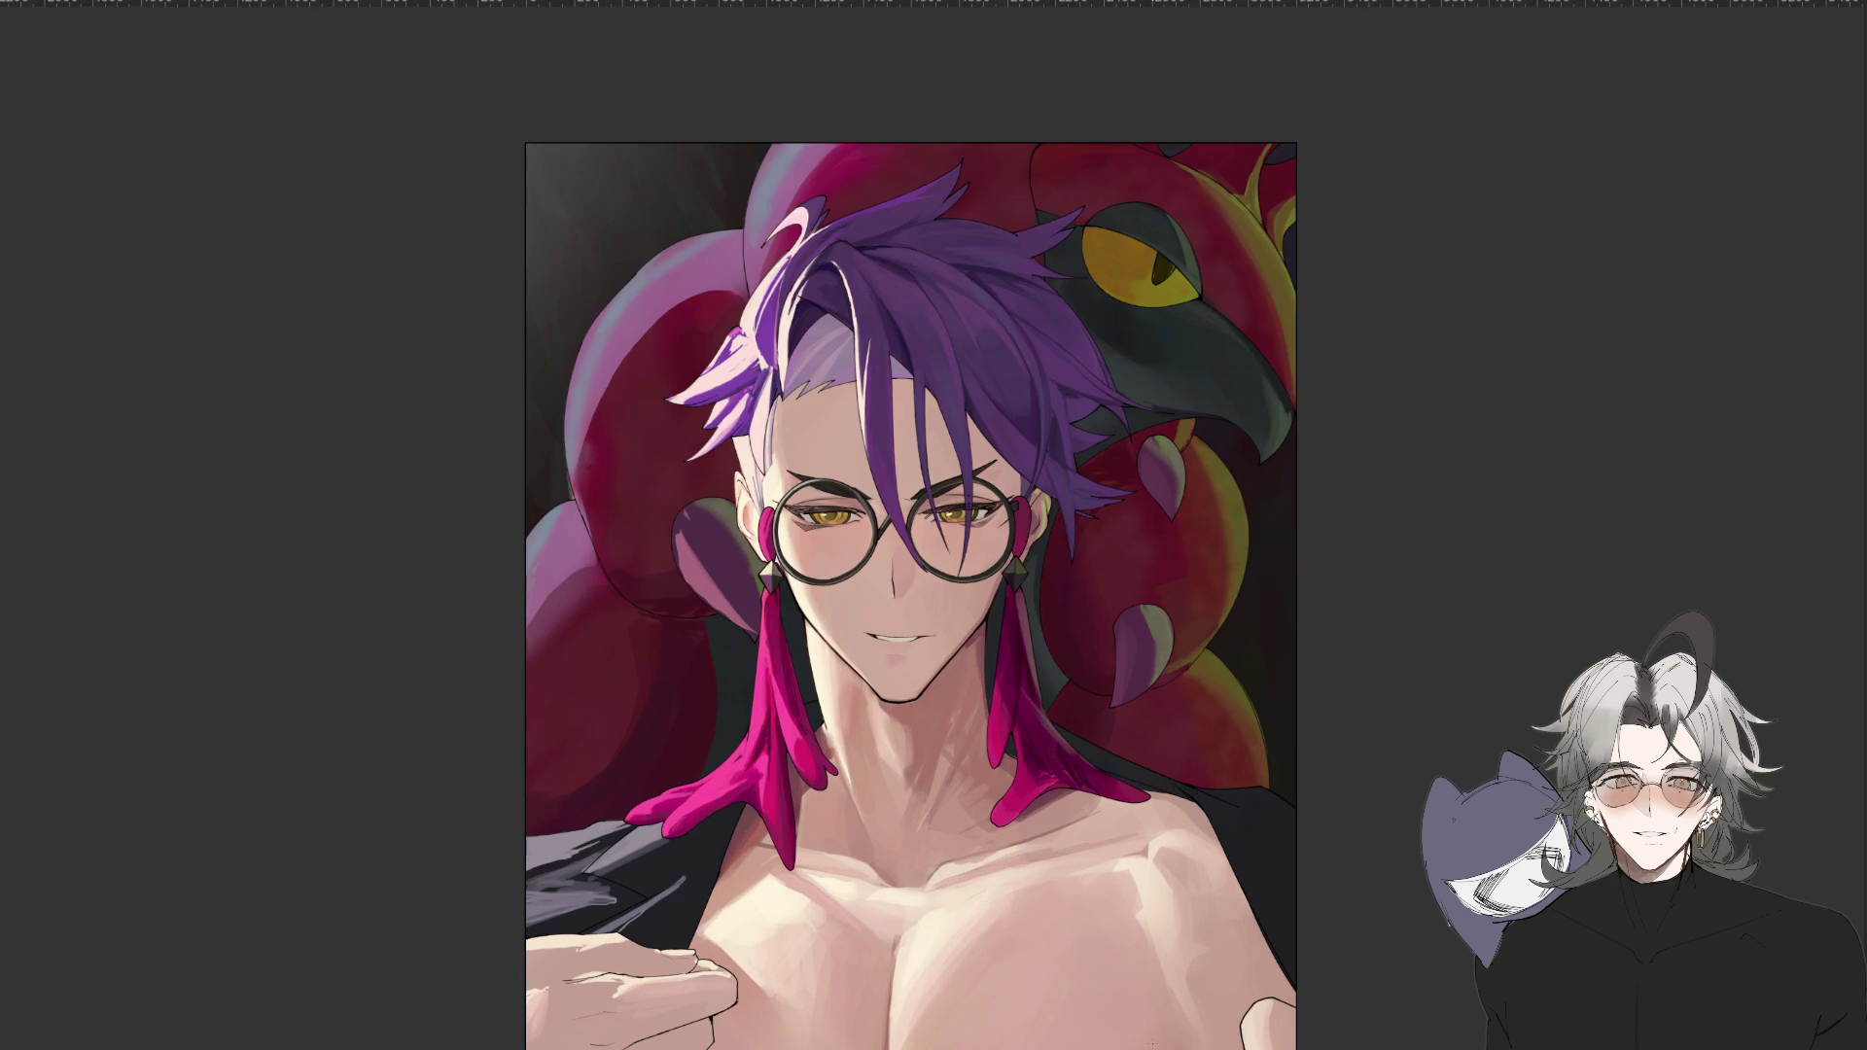
{"action": "key", "text": "ctrl+plus"}
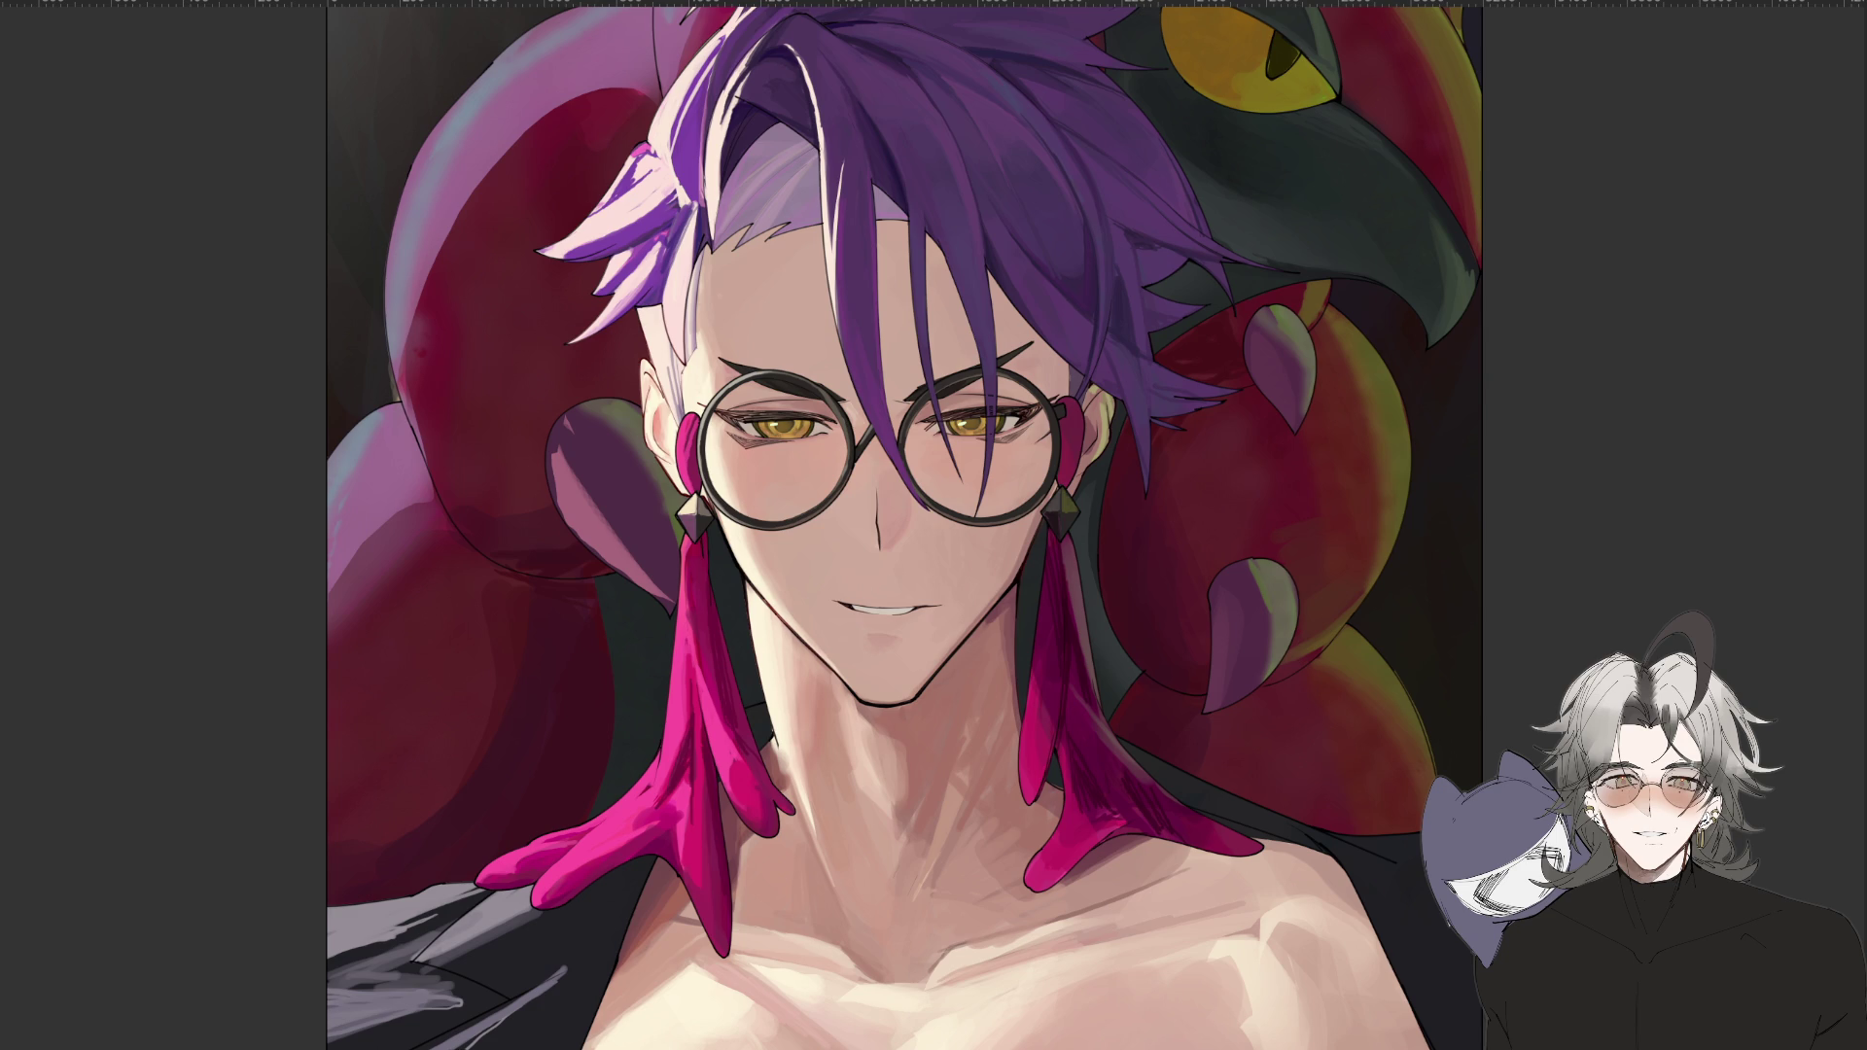
{"action": "key", "text": "ctrl+minus"}
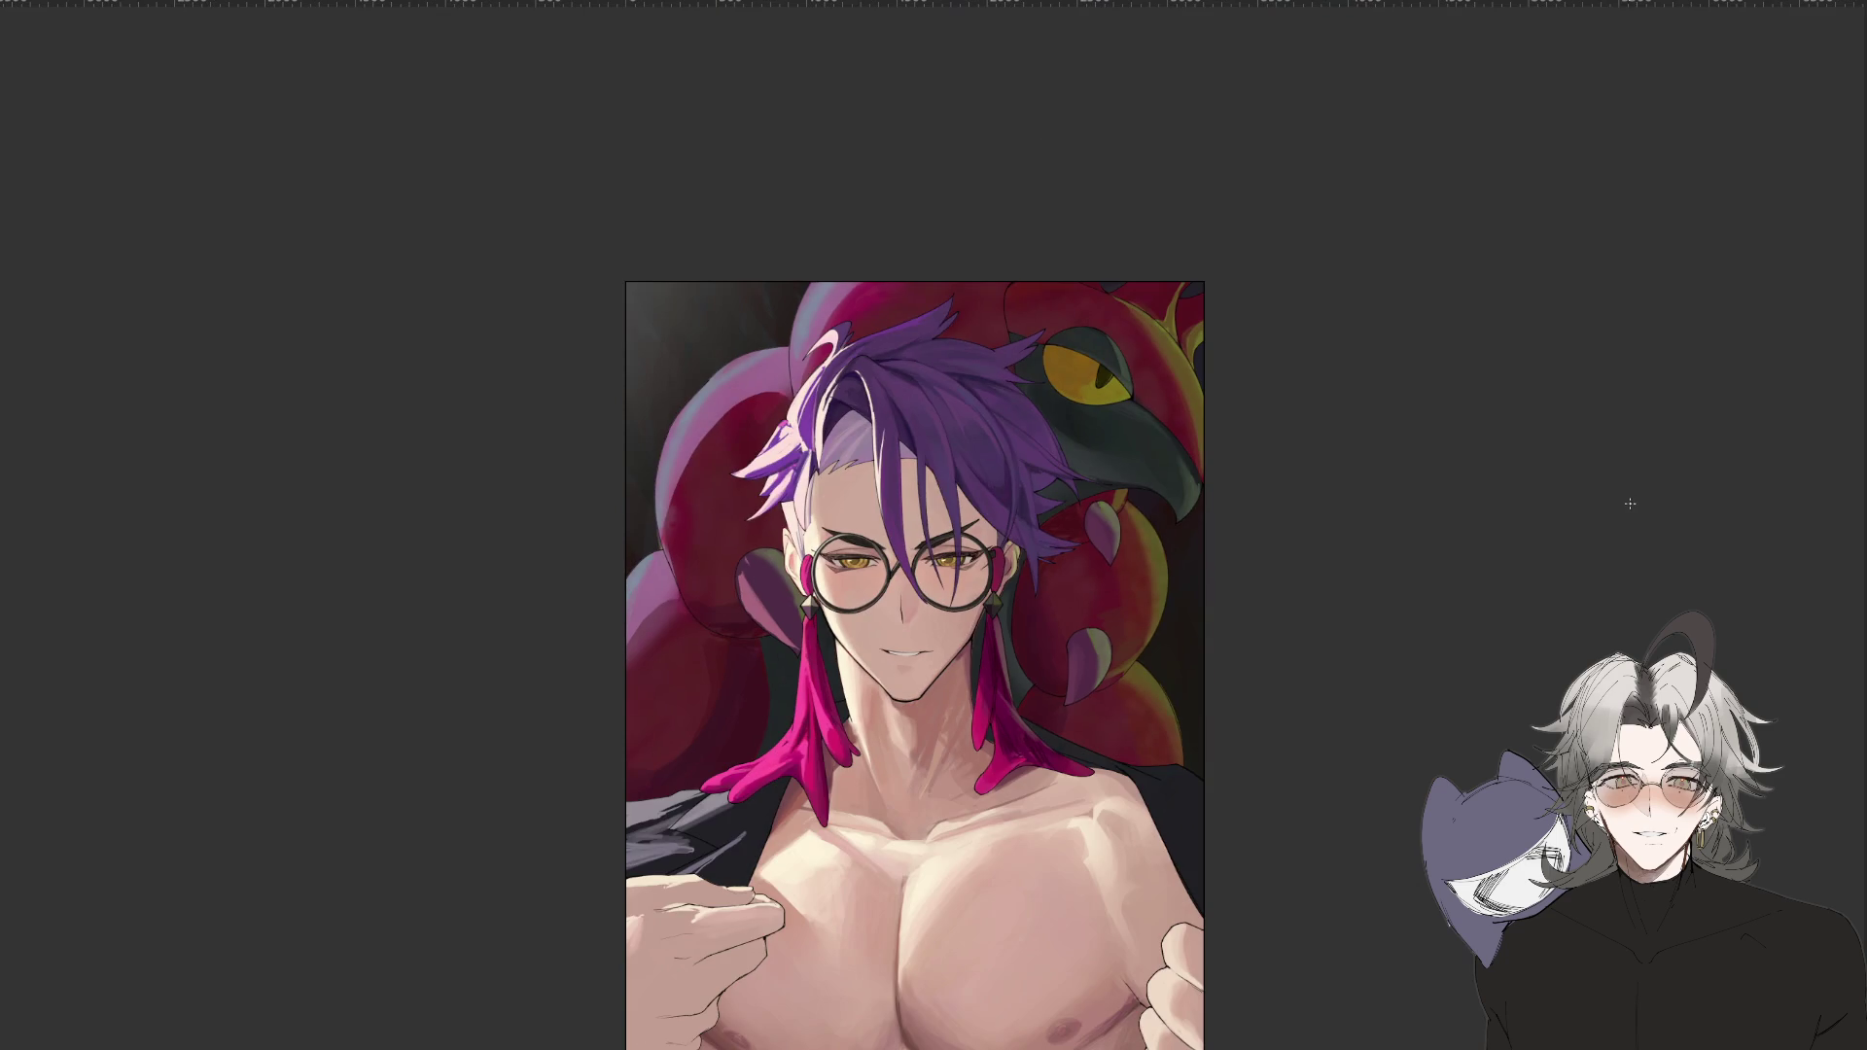
{"action": "key", "text": "ctrl+plus"}
{"action": "key", "text": "ctrl+plus"}
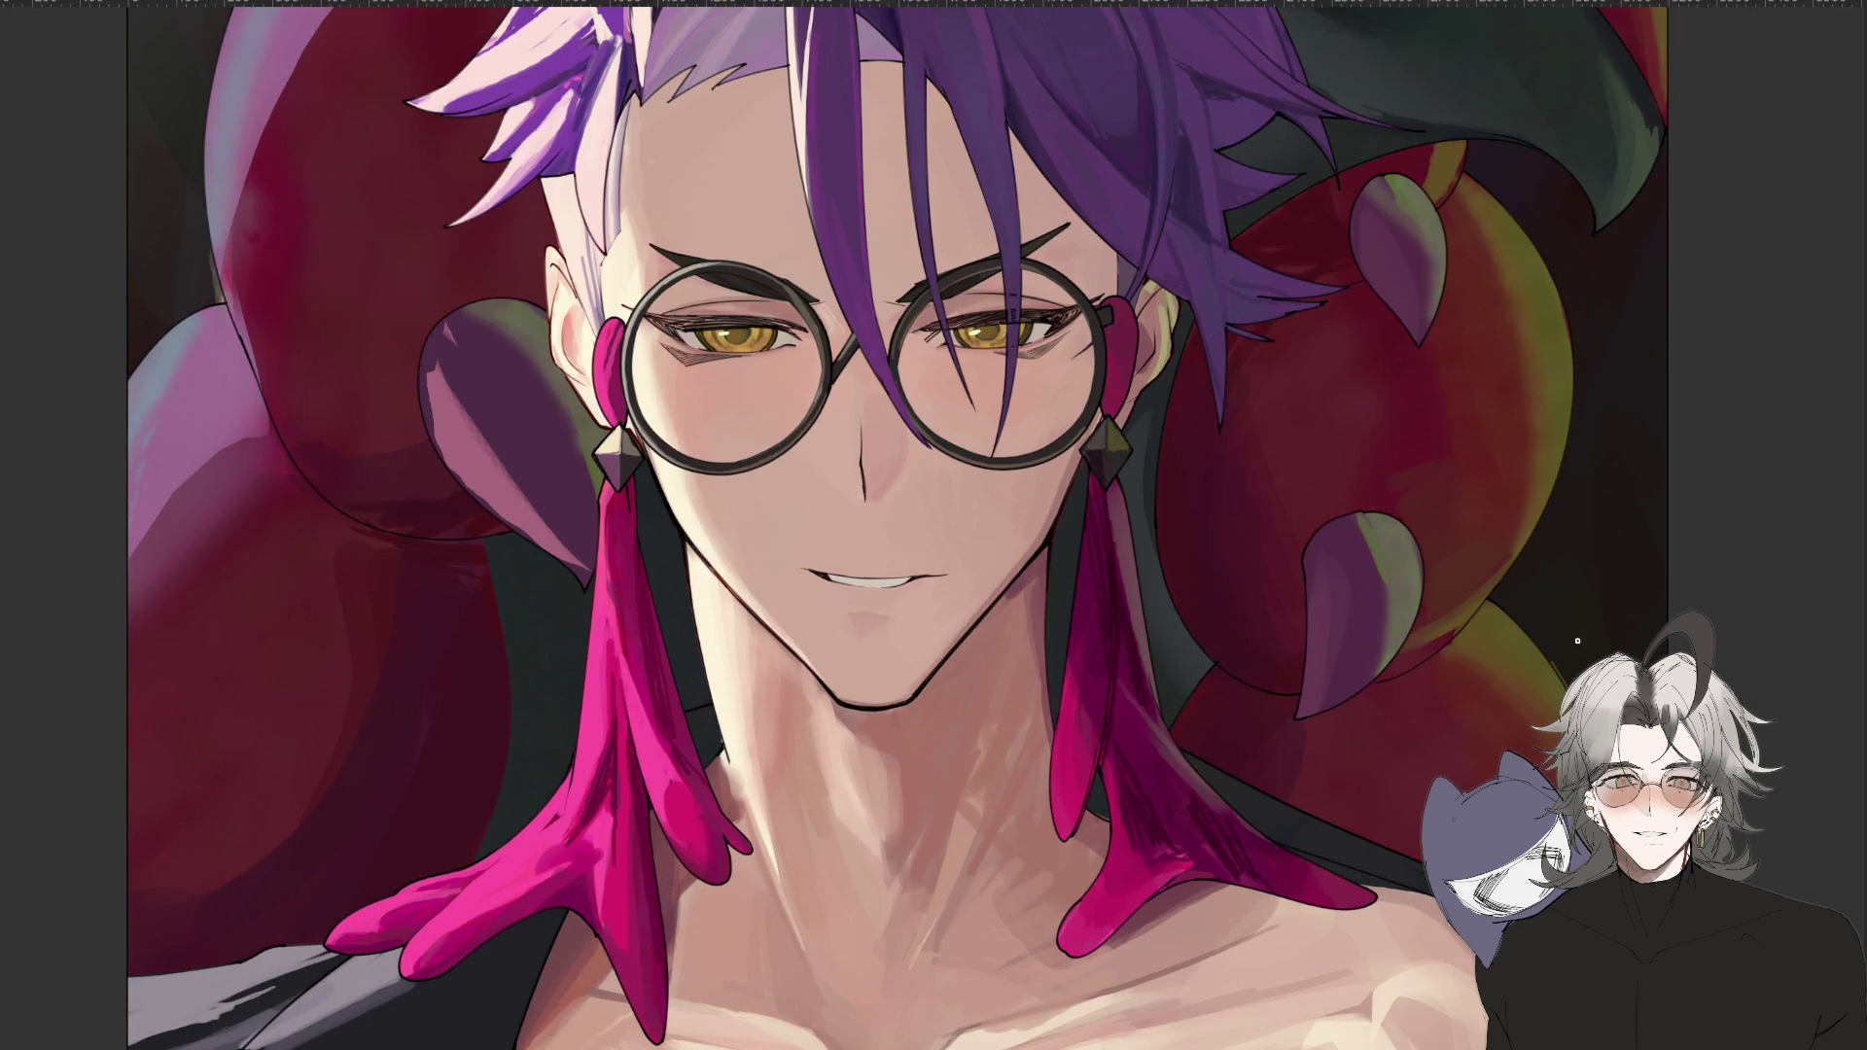
{"action": "key", "text": "ctrl+minus"}
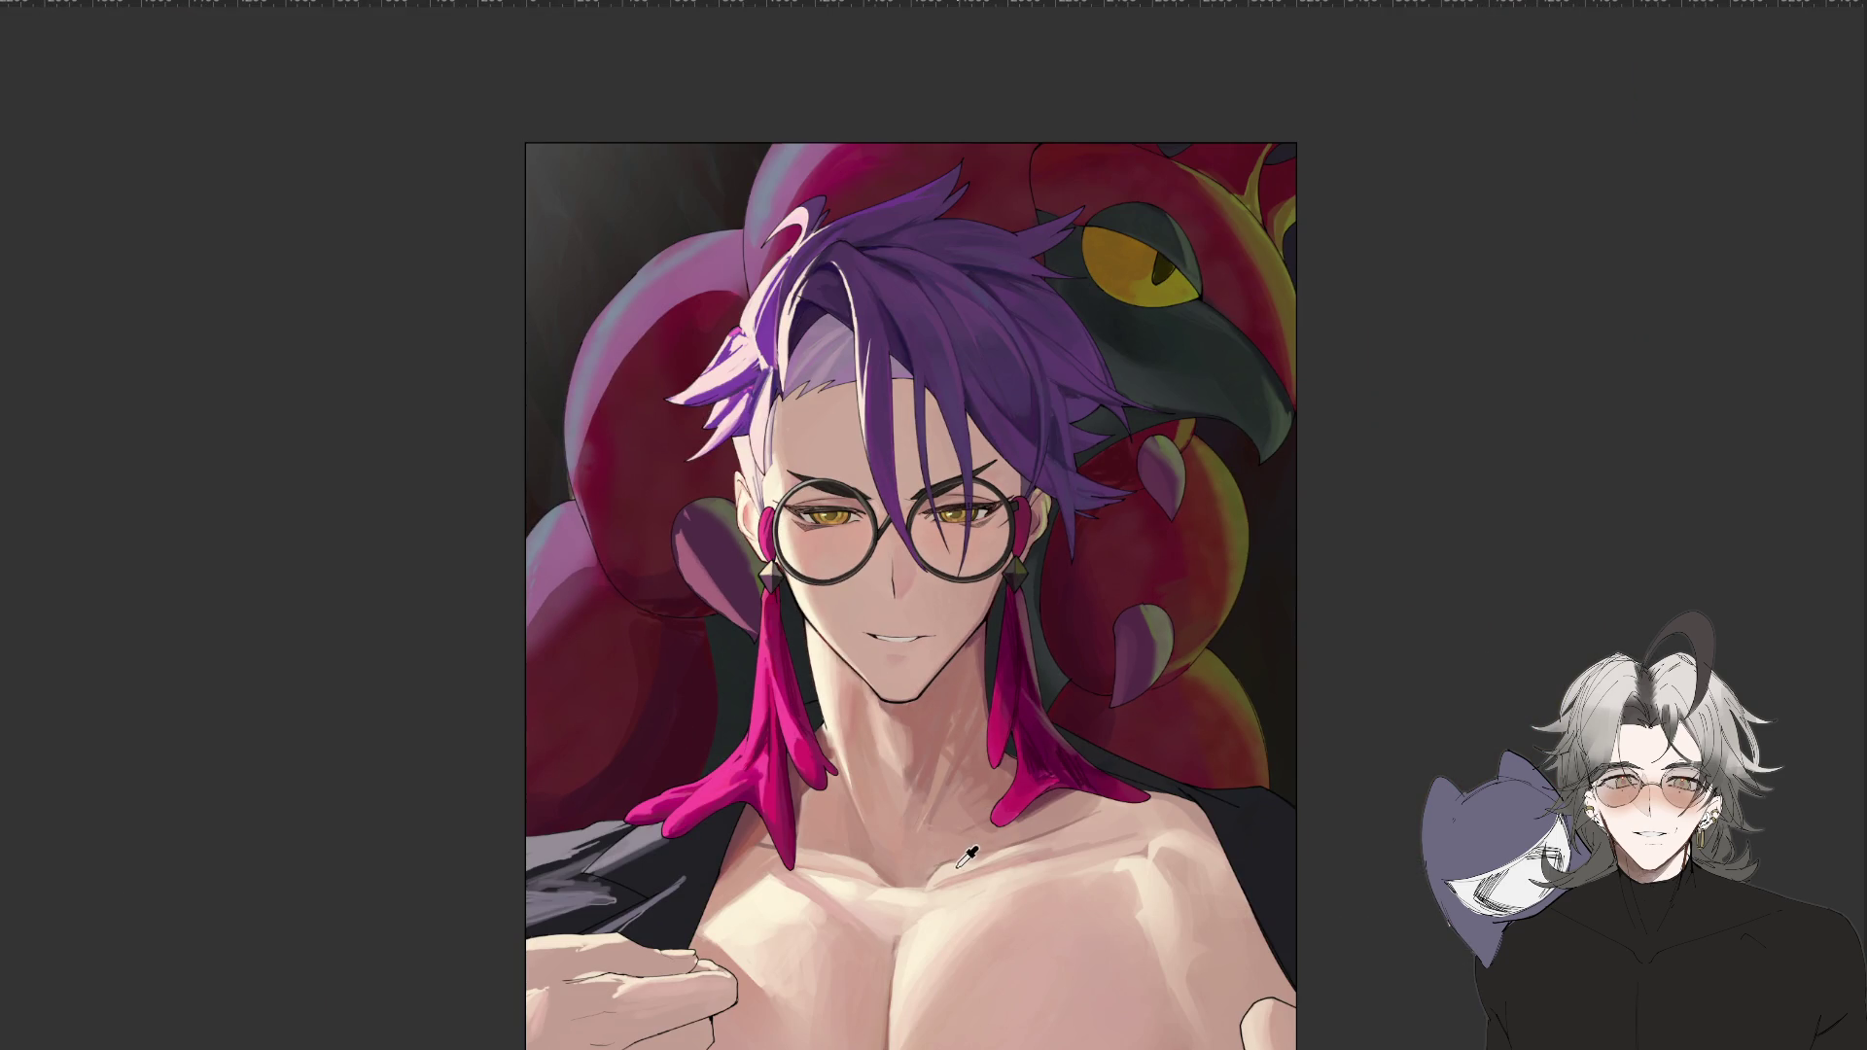
{"action": "mouse_move", "coordinate": [965, 863]}
{"action": "left_mouse_down"}
{"action": "mouse_move", "coordinate": [958, 768]}
{"action": "mouse_move", "coordinate": [1074, 792]}
{"action": "left_mouse_up"}
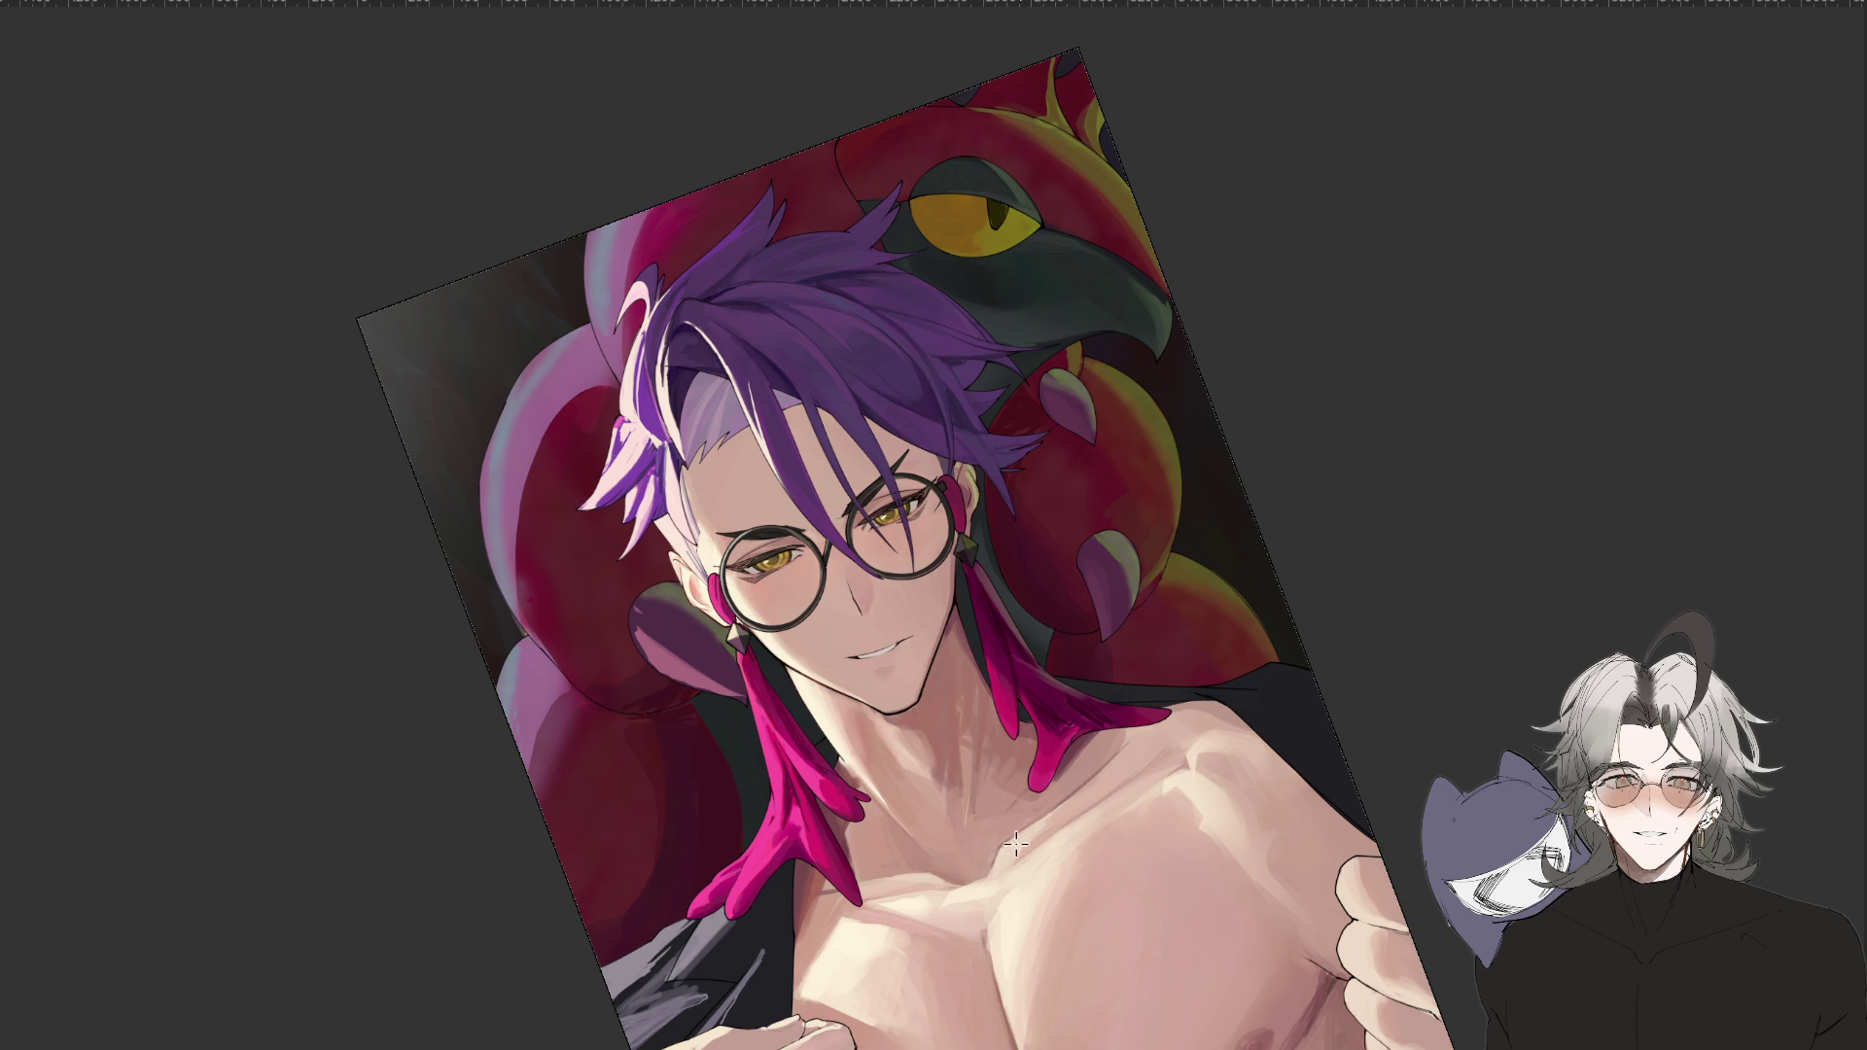
Rotate the canvas view sideways and upside down, then reset it upright.
{"action": "mouse_move", "coordinate": [986, 878]}
{"action": "left_mouse_down"}
{"action": "mouse_move", "coordinate": [950, 717]}
{"action": "mouse_move", "coordinate": [1128, 739]}
{"action": "left_mouse_up"}
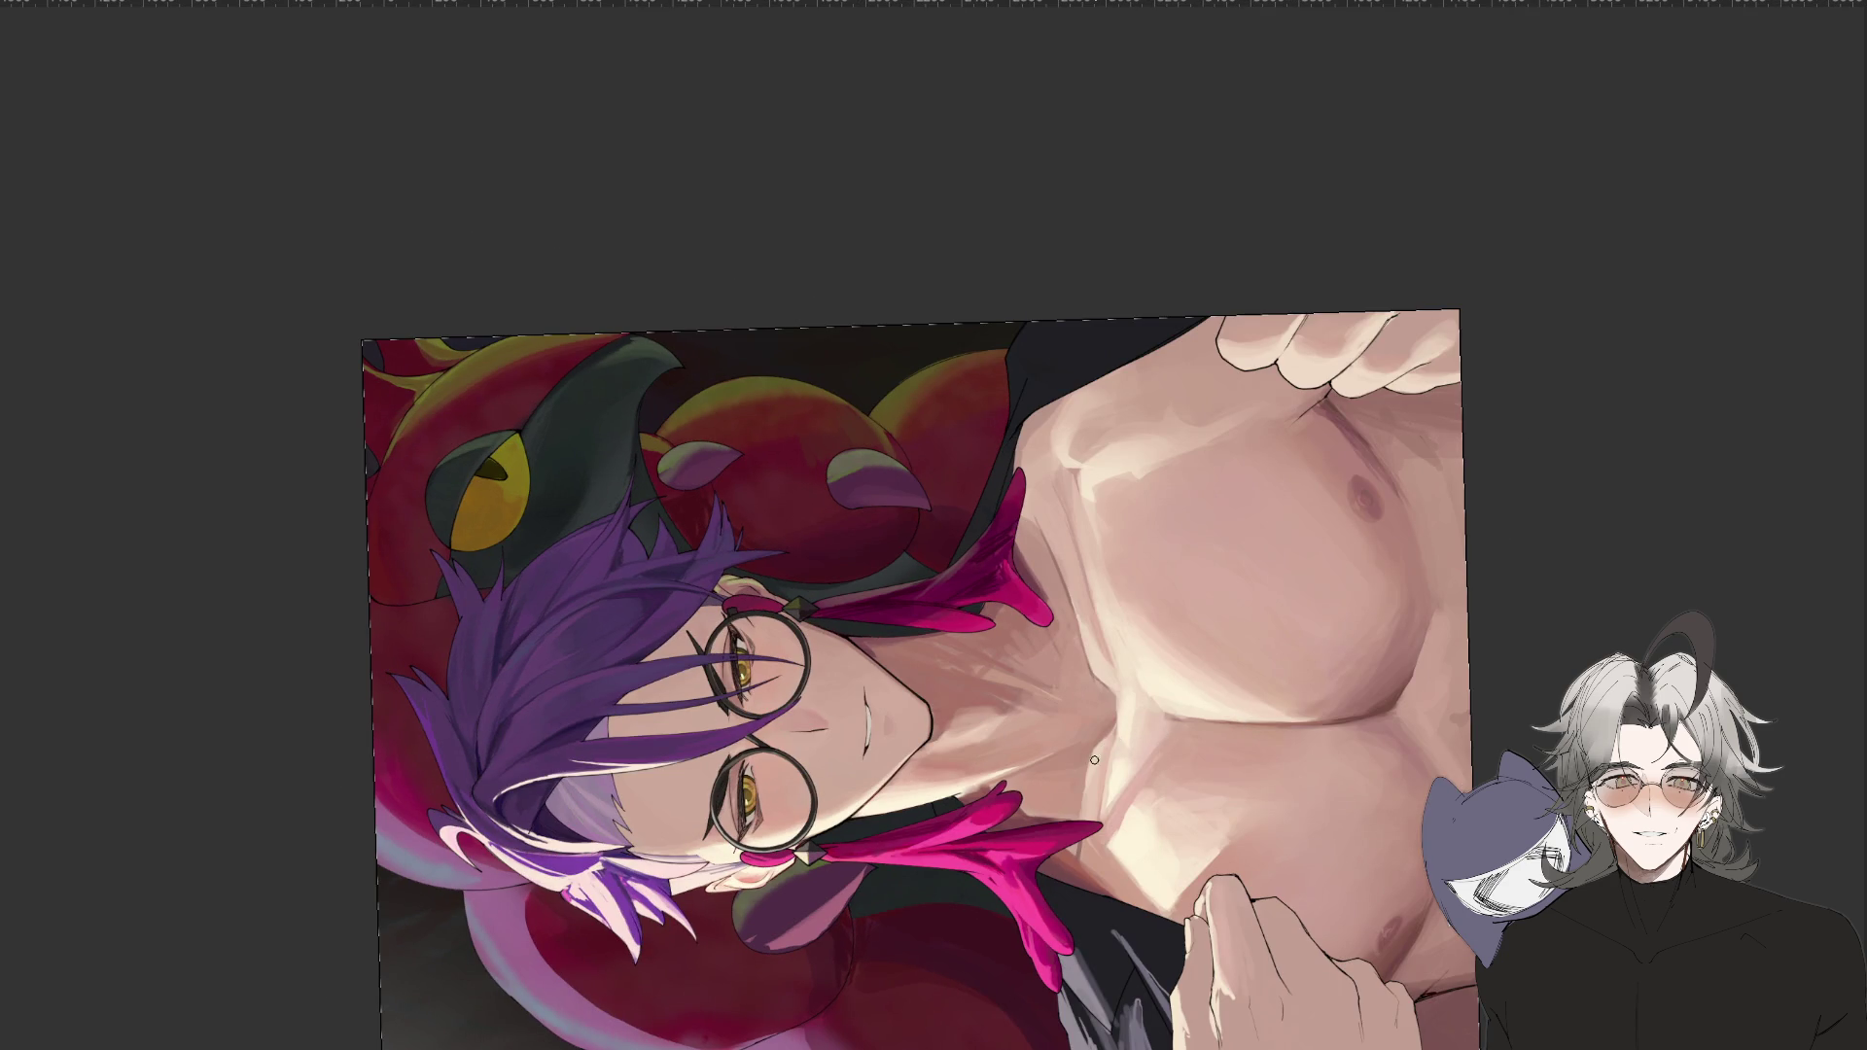
{"action": "key", "text": "ctrl+minus"}
{"action": "key", "text": "ctrl+minus"}
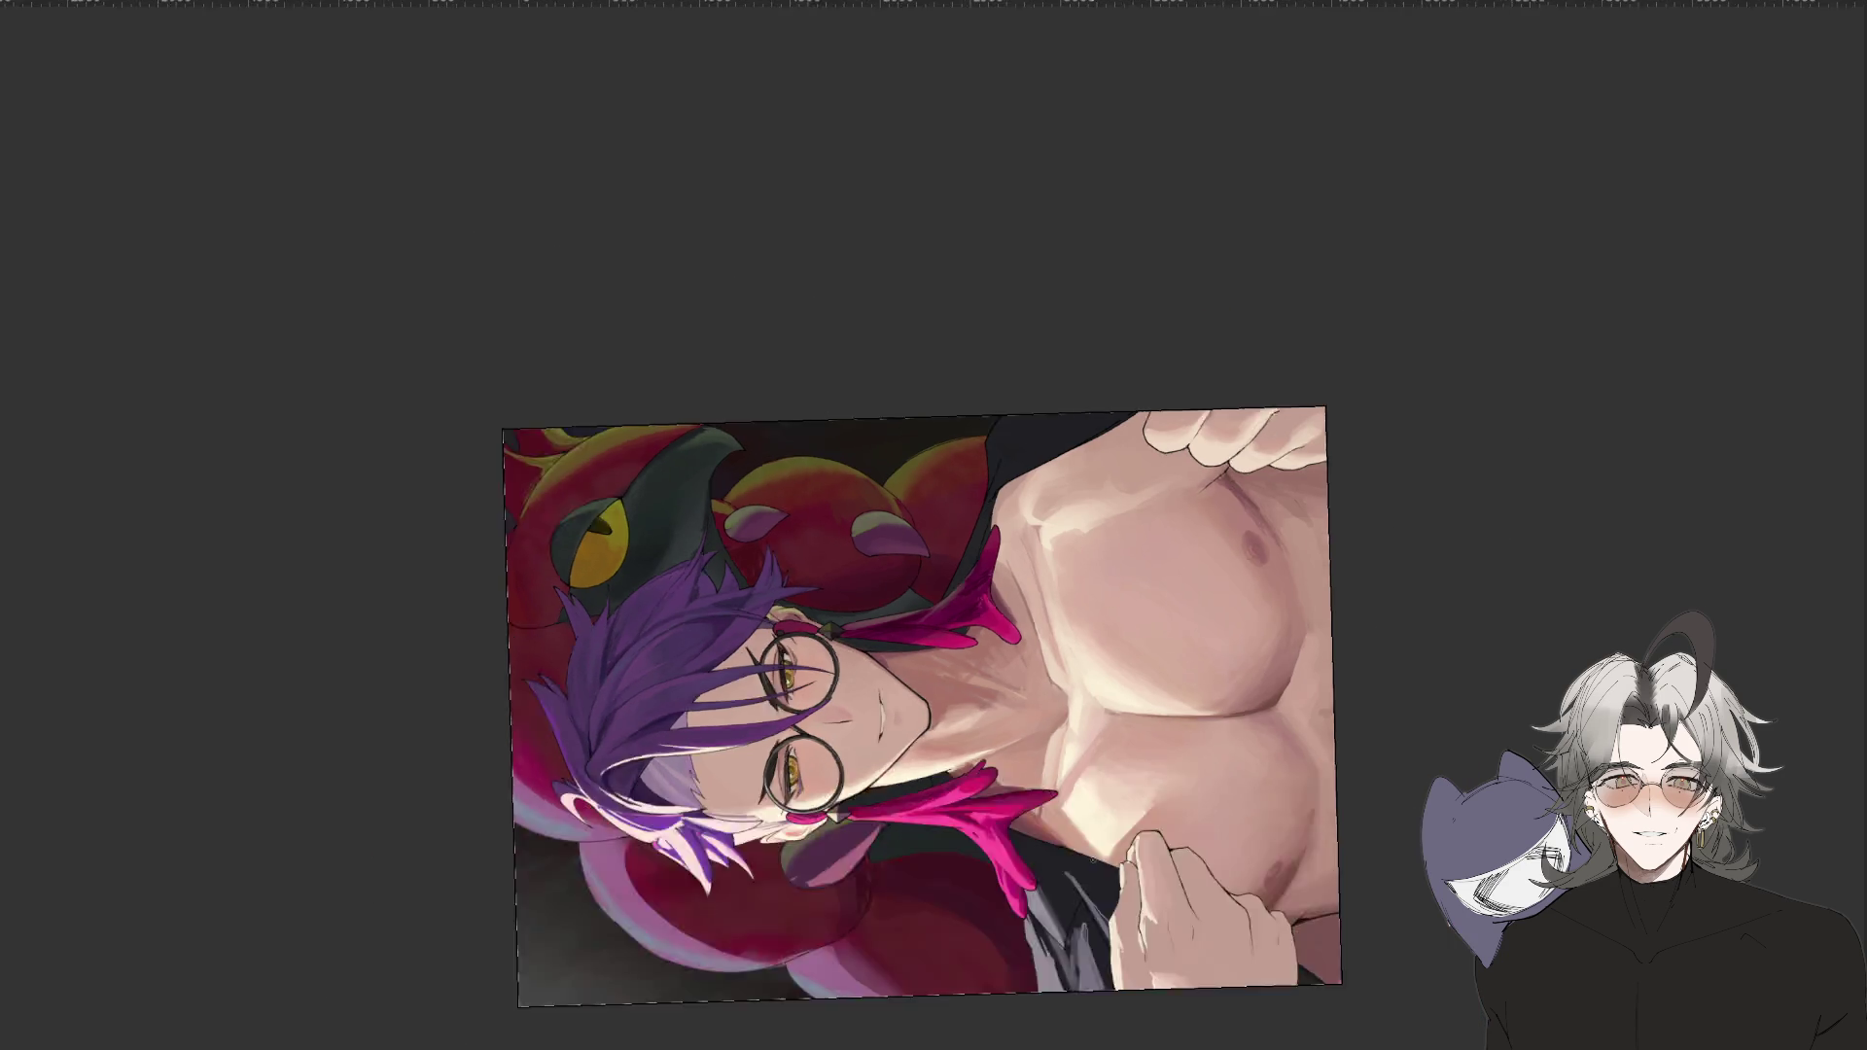
{"action": "mouse_move", "coordinate": [1100, 769]}
{"action": "left_mouse_down"}
{"action": "mouse_move", "coordinate": [1143, 1047]}
{"action": "mouse_move", "coordinate": [1274, 505]}
{"action": "left_mouse_up"}
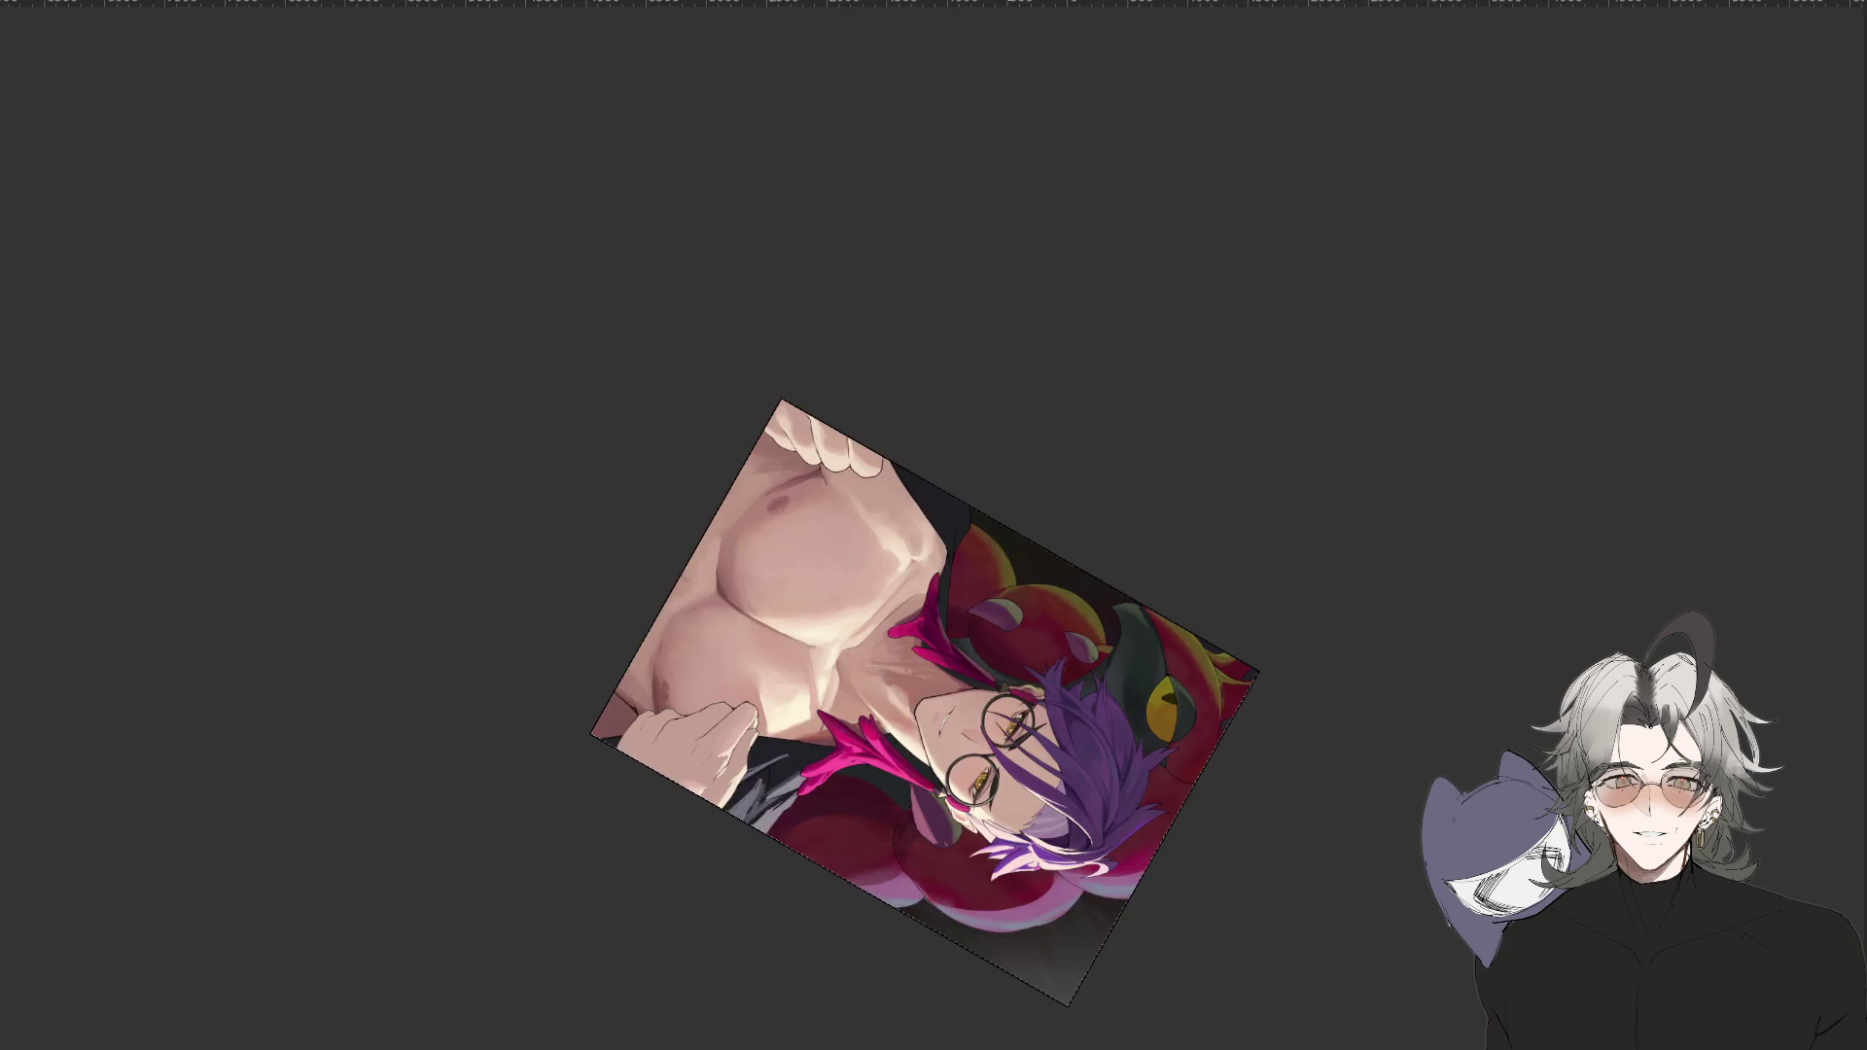
{"action": "key", "text": "ctrl+plus"}
{"action": "key", "text": "ctrl+plus"}
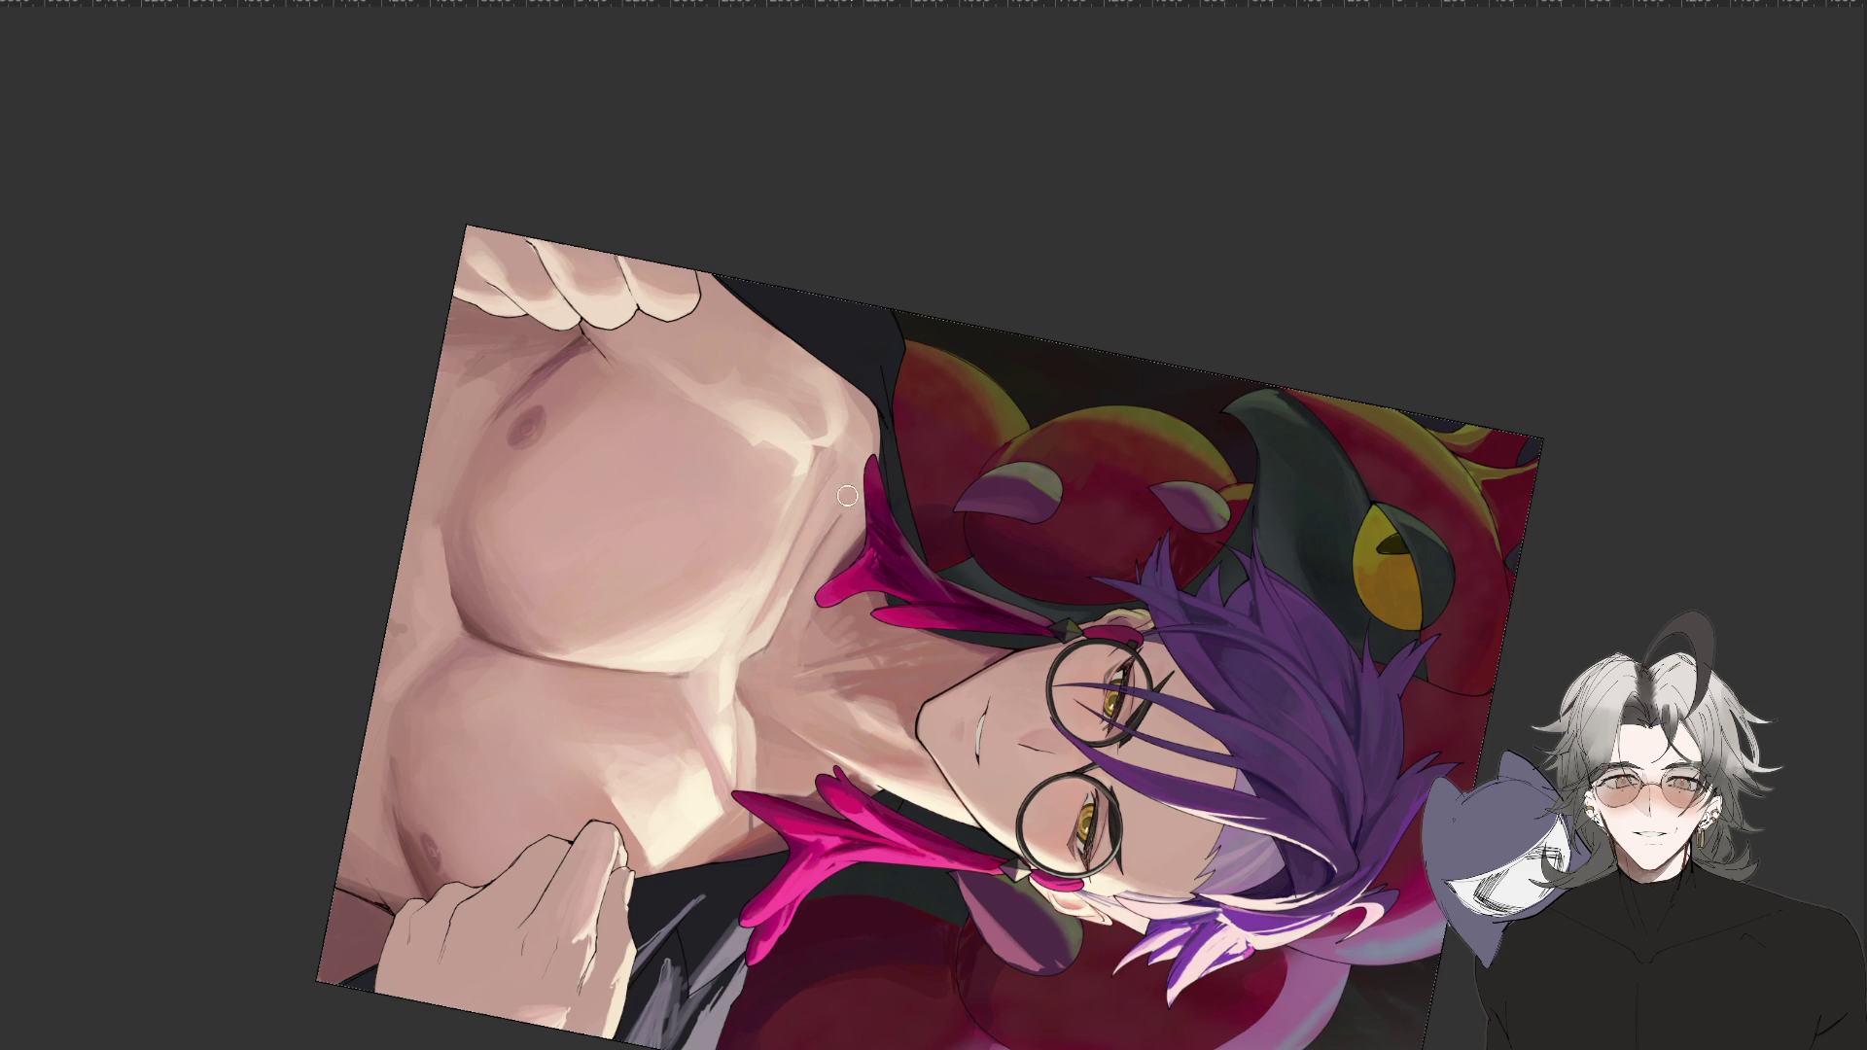
{"action": "mouse_move", "coordinate": [860, 477]}
{"action": "left_mouse_down"}
{"action": "mouse_move", "coordinate": [982, 602]}
{"action": "mouse_move", "coordinate": [1095, 581]}
{"action": "left_mouse_up"}
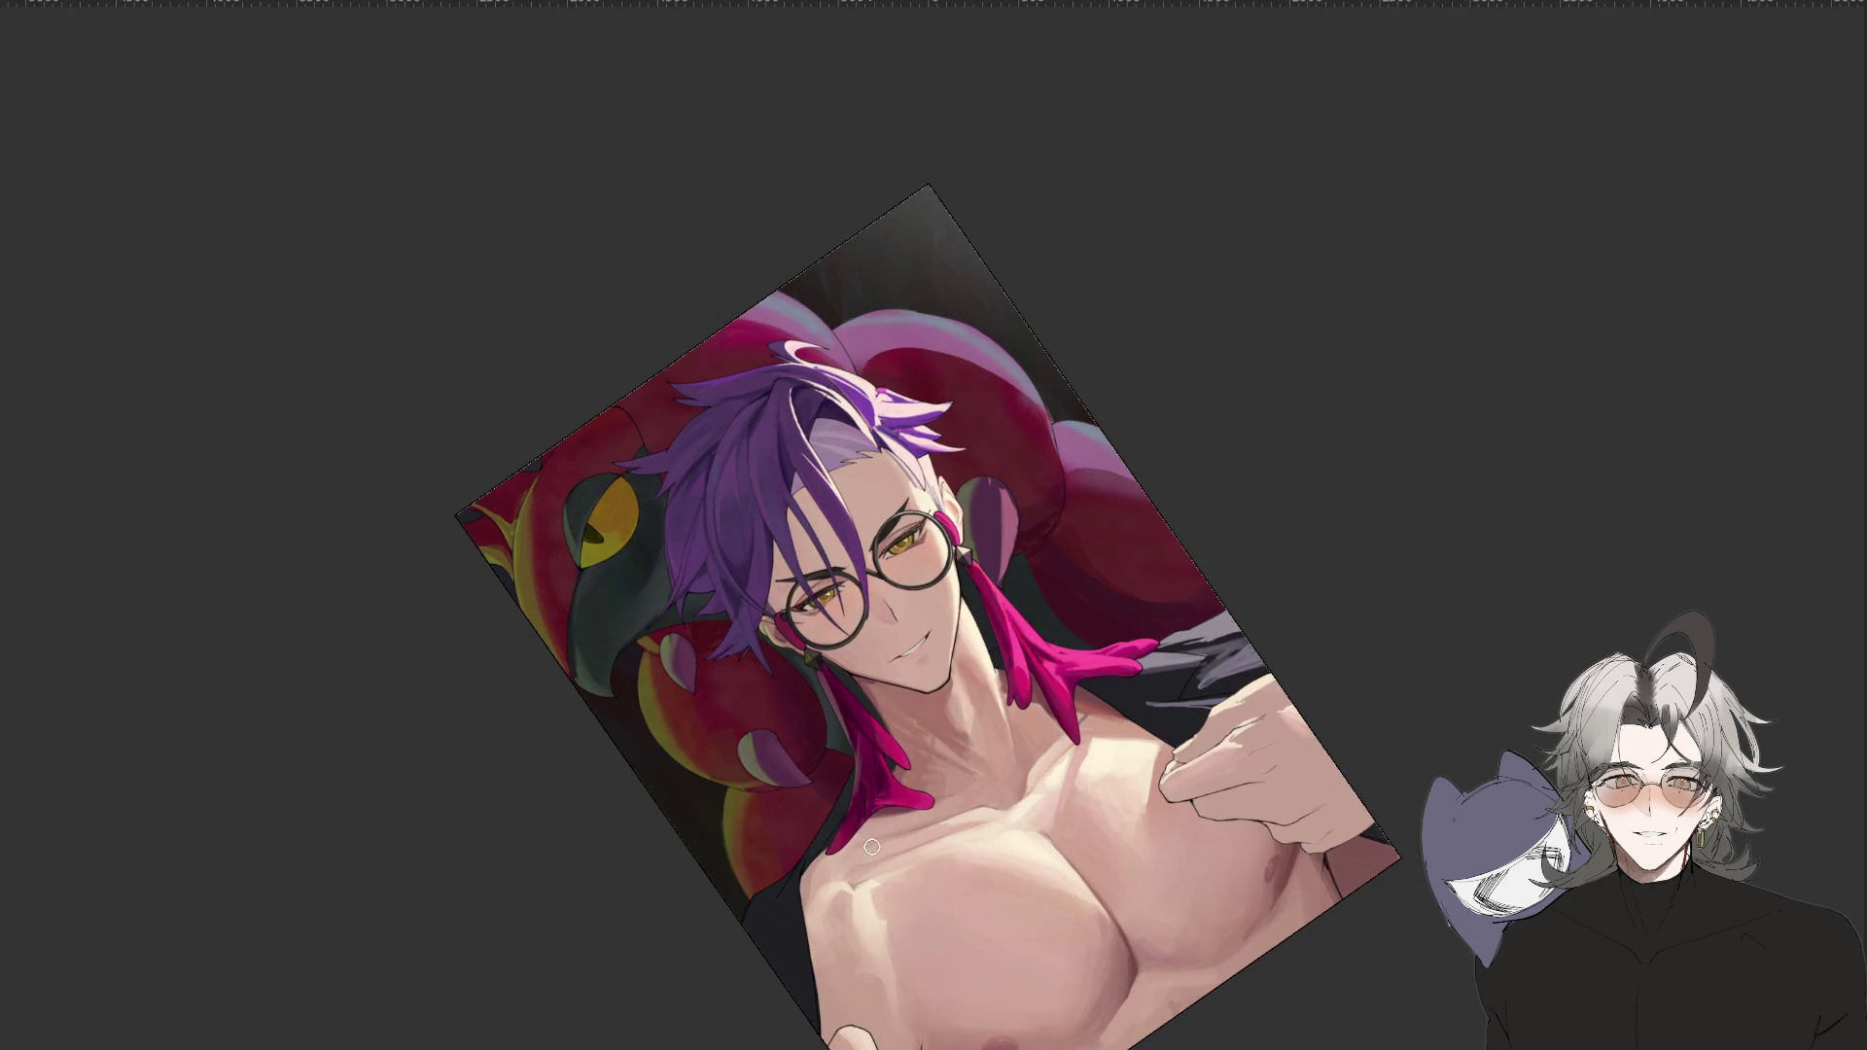
{"action": "scroll", "coordinate": [863, 846], "scroll_direction": "down", "scroll_amount": 2}
{"action": "key", "text": "ctrl+at"}
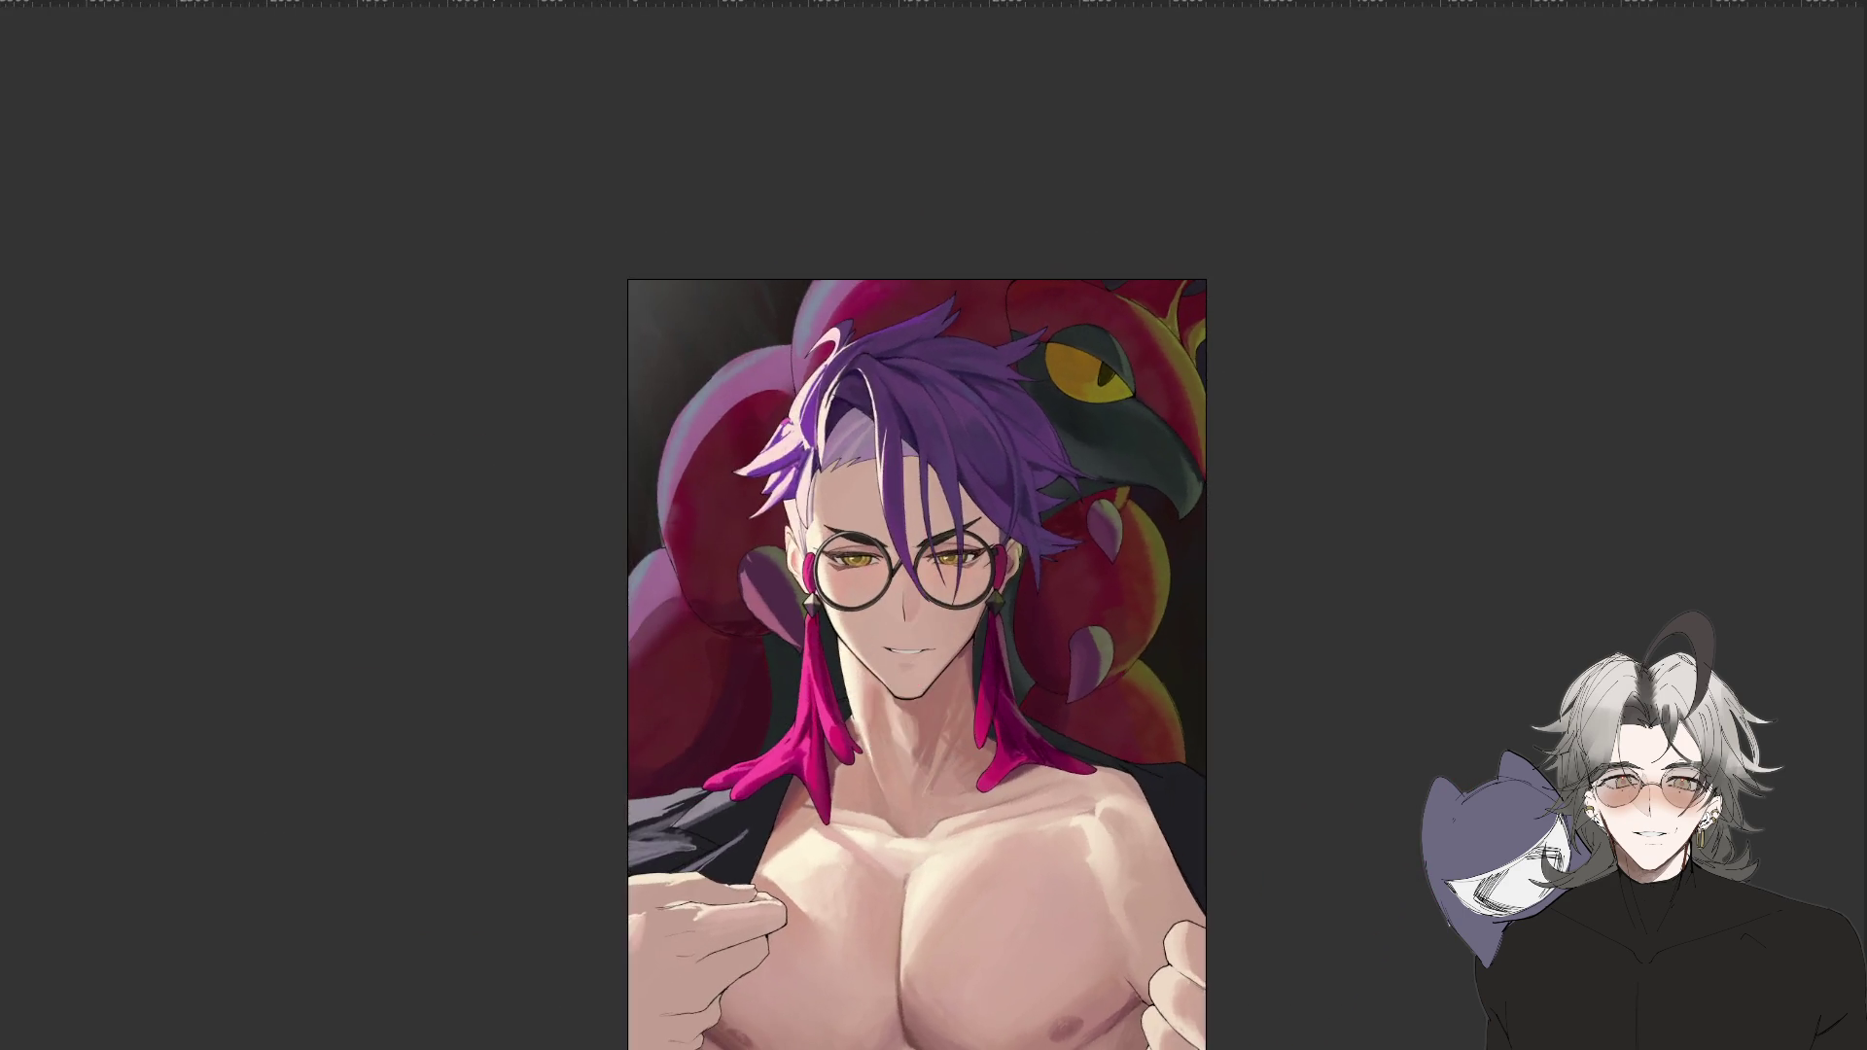
{"action": "scroll", "coordinate": [862, 846], "scroll_direction": "down", "scroll_amount": 4}
{"action": "scroll", "coordinate": [924, 696], "scroll_direction": "up", "scroll_amount": 4}
{"action": "scroll", "coordinate": [924, 698], "scroll_direction": "up", "scroll_amount": 2}
{"action": "scroll", "coordinate": [1424, 632], "scroll_direction": "down", "scroll_amount": 2}
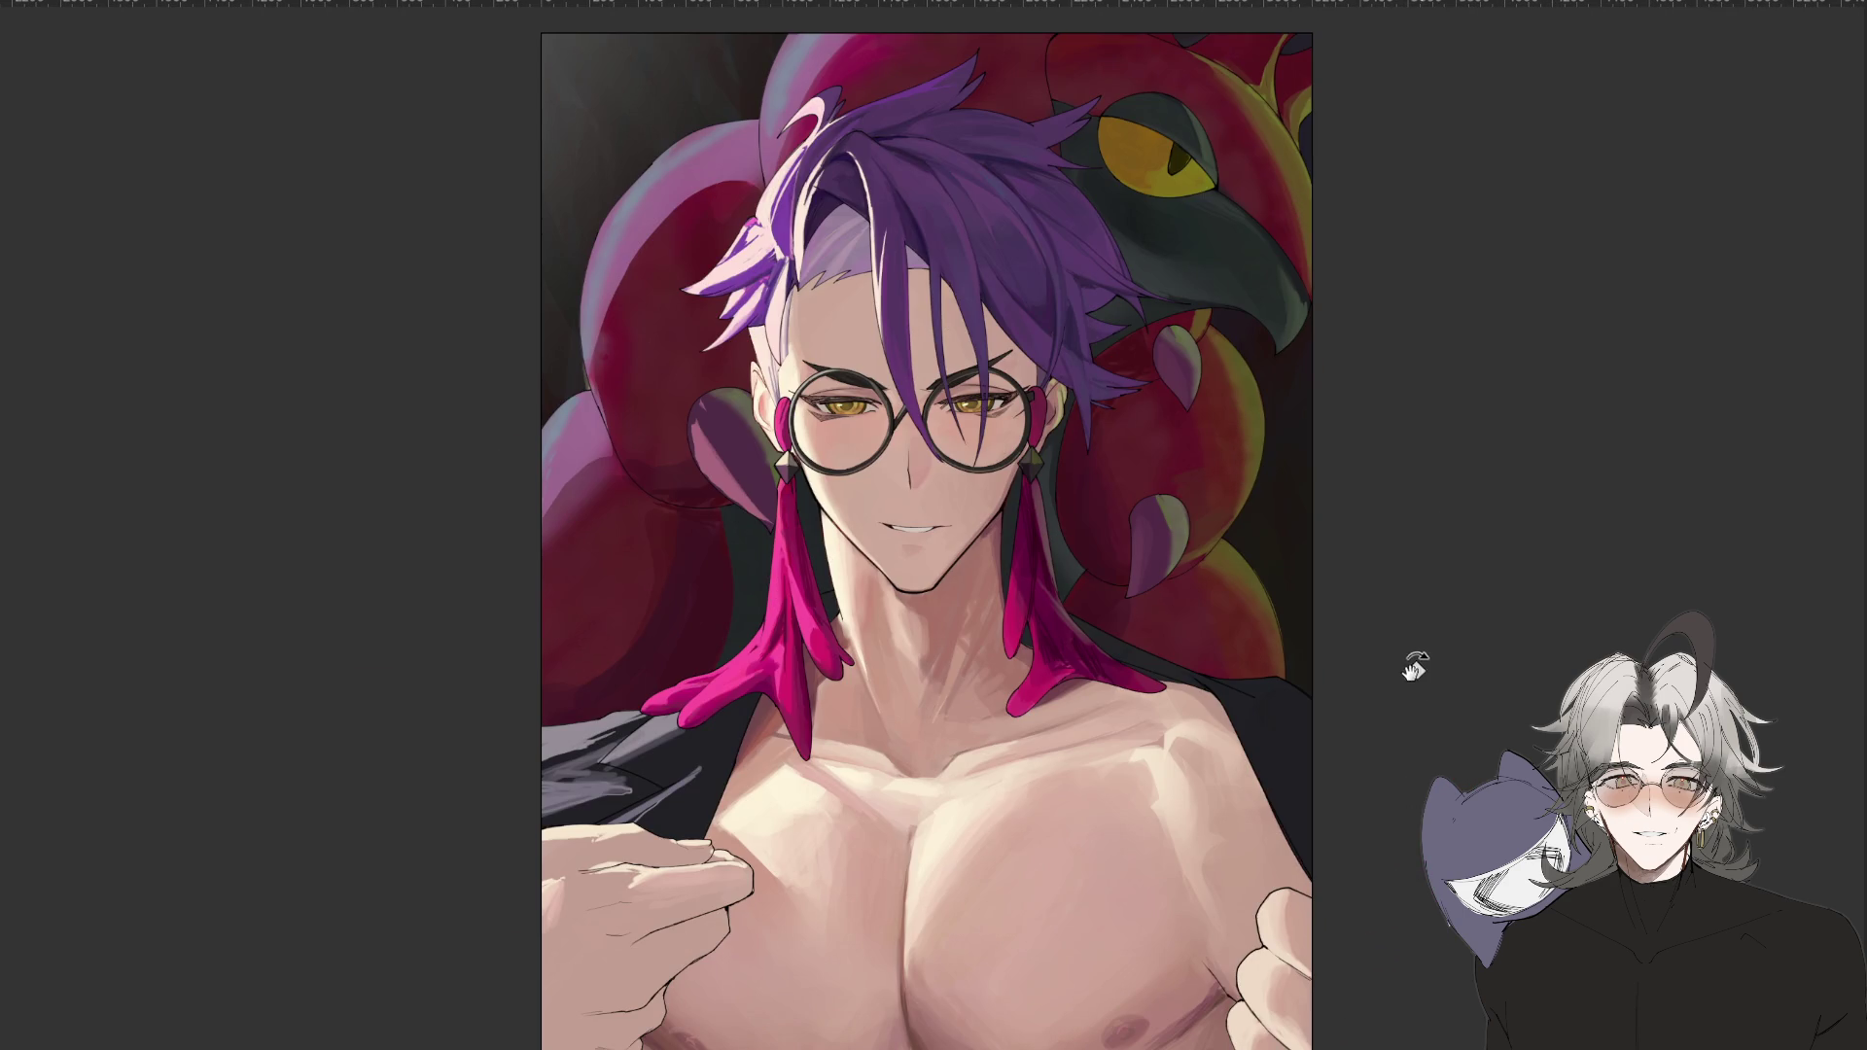
{"action": "scroll", "coordinate": [1434, 744], "scroll_direction": "down", "scroll_amount": 3}
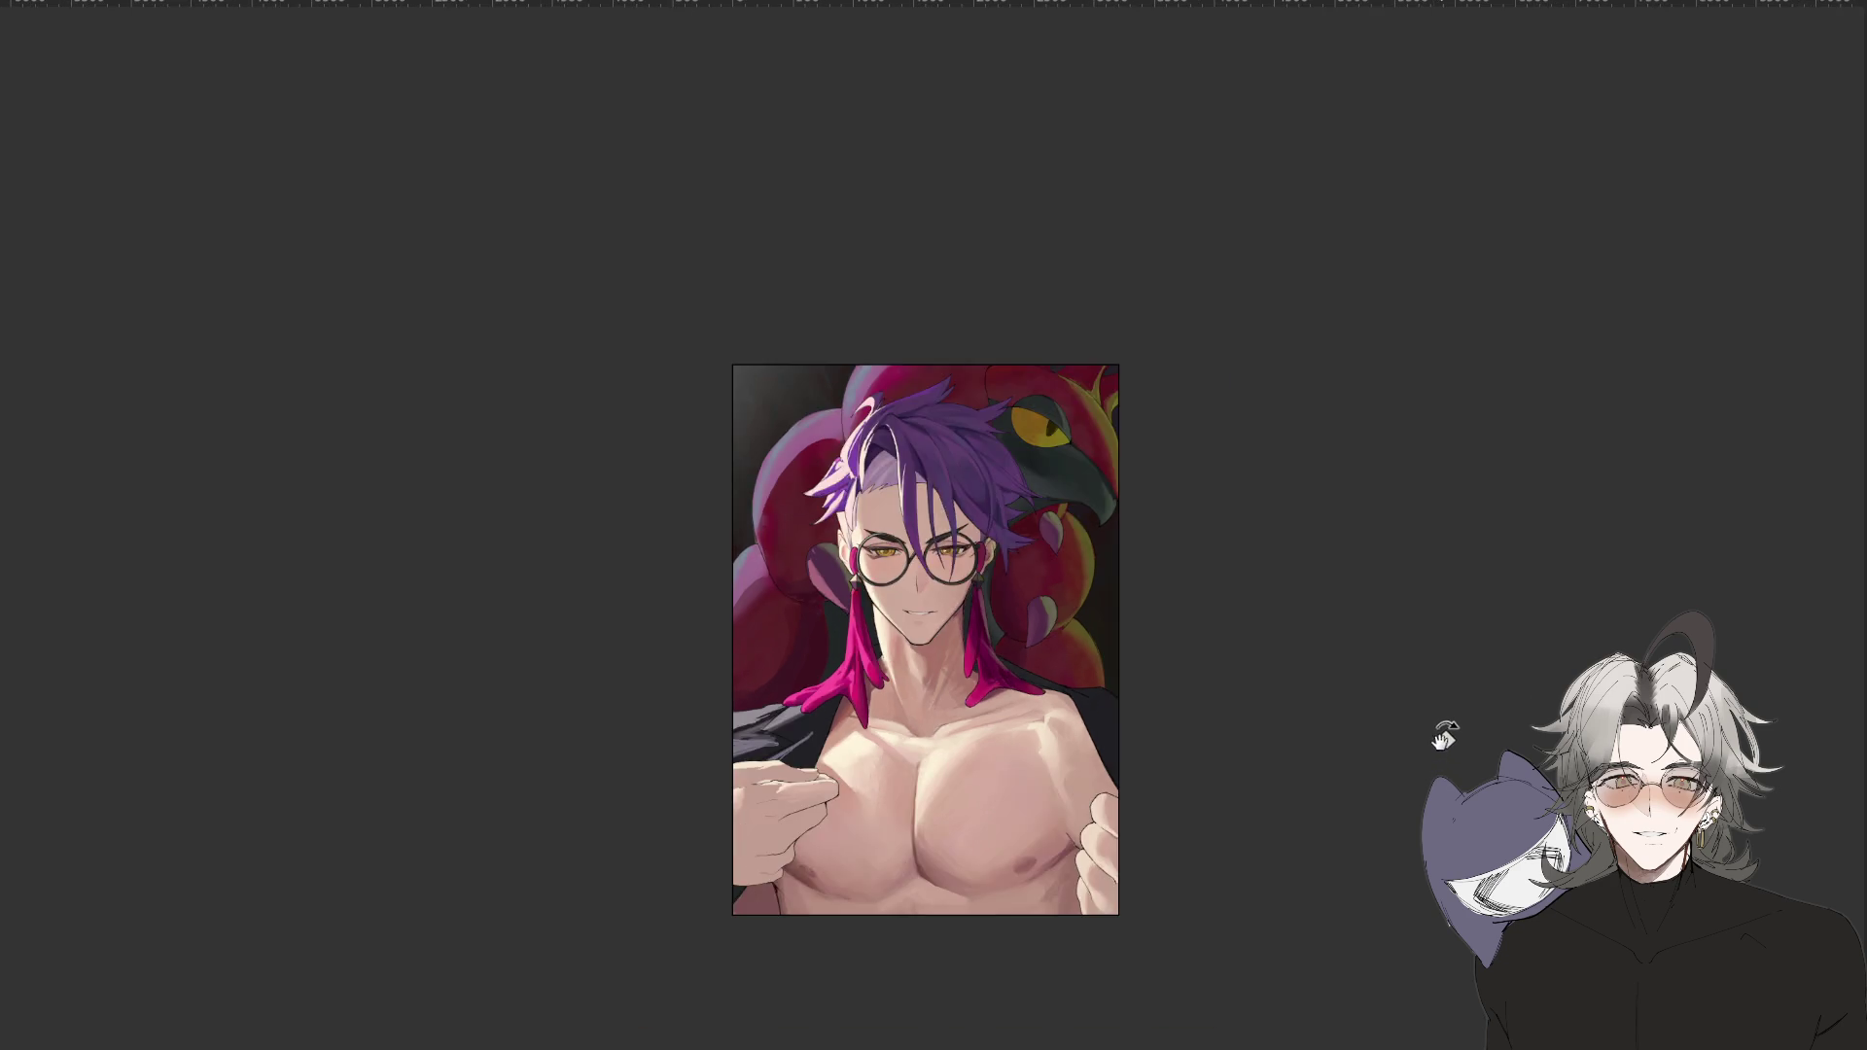
{"action": "scroll", "coordinate": [1390, 671], "scroll_direction": "up", "scroll_amount": 5}
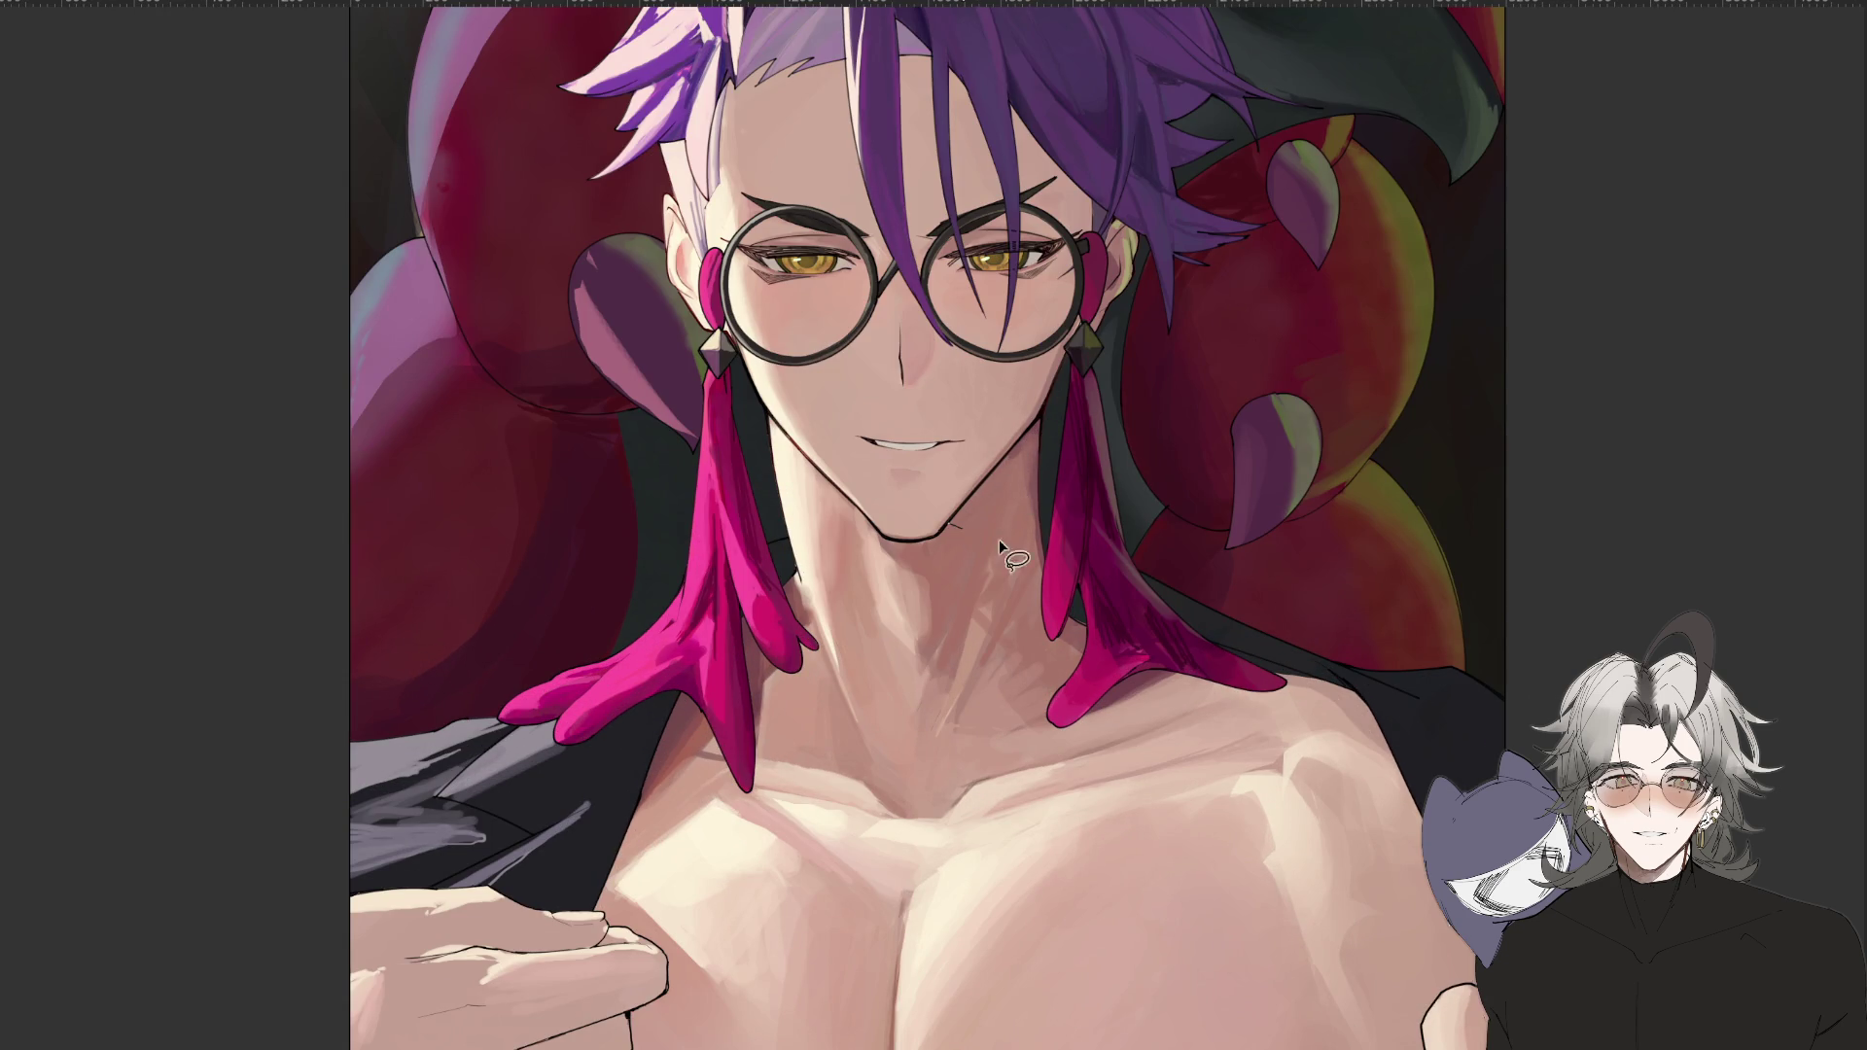
Paint a stroke down the figure's neck.
{"action": "left_click_drag", "start_coordinate": [1035, 436], "coordinate": [1016, 583]}
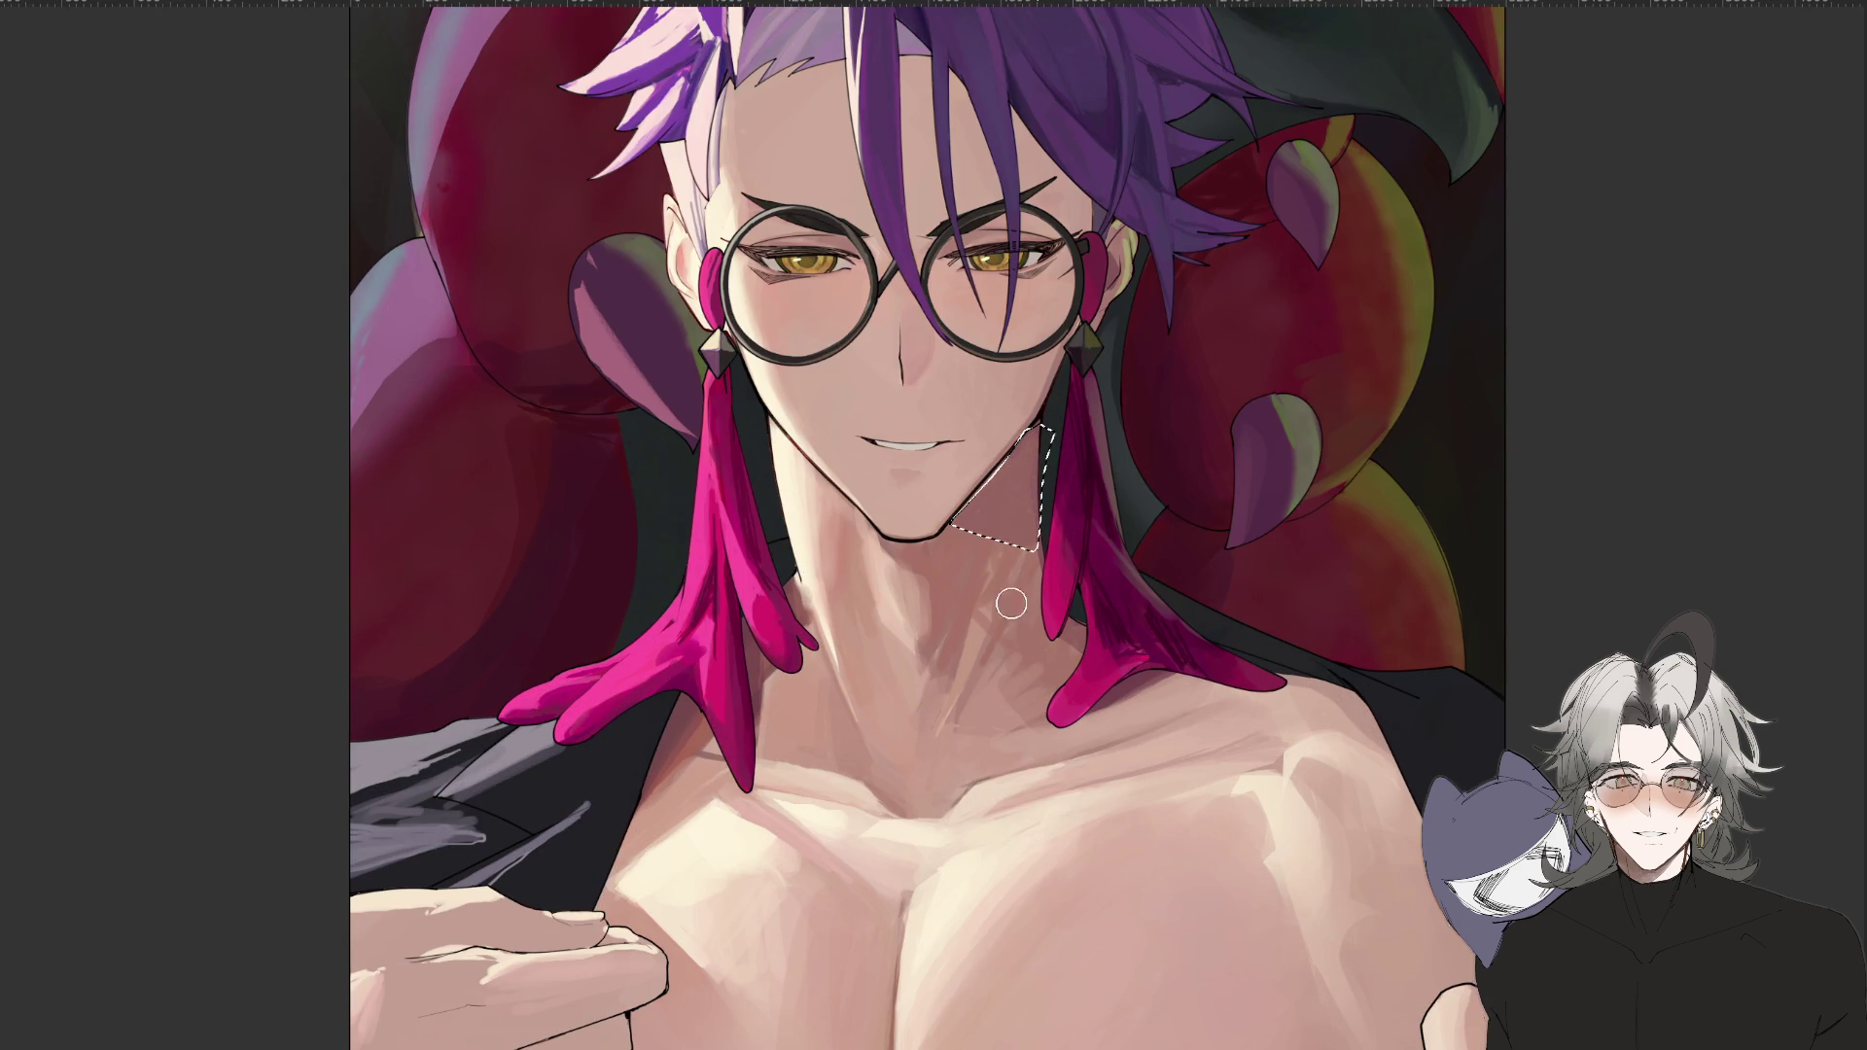
{"action": "scroll", "coordinate": [1170, 750], "scroll_direction": "down", "scroll_amount": 5}
{"action": "scroll", "coordinate": [1059, 744], "scroll_direction": "up", "scroll_amount": 3}
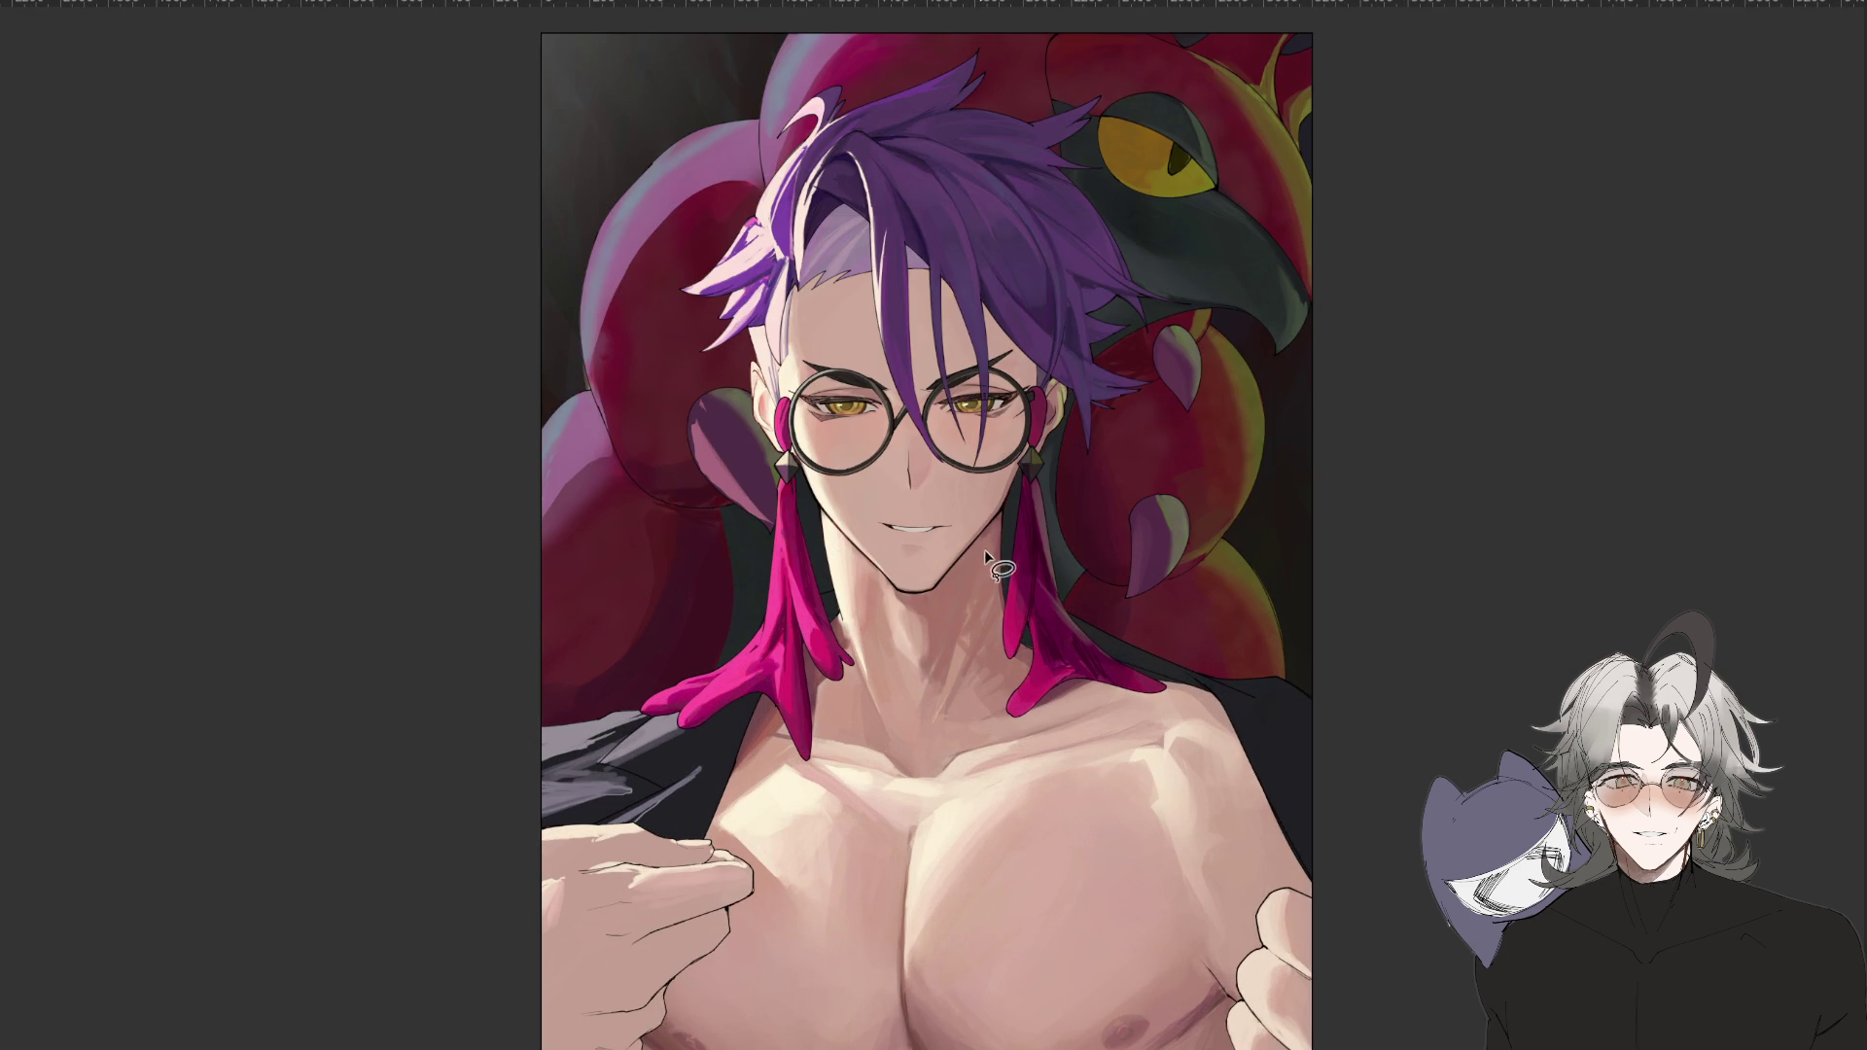
Lasso-select the neck beside the right pink earring and check it in a mirrored, tilted view.
{"action": "left_click", "coordinate": [1002, 508]}
{"action": "mouse_move", "coordinate": [943, 581]}
{"action": "left_mouse_down"}
{"action": "mouse_move", "coordinate": [1016, 659]}
{"action": "mouse_move", "coordinate": [1028, 513]}
{"action": "left_mouse_up"}
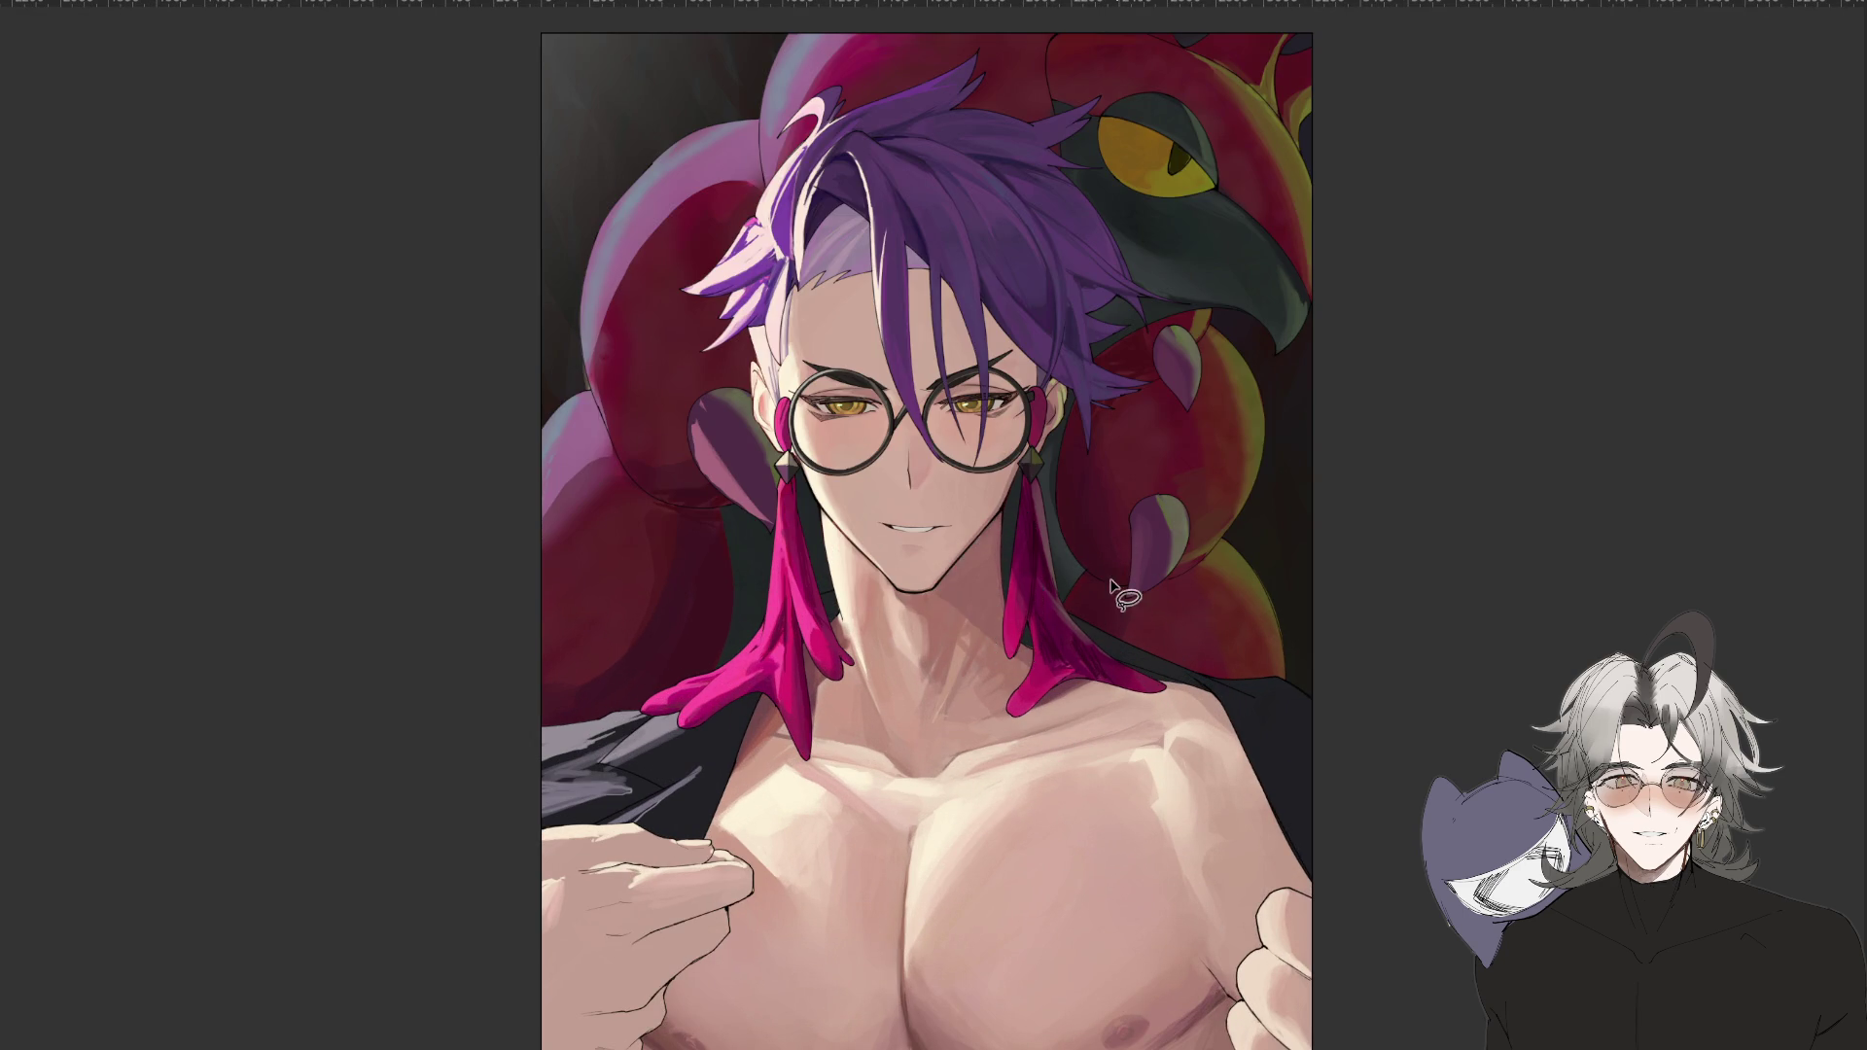
{"action": "scroll", "coordinate": [1163, 667], "scroll_direction": "down", "scroll_amount": 5}
{"action": "key", "text": "h"}
{"action": "mouse_move", "coordinate": [1169, 686]}
{"action": "left_mouse_down"}
{"action": "mouse_move", "coordinate": [902, 595]}
{"action": "mouse_move", "coordinate": [904, 681]}
{"action": "mouse_move", "coordinate": [855, 738]}
{"action": "mouse_move", "coordinate": [880, 619]}
{"action": "left_mouse_up"}
{"action": "scroll", "coordinate": [902, 595], "scroll_direction": "up", "scroll_amount": 5}
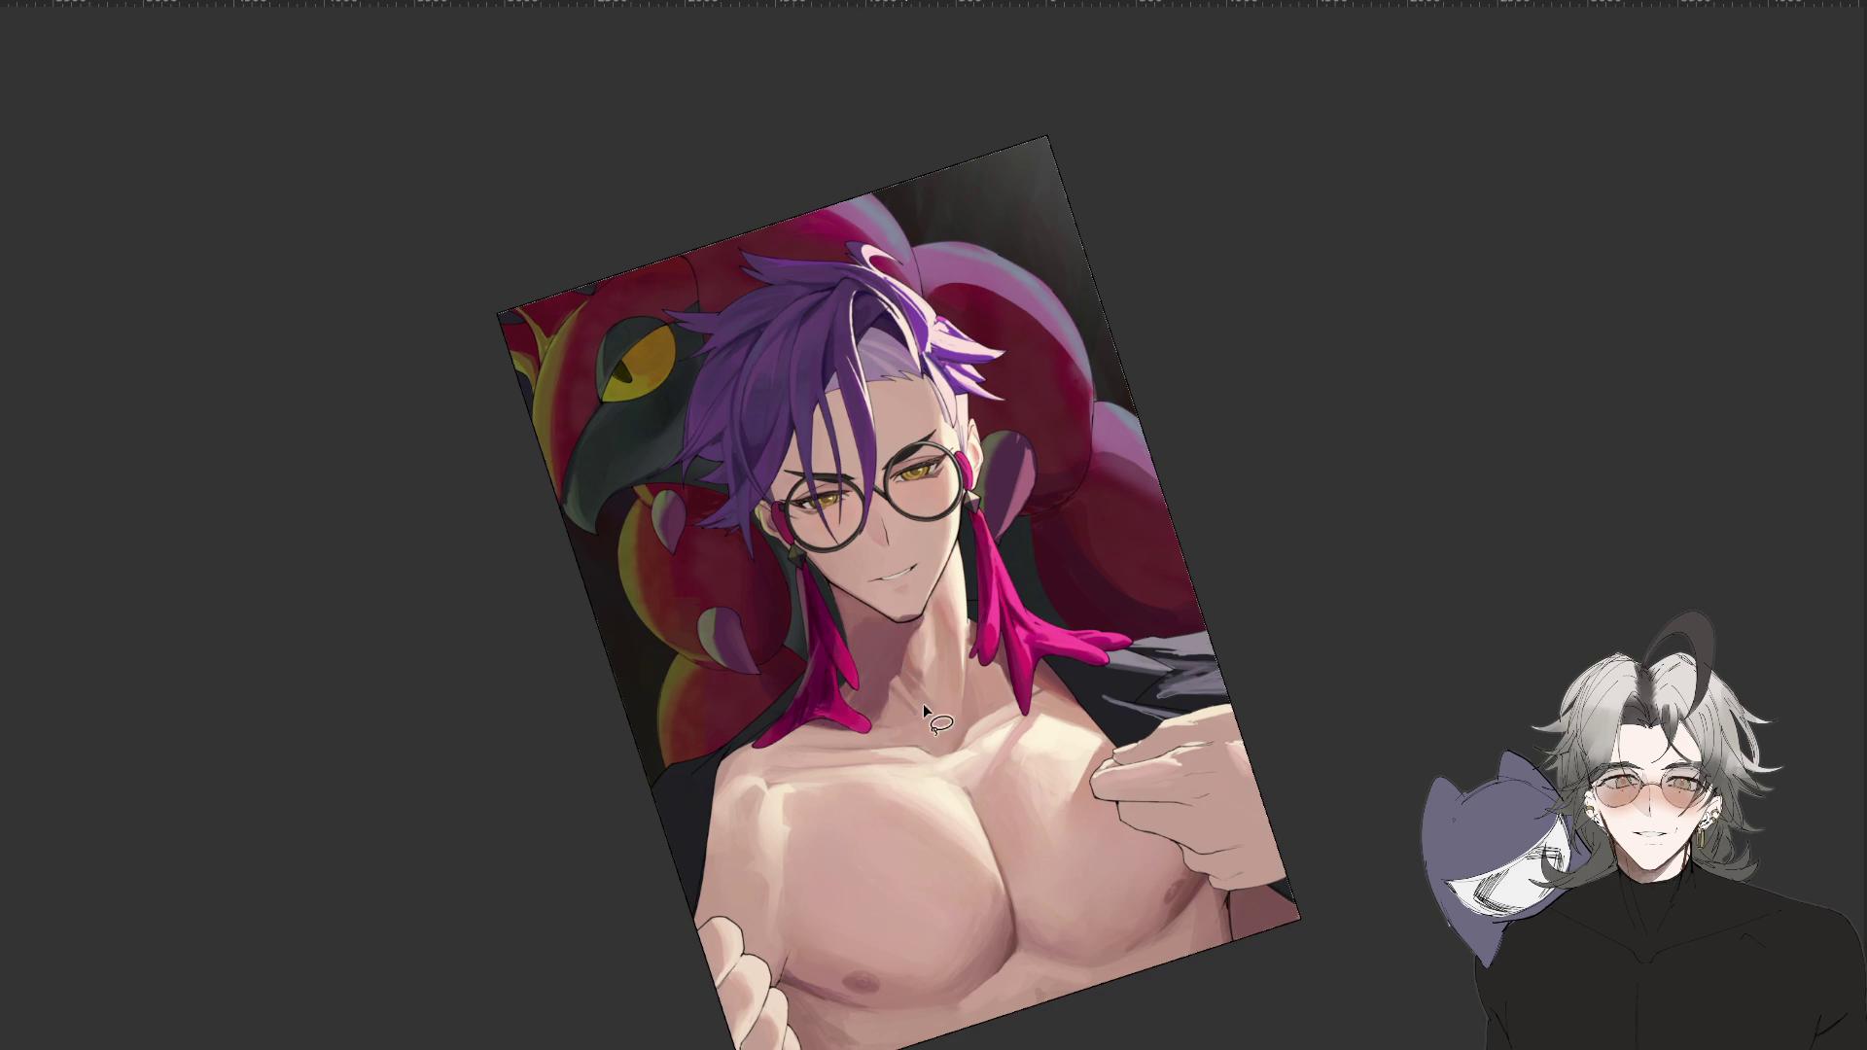
Restore the upright, unmirrored view, deselect, and lasso the neck down to the collarbone.
{"action": "key", "text": "h"}
{"action": "mouse_move", "coordinate": [972, 1030]}
{"action": "left_mouse_down"}
{"action": "mouse_move", "coordinate": [1043, 1035]}
{"action": "mouse_move", "coordinate": [953, 1035]}
{"action": "left_mouse_up"}
{"action": "scroll", "coordinate": [1041, 1021], "scroll_direction": "down", "scroll_amount": 5}
{"action": "key", "text": "Escape"}
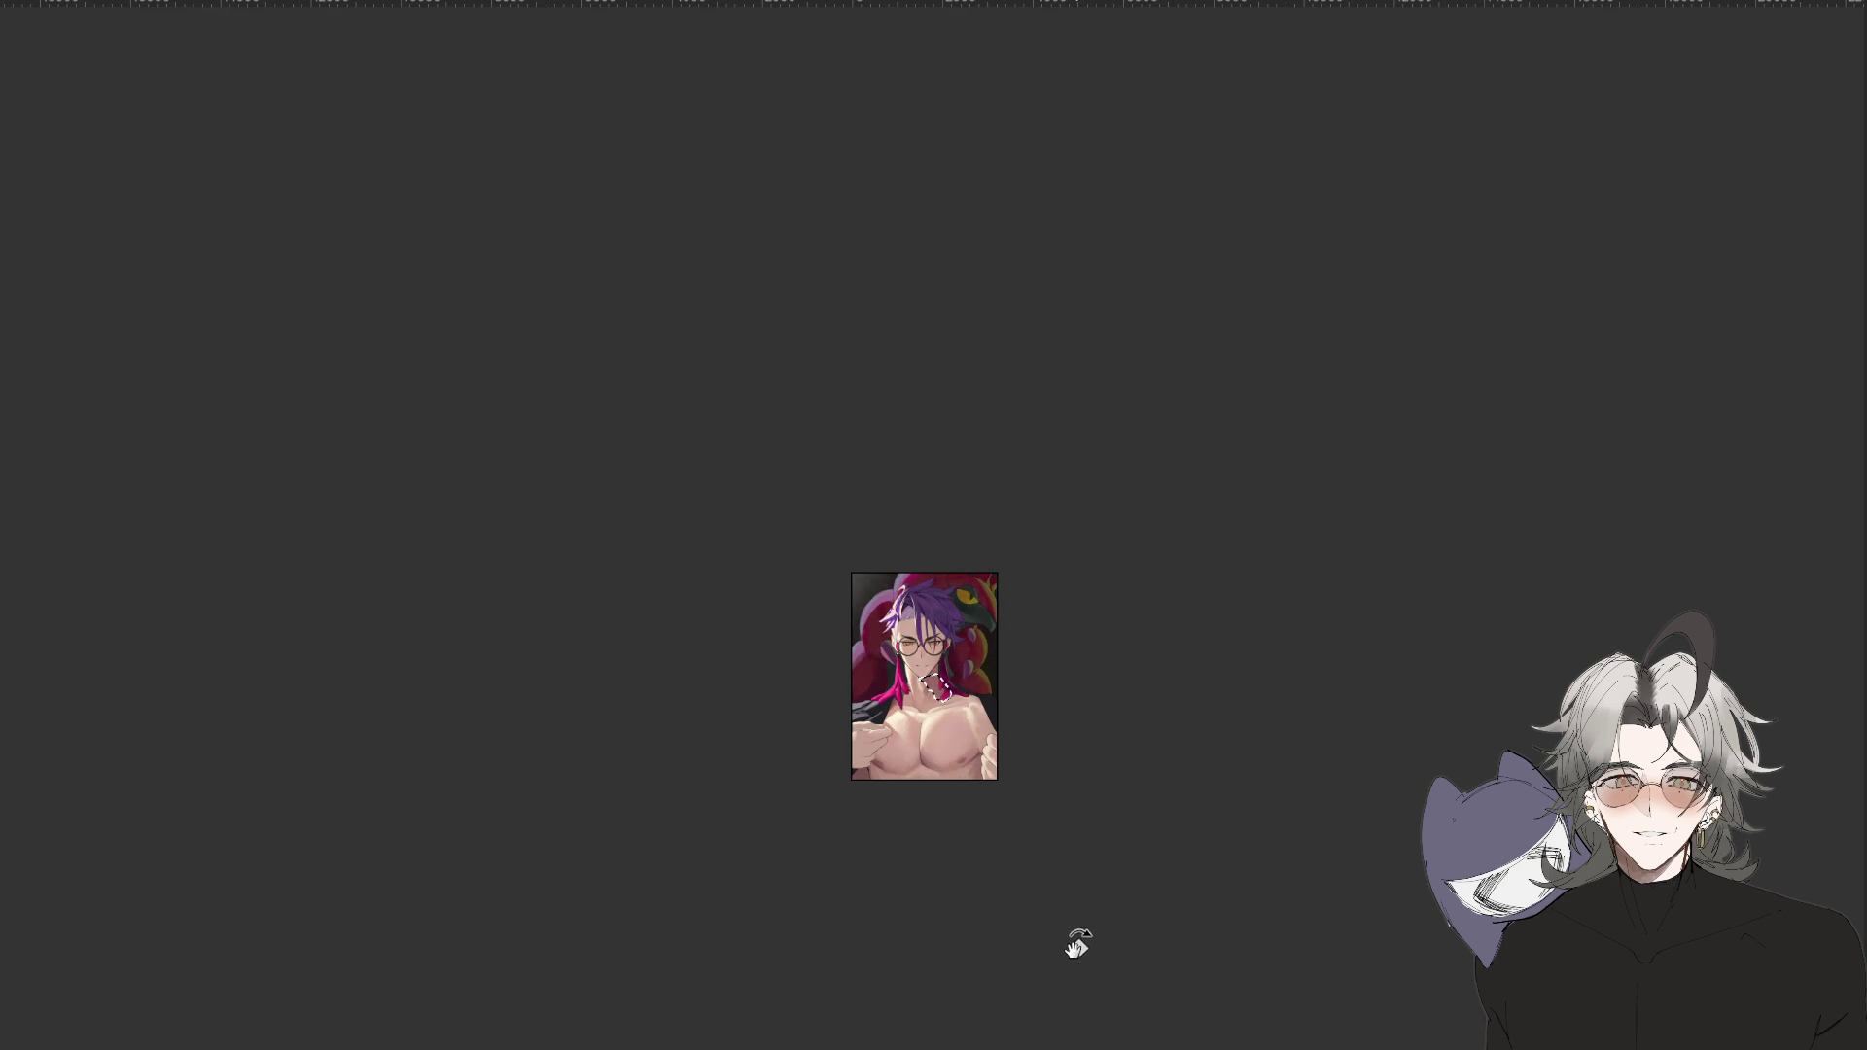
{"action": "scroll", "coordinate": [1012, 832], "scroll_direction": "up", "scroll_amount": 3}
{"action": "key", "text": "ctrl+d"}
{"action": "scroll", "coordinate": [960, 603], "scroll_direction": "up", "scroll_amount": 2}
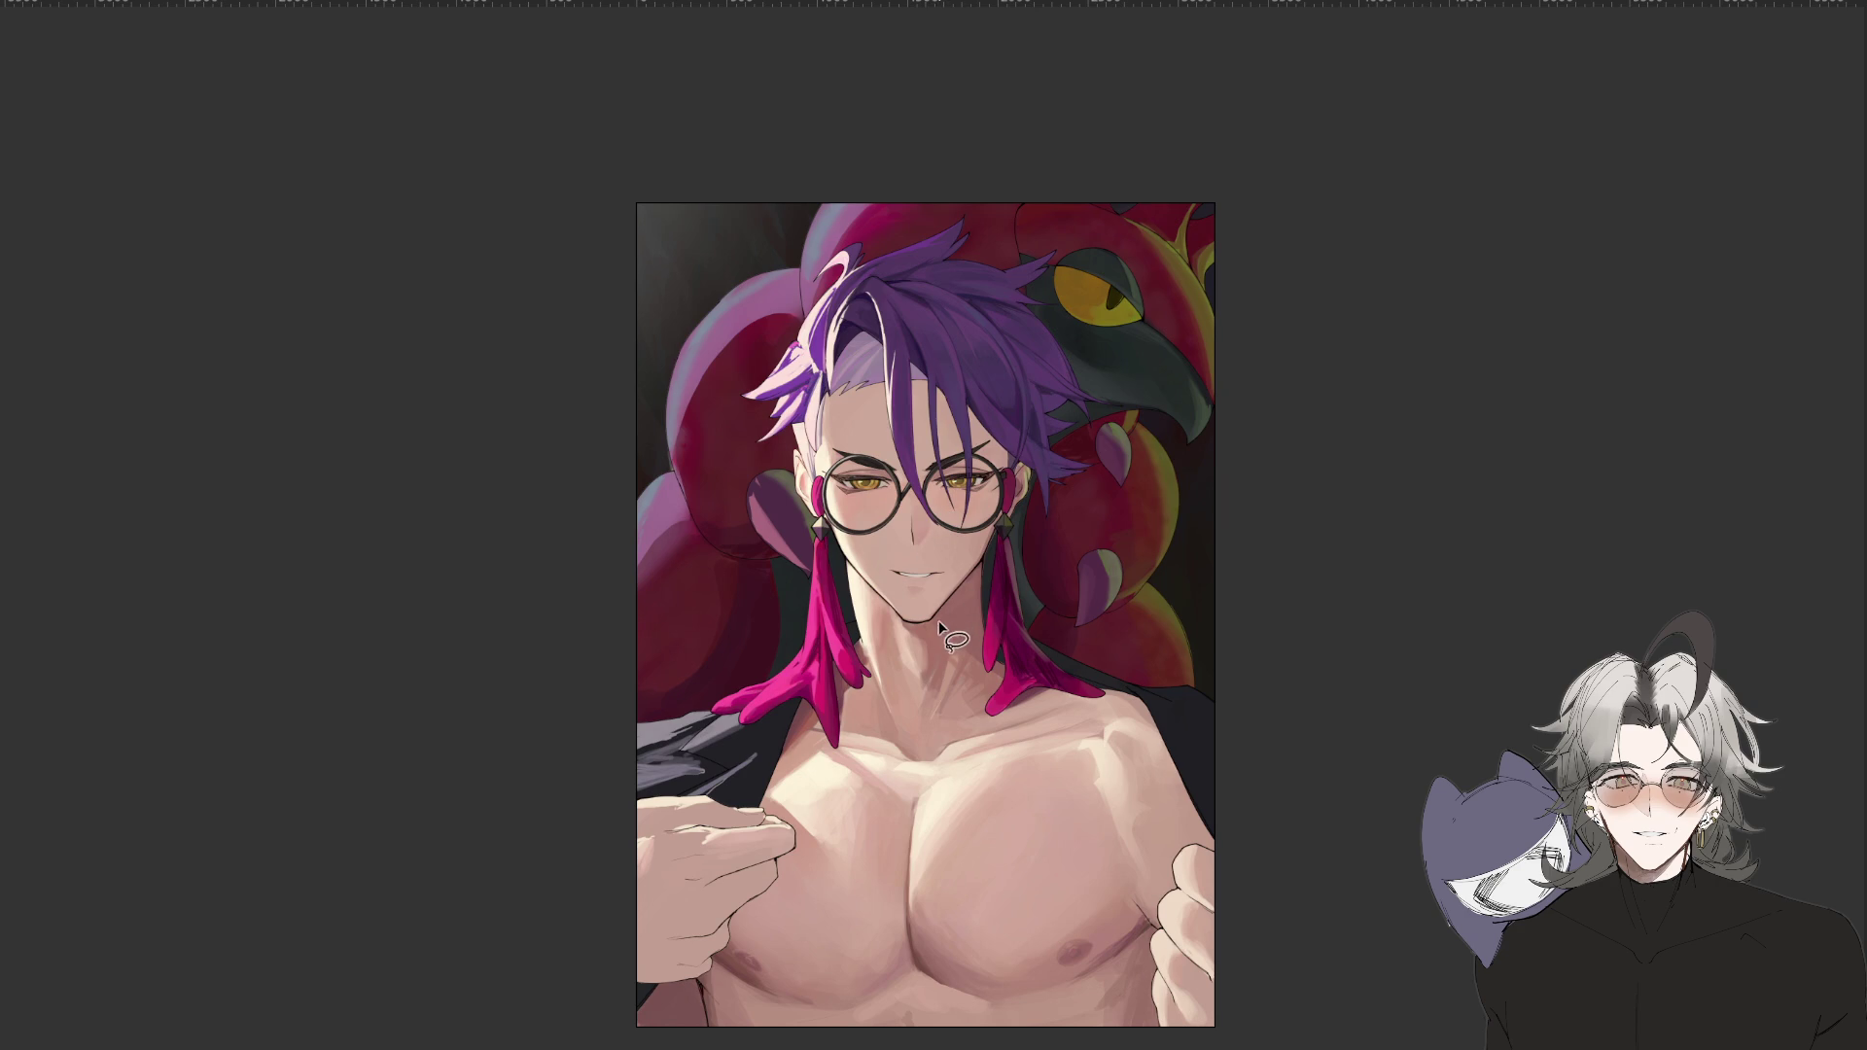
{"action": "mouse_move", "coordinate": [924, 636]}
{"action": "left_mouse_down"}
{"action": "mouse_move", "coordinate": [1006, 695]}
{"action": "mouse_move", "coordinate": [987, 573]}
{"action": "mouse_move", "coordinate": [909, 622]}
{"action": "mouse_move", "coordinate": [977, 680]}
{"action": "mouse_move", "coordinate": [933, 642]}
{"action": "left_mouse_up"}
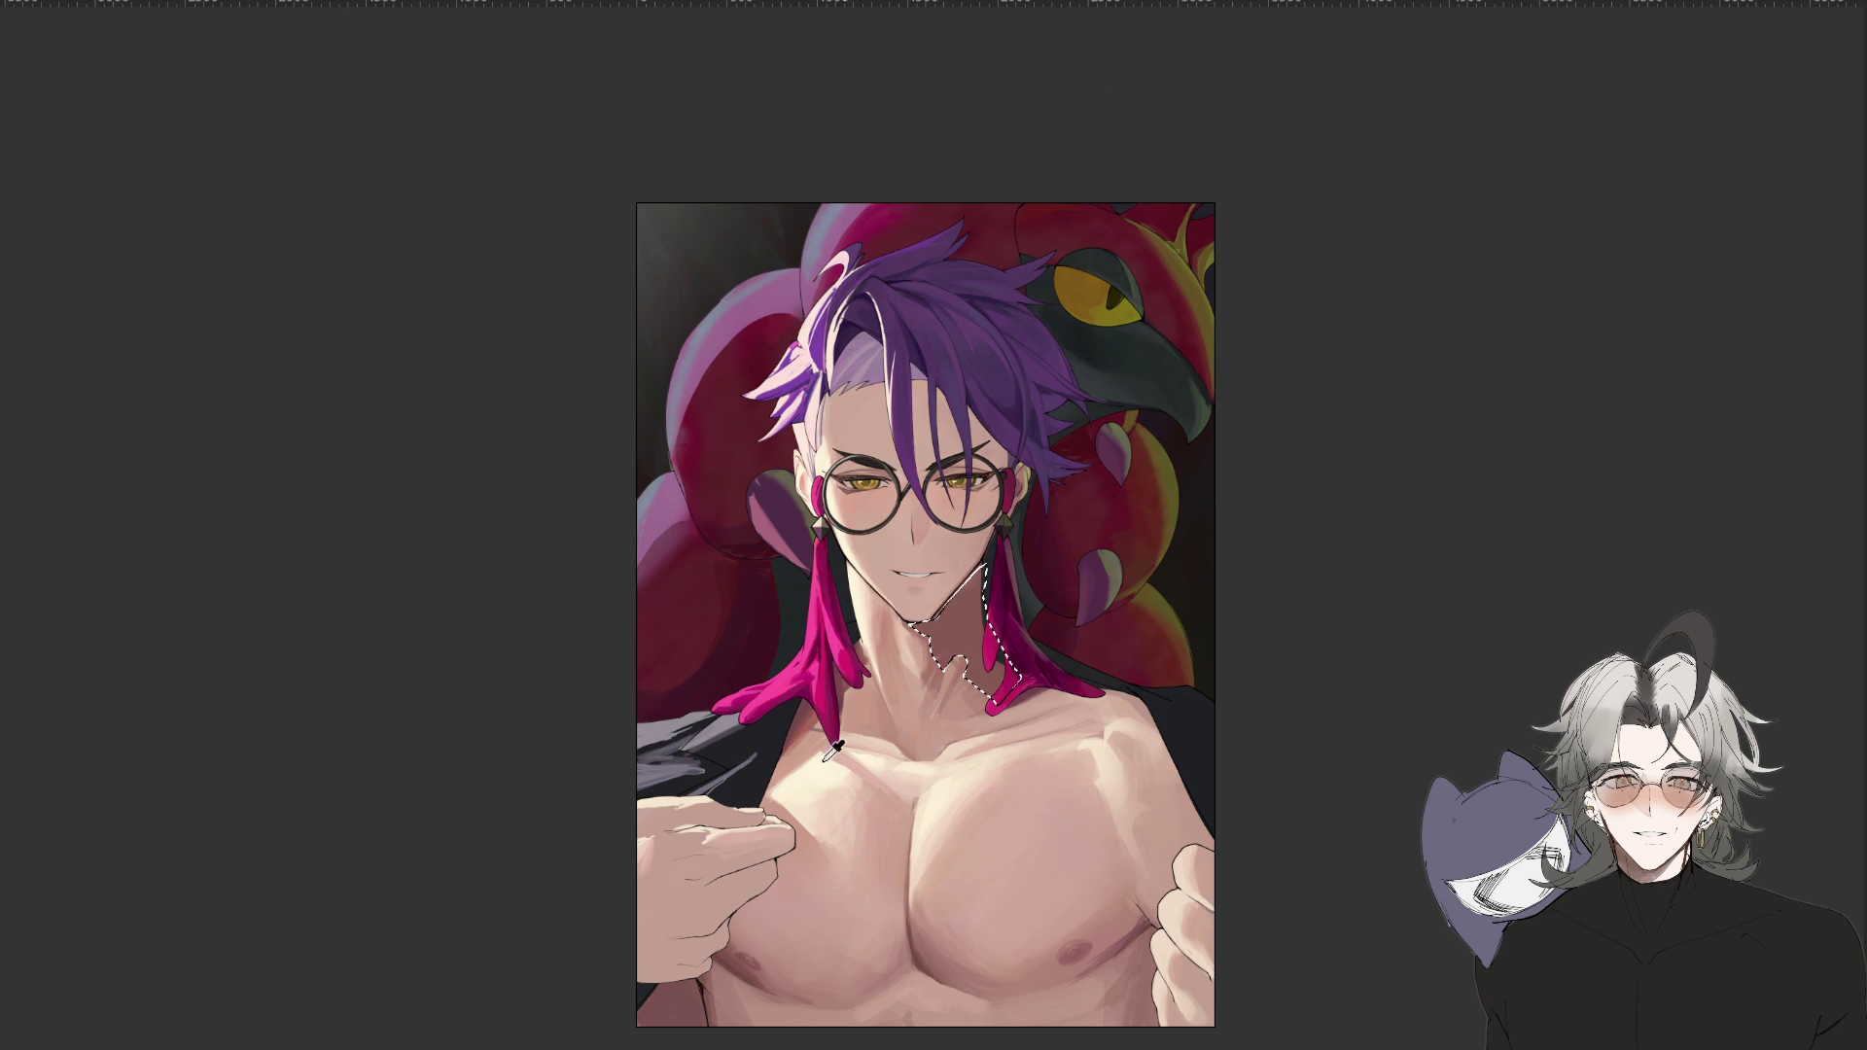
Replace reddish neck shading with fainter shading in a skin tone picked from the chest.
{"action": "left_click_drag", "start_coordinate": [955, 671], "coordinate": [960, 612]}
{"action": "key", "text": "ctrl+z"}
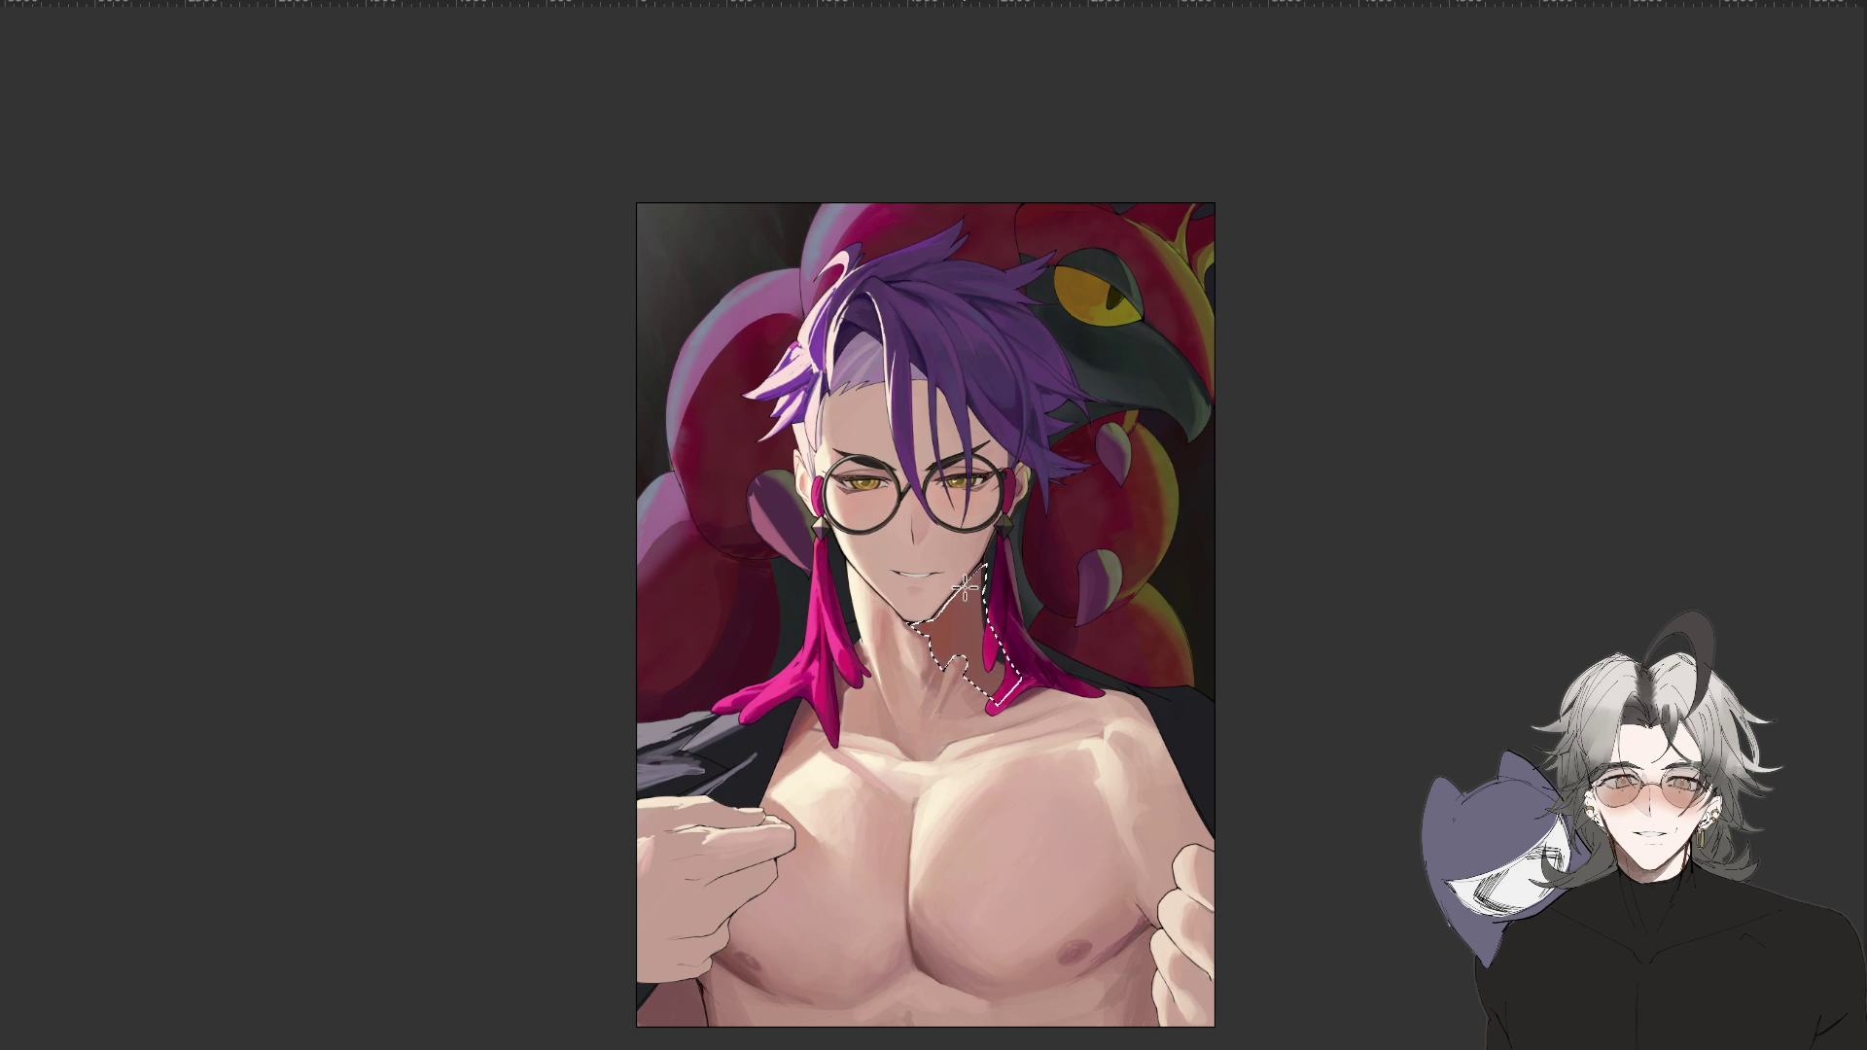
{"action": "left_click", "coordinate": [850, 681], "text": "alt"}
{"action": "left_click_drag", "start_coordinate": [934, 623], "coordinate": [972, 637]}
{"action": "key", "text": "l"}
{"action": "scroll", "coordinate": [1021, 739], "scroll_direction": "down", "scroll_amount": 6}
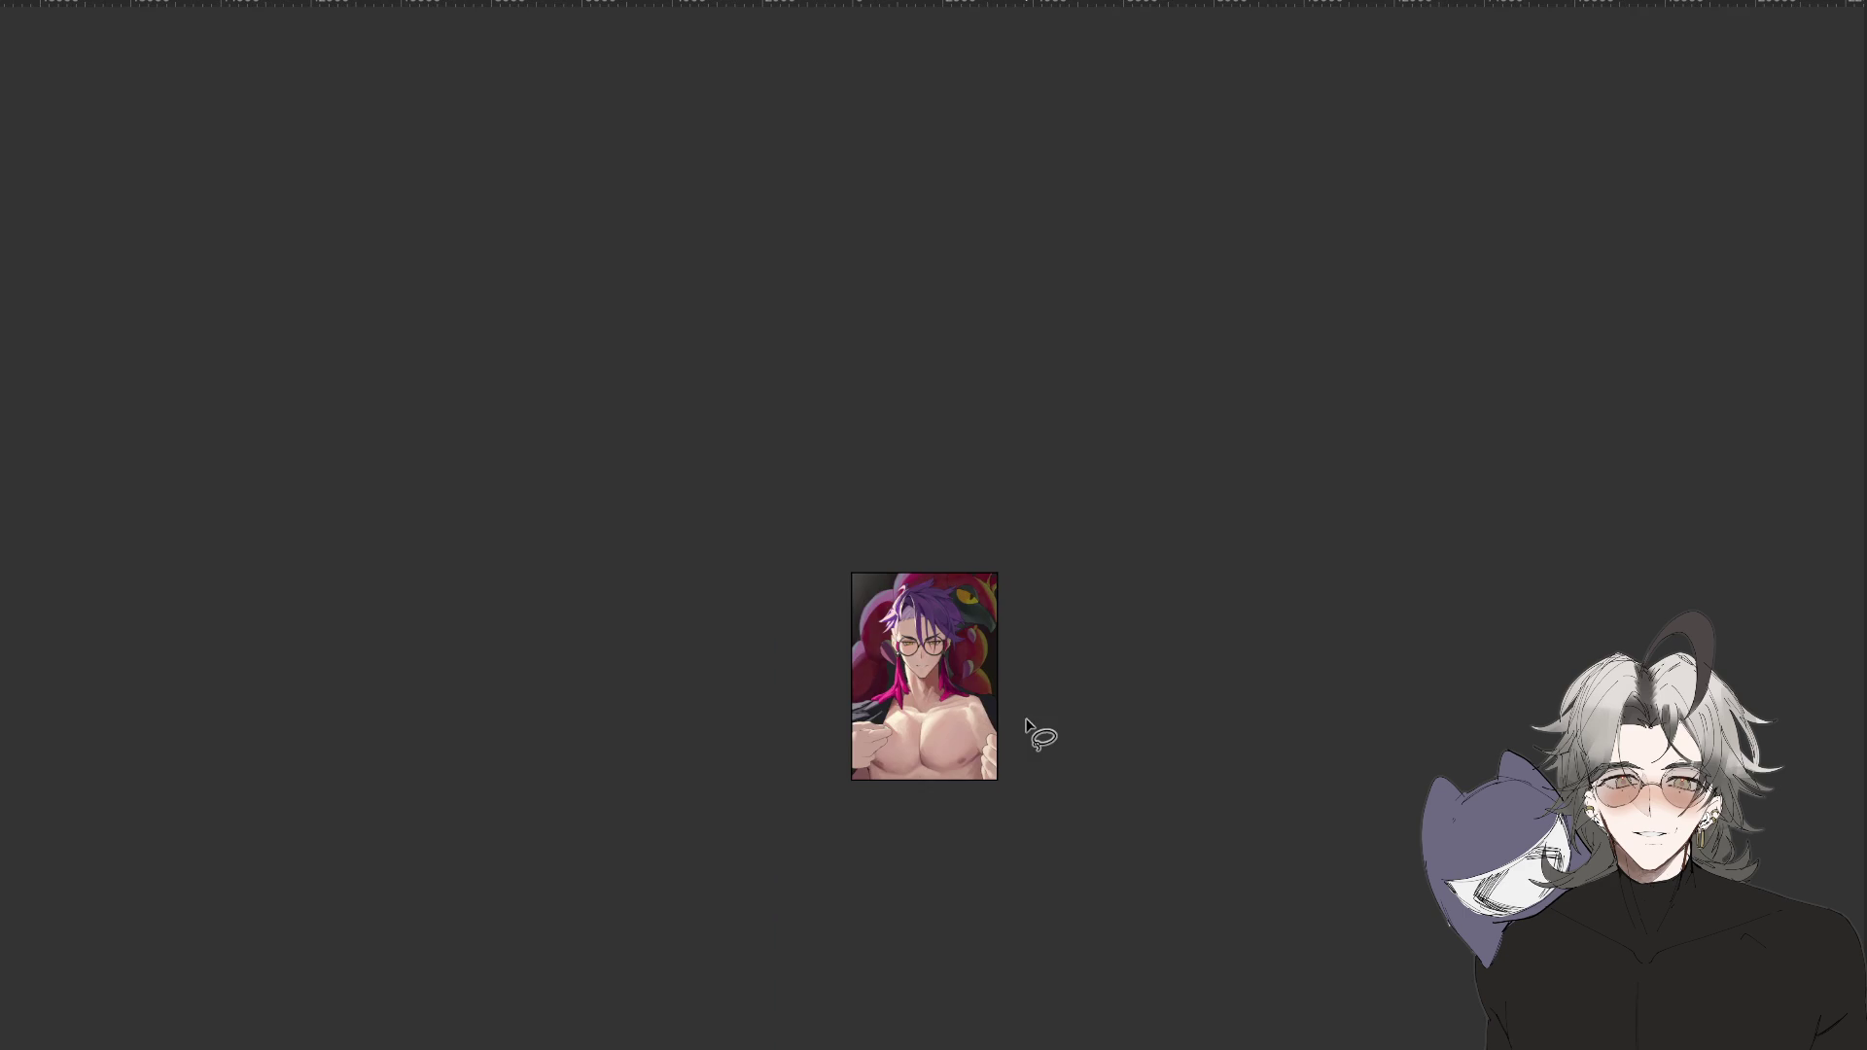
{"action": "scroll", "coordinate": [1025, 725], "scroll_direction": "up", "scroll_amount": 6}
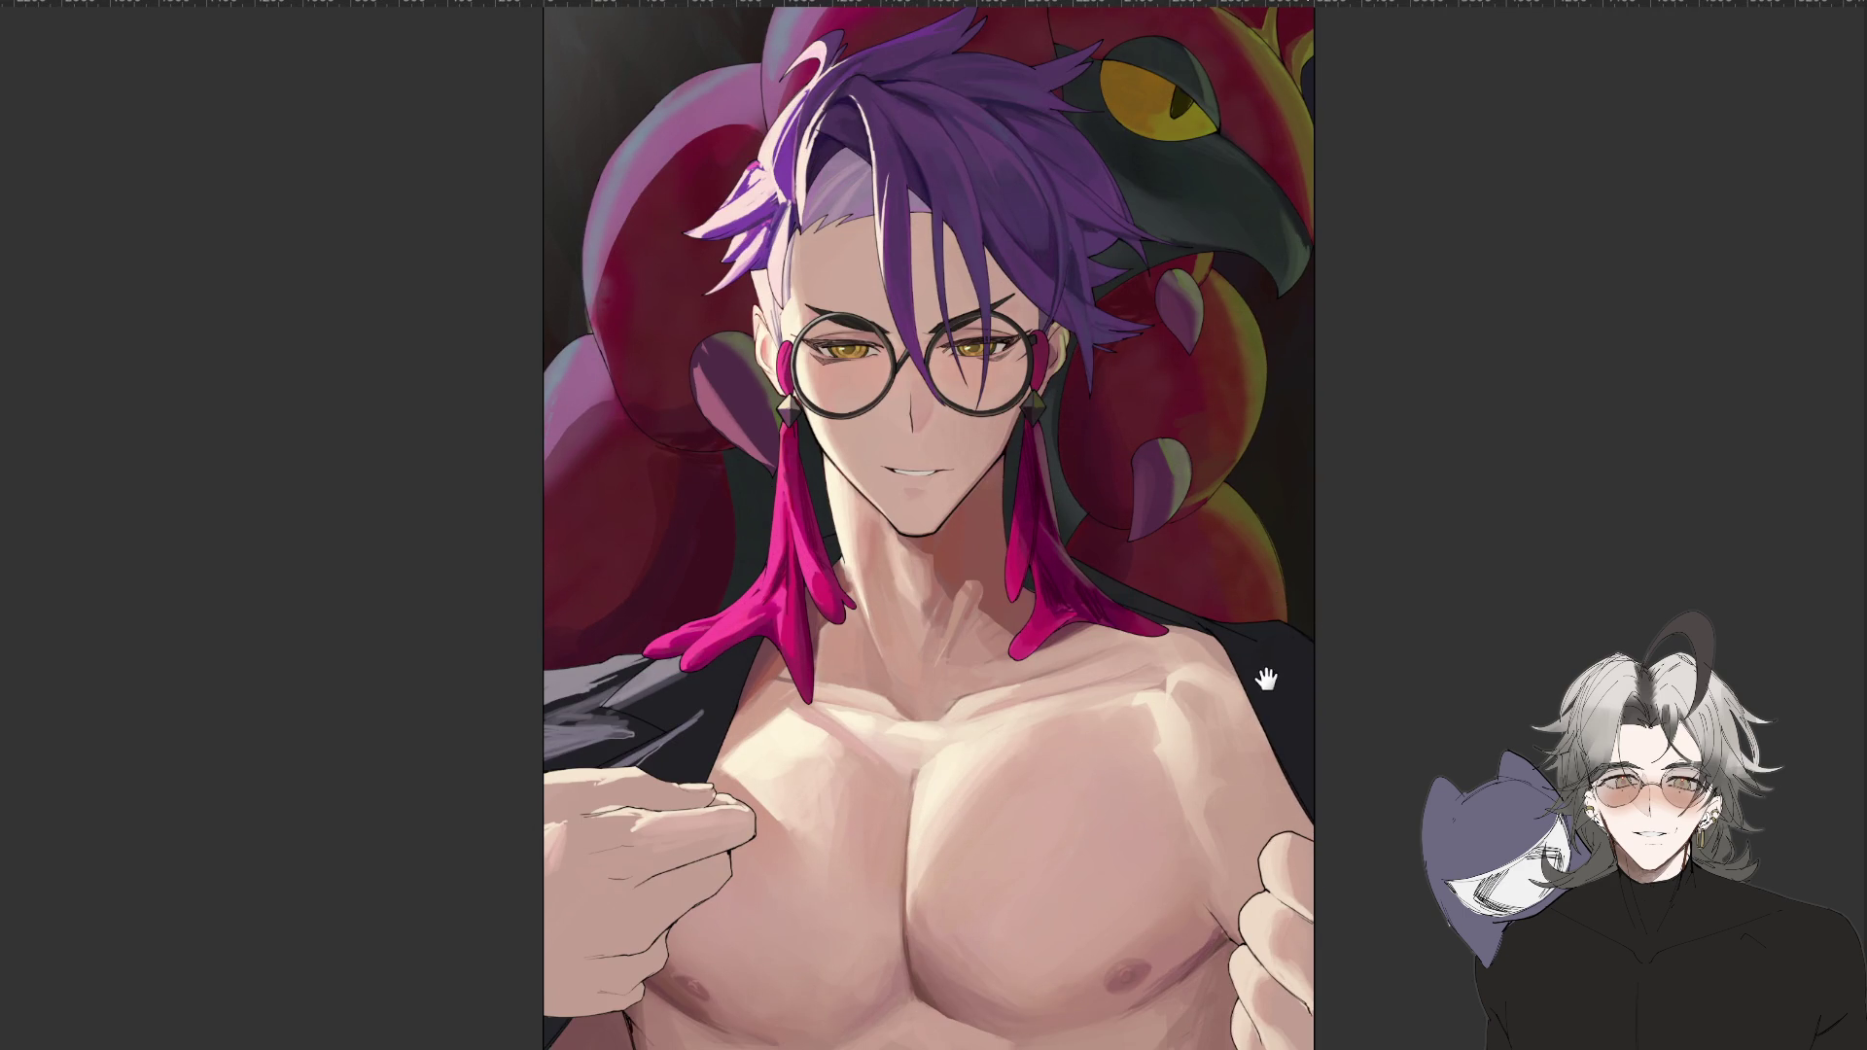
Clear the old neck selection, zoom in, and start a new lasso from jaw down the neck.
{"action": "left_click_drag", "start_coordinate": [1265, 678], "coordinate": [1224, 736]}
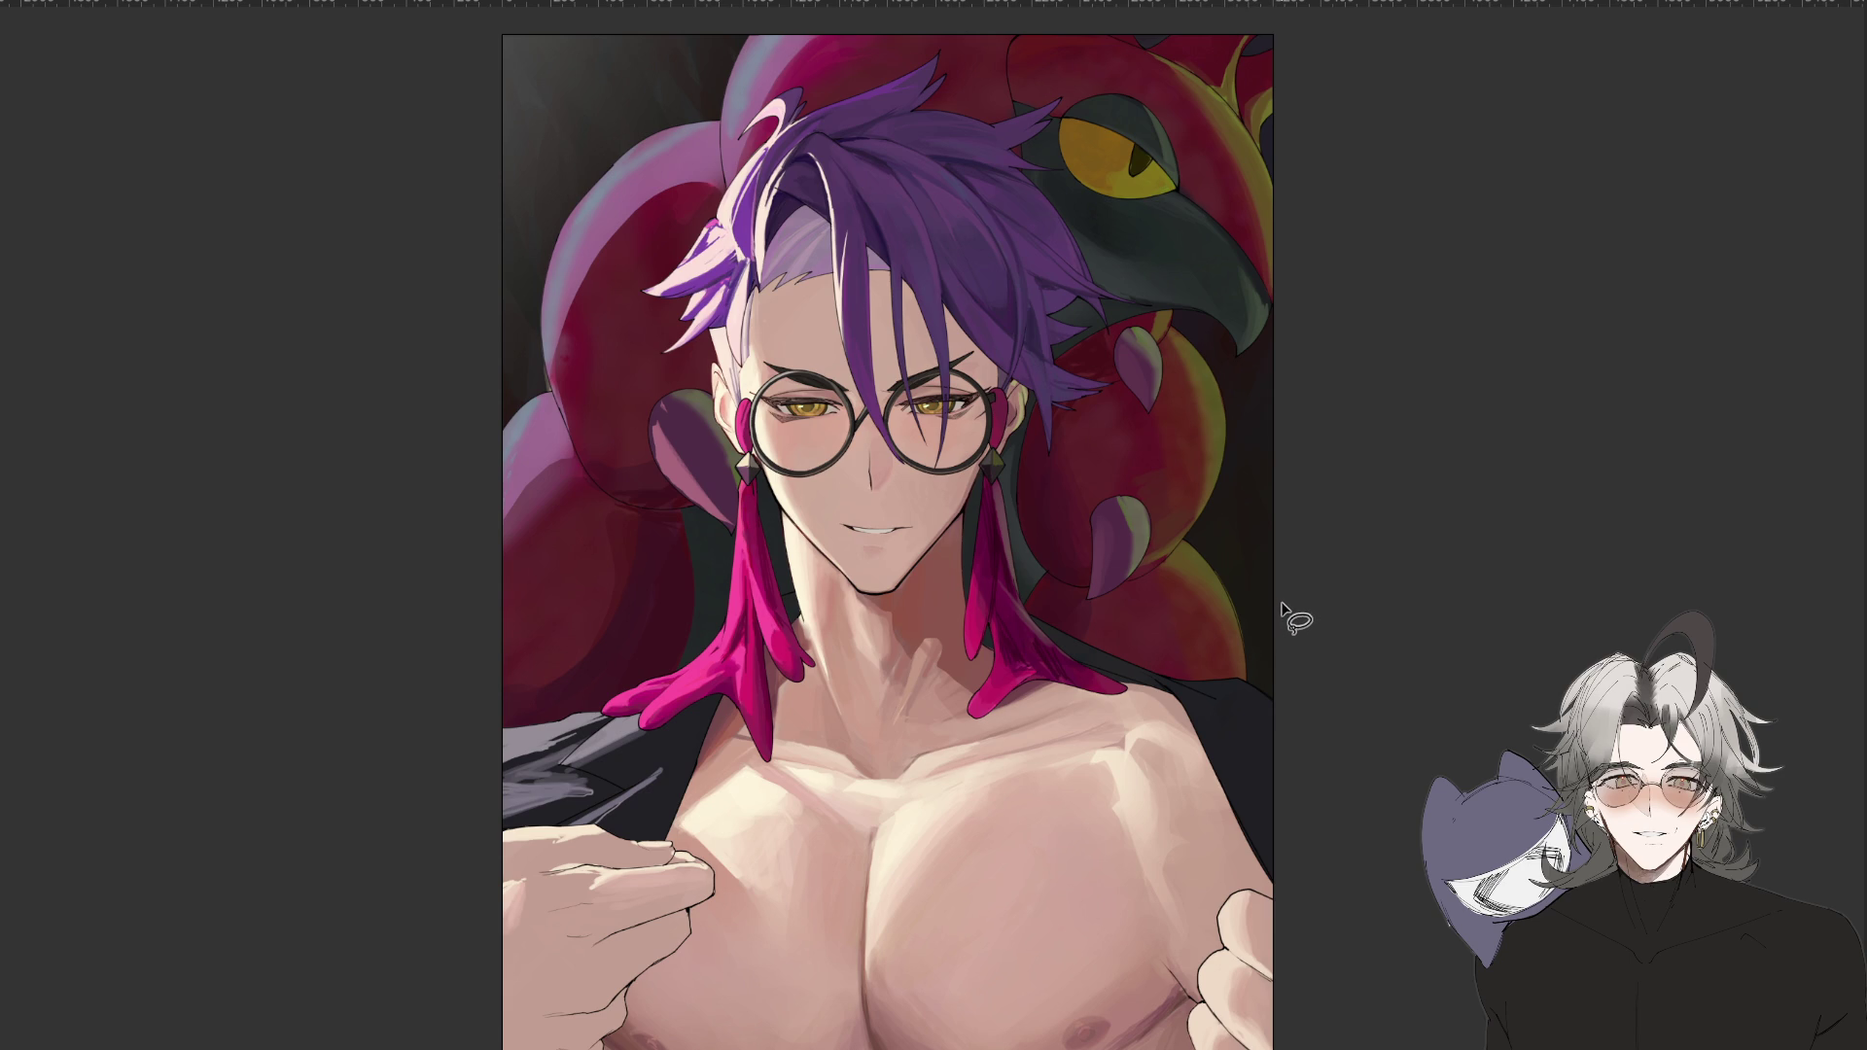
{"action": "key", "text": "ctrl+minus"}
{"action": "key", "text": "ctrl+z"}
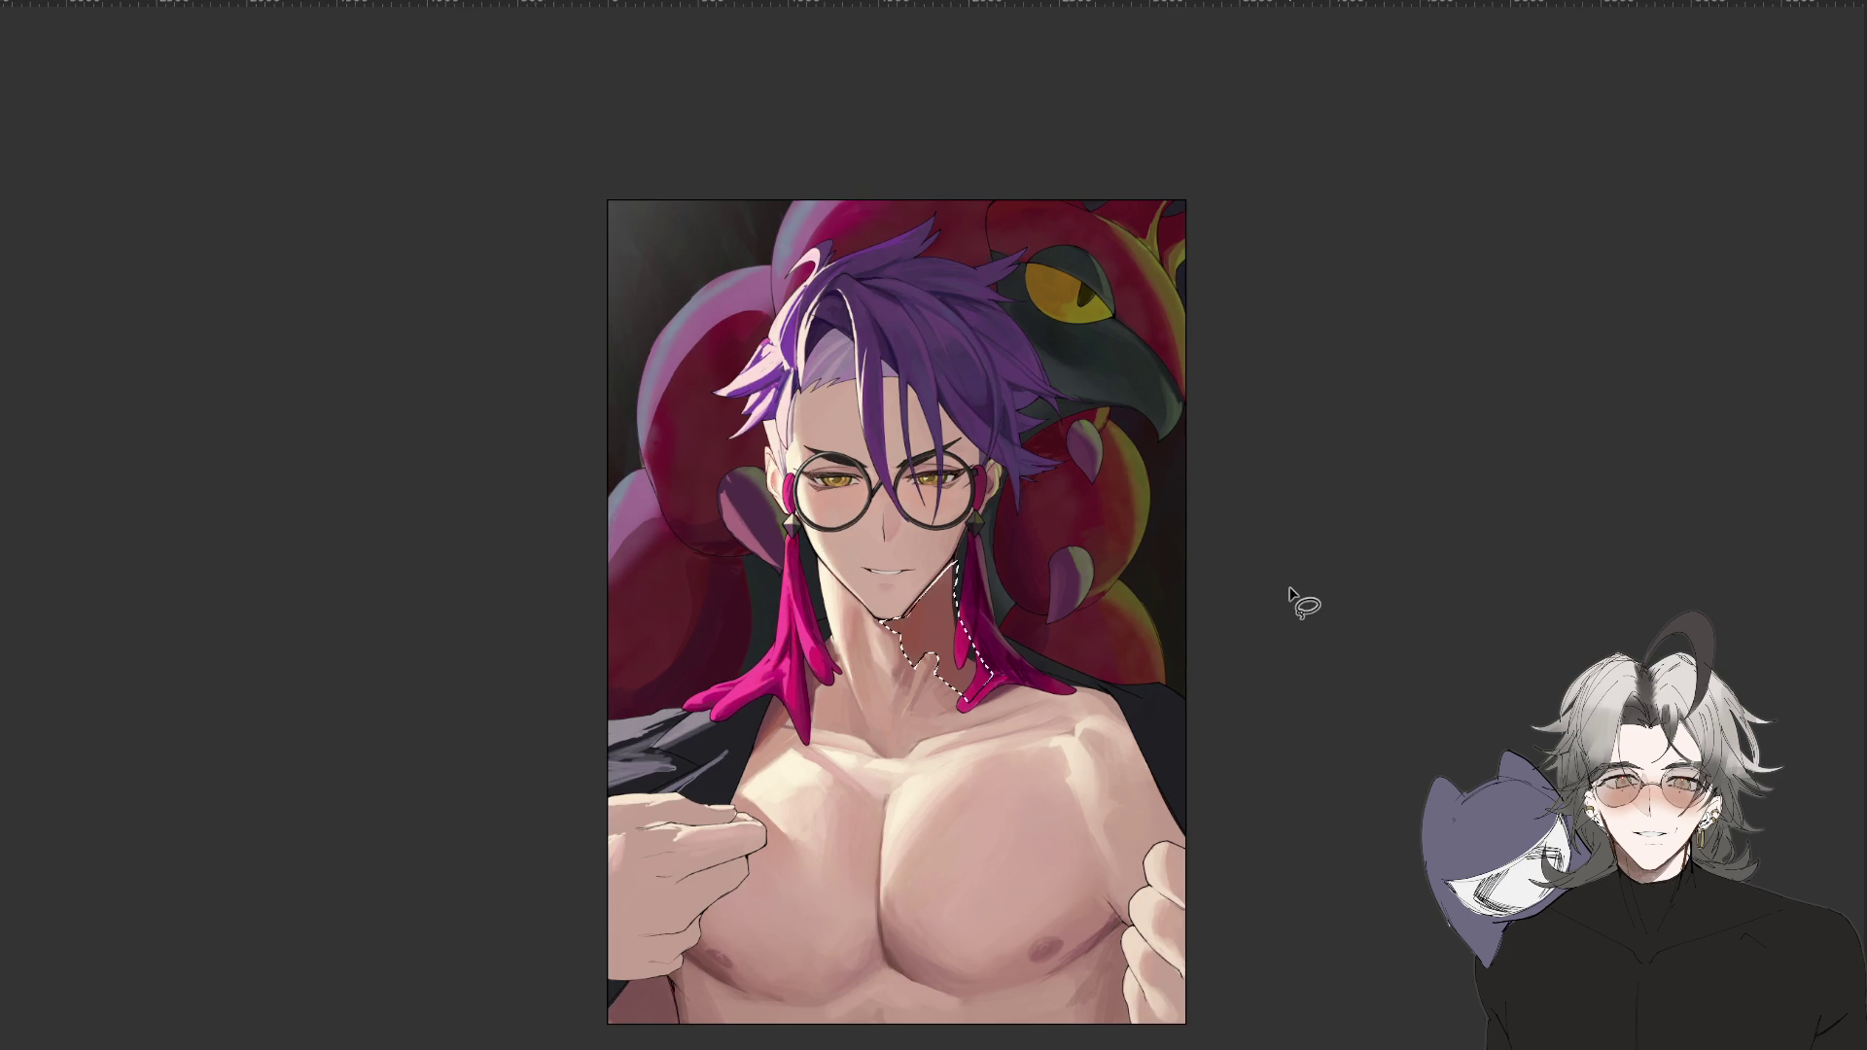
{"action": "key", "text": "ctrl+z"}
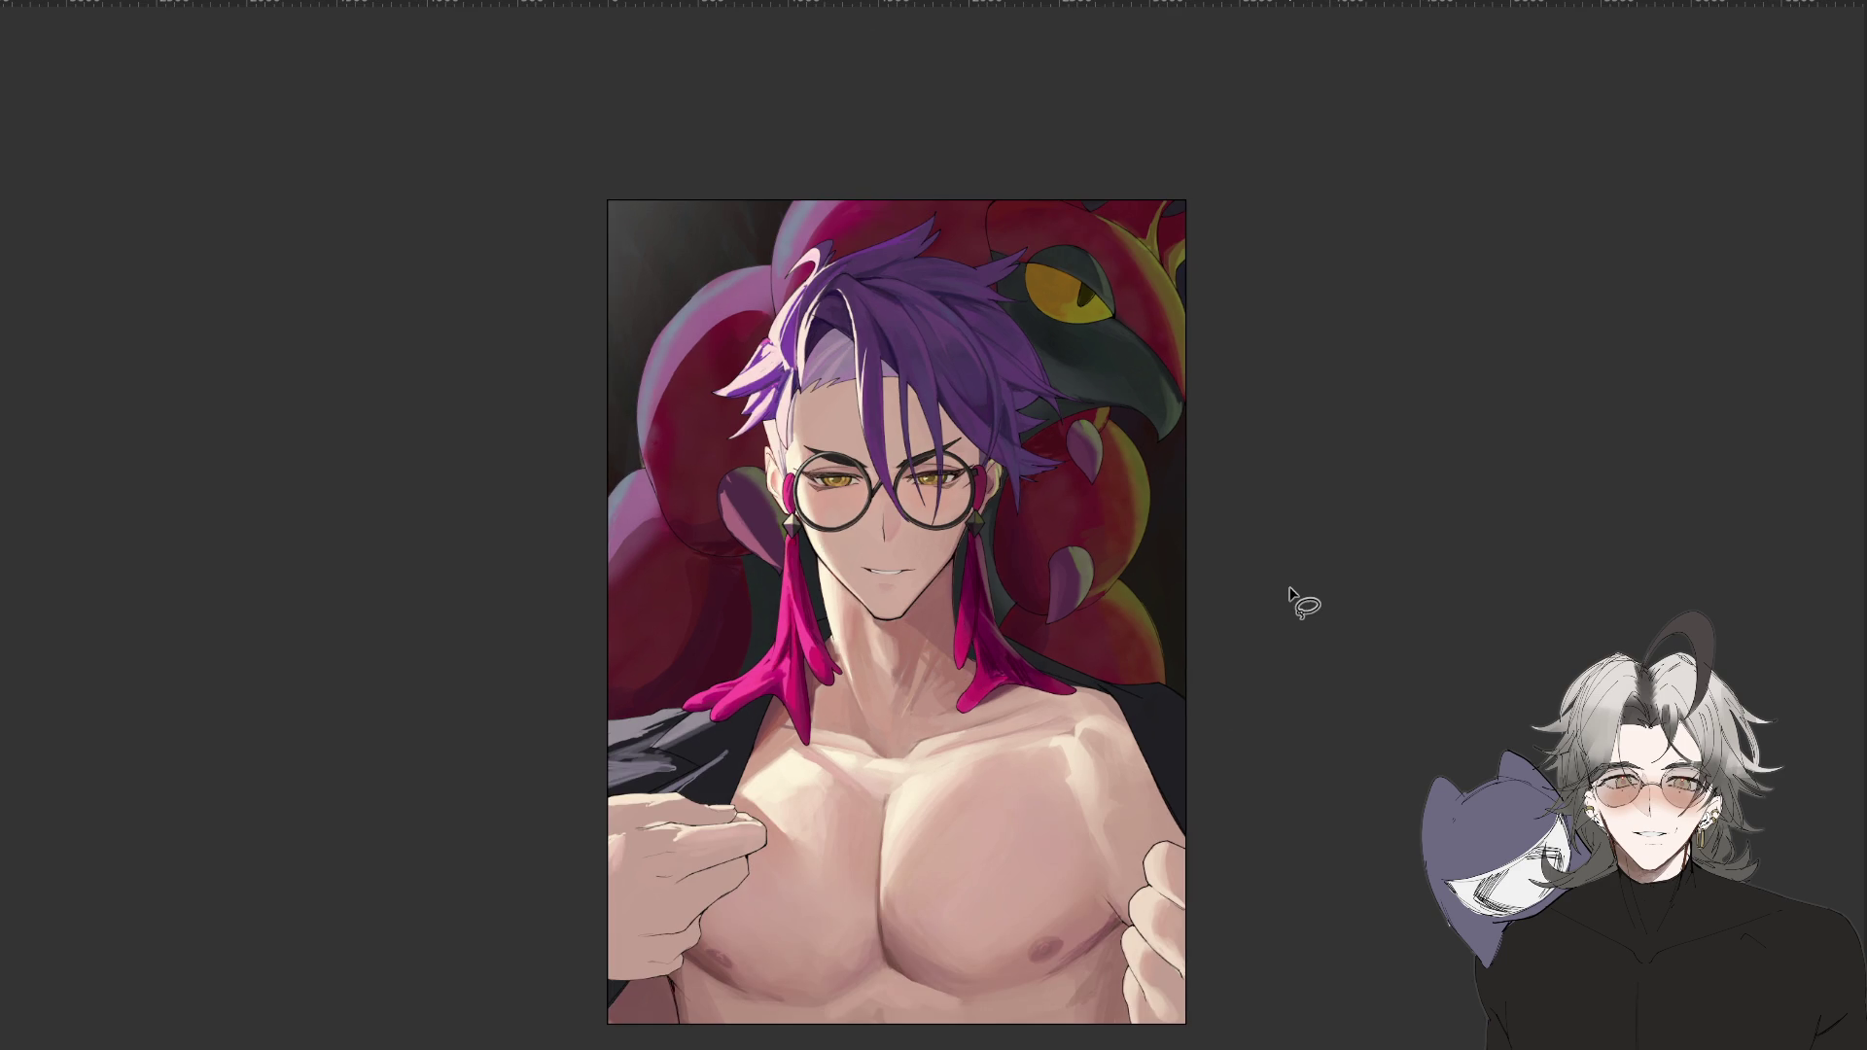
{"action": "key", "text": "ctrl+plus"}
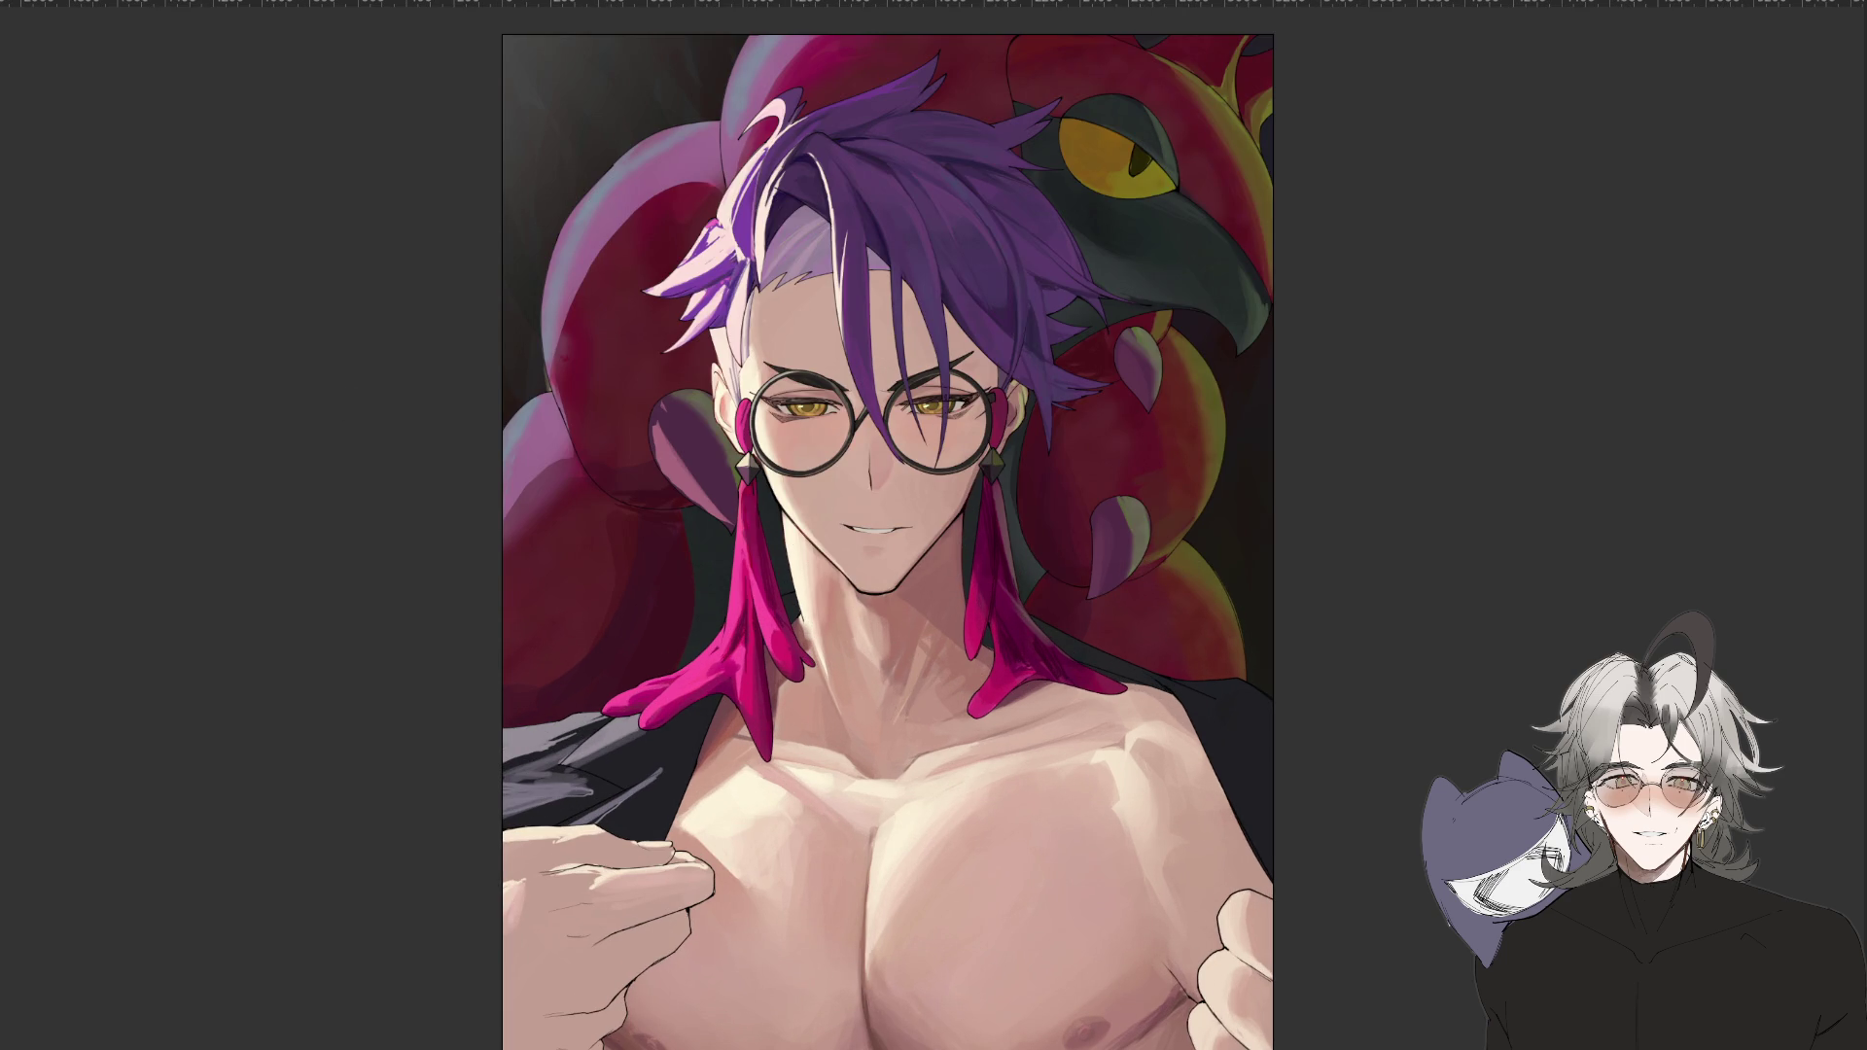
{"action": "mouse_move", "coordinate": [965, 508]}
{"action": "left_mouse_down"}
{"action": "mouse_move", "coordinate": [921, 583]}
{"action": "mouse_move", "coordinate": [973, 642]}
{"action": "mouse_move", "coordinate": [962, 583]}
{"action": "left_mouse_up"}
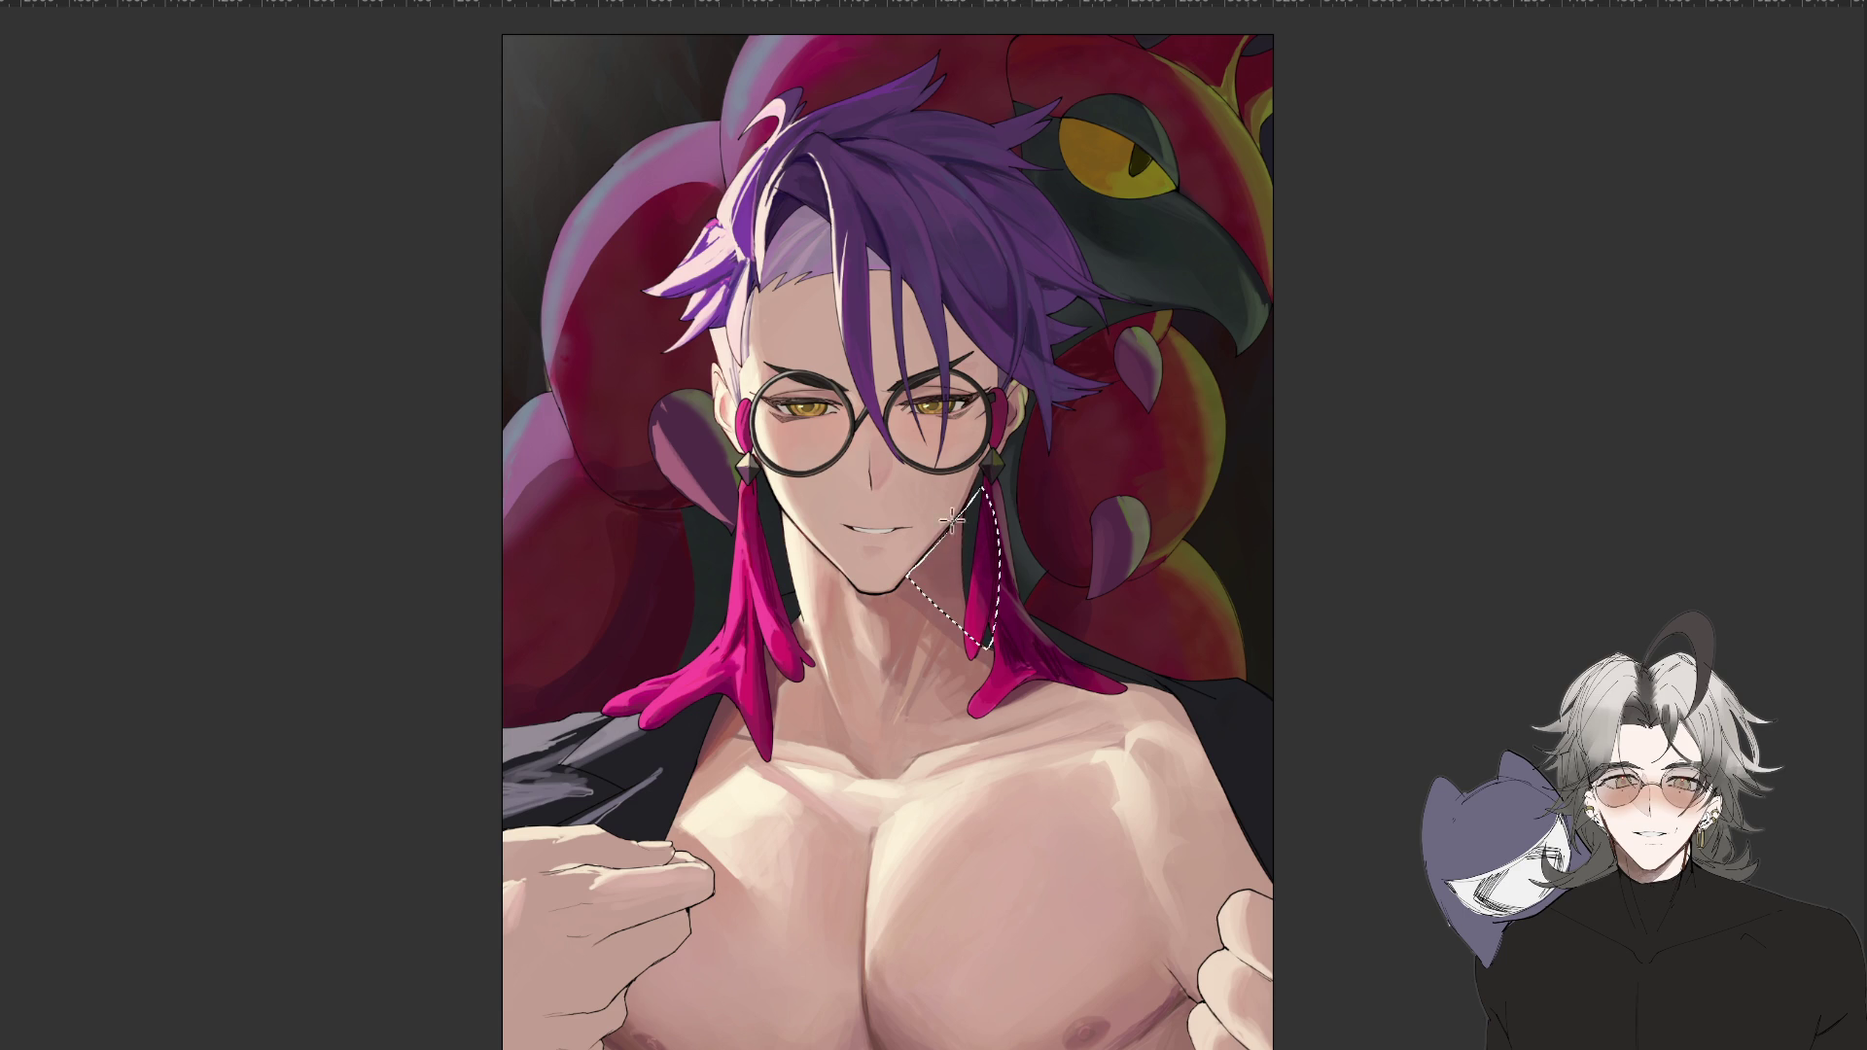
{"action": "scroll", "coordinate": [1012, 661], "scroll_direction": "down", "scroll_amount": 3}
{"action": "scroll", "coordinate": [1011, 661], "scroll_direction": "up", "scroll_amount": 5}
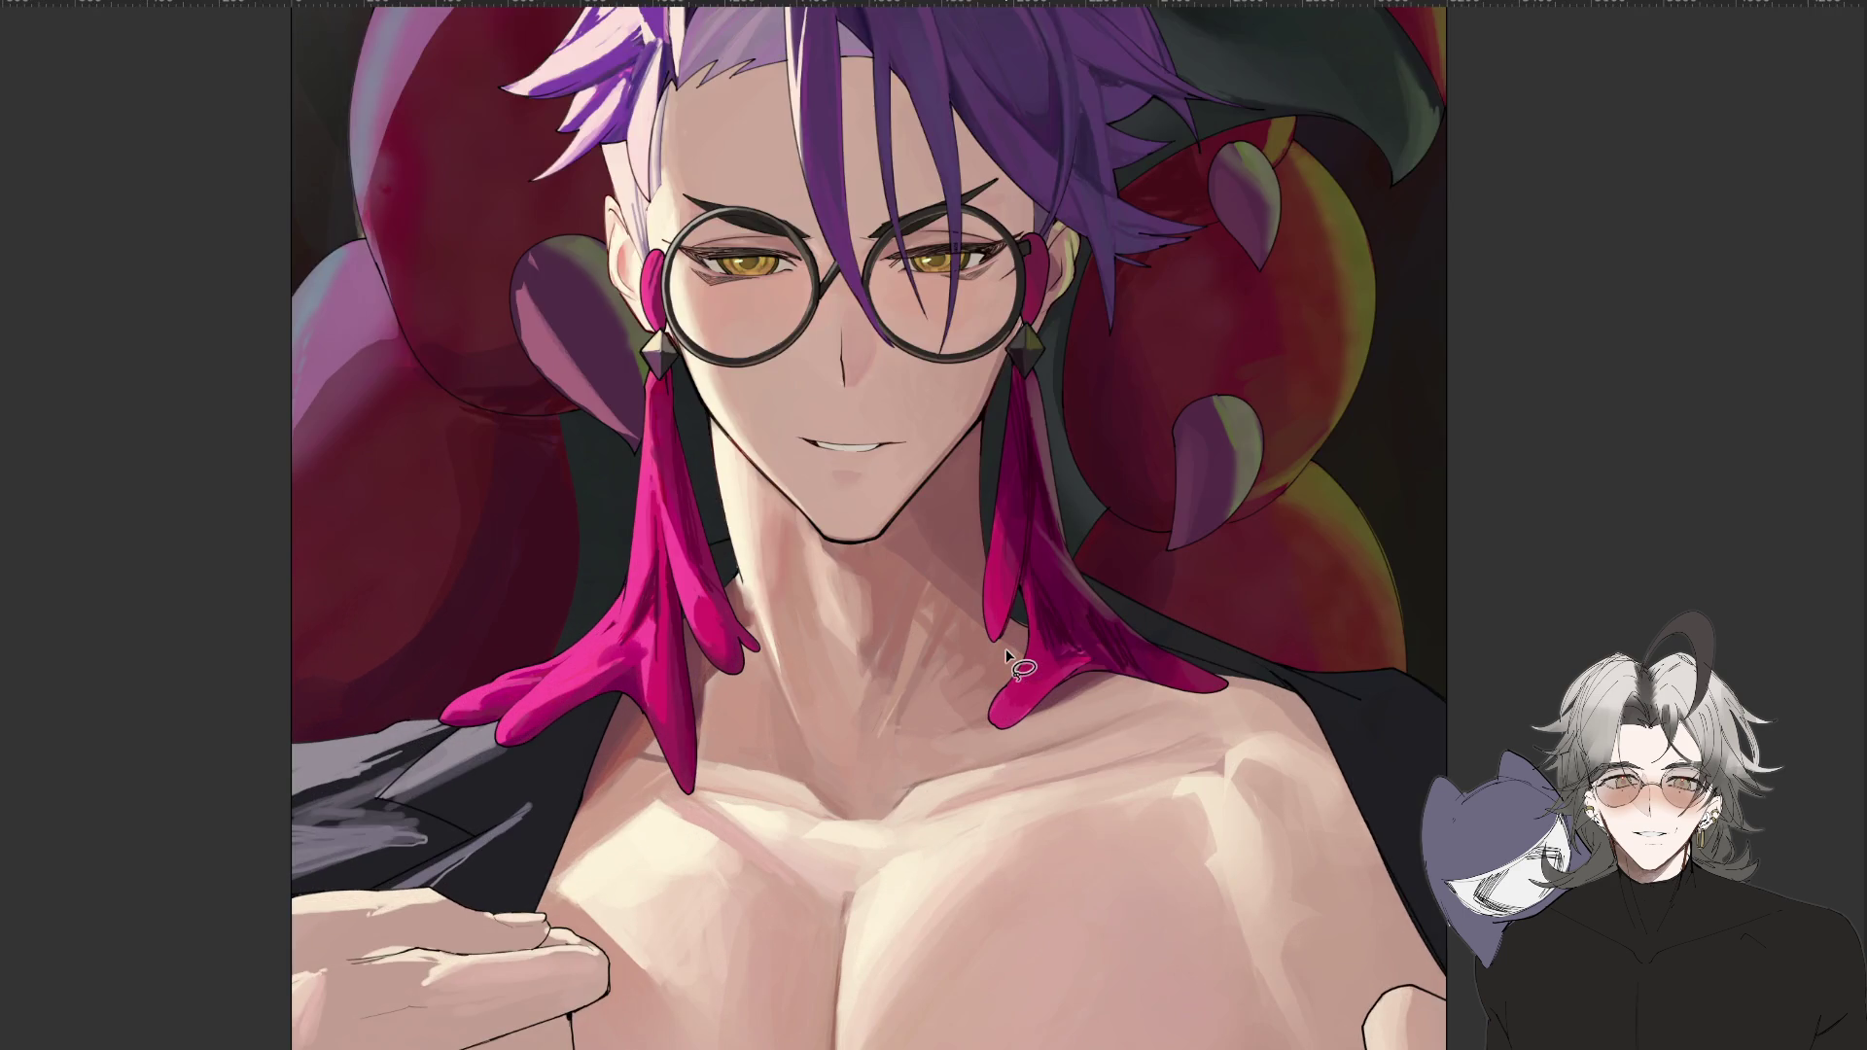
{"action": "scroll", "coordinate": [1008, 658], "scroll_direction": "up", "scroll_amount": 2}
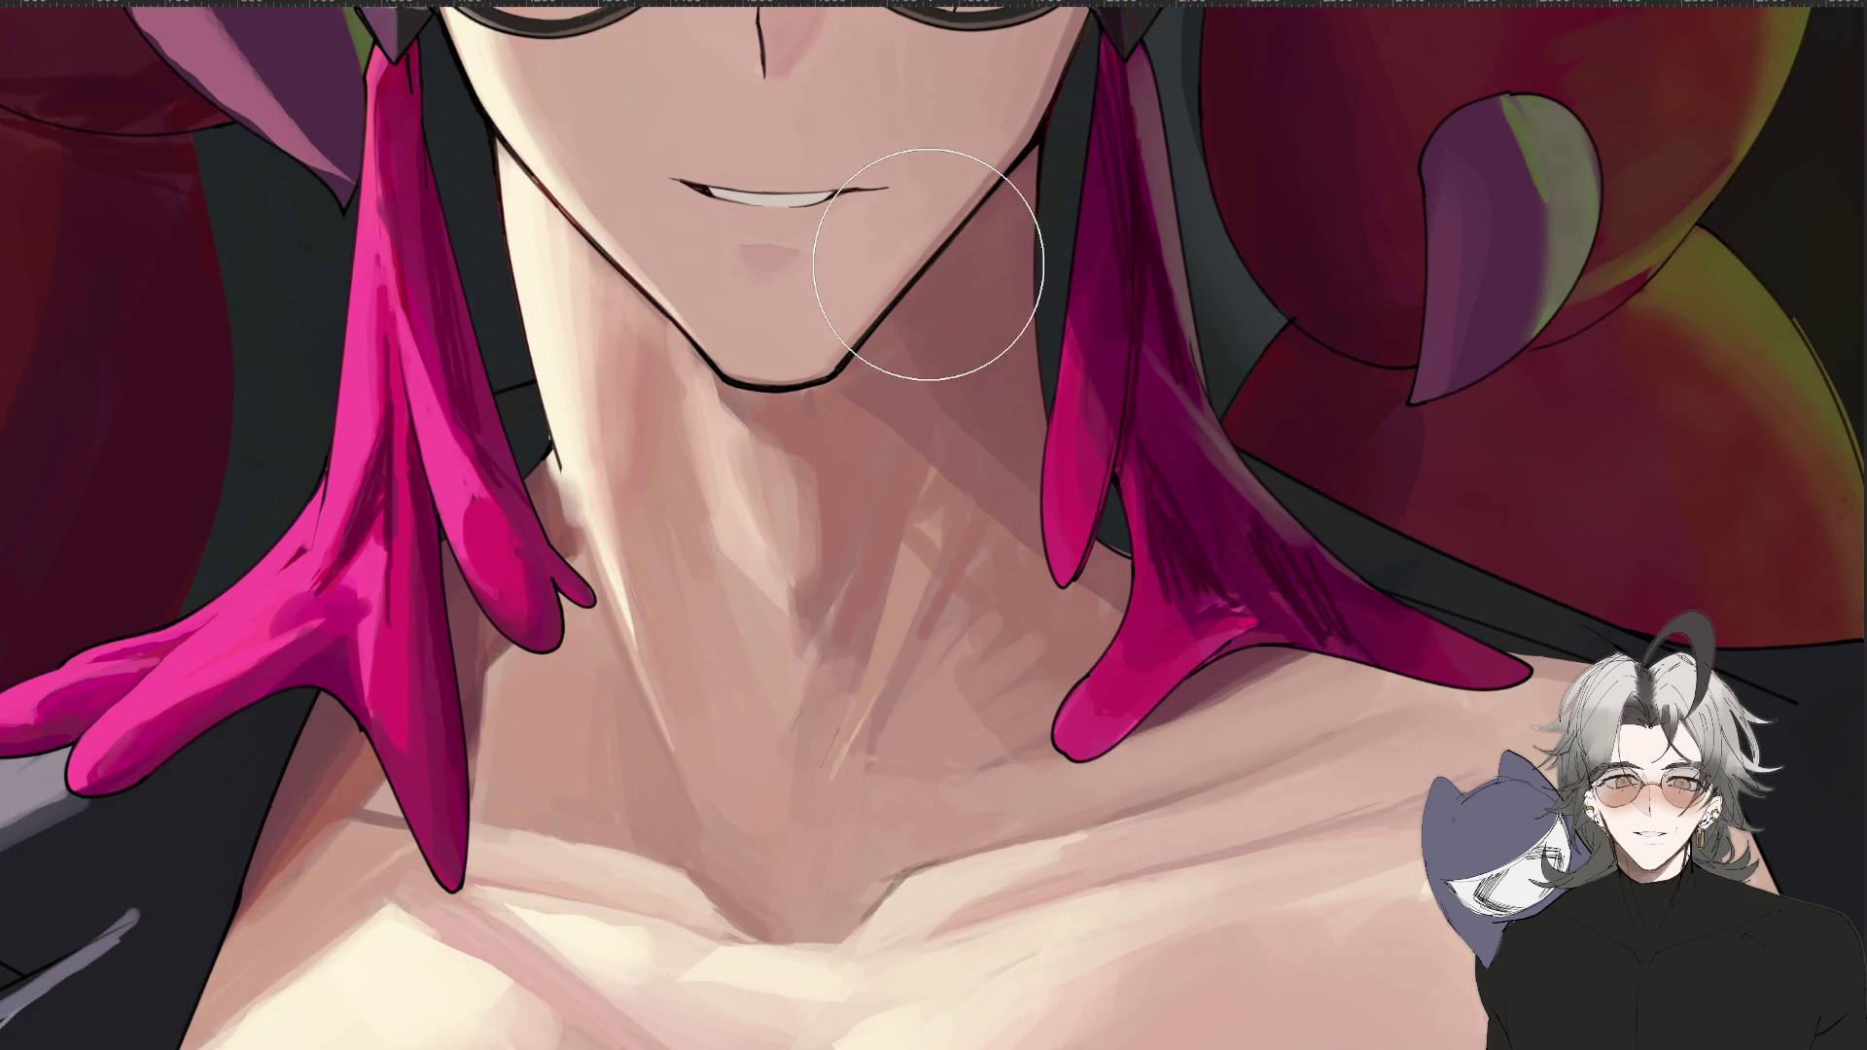
{"action": "scroll", "coordinate": [1206, 194], "scroll_direction": "up", "scroll_amount": 3}
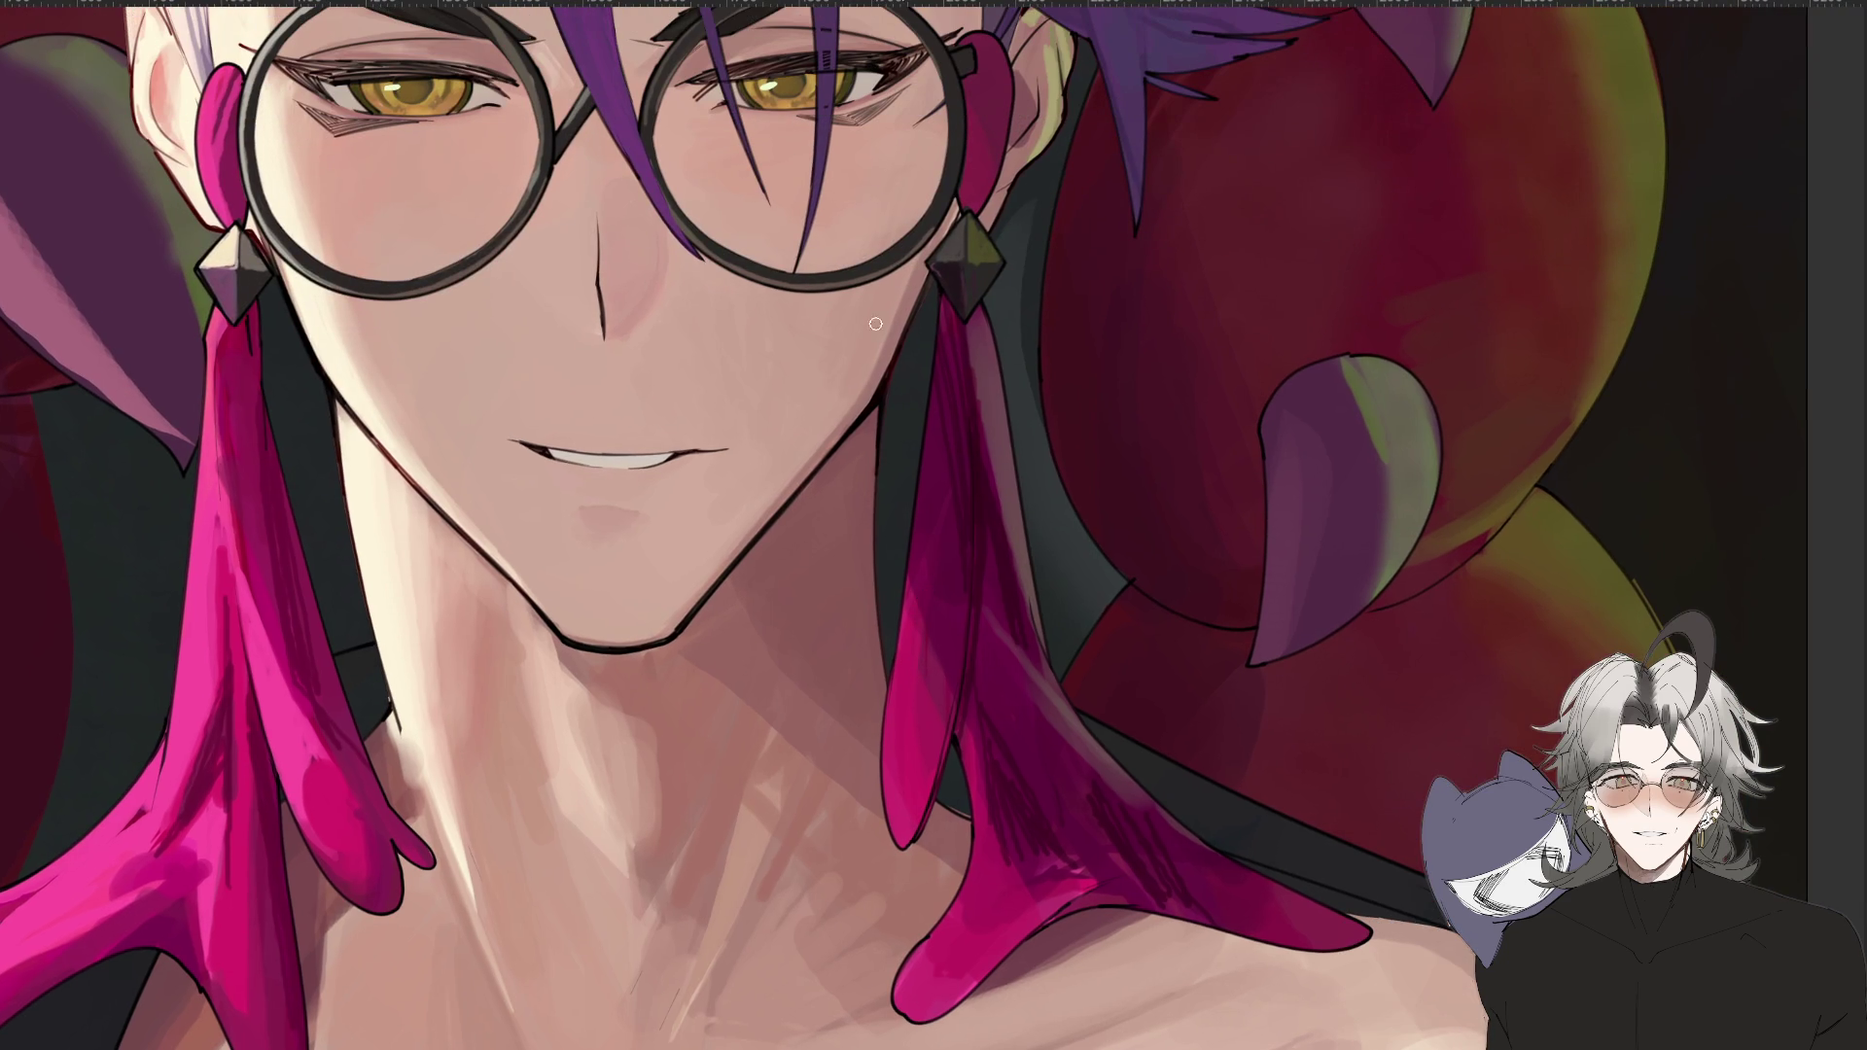
{"action": "left_click_drag", "start_coordinate": [800, 480], "coordinate": [674, 621]}
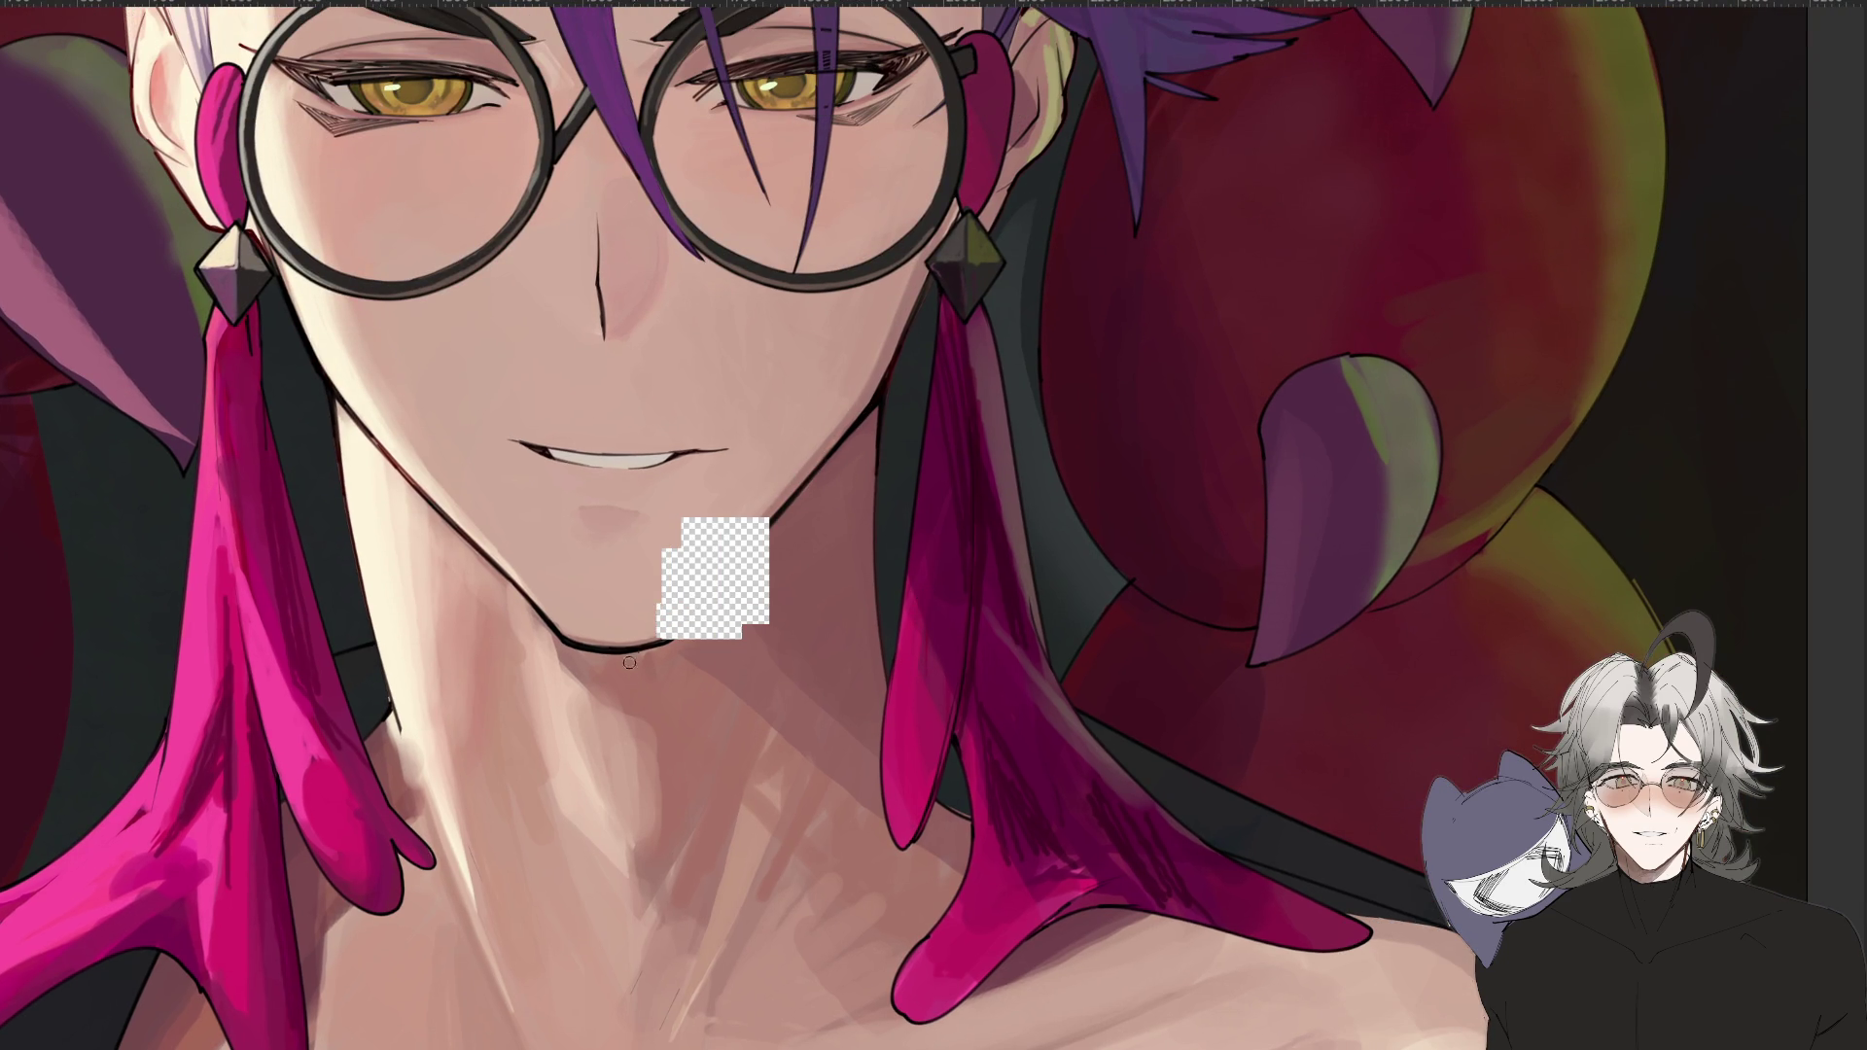
{"action": "key", "text": "ctrl+0"}
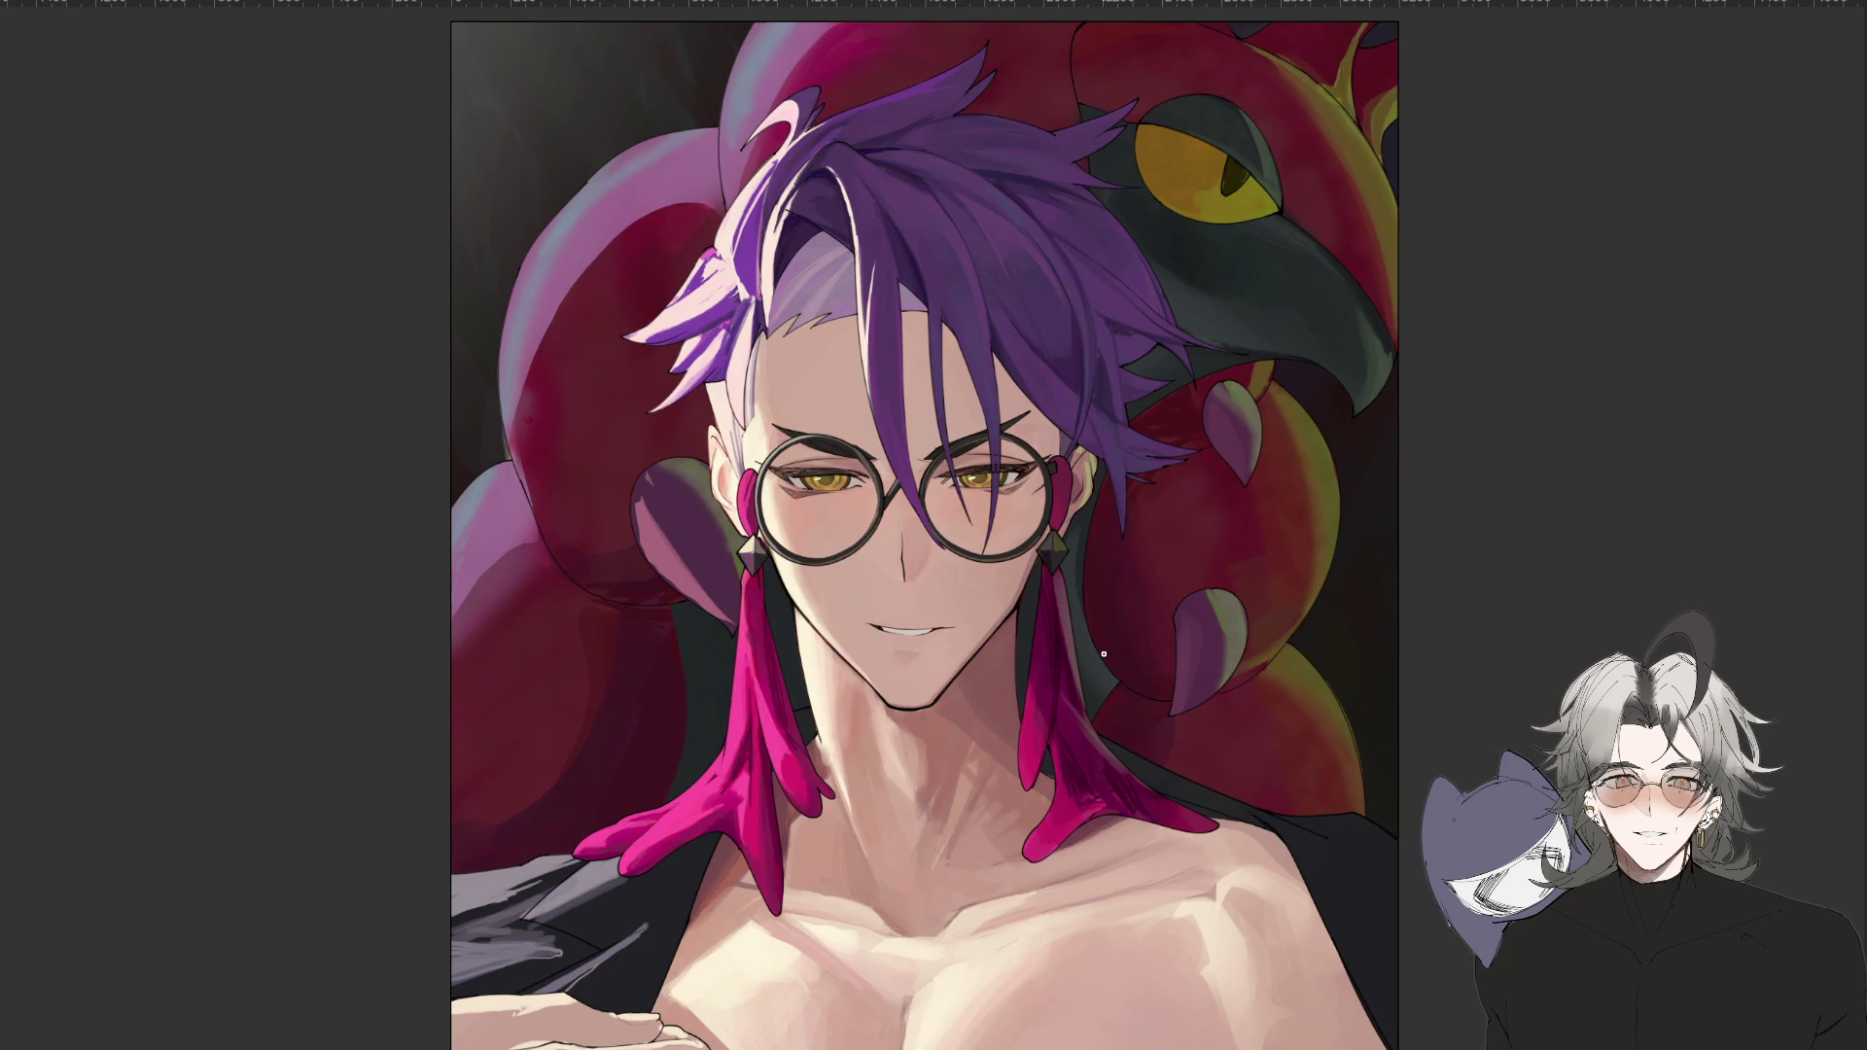
{"action": "key", "text": "ctrl+plus"}
{"action": "key", "text": "ctrl+plus"}
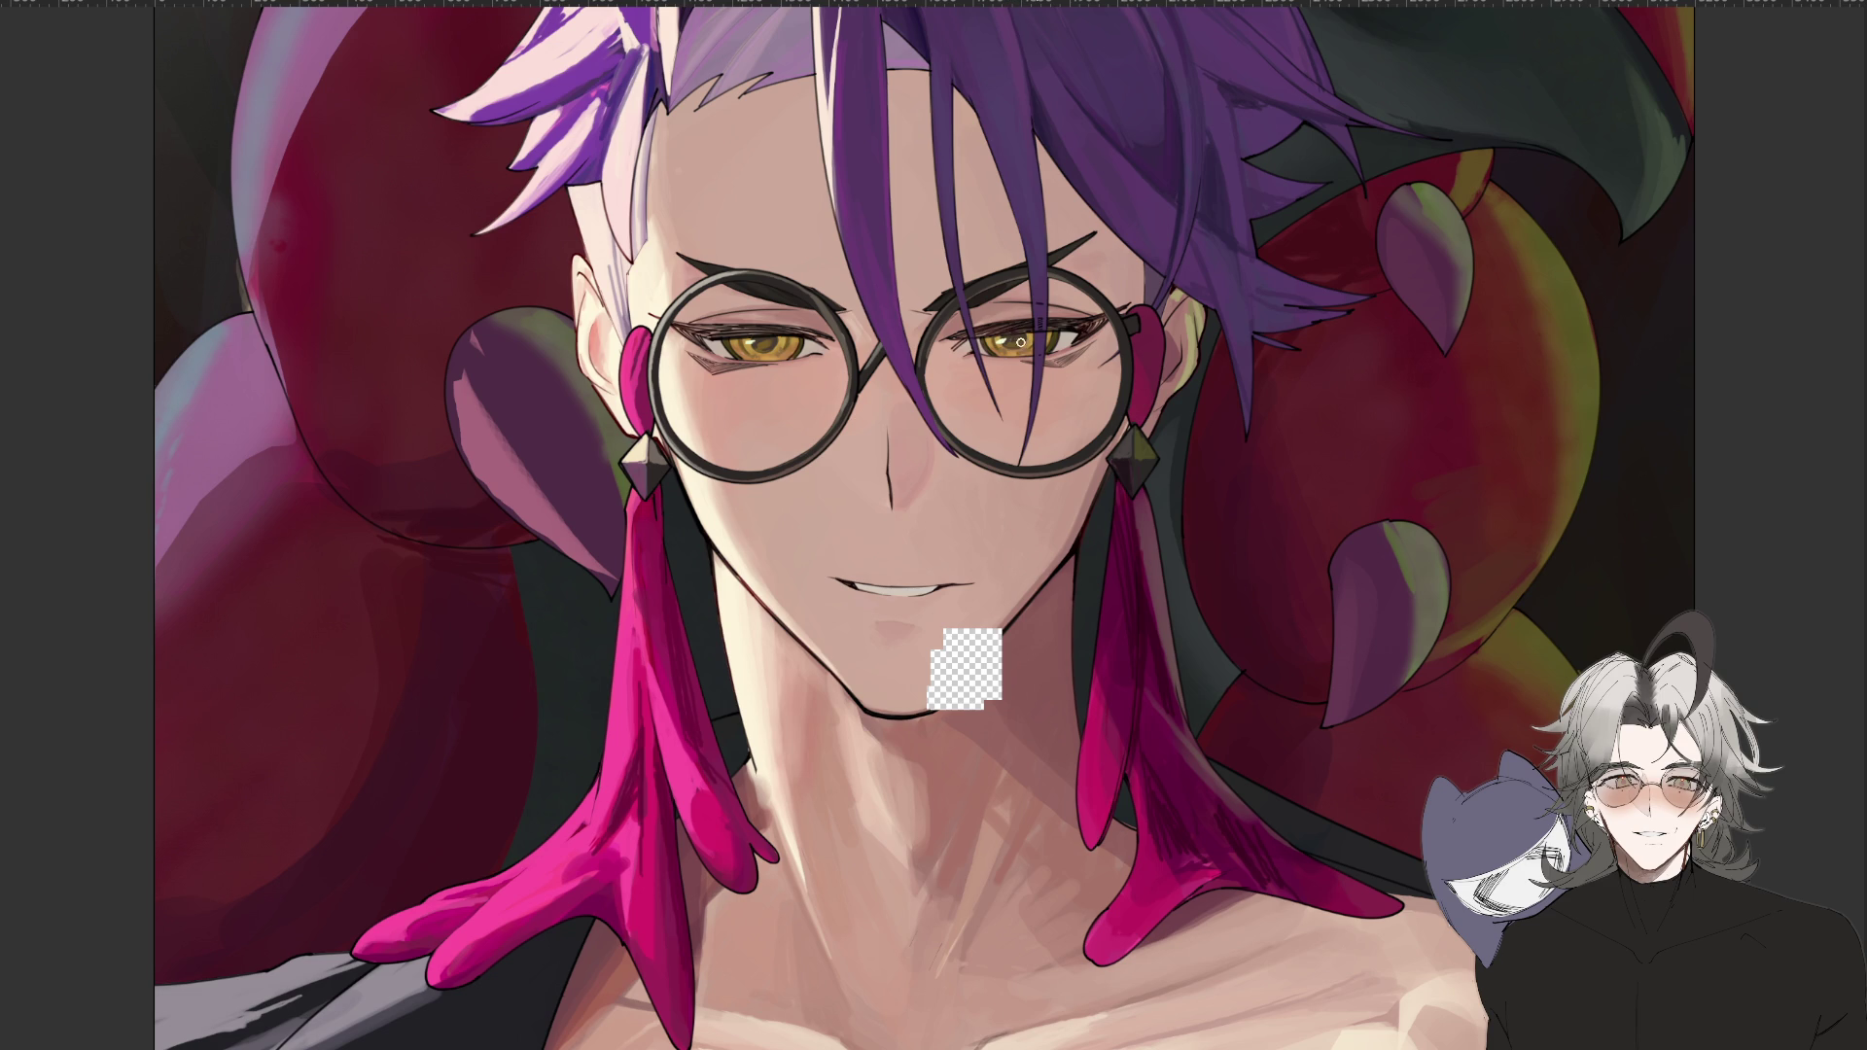
{"action": "key", "text": "ctrl+minus"}
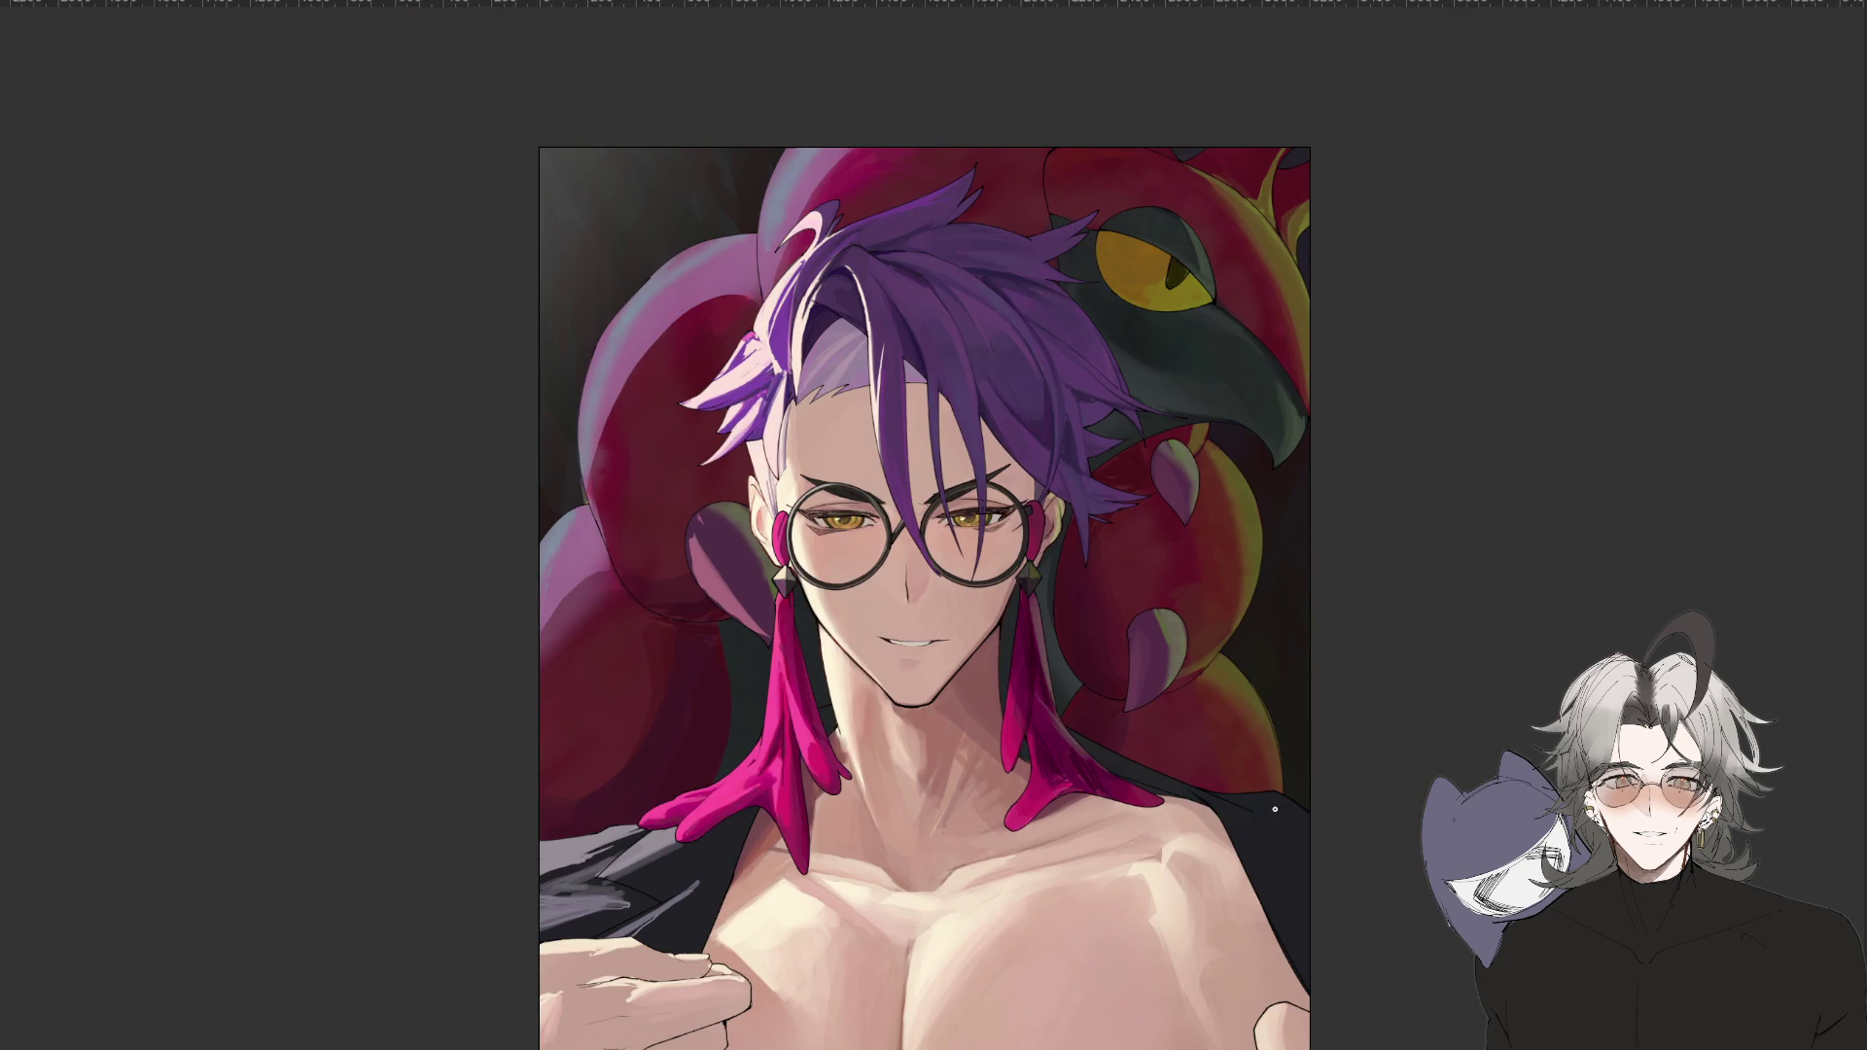
{"action": "key", "text": "r"}
{"action": "mouse_move", "coordinate": [1118, 922]}
{"action": "left_mouse_down"}
{"action": "mouse_move", "coordinate": [1354, 803]}
{"action": "mouse_move", "coordinate": [1356, 768]}
{"action": "left_mouse_up"}
{"action": "key", "text": "ctrl+plus"}
{"action": "key", "text": "ctrl+plus"}
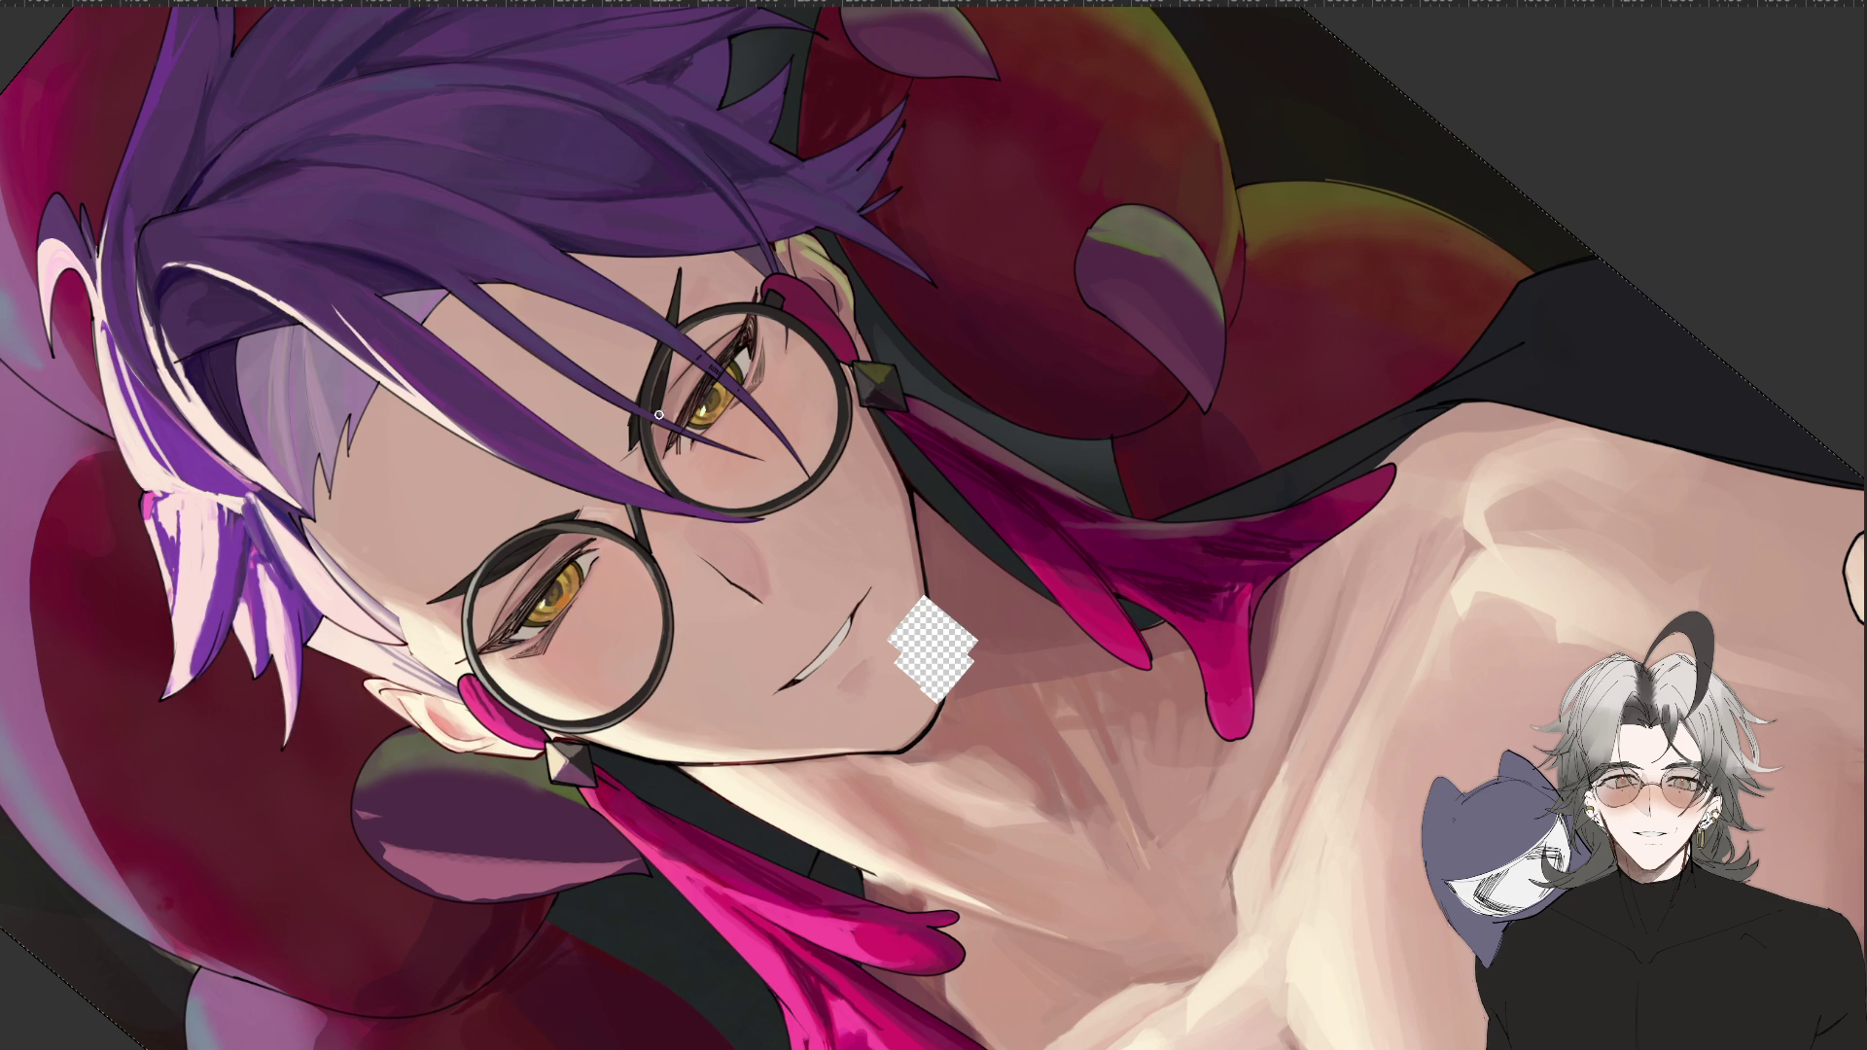
{"action": "key", "text": "ctrl+minus"}
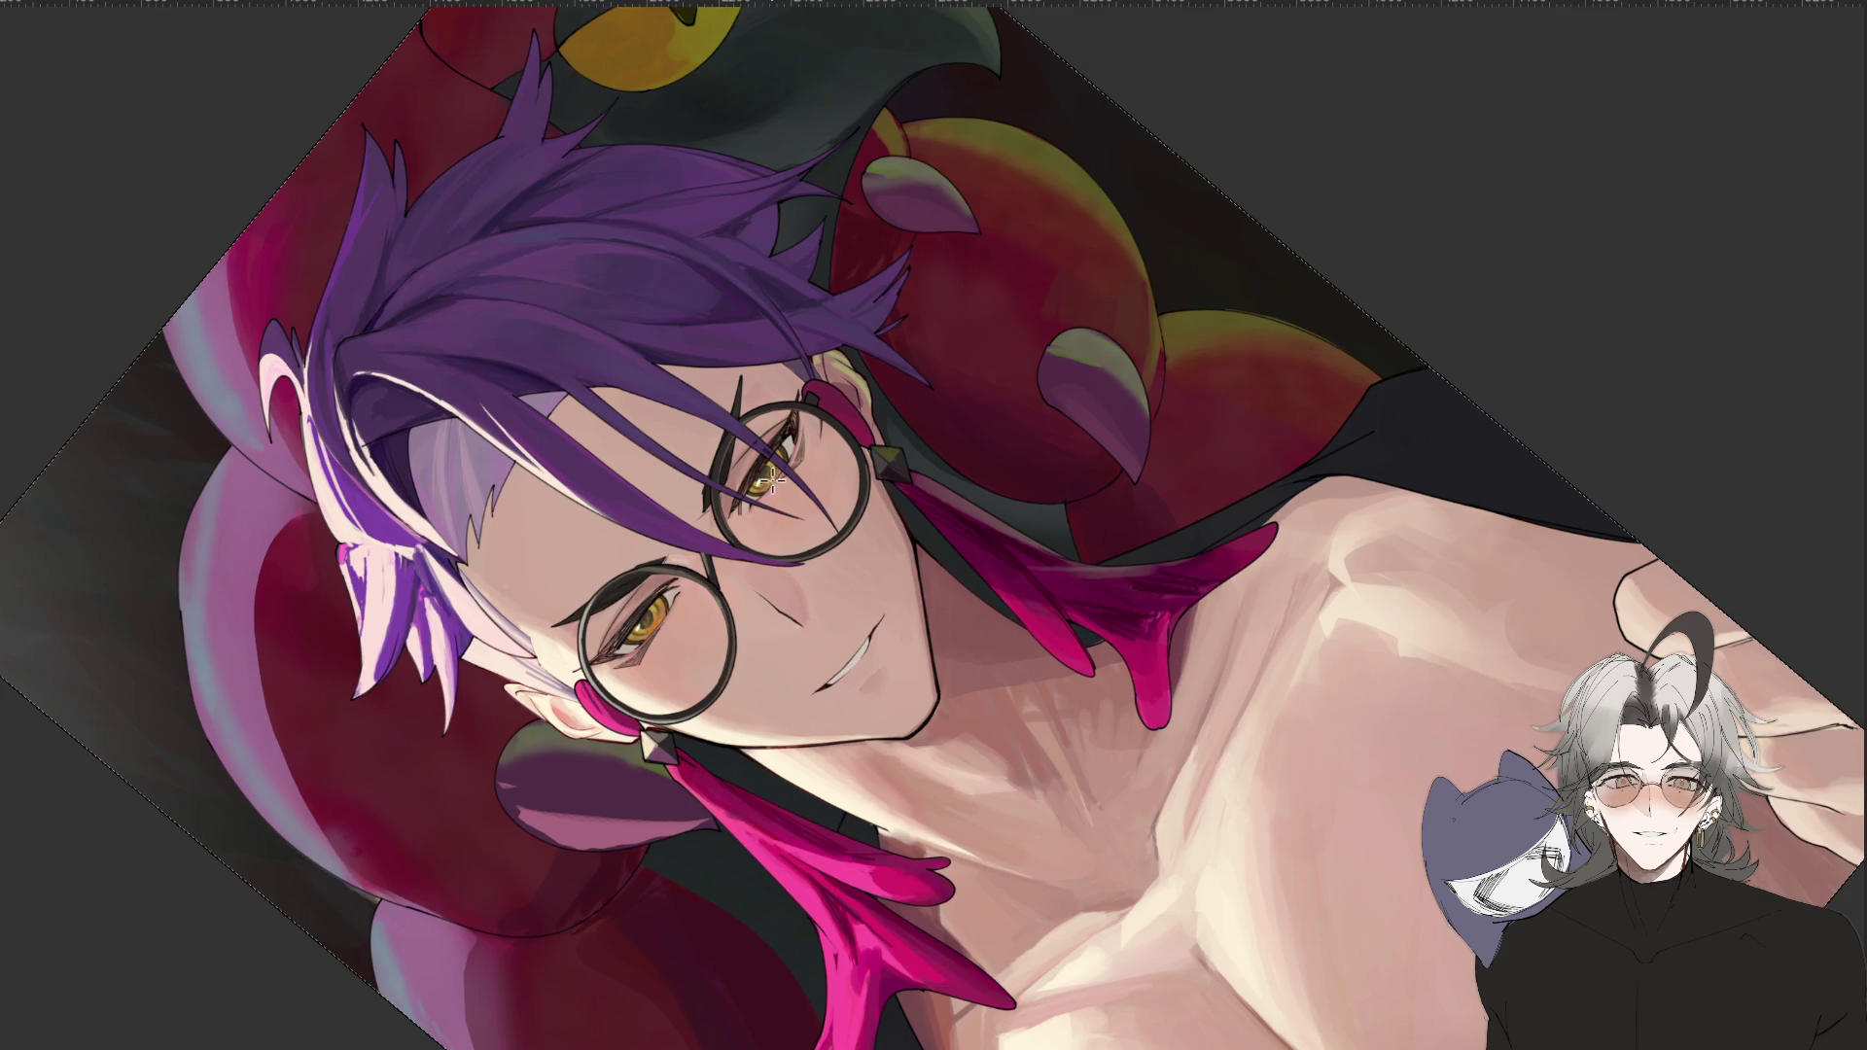
{"action": "key", "text": "ctrl+minus"}
{"action": "key", "text": "ctrl+minus"}
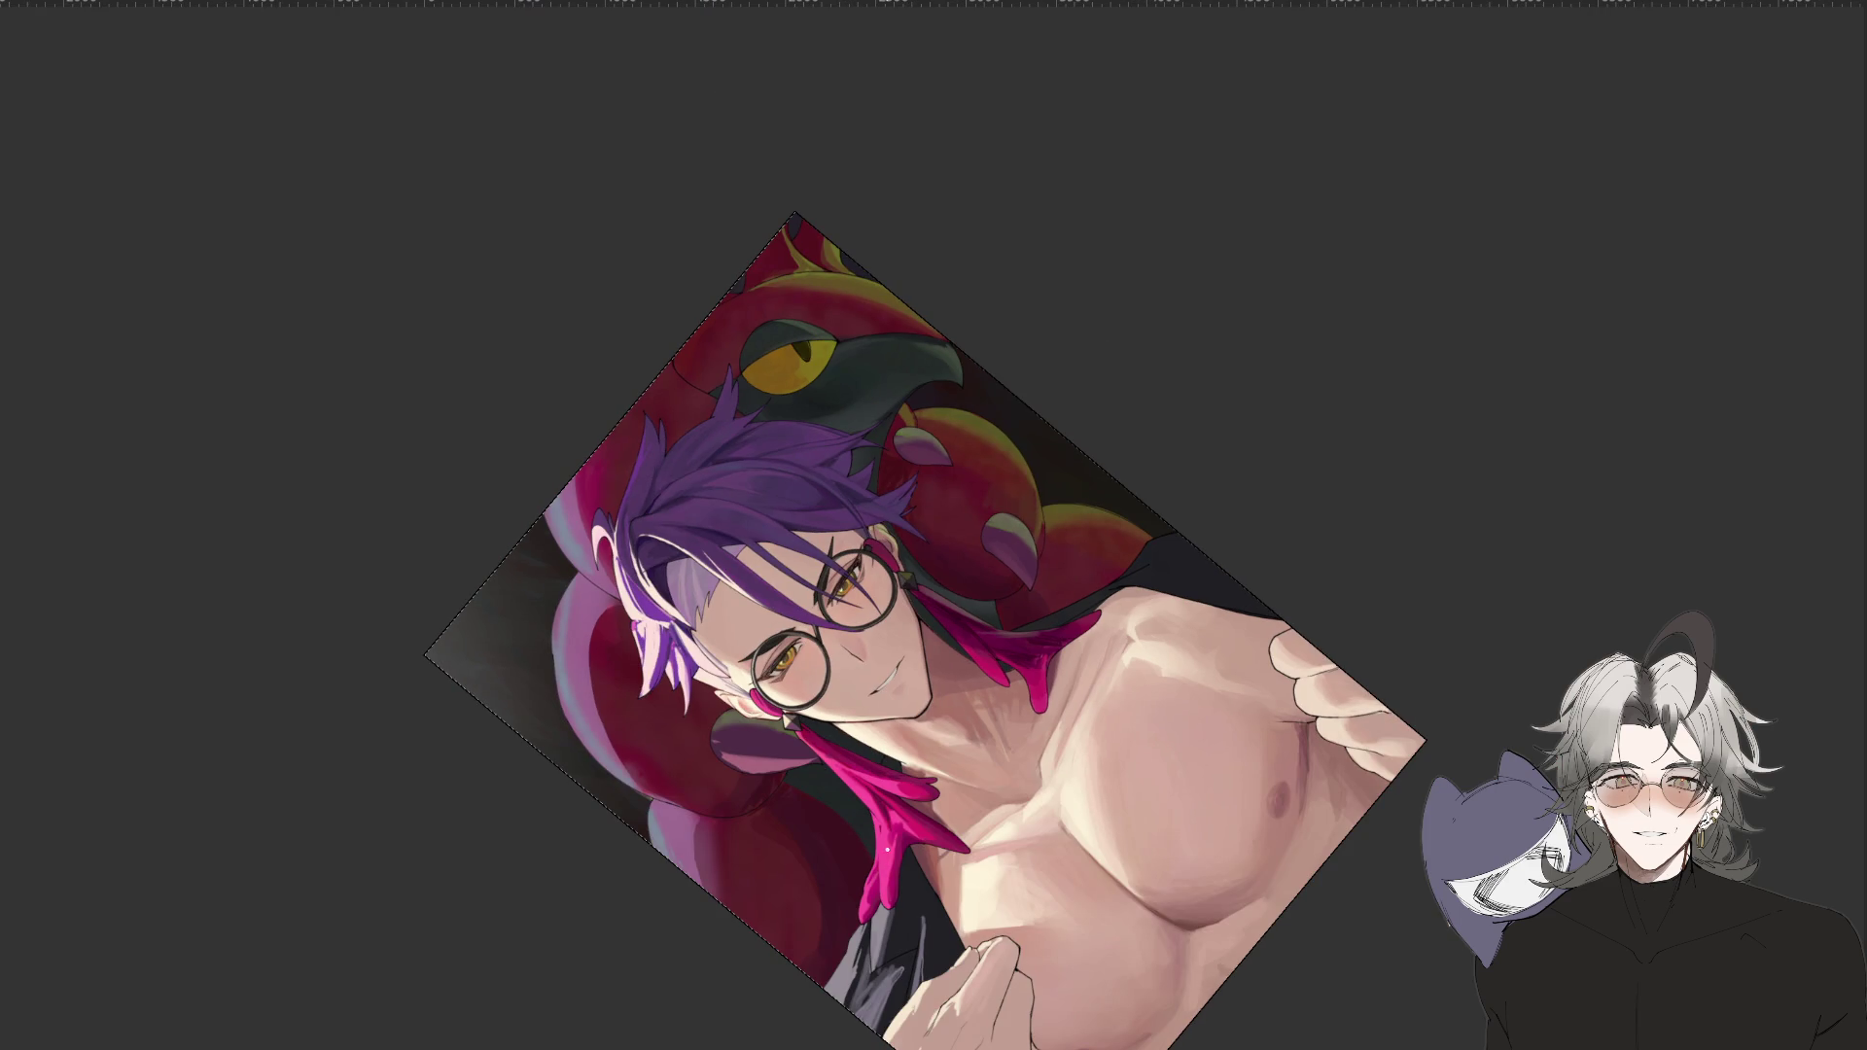
{"action": "key", "text": "ctrl+plus"}
{"action": "key", "text": "ctrl+plus"}
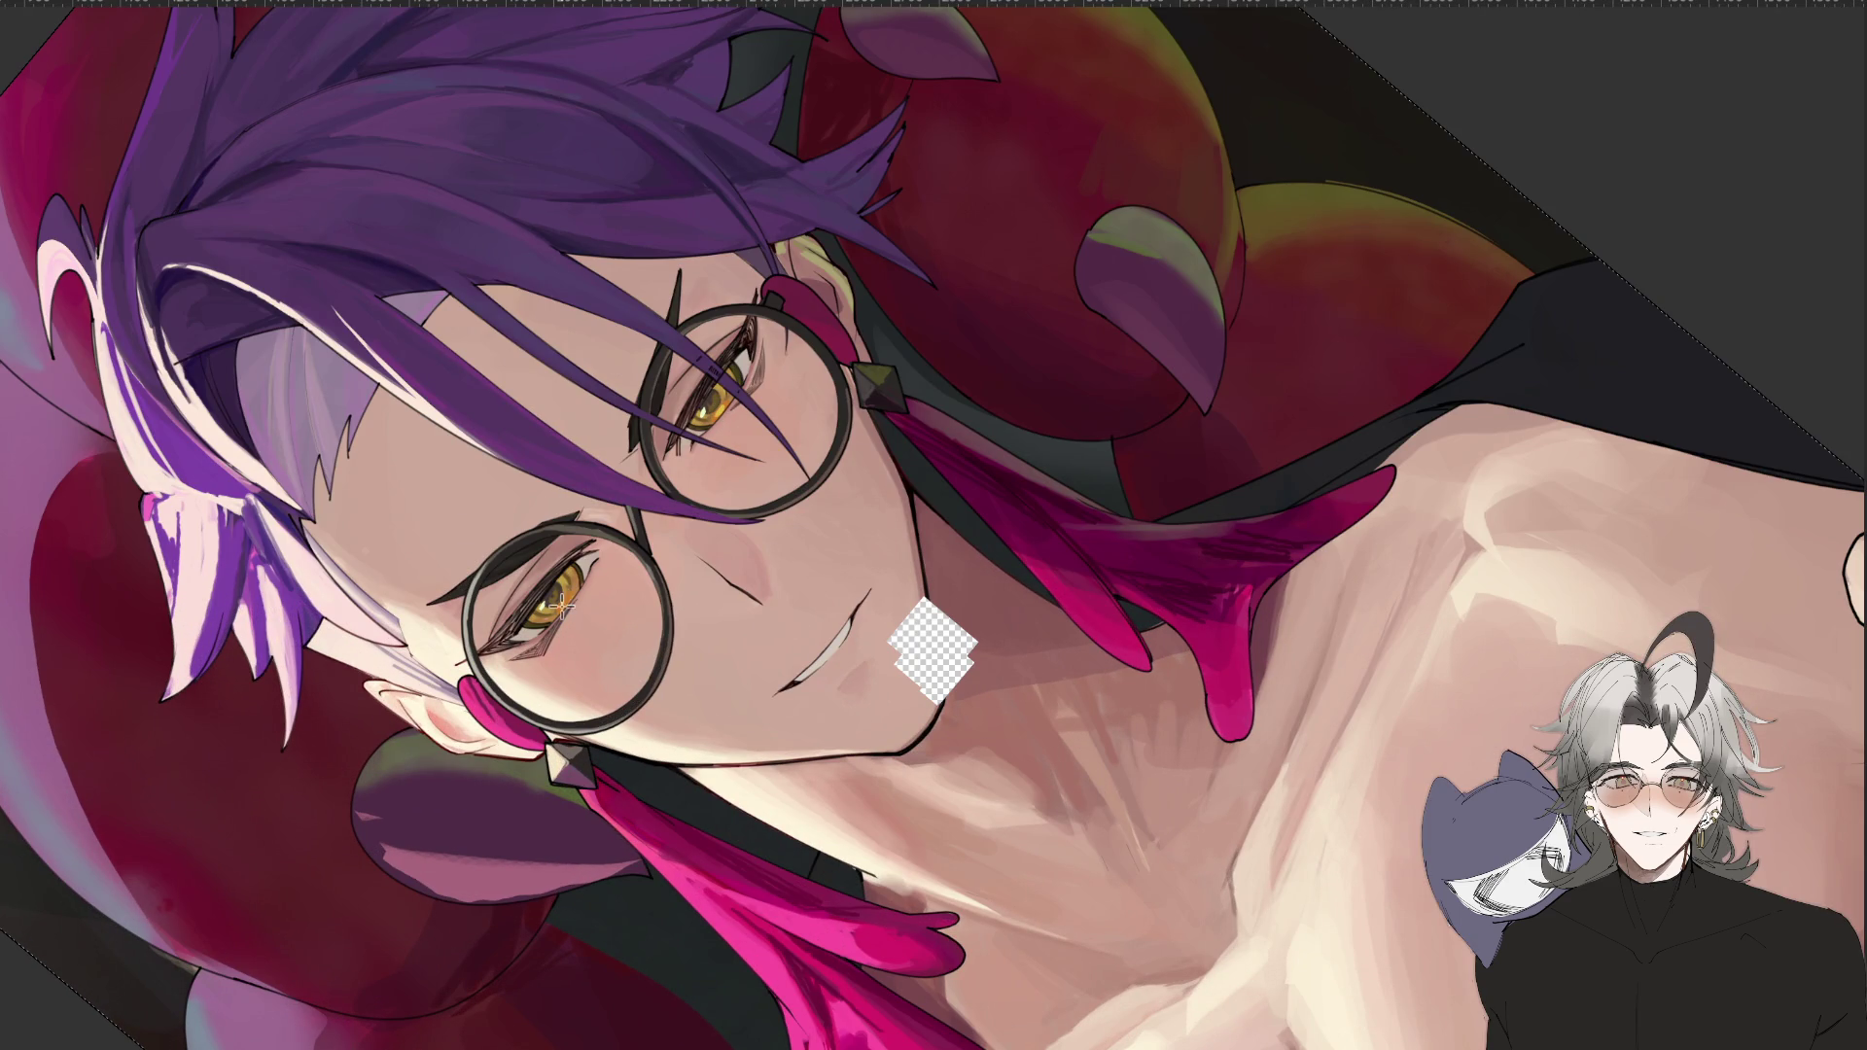
{"action": "key", "text": "ctrl+minus"}
{"action": "key", "text": "ctrl+minus"}
{"action": "left_click_drag", "start_coordinate": [1361, 662], "coordinate": [873, 986]}
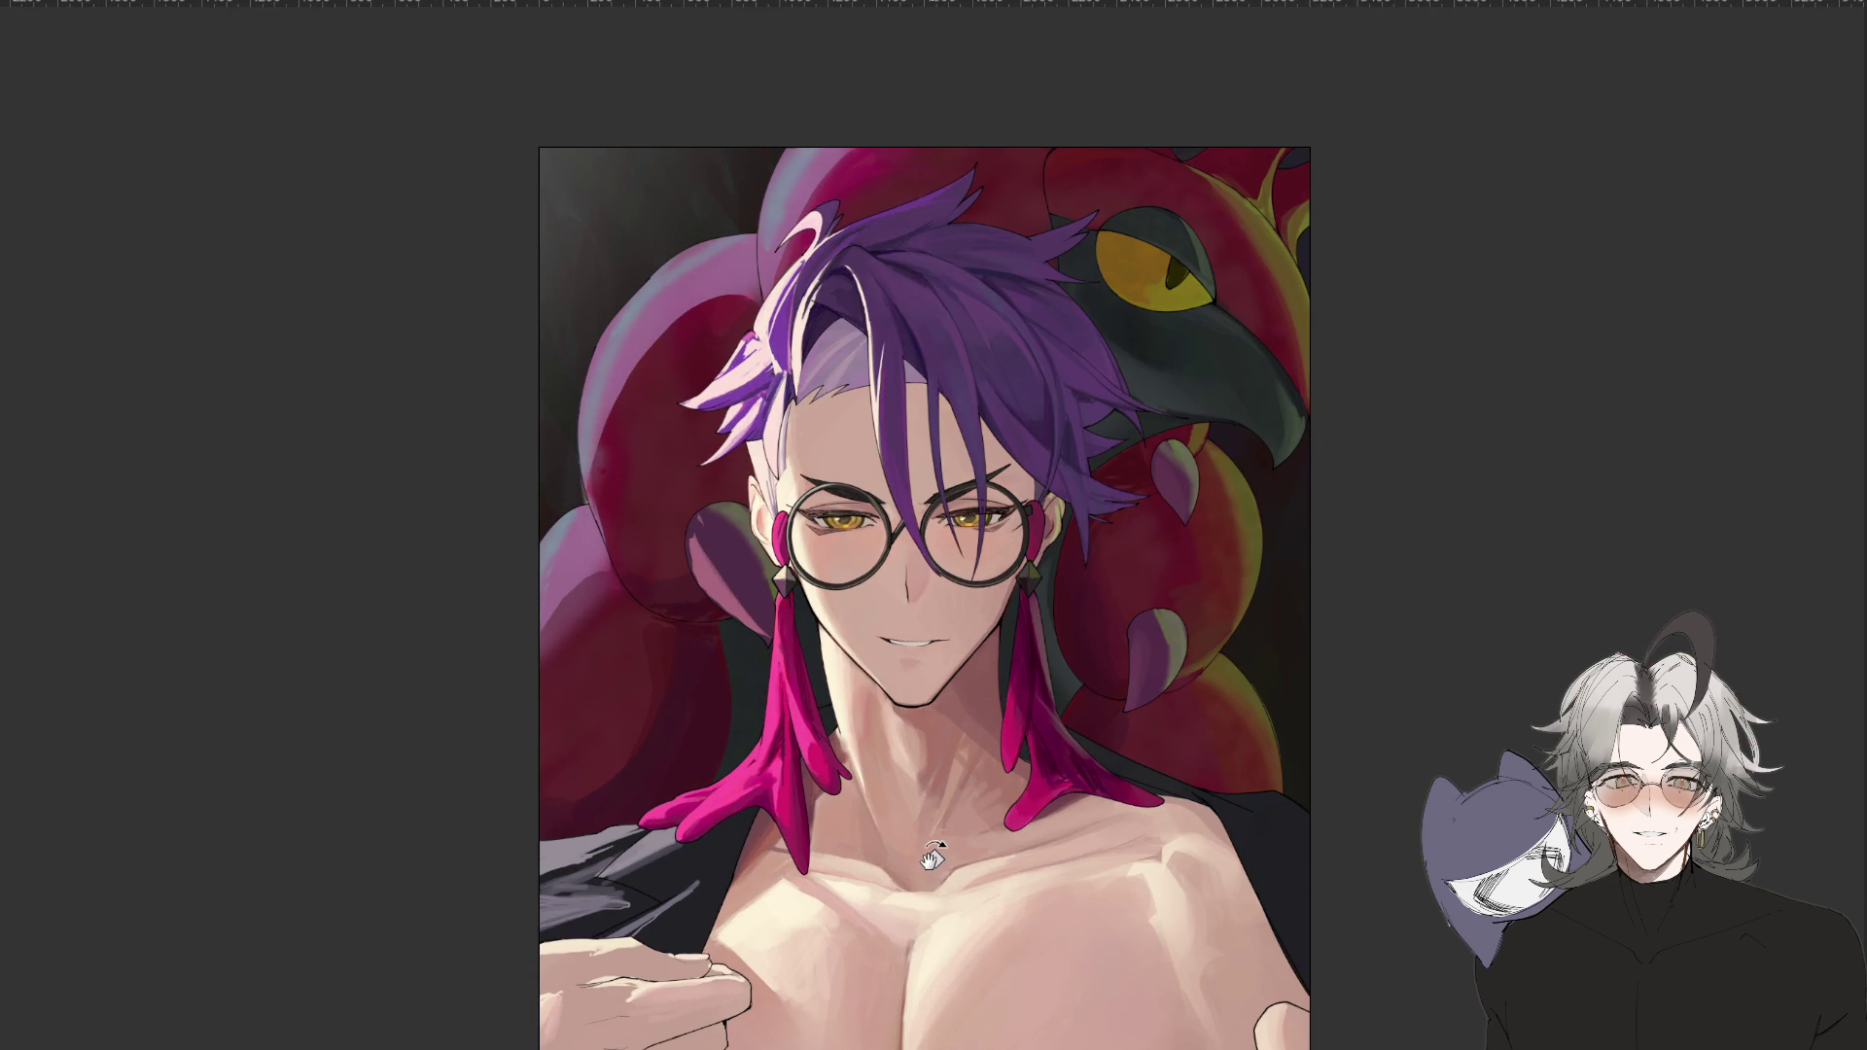
{"action": "left_click_drag", "start_coordinate": [937, 781], "coordinate": [882, 752]}
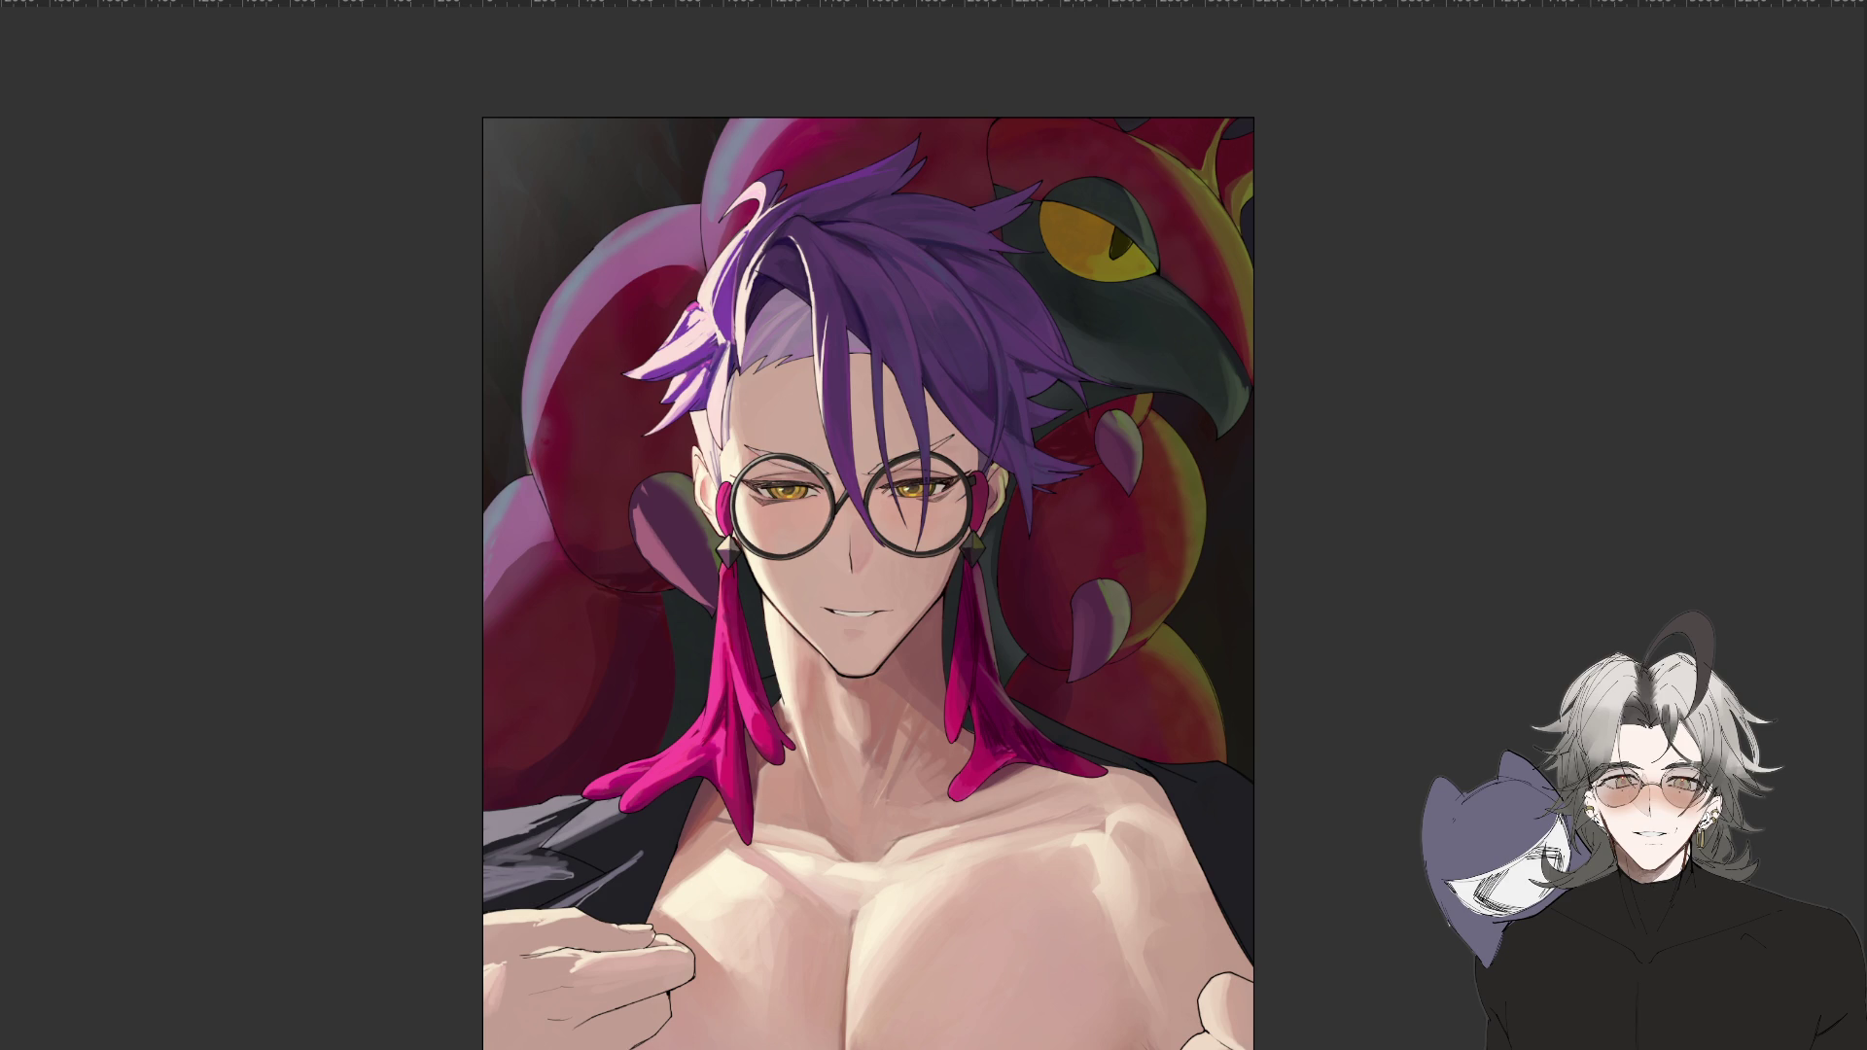
Mirror and zoom the view to inspect the face, neck and chest.
{"action": "scroll", "coordinate": [865, 472], "scroll_direction": "up", "scroll_amount": 2}
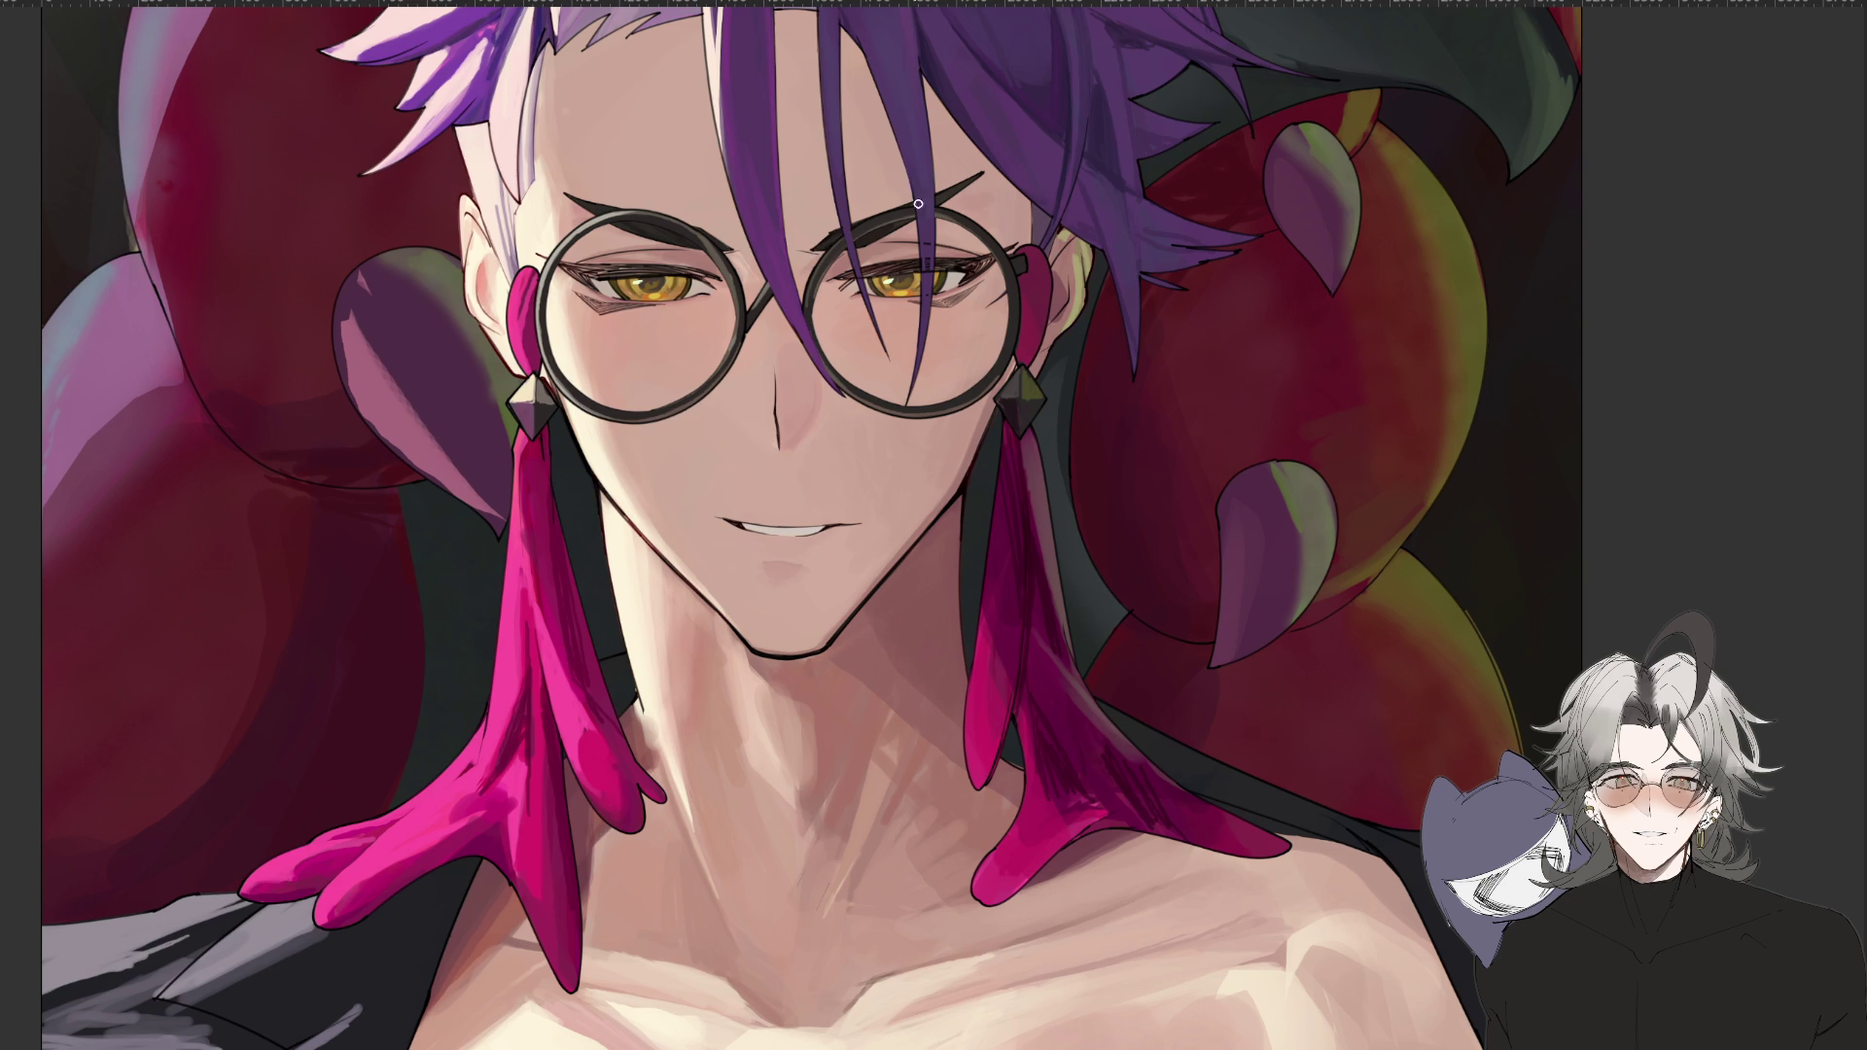
{"action": "mouse_move", "coordinate": [955, 169]}
{"action": "left_mouse_down"}
{"action": "mouse_move", "coordinate": [908, 206]}
{"action": "mouse_move", "coordinate": [982, 245]}
{"action": "left_mouse_up"}
{"action": "key", "text": "h"}
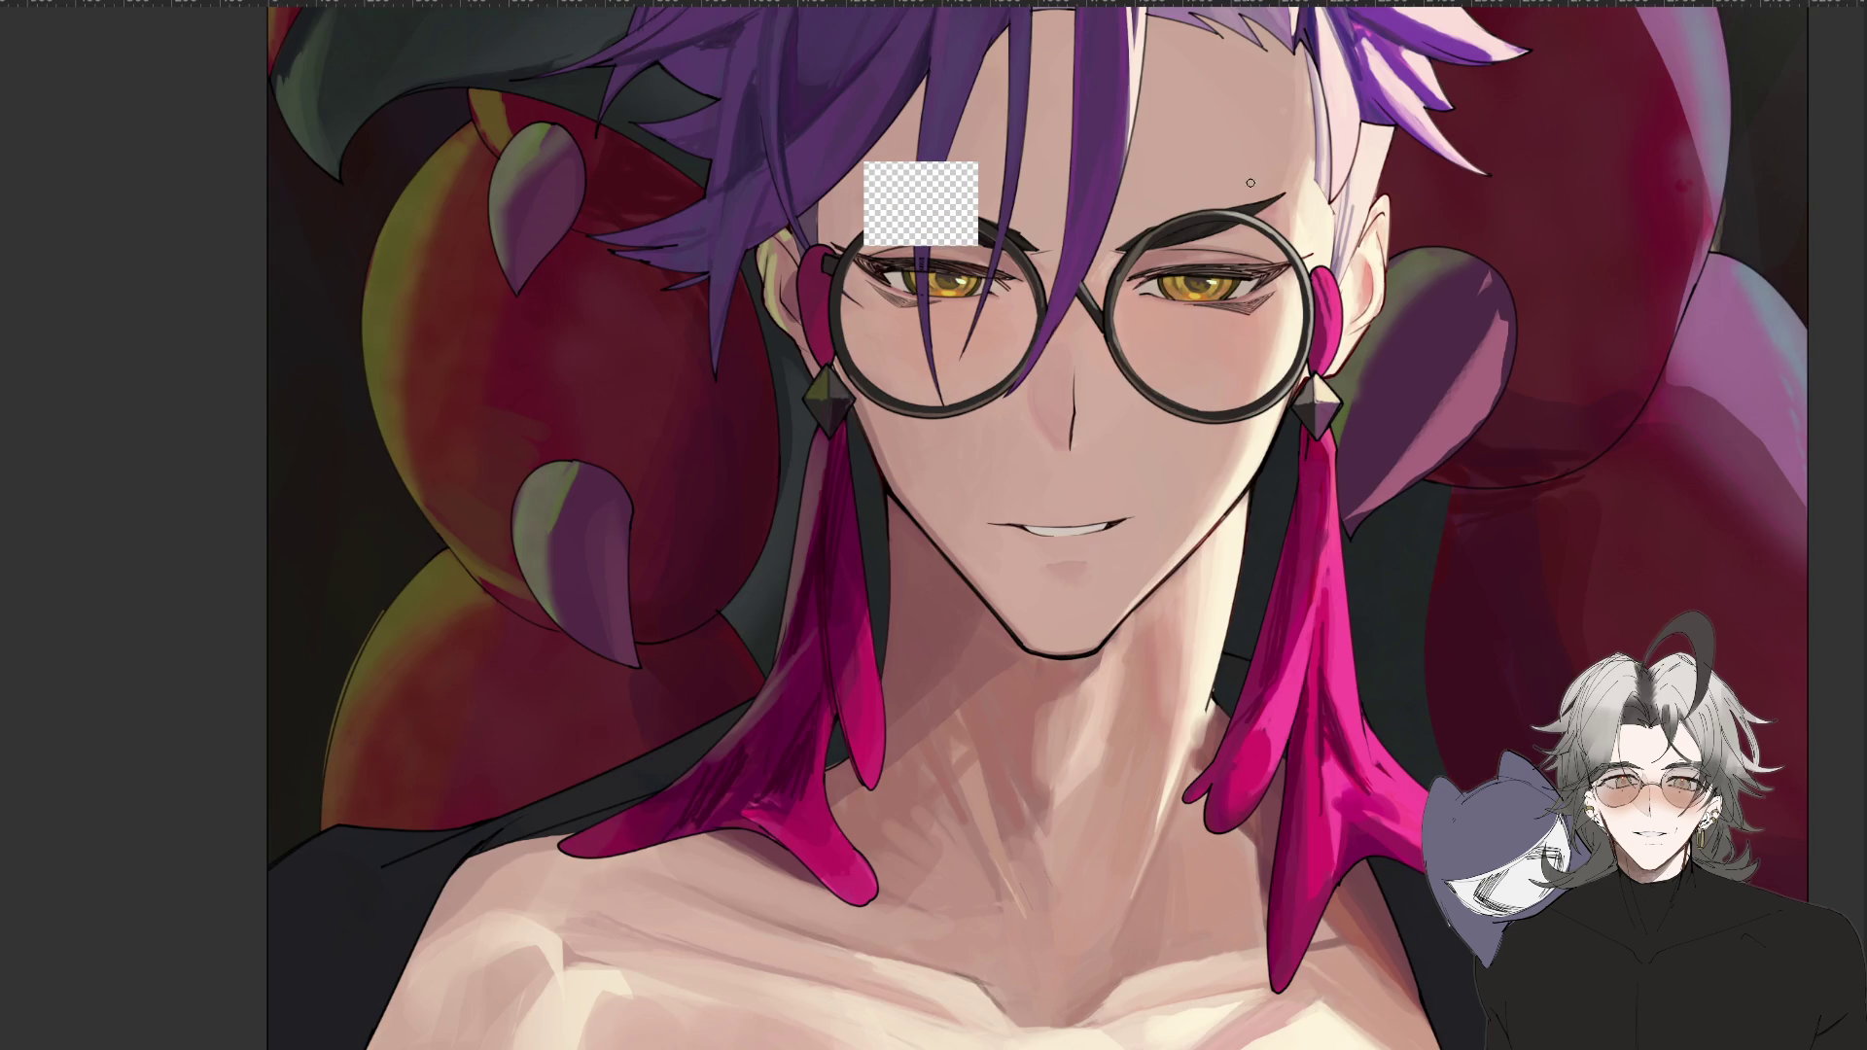
{"action": "key", "text": "h"}
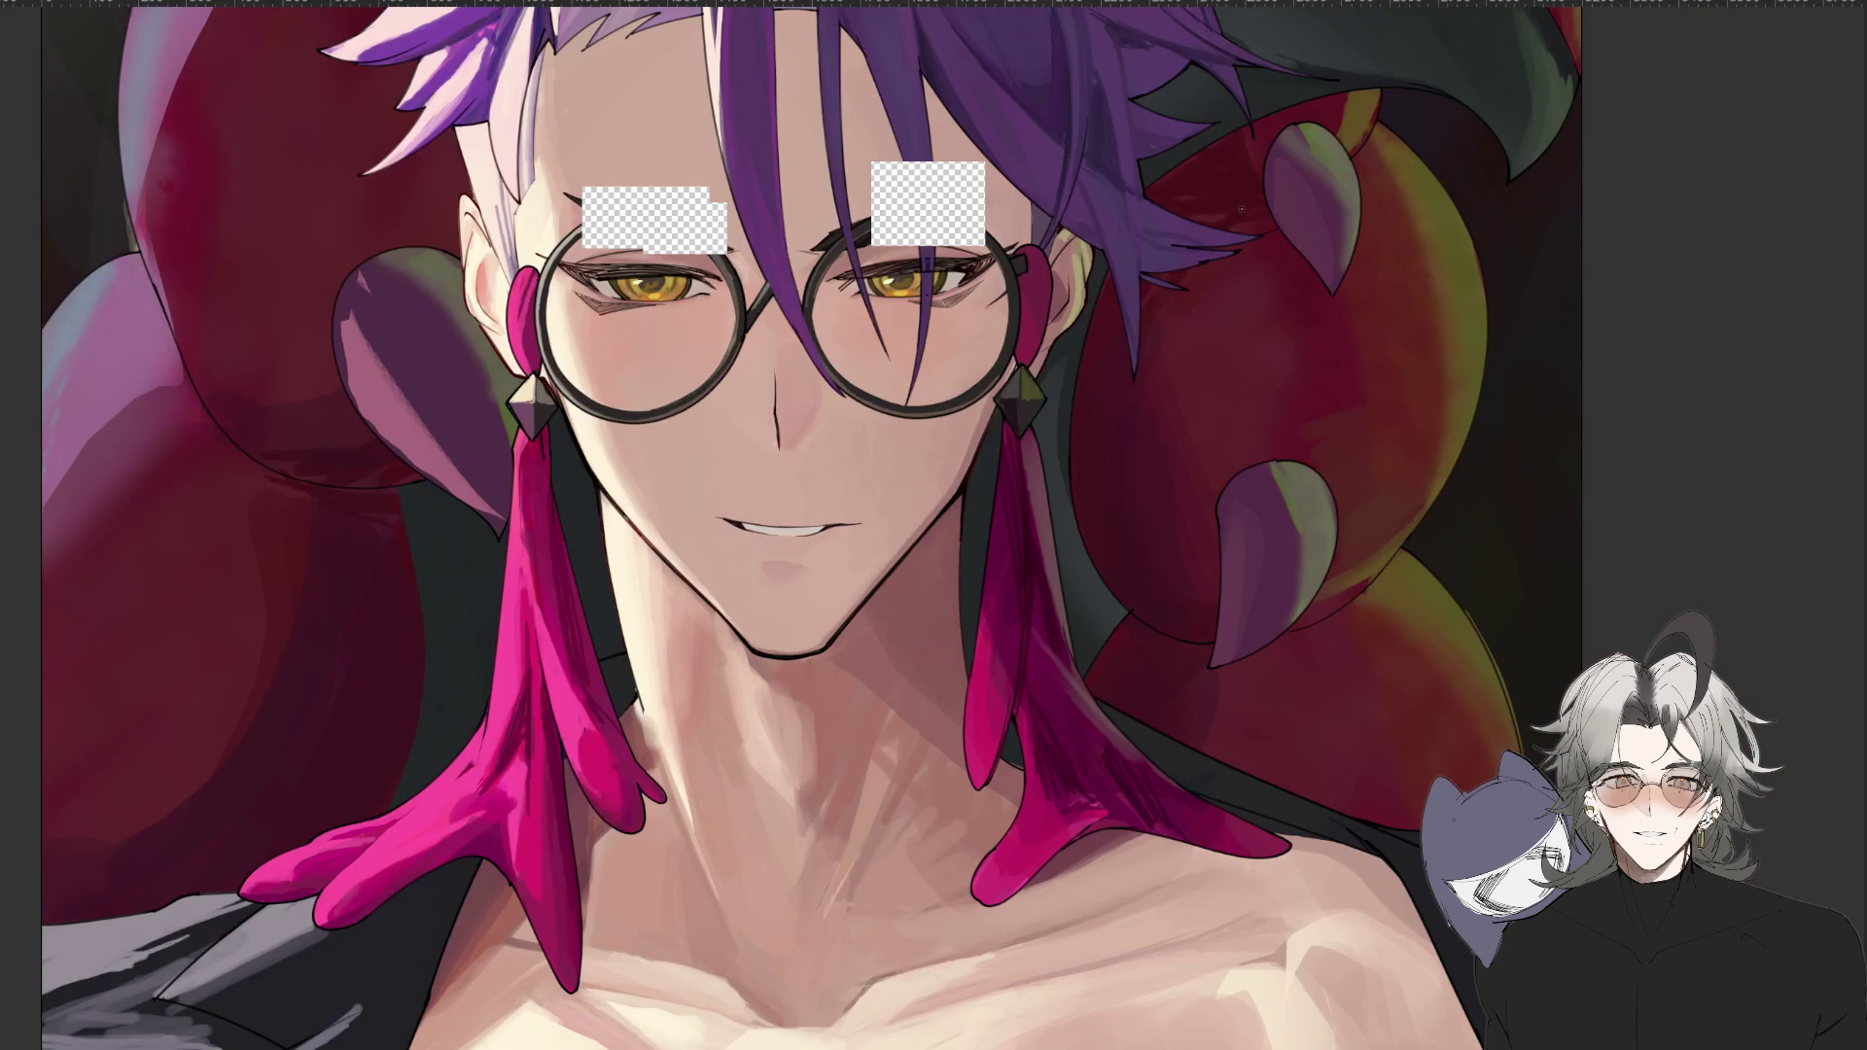
{"action": "key", "text": "ctrl+minus"}
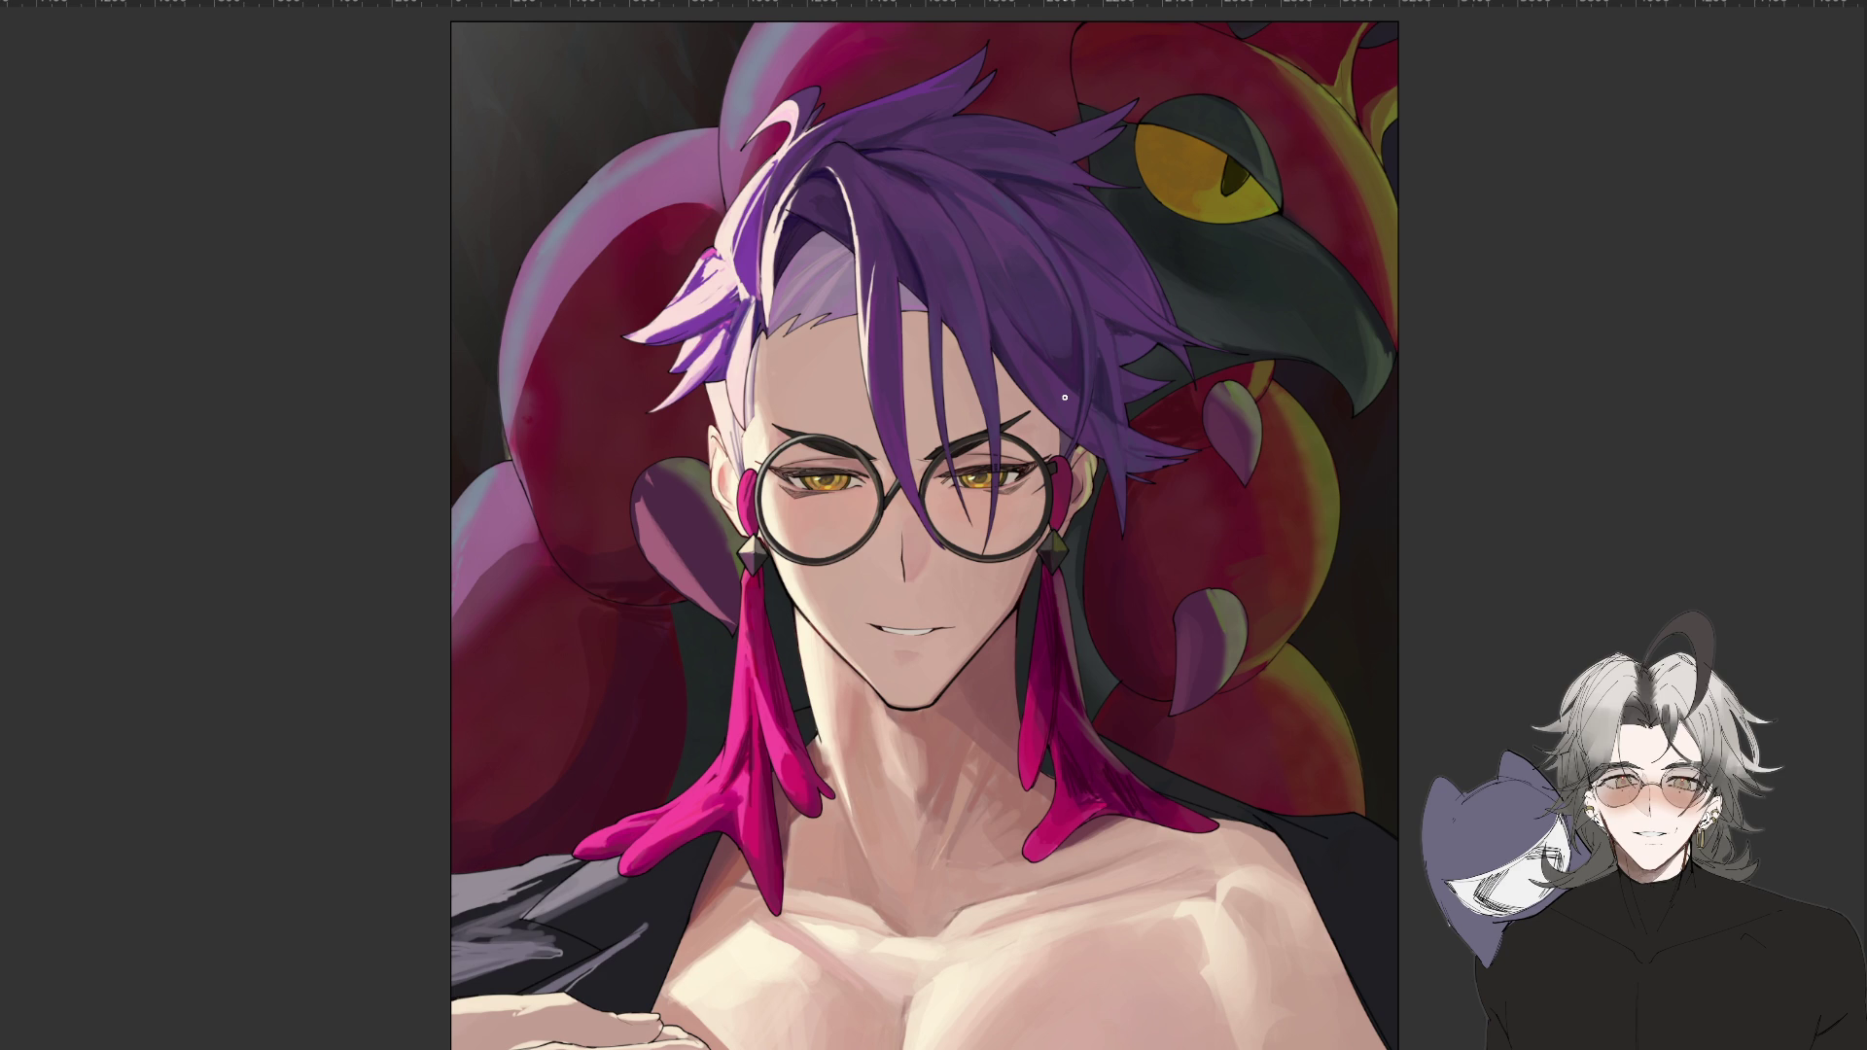
{"action": "key", "text": "ctrl+minus"}
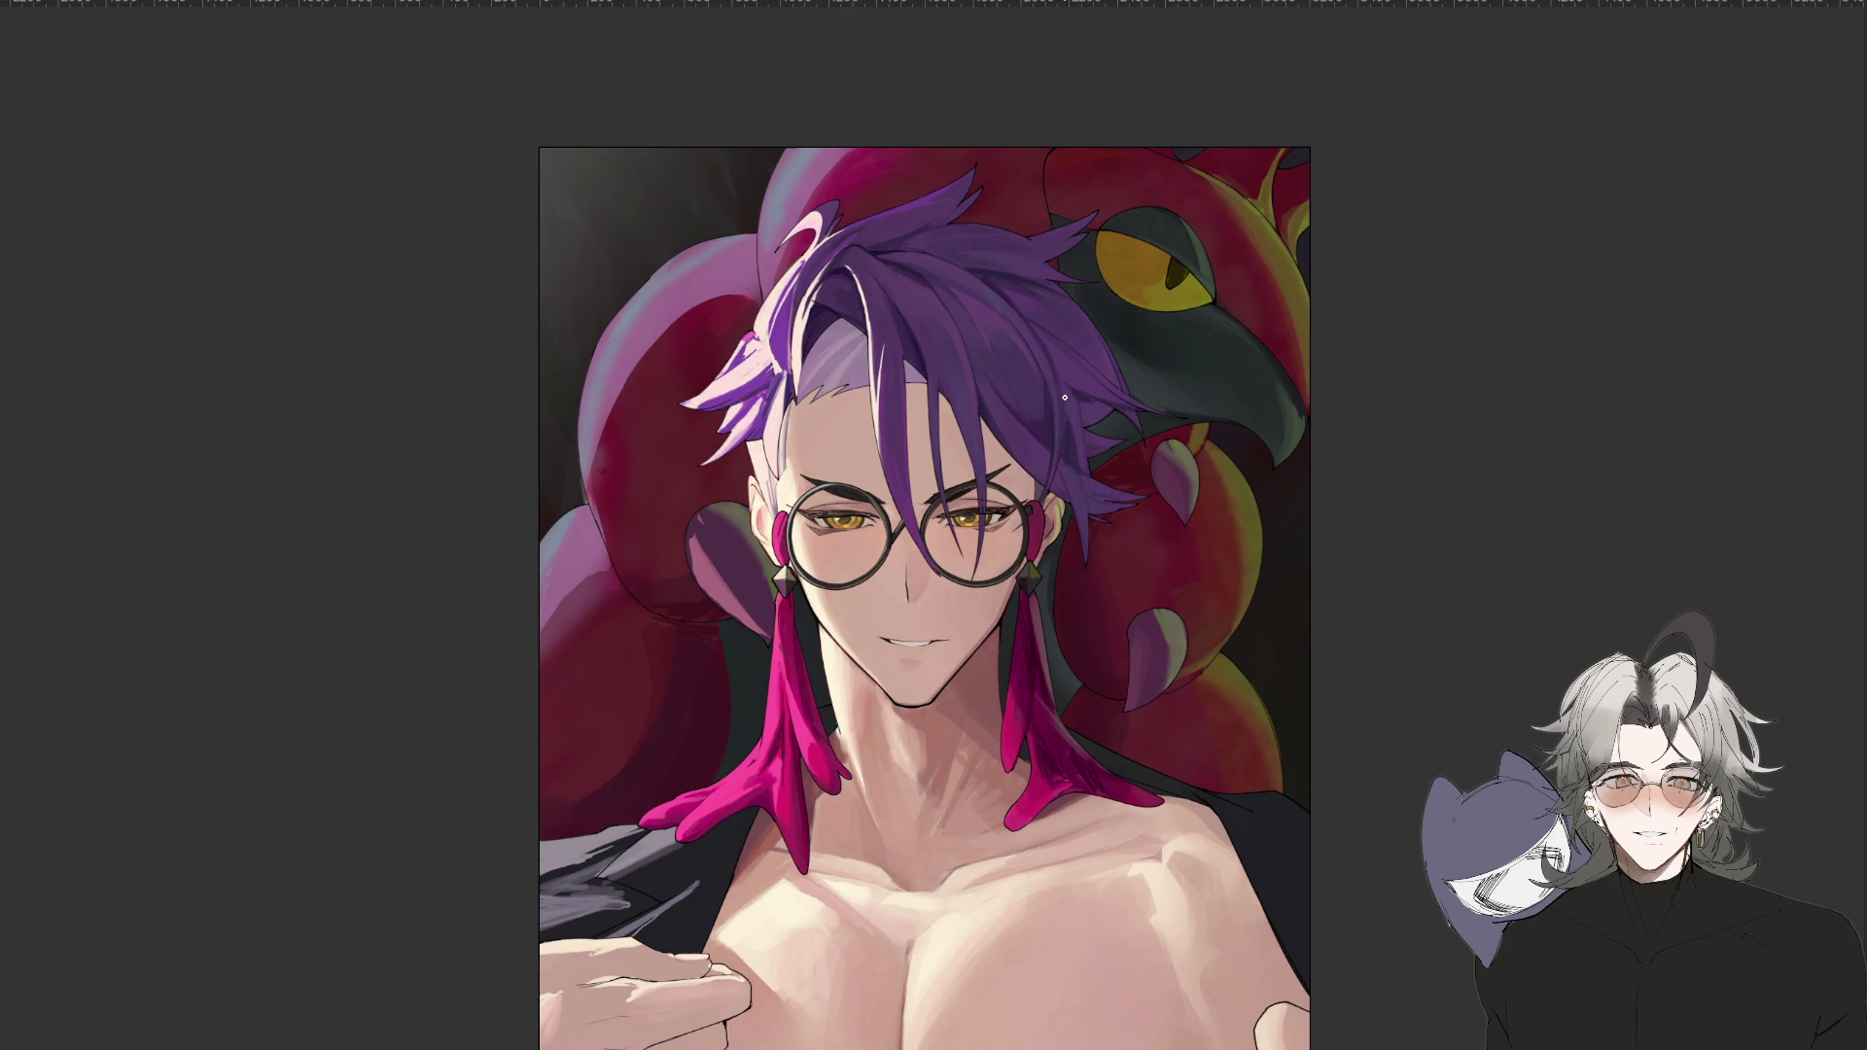
{"action": "key", "text": "ctrl+plus"}
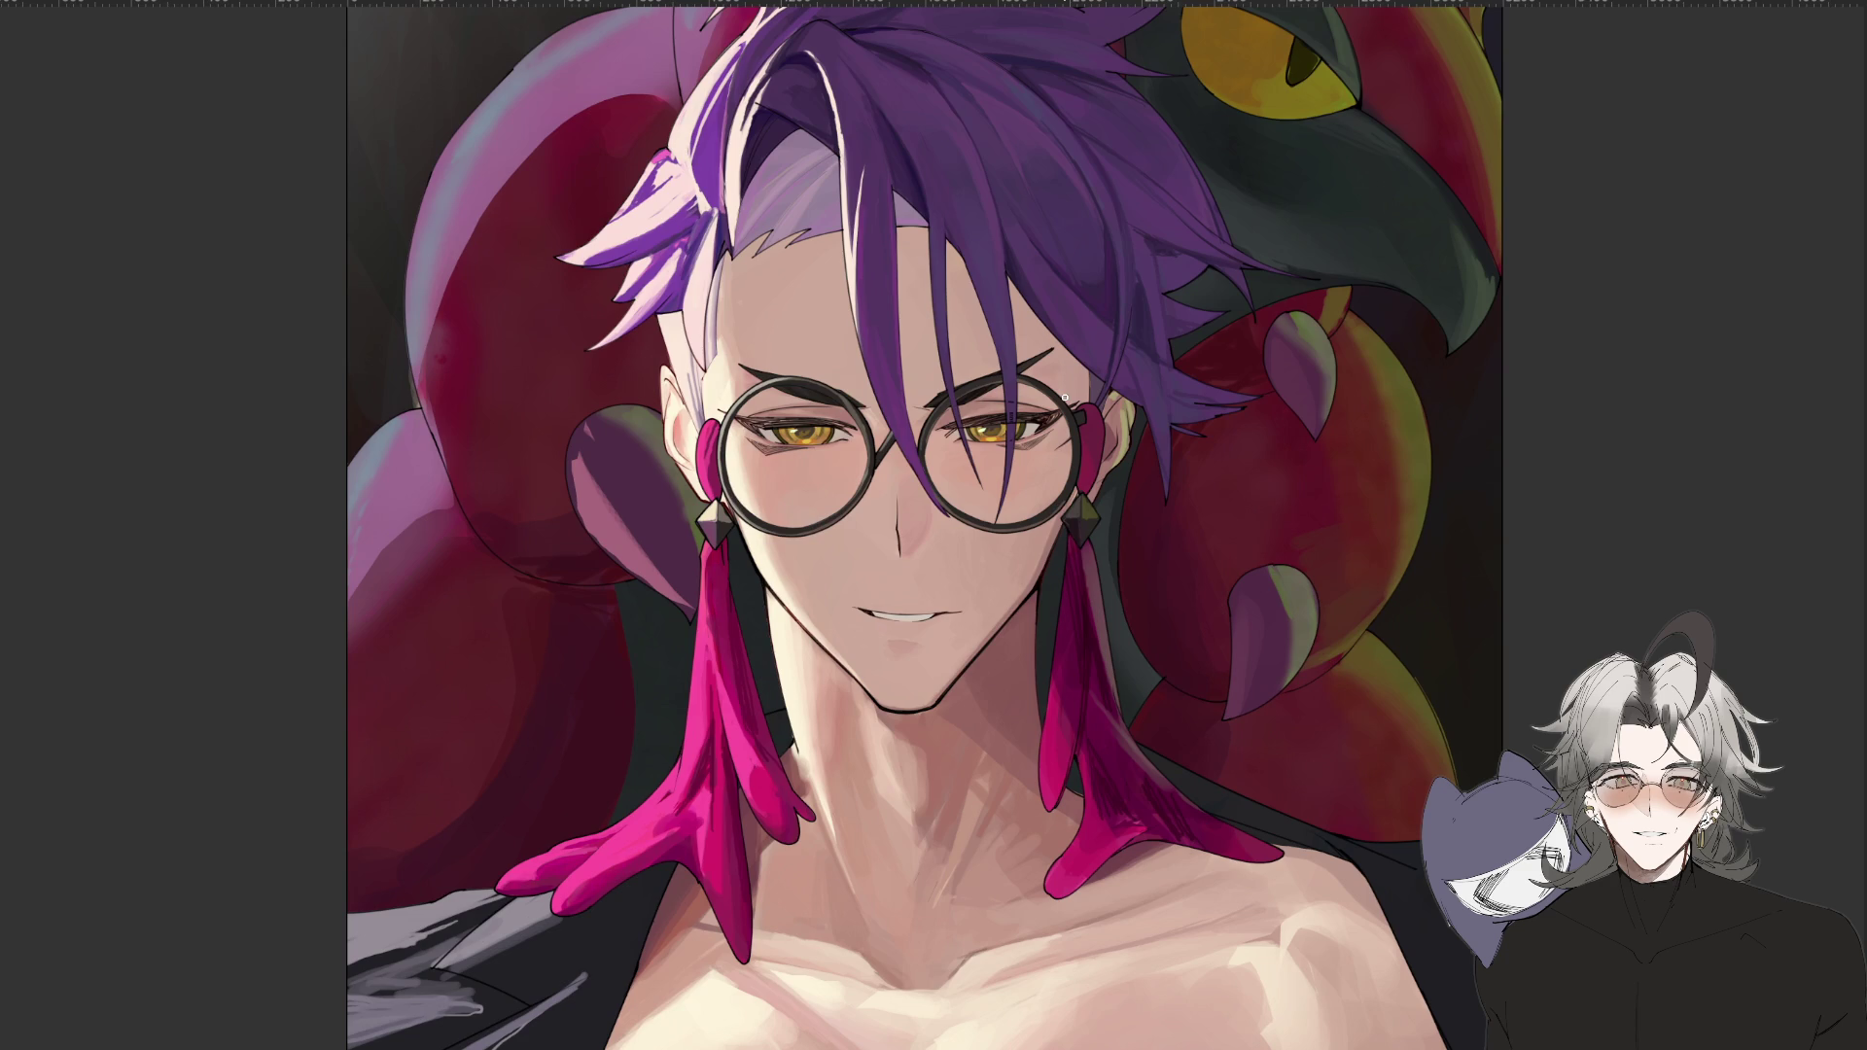
{"action": "key", "text": "ctrl+minus"}
{"action": "key", "text": "ctrl+minus"}
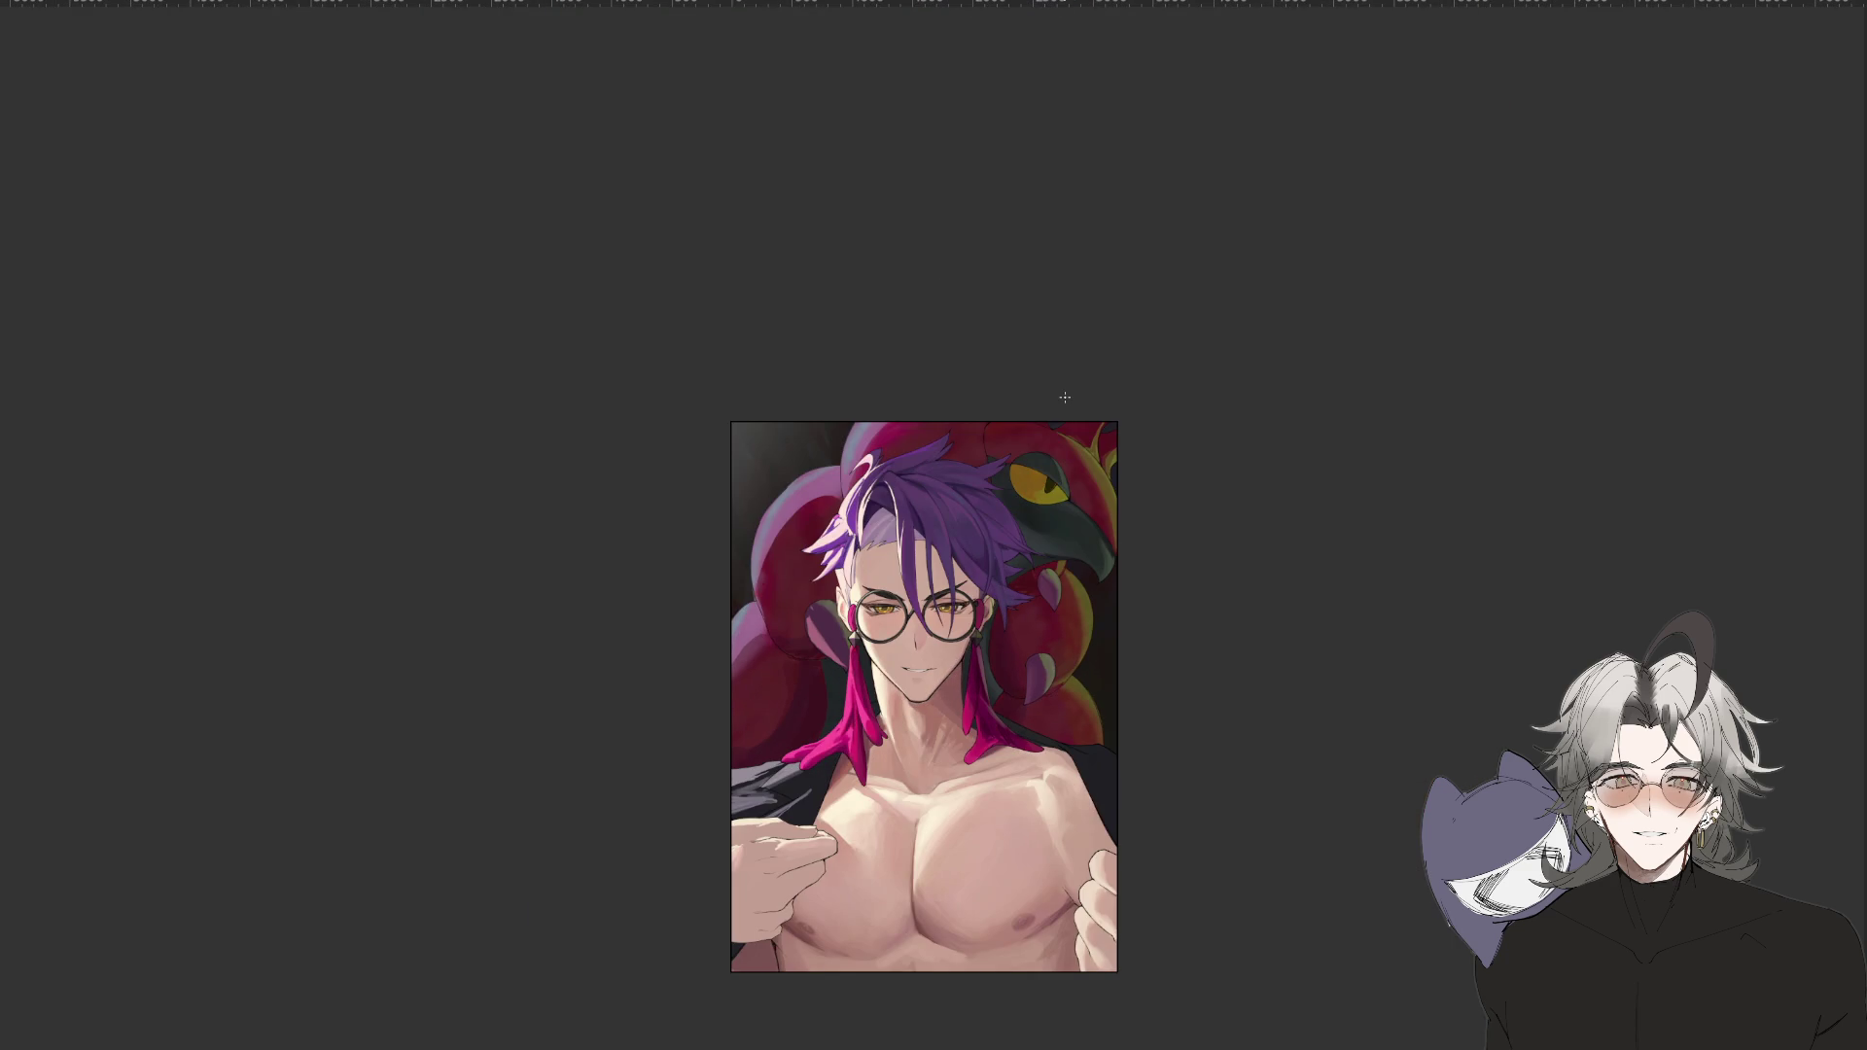
{"action": "key", "text": "ctrl+plus"}
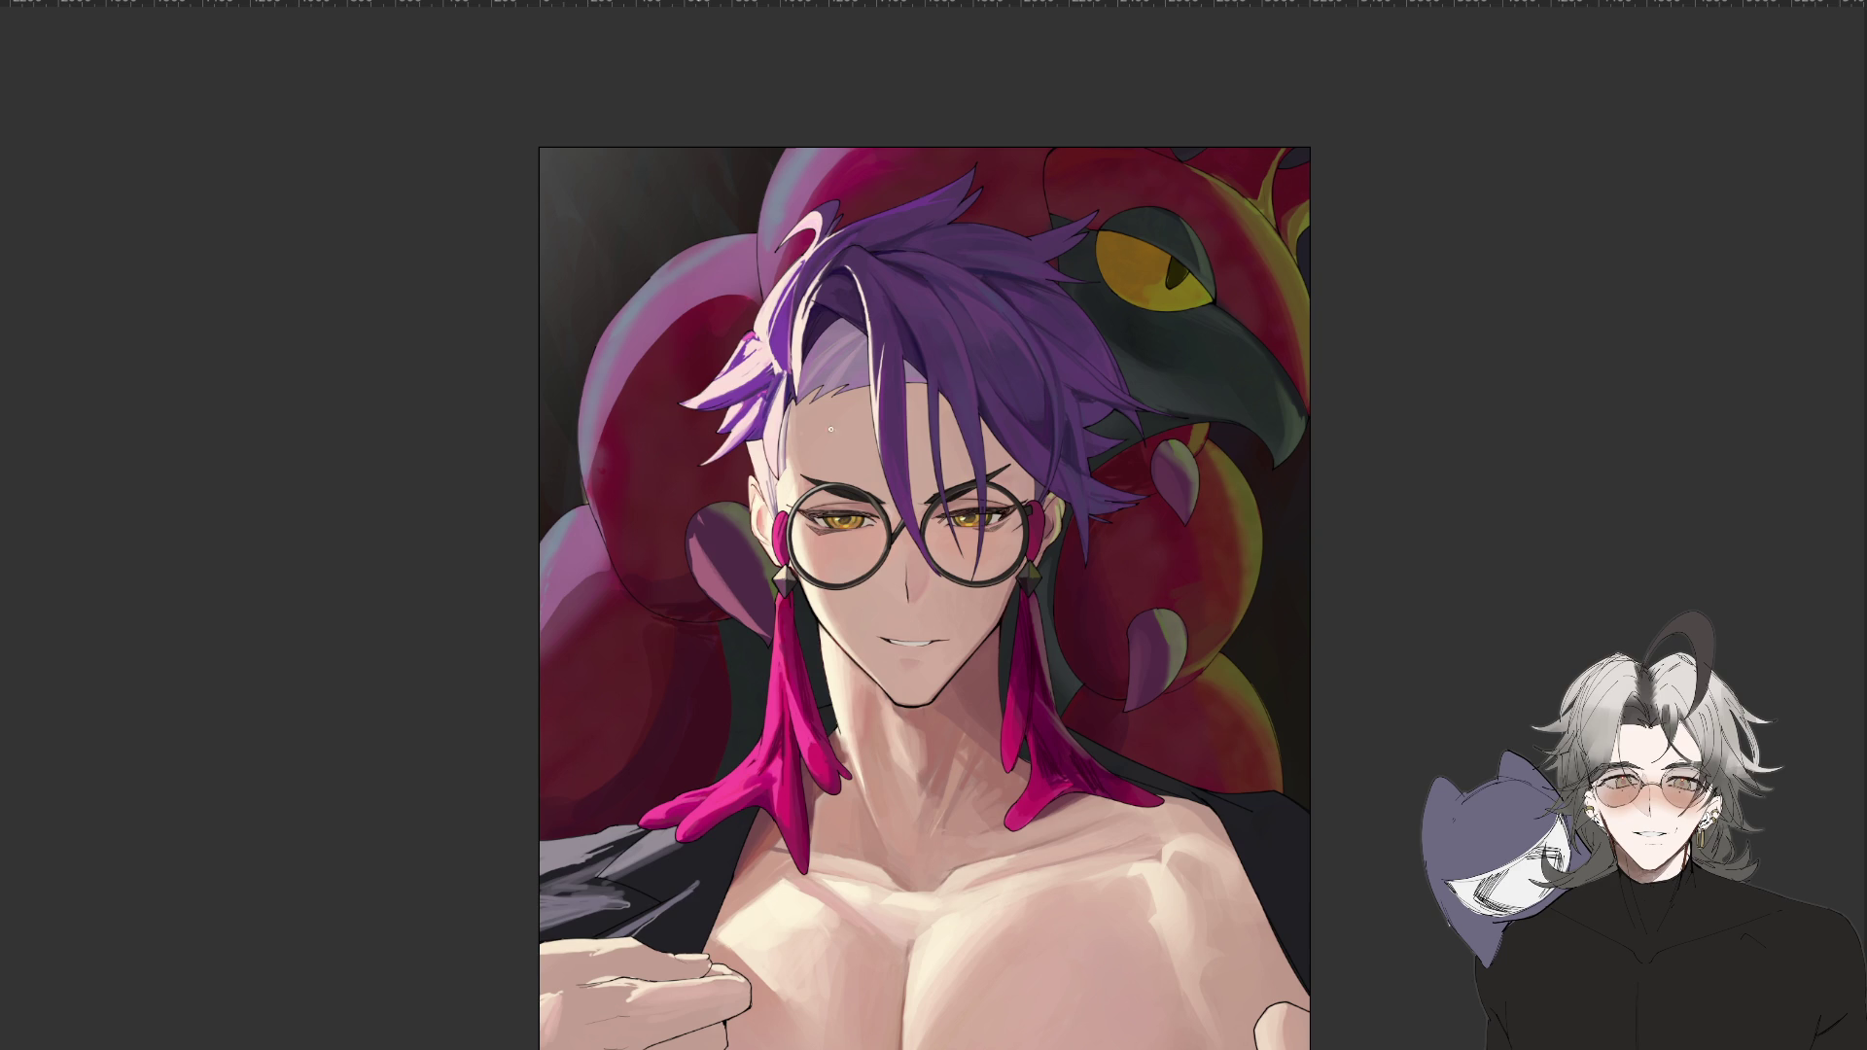
{"action": "key", "text": "ctrl+plus"}
{"action": "mouse_move", "coordinate": [904, 729]}
{"action": "left_mouse_down"}
{"action": "mouse_move", "coordinate": [943, 768]}
{"action": "mouse_move", "coordinate": [917, 745]}
{"action": "left_mouse_up"}
{"action": "left_click_drag", "start_coordinate": [862, 498], "coordinate": [861, 551]}
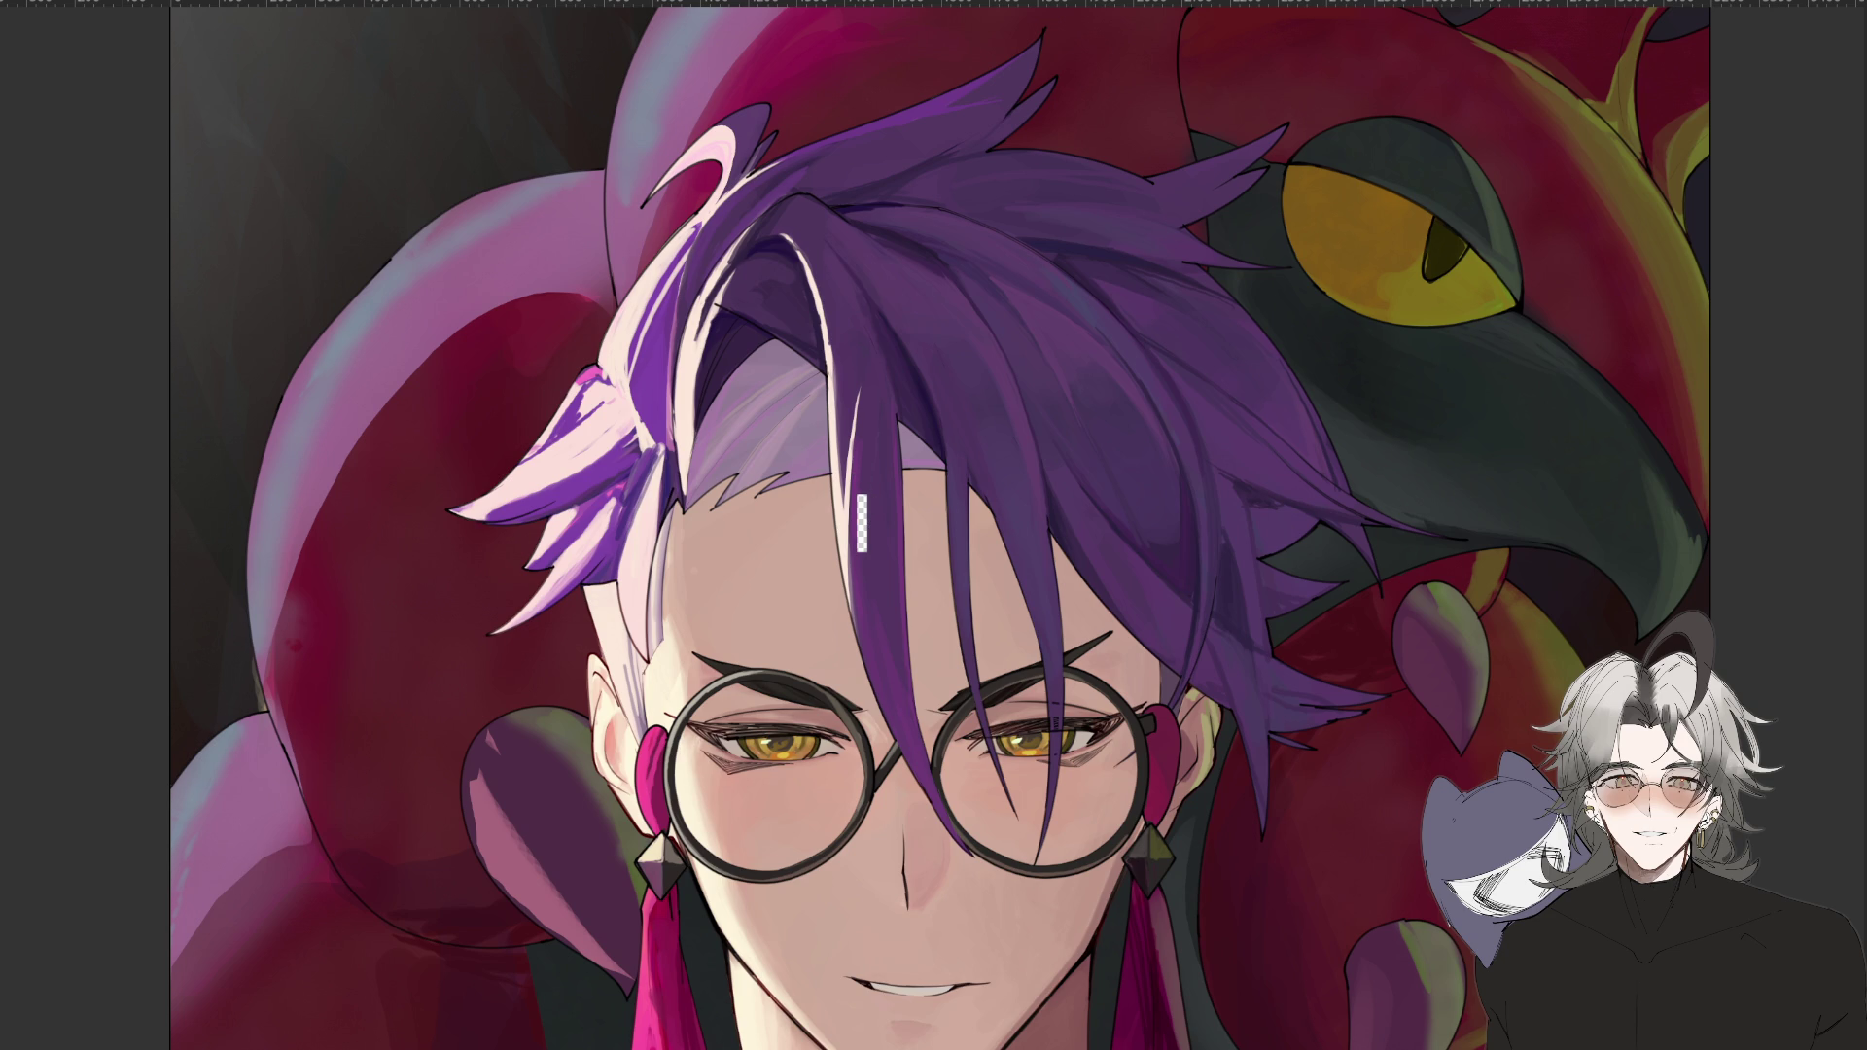
{"action": "key", "text": "ctrl+minus"}
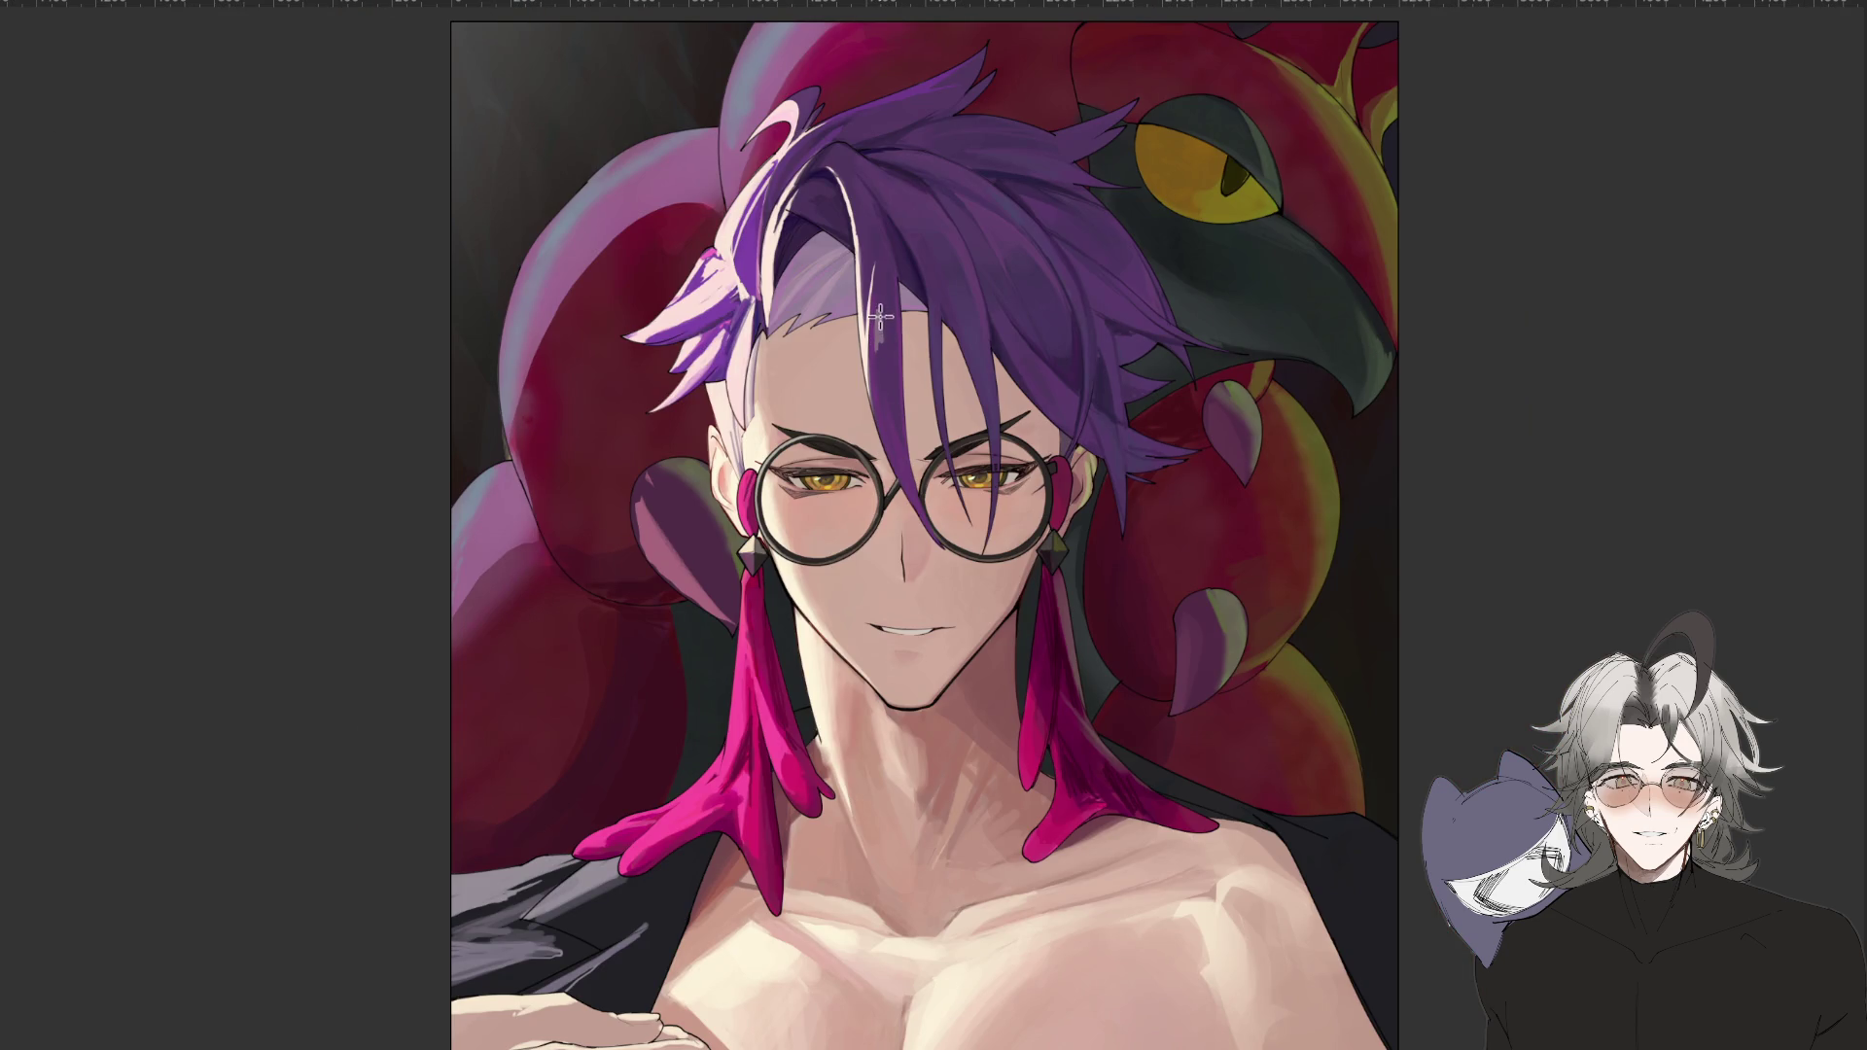
Dab a small light highlight on the purple hair strand over the forehead.
{"action": "left_click_drag", "start_coordinate": [886, 337], "coordinate": [887, 325]}
{"action": "key", "text": "ctrl+minus"}
{"action": "key", "text": "h"}
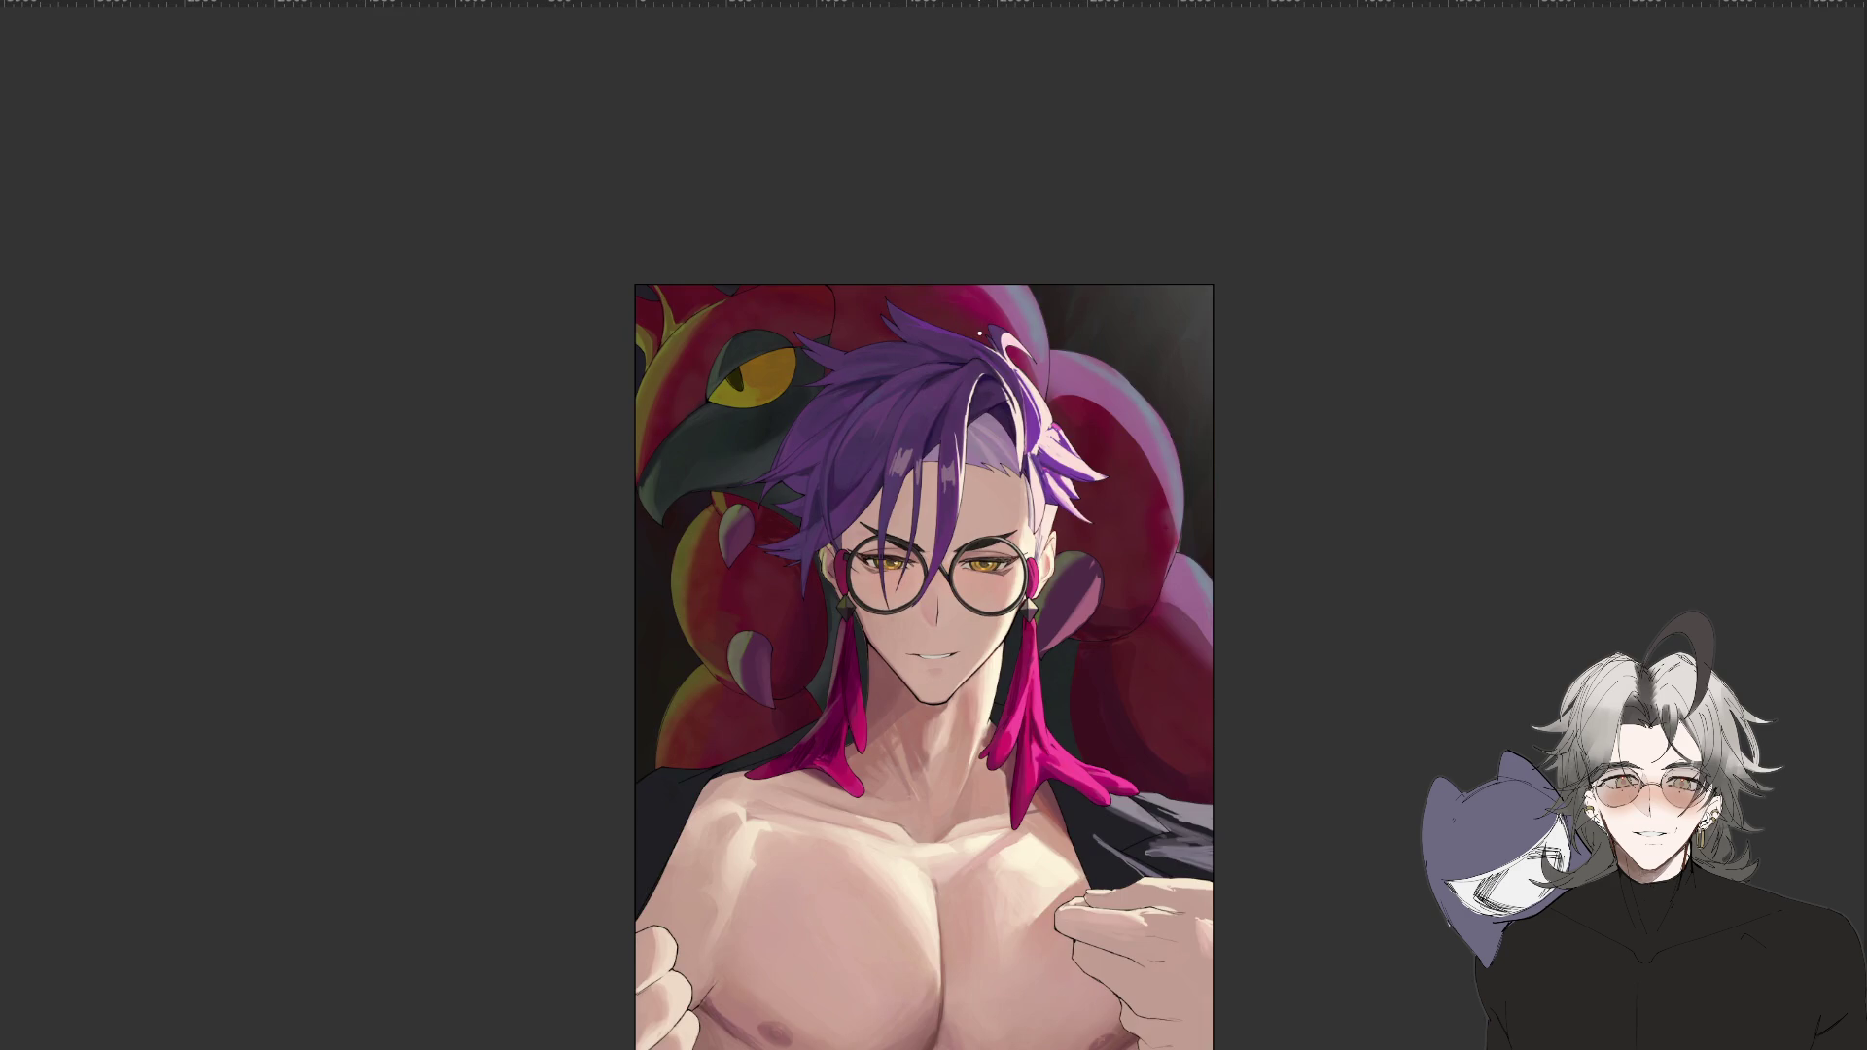
{"action": "key", "text": "ctrl+plus"}
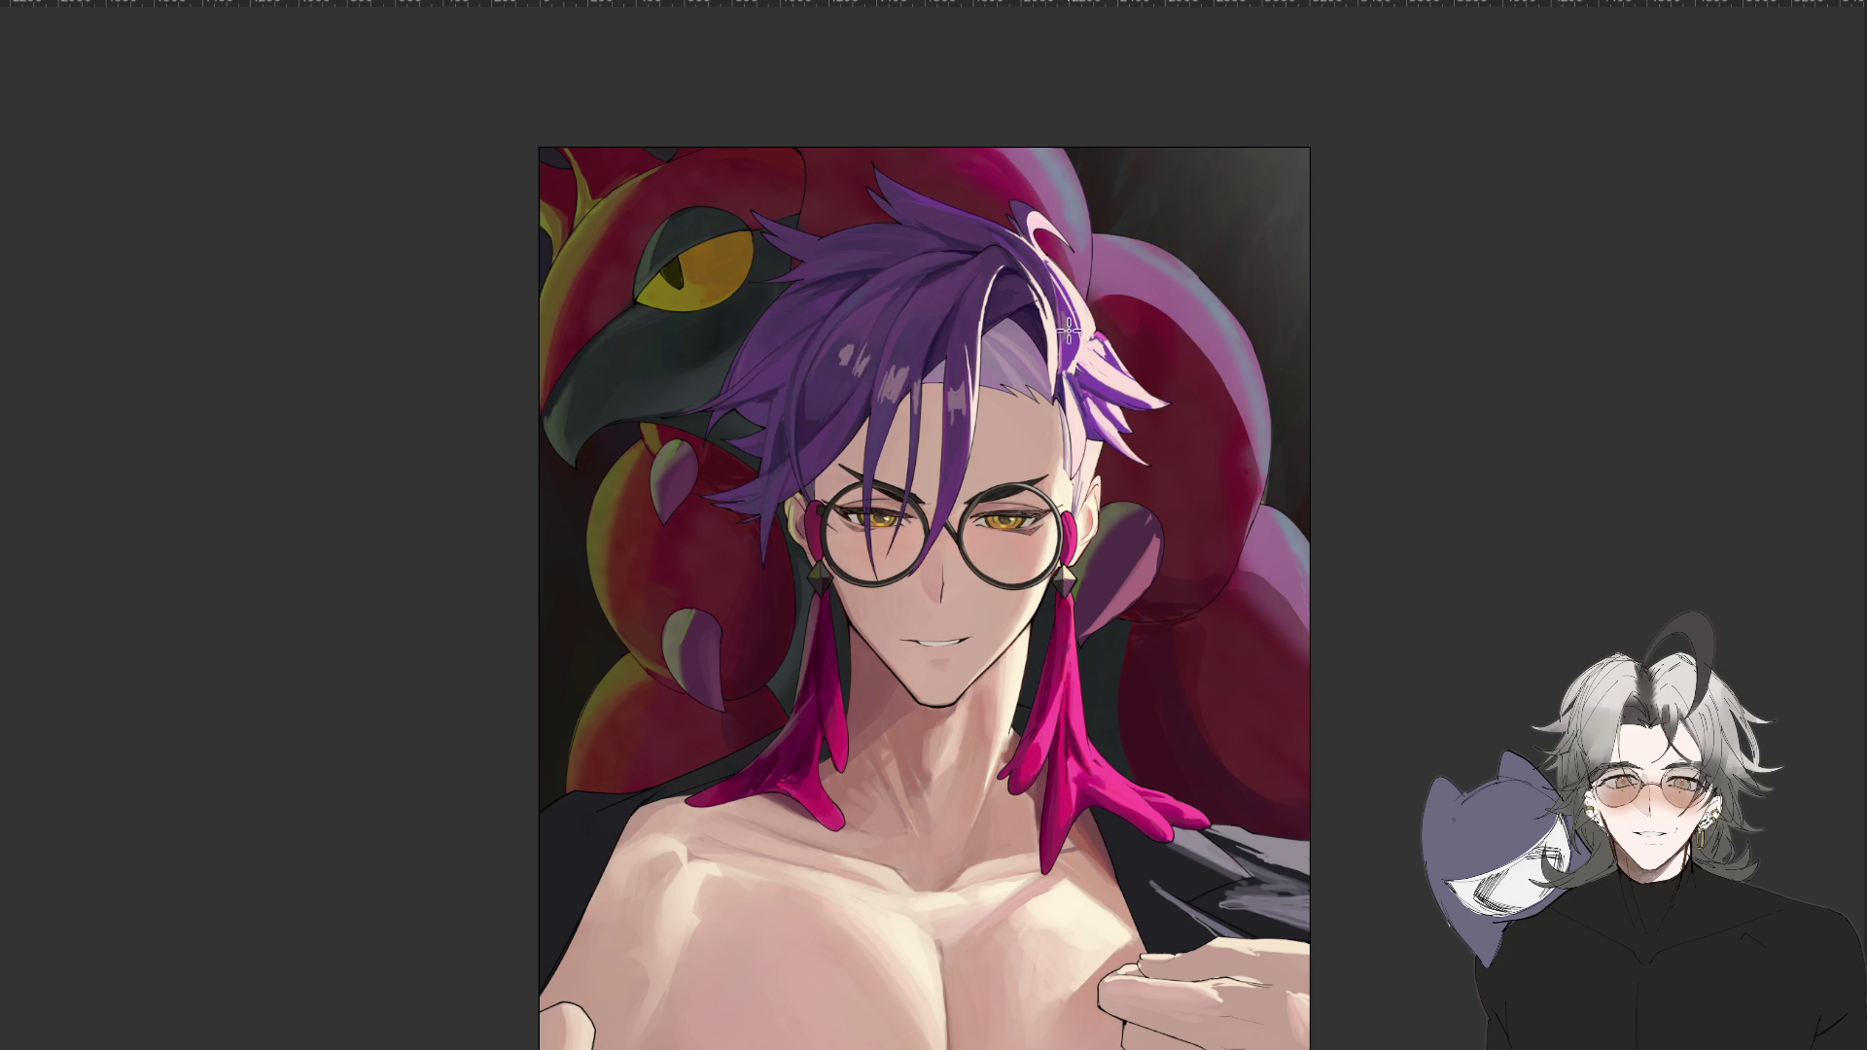
{"action": "key", "text": "ctrl+minus"}
{"action": "key", "text": "ctrl+minus"}
{"action": "key", "text": "m"}
{"action": "mouse_move", "coordinate": [1154, 729]}
{"action": "left_mouse_down"}
{"action": "mouse_move", "coordinate": [1450, 592]}
{"action": "mouse_move", "coordinate": [1011, 1016]}
{"action": "mouse_move", "coordinate": [572, 810]}
{"action": "left_mouse_up"}
{"action": "key", "text": "ctrl+plus"}
{"action": "key", "text": "ctrl+plus"}
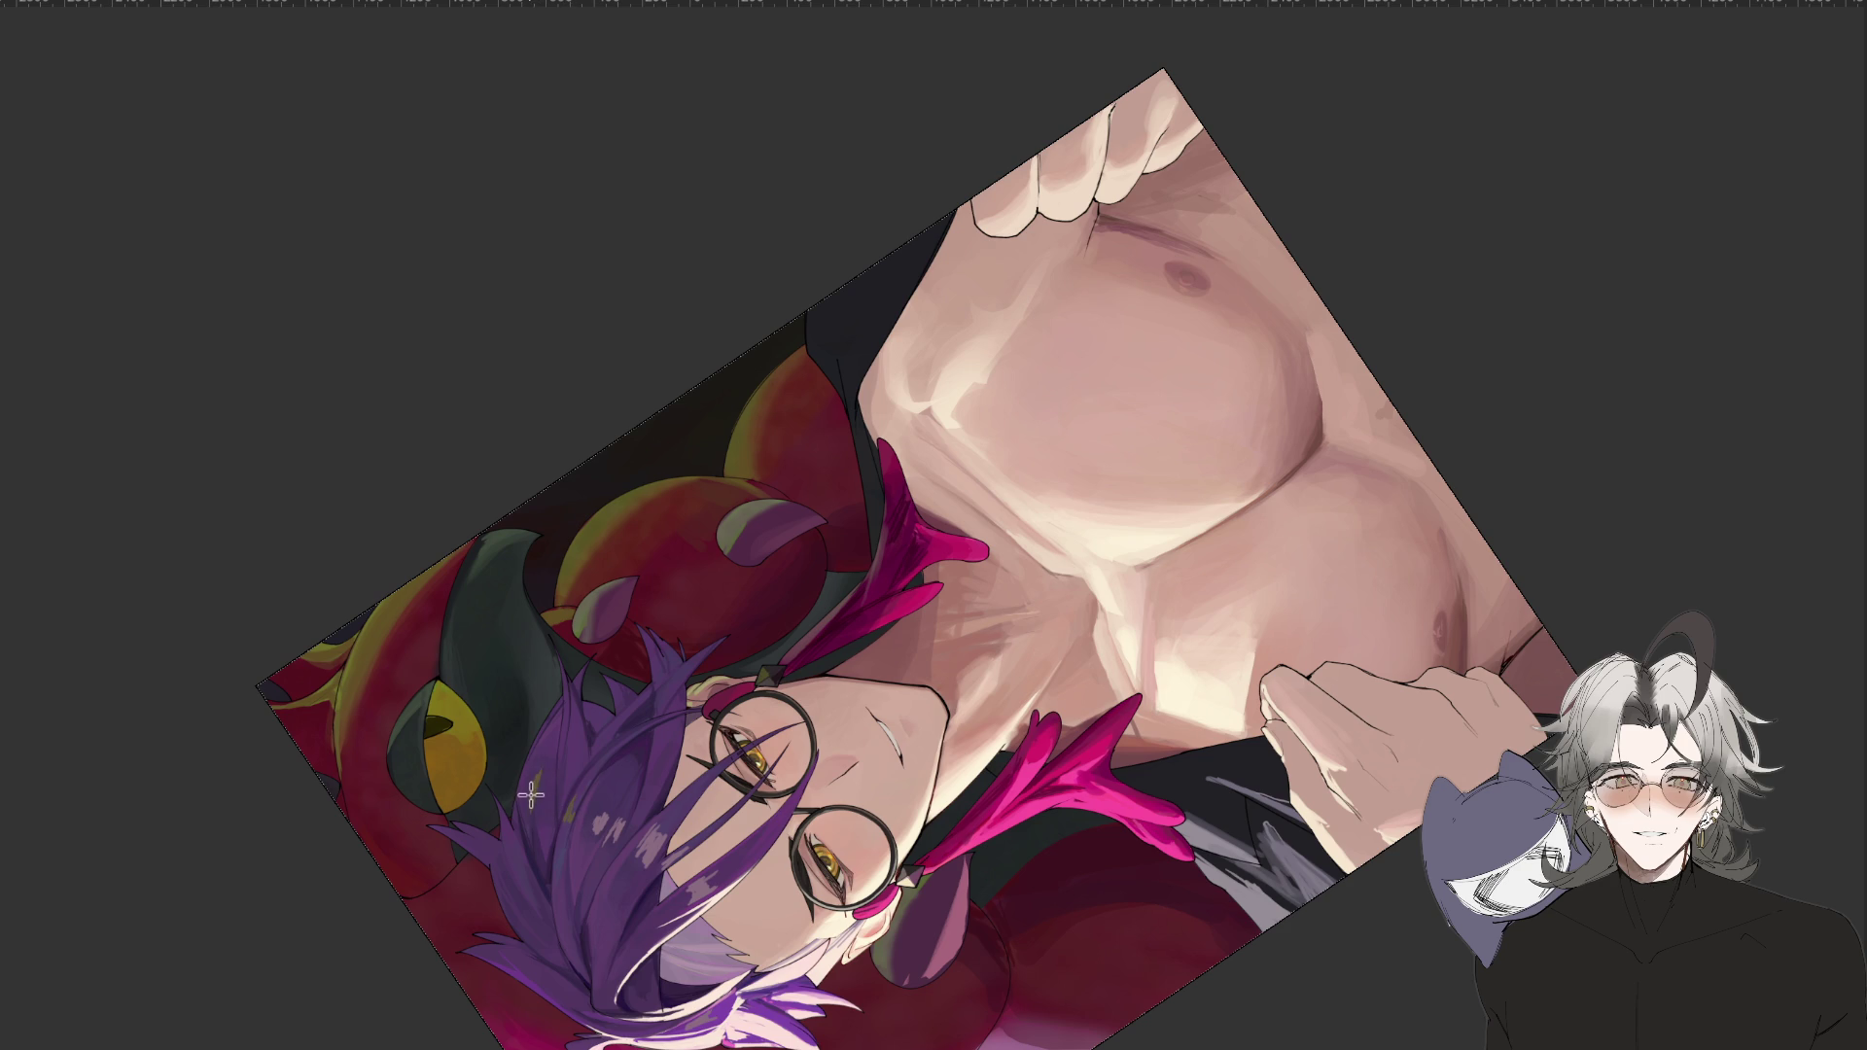
{"action": "mouse_move", "coordinate": [520, 794]}
{"action": "left_mouse_down"}
{"action": "mouse_move", "coordinate": [629, 940]}
{"action": "mouse_move", "coordinate": [1420, 946]}
{"action": "mouse_move", "coordinate": [1570, 559]}
{"action": "left_mouse_up"}
{"action": "scroll", "coordinate": [1560, 568], "scroll_direction": "down", "scroll_amount": 5}
{"action": "scroll", "coordinate": [1069, 427], "scroll_direction": "up", "scroll_amount": 2}
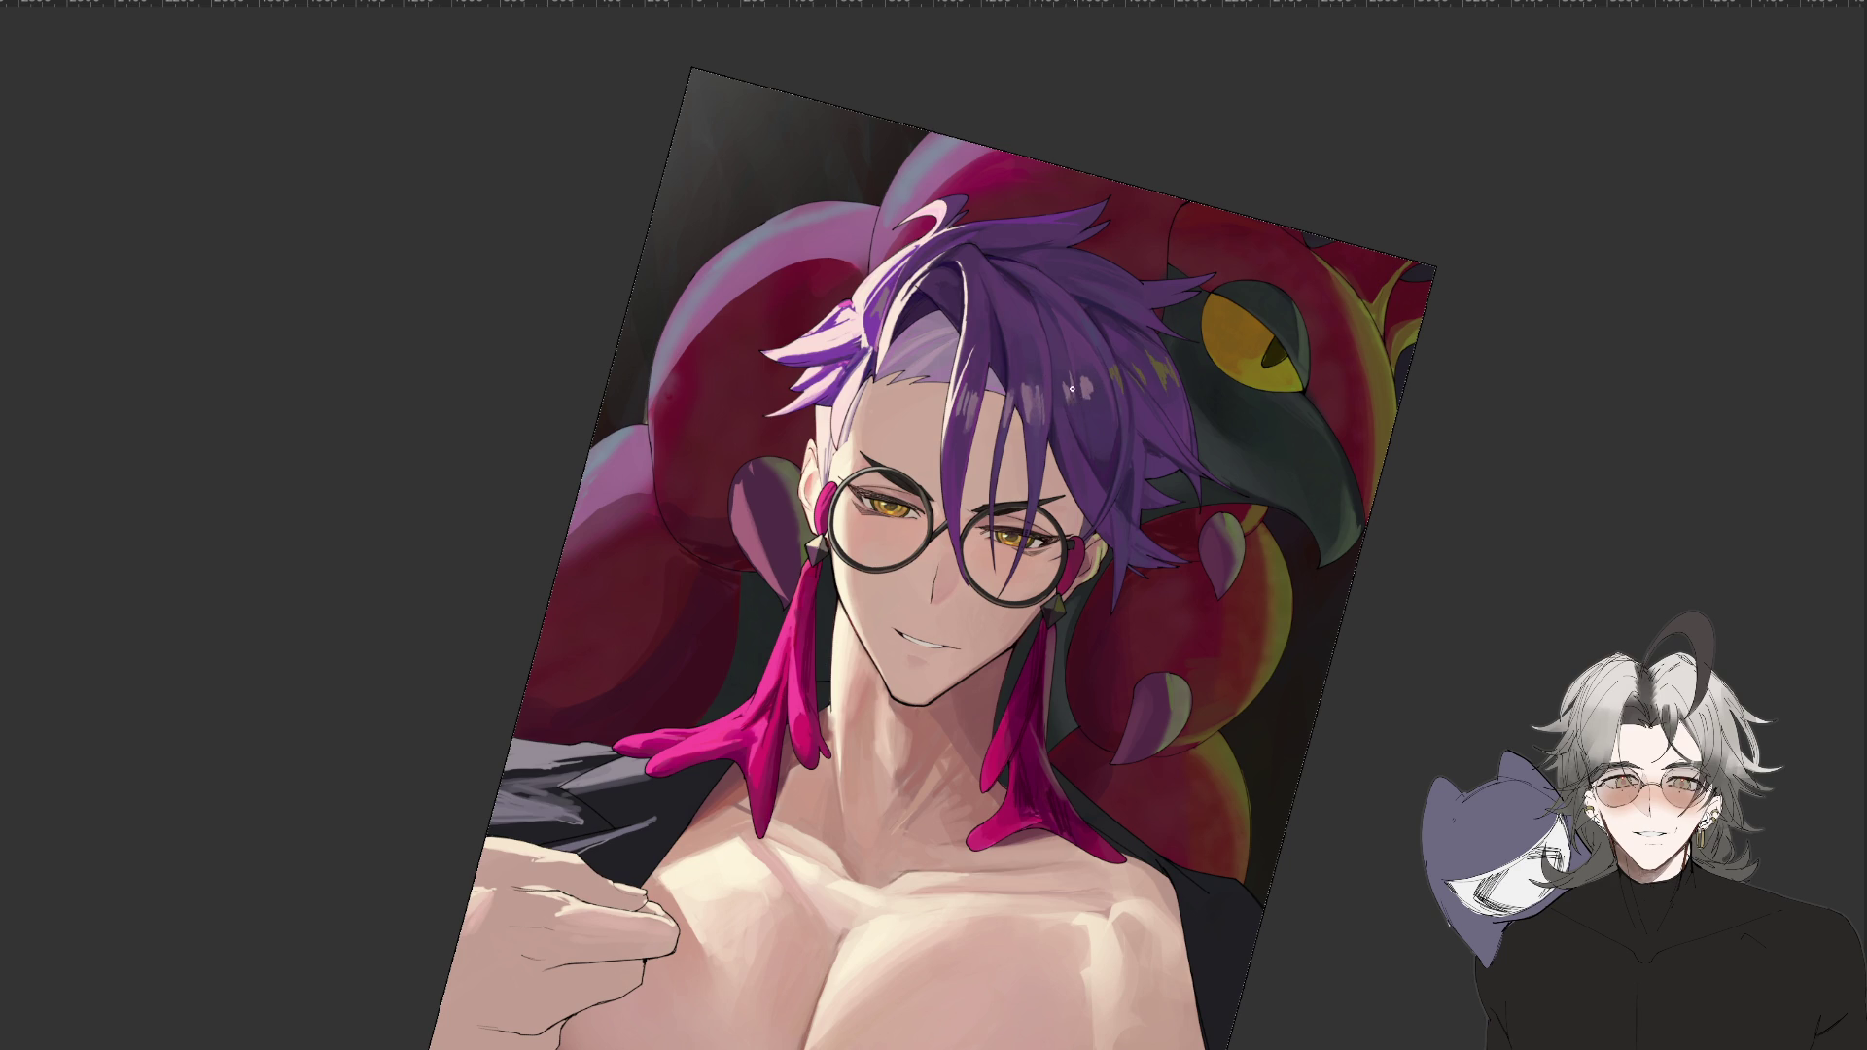
{"action": "key", "text": "ctrl+minus"}
{"action": "key", "text": "Escape"}
{"action": "key", "text": "ctrl+plus"}
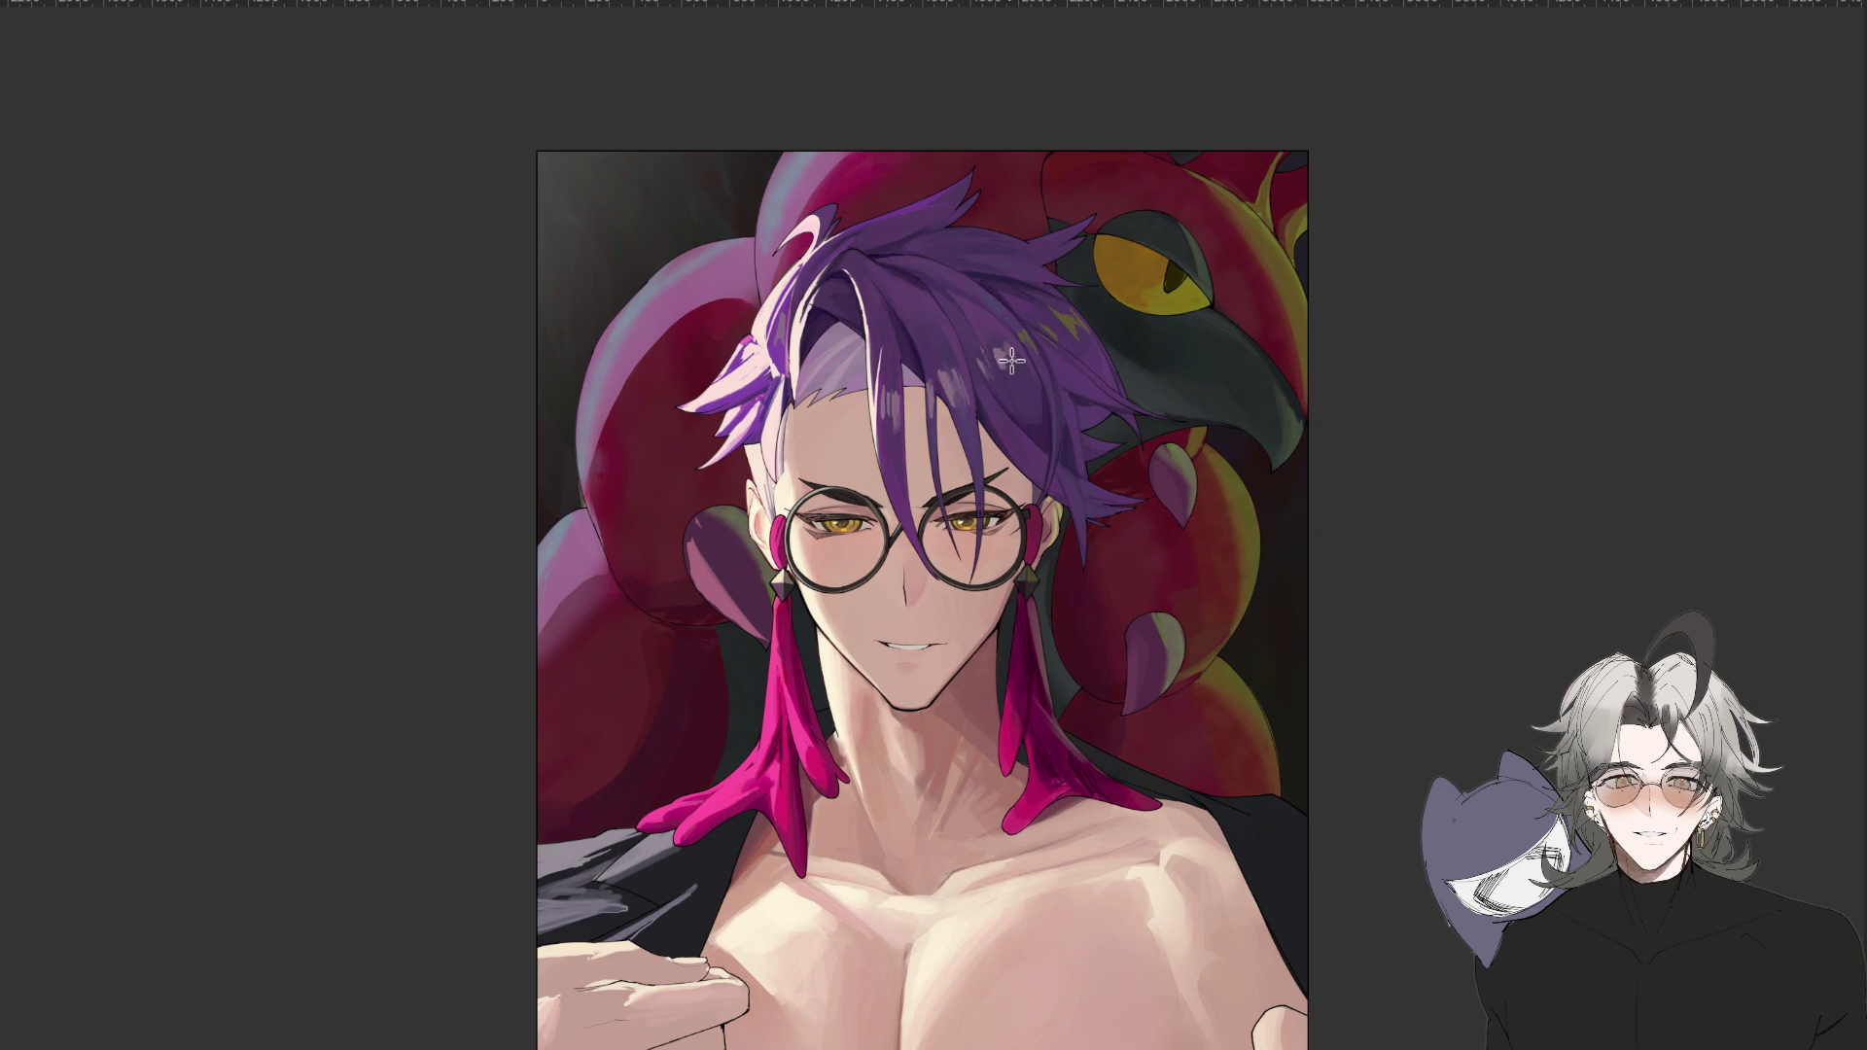
{"action": "key", "text": "ctrl+minus"}
{"action": "key", "text": "h"}
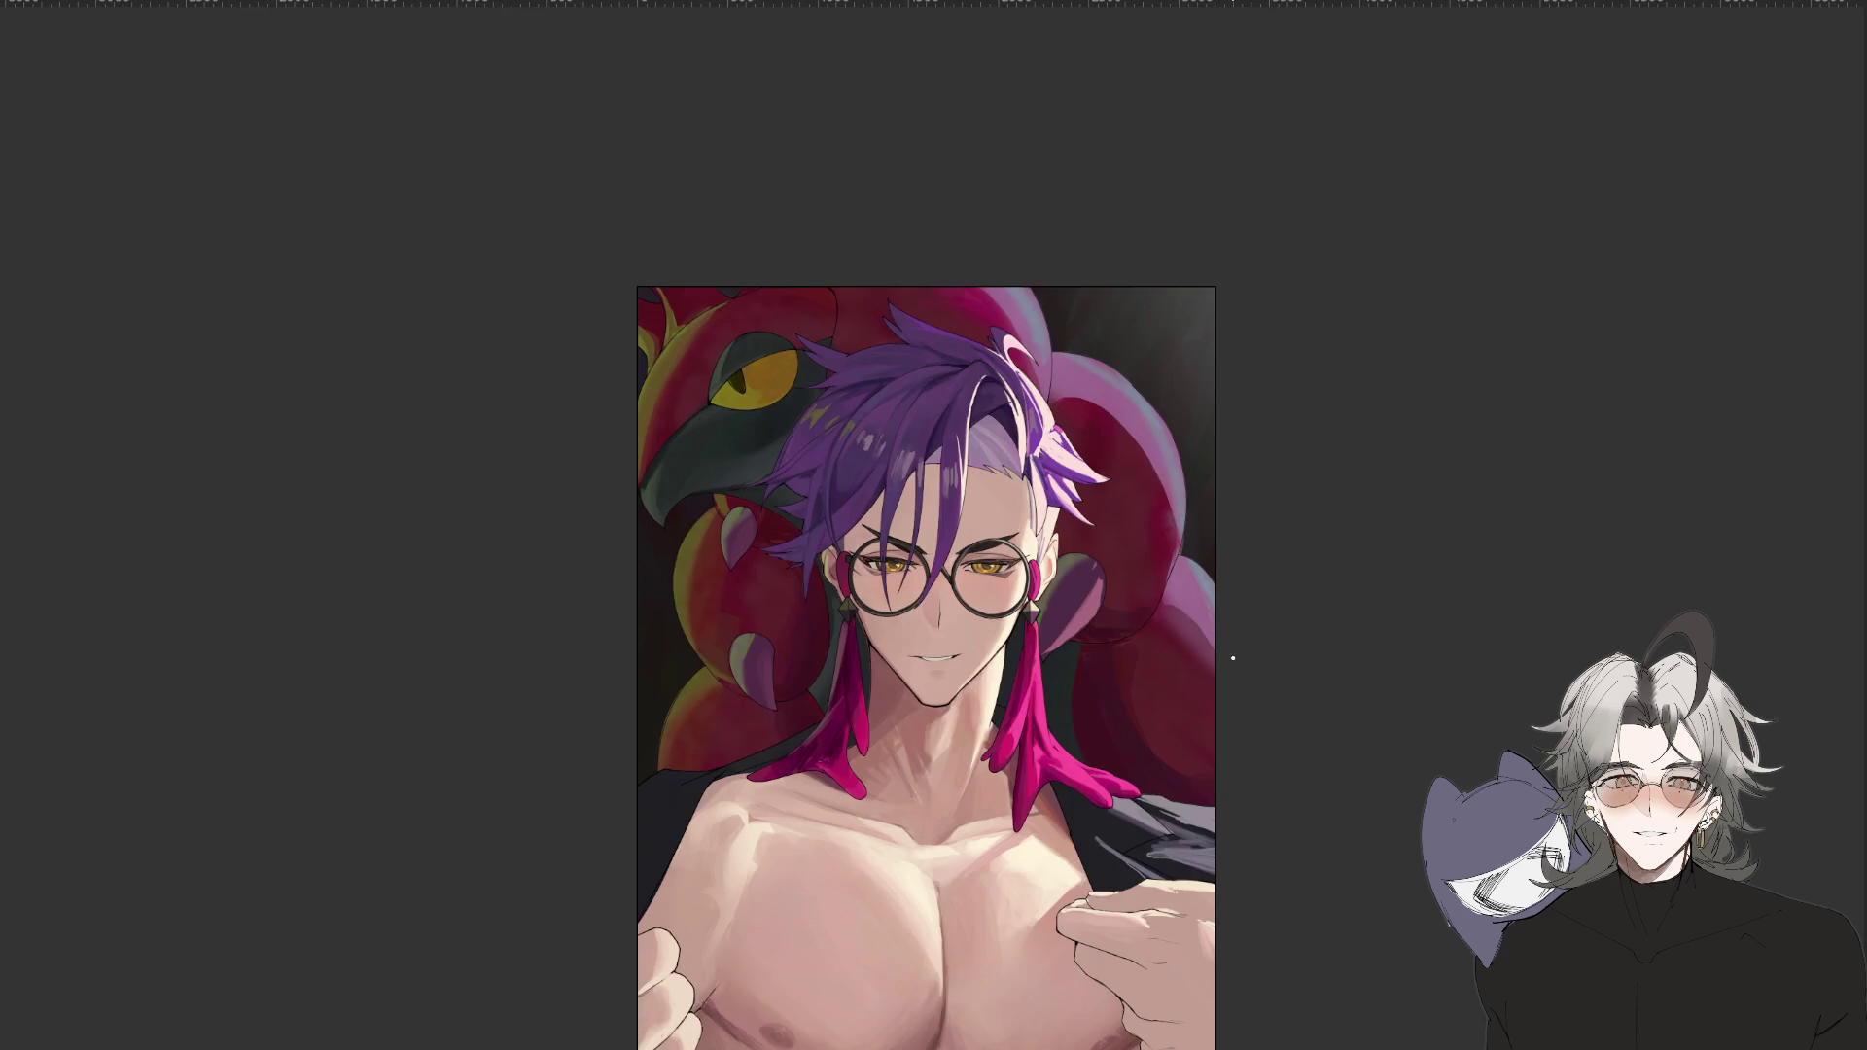
{"action": "mouse_move", "coordinate": [1157, 1001]}
{"action": "left_mouse_down"}
{"action": "mouse_move", "coordinate": [1432, 700]}
{"action": "mouse_move", "coordinate": [1306, 957]}
{"action": "mouse_move", "coordinate": [1205, 938]}
{"action": "left_mouse_up"}
{"action": "key", "text": "h"}
{"action": "mouse_move", "coordinate": [1248, 515]}
{"action": "left_mouse_down"}
{"action": "mouse_move", "coordinate": [1244, 559]}
{"action": "mouse_move", "coordinate": [1270, 537]}
{"action": "mouse_move", "coordinate": [1263, 605]}
{"action": "left_mouse_up"}
{"action": "key", "text": "ctrl+plus"}
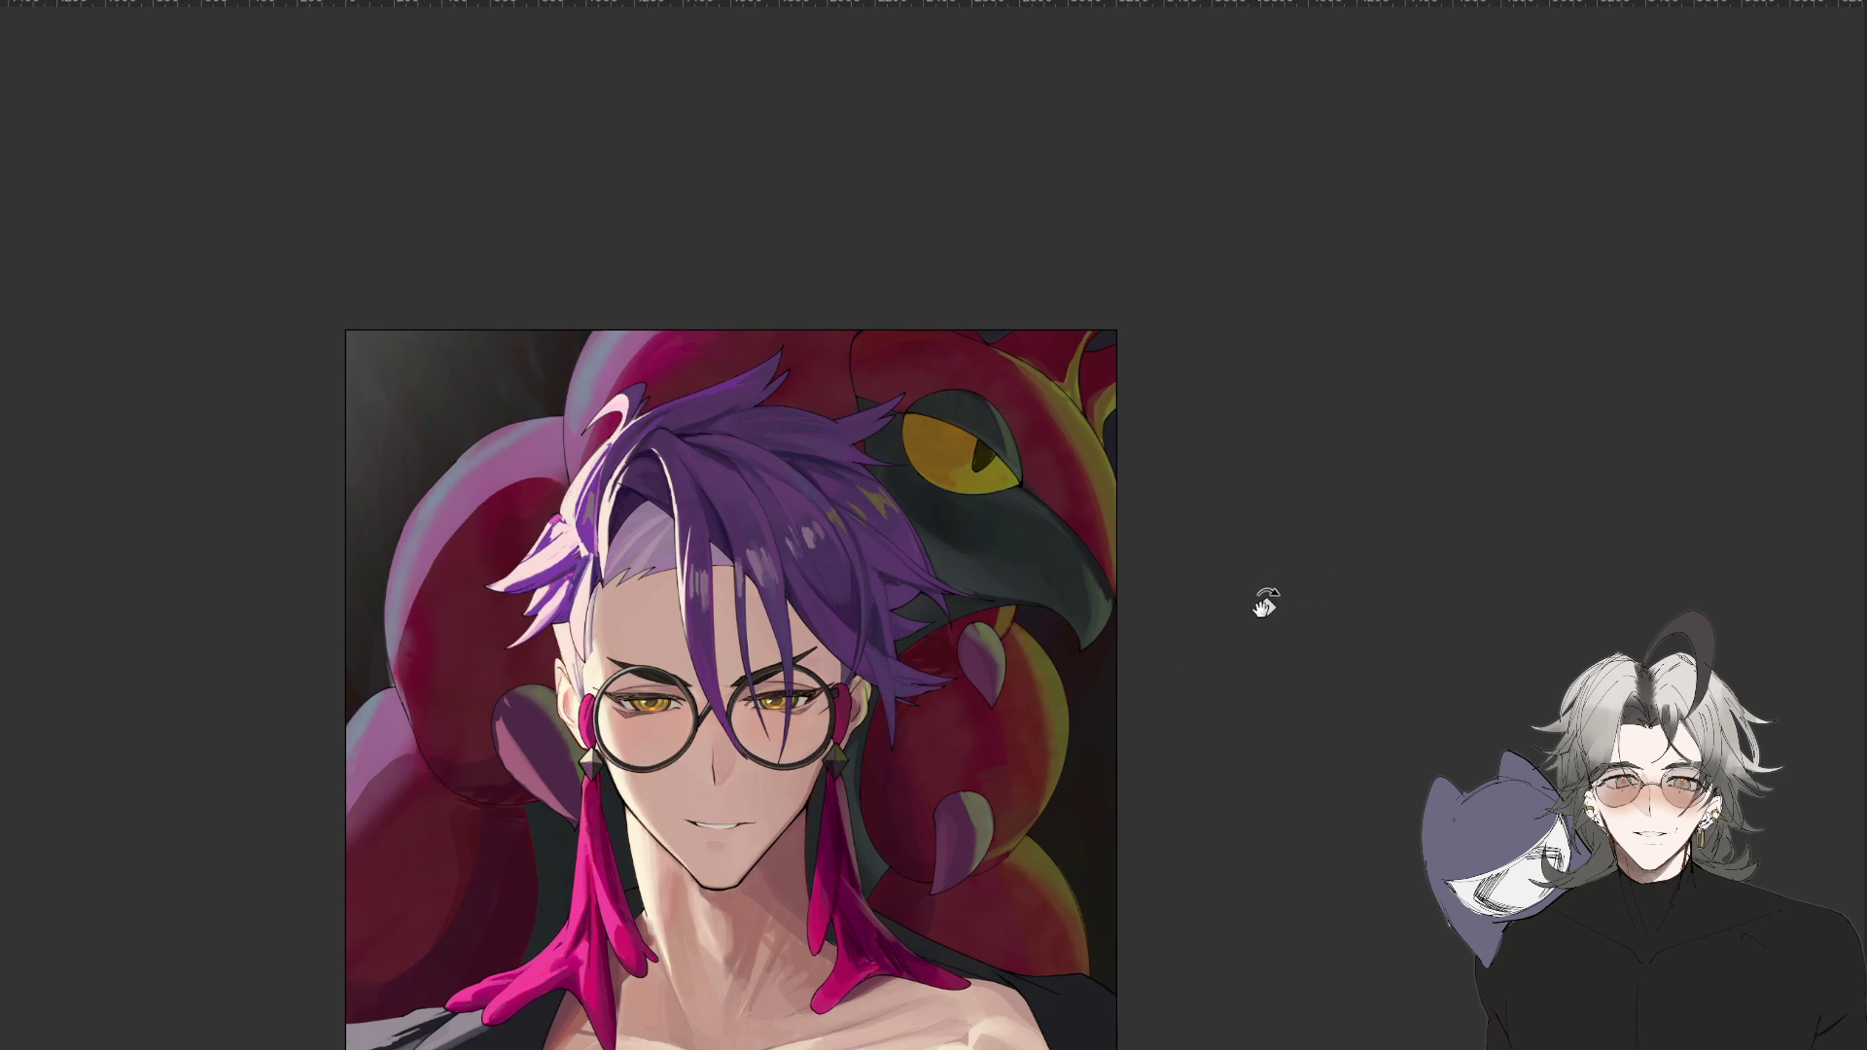
Paint a small white highlight on a hair strand above the forehead.
{"action": "key", "text": "ctrl+plus"}
{"action": "key", "text": "ctrl+plus"}
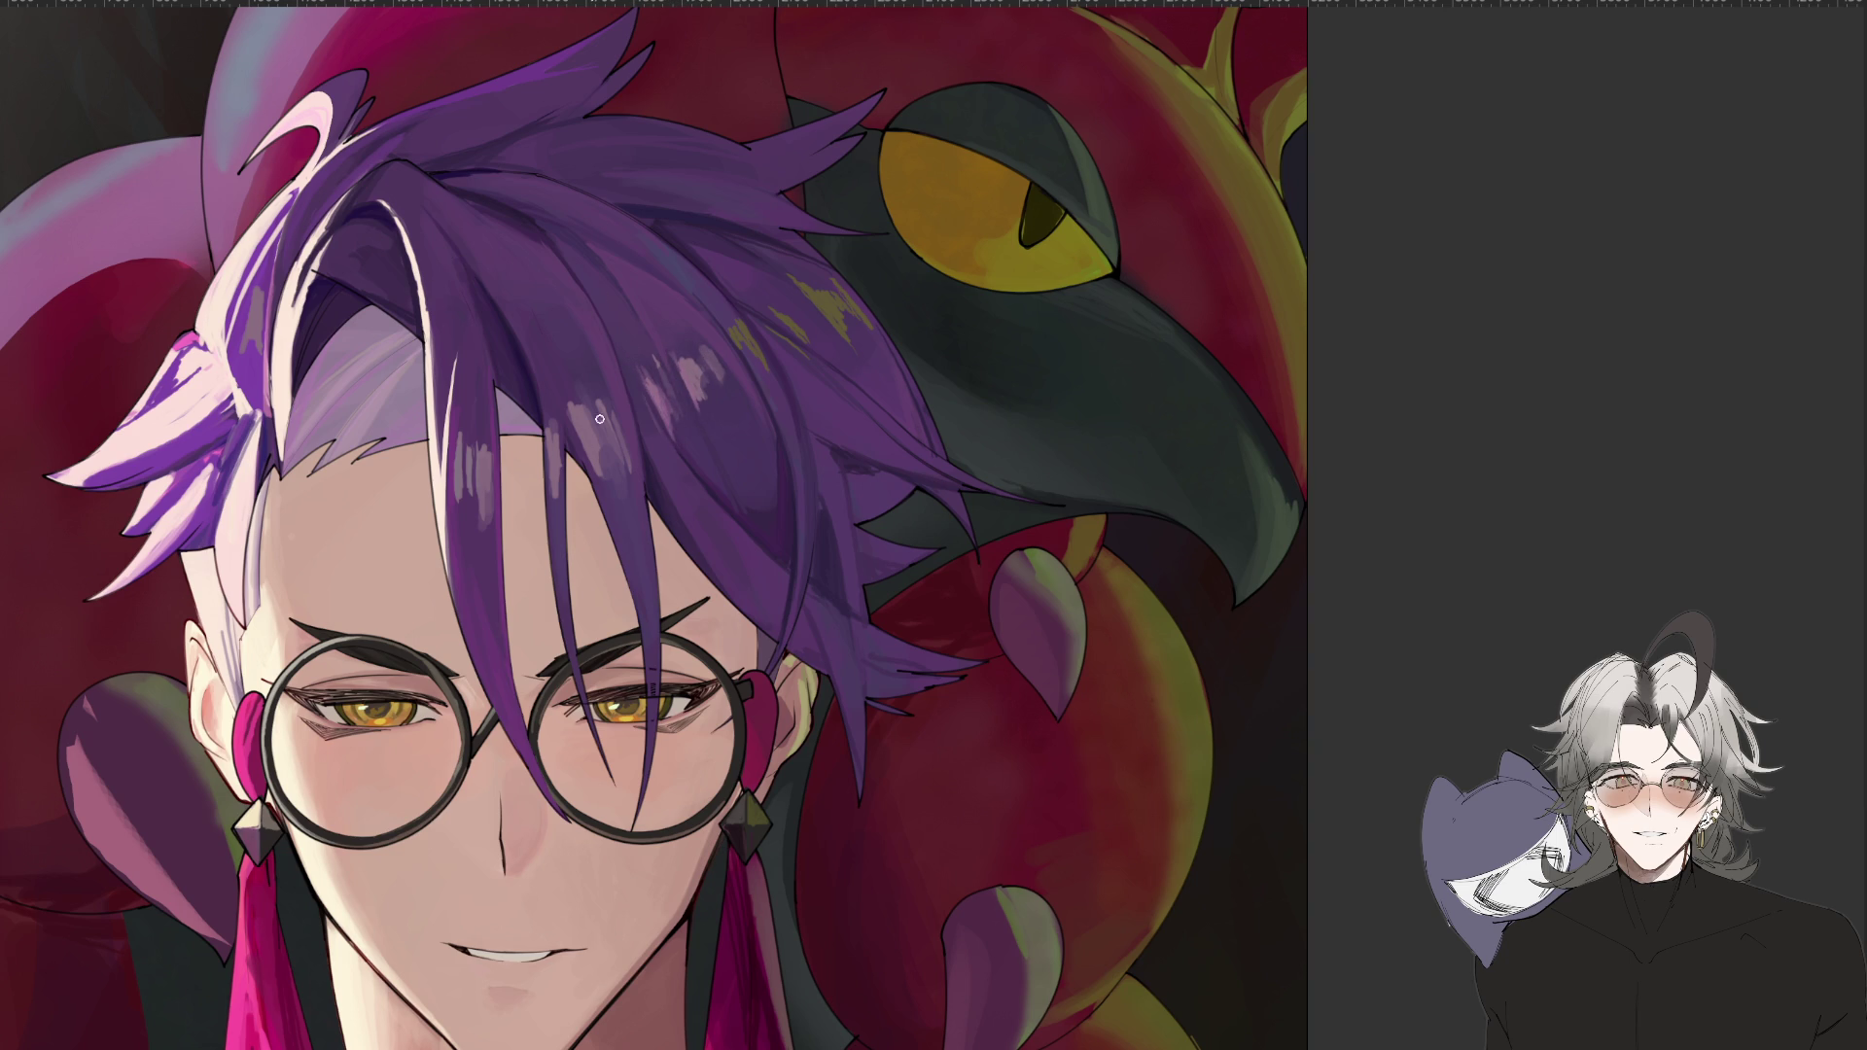
{"action": "left_click_drag", "start_coordinate": [626, 435], "coordinate": [625, 449]}
{"action": "key", "text": "ctrl+minus"}
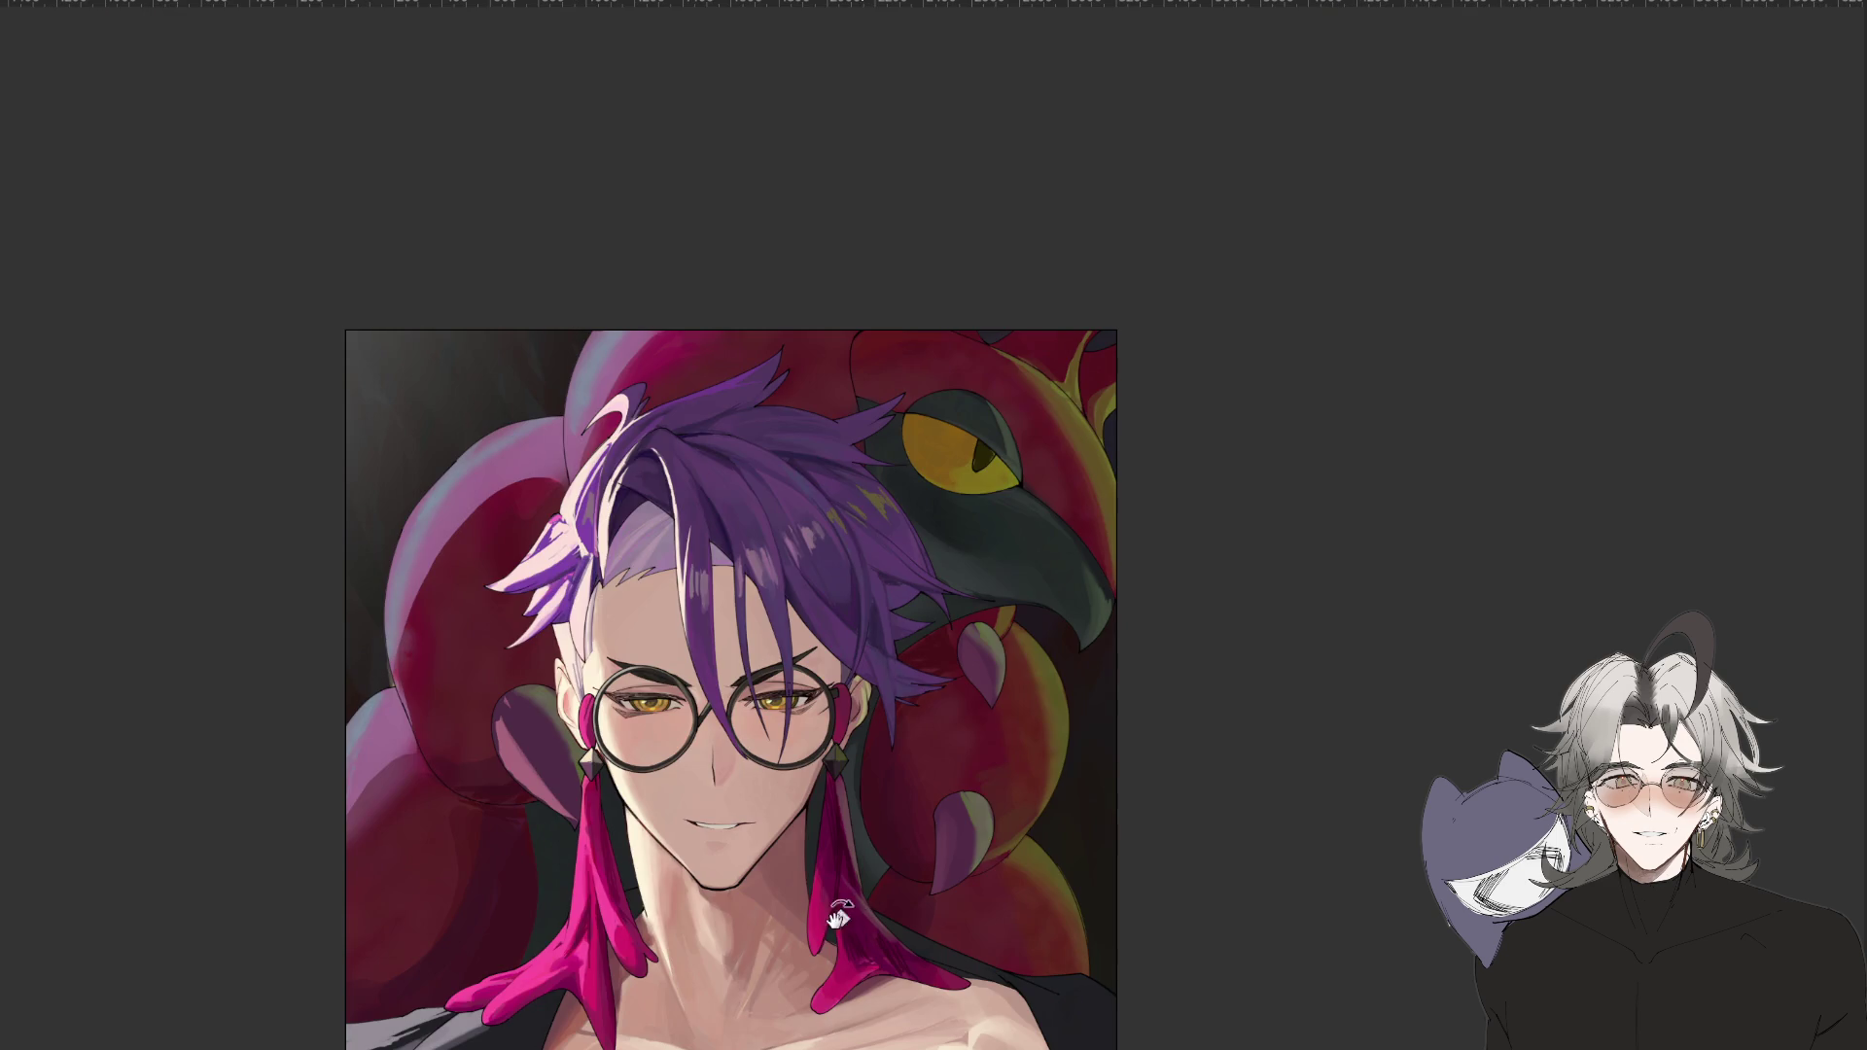
Rotate the canvas view sideways and zoom in on the rotated portrait.
{"action": "key", "text": "r"}
{"action": "left_click_drag", "start_coordinate": [868, 916], "coordinate": [822, 809]}
{"action": "key", "text": "ctrl+plus"}
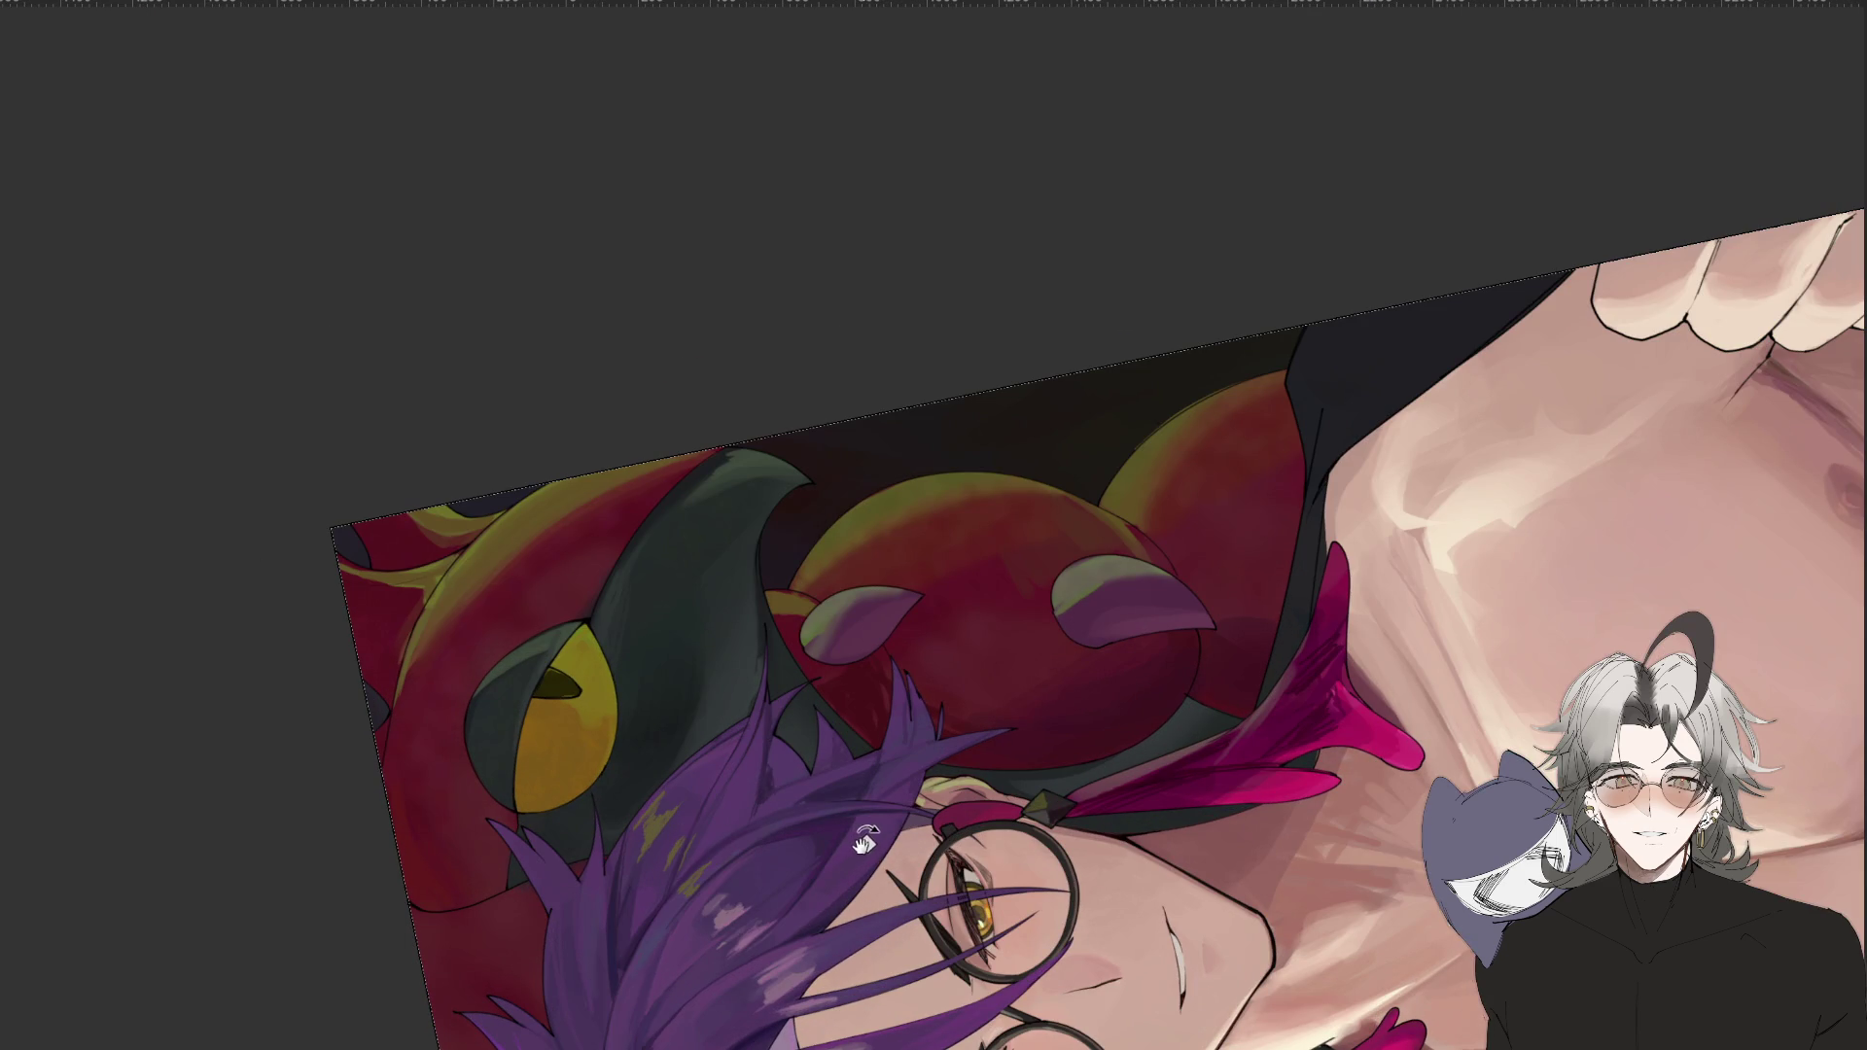
Switch to the brush and turn the view through several angles, fitting the canvas to the window.
{"action": "key", "text": "r"}
{"action": "left_click_drag", "start_coordinate": [718, 922], "coordinate": [951, 903]}
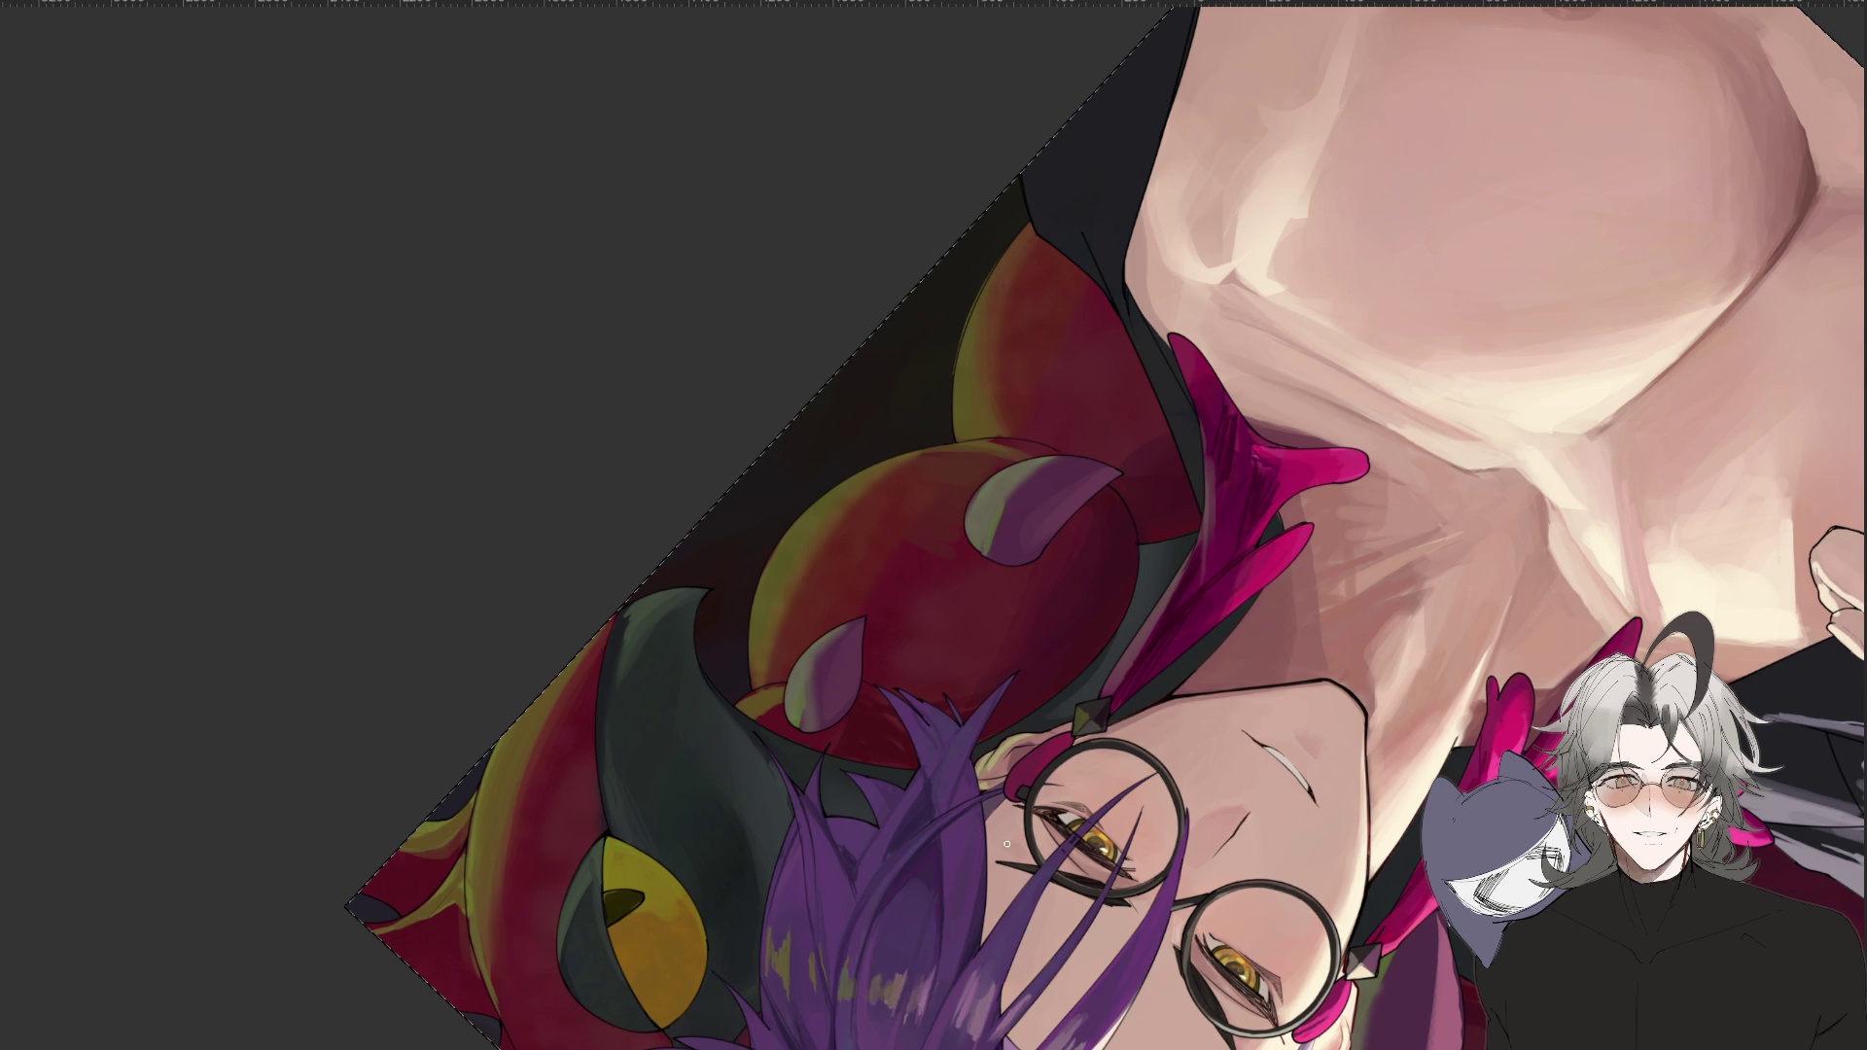
{"action": "key", "text": "ctrl+0"}
{"action": "left_click_drag", "start_coordinate": [937, 616], "coordinate": [875, 860]}
{"action": "scroll", "coordinate": [875, 861], "scroll_direction": "up", "scroll_amount": 3}
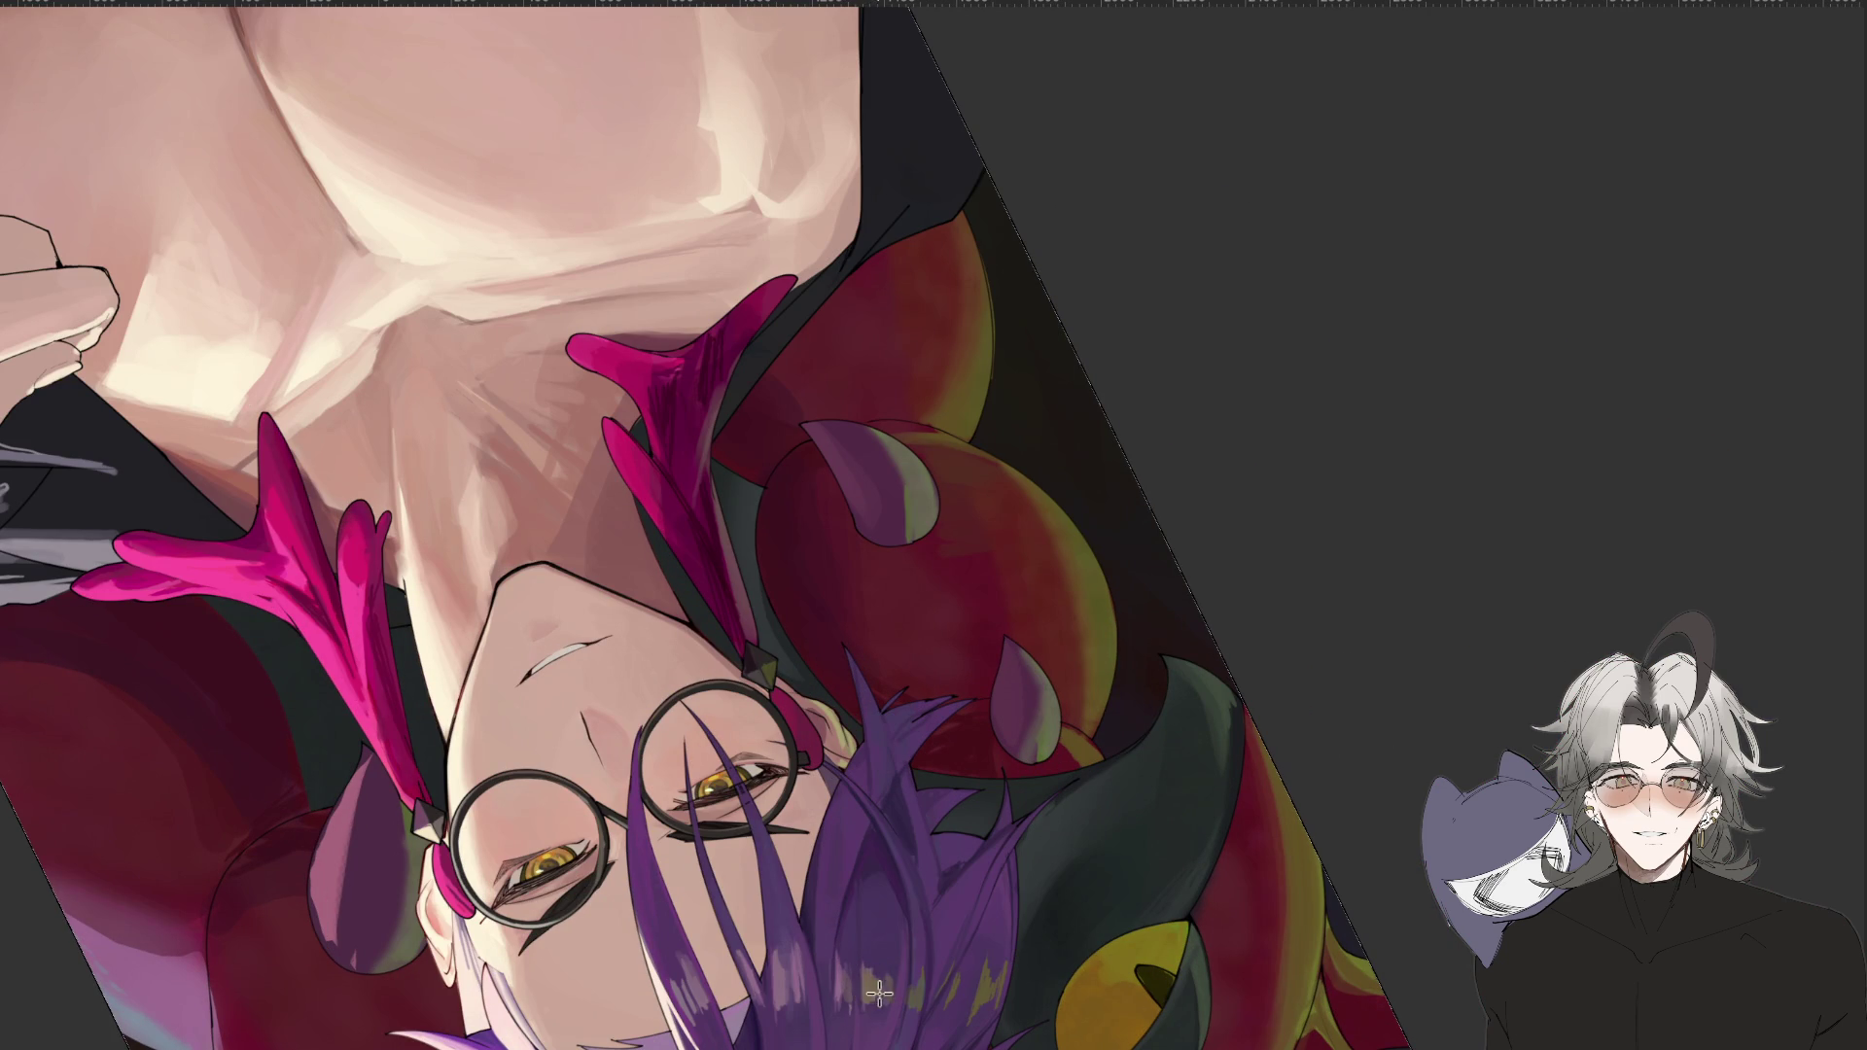
{"action": "mouse_move", "coordinate": [957, 991]}
{"action": "left_mouse_down"}
{"action": "mouse_move", "coordinate": [1323, 815]}
{"action": "mouse_move", "coordinate": [1561, 578]}
{"action": "left_mouse_up"}
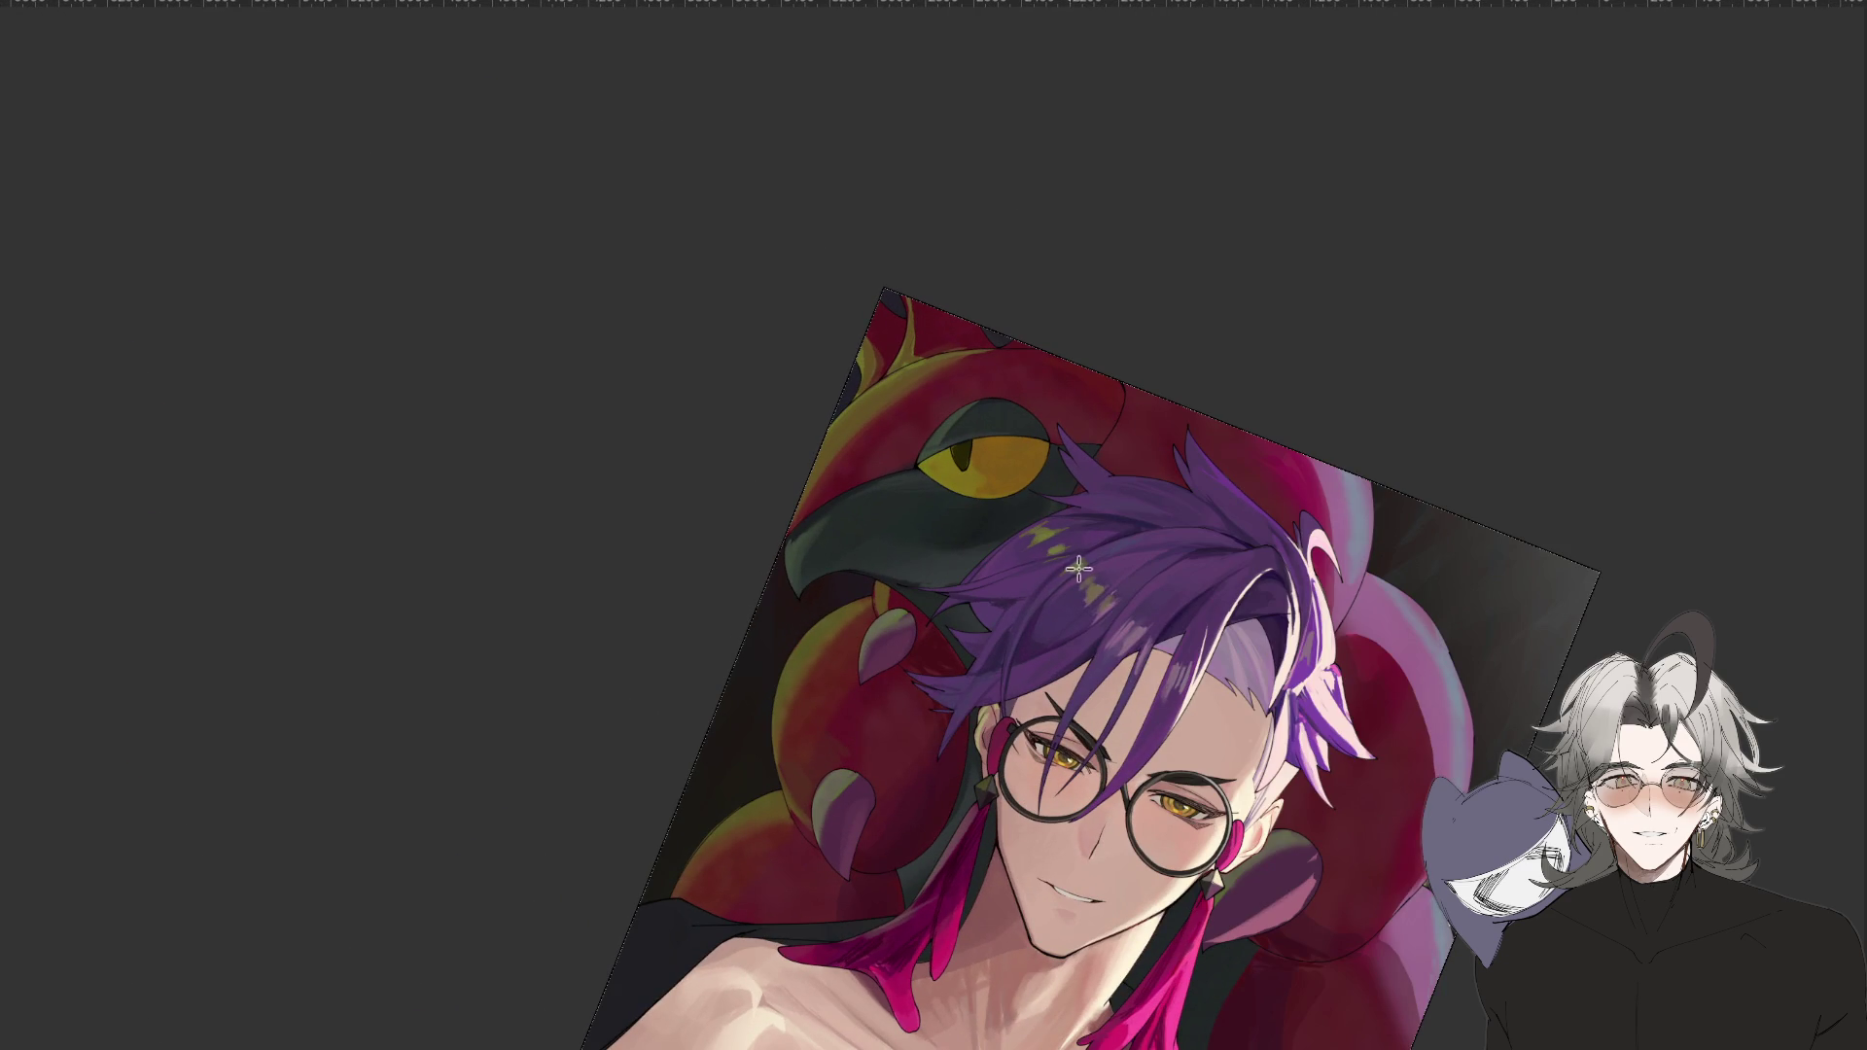
{"action": "scroll", "coordinate": [1093, 583], "scroll_direction": "down", "scroll_amount": 5}
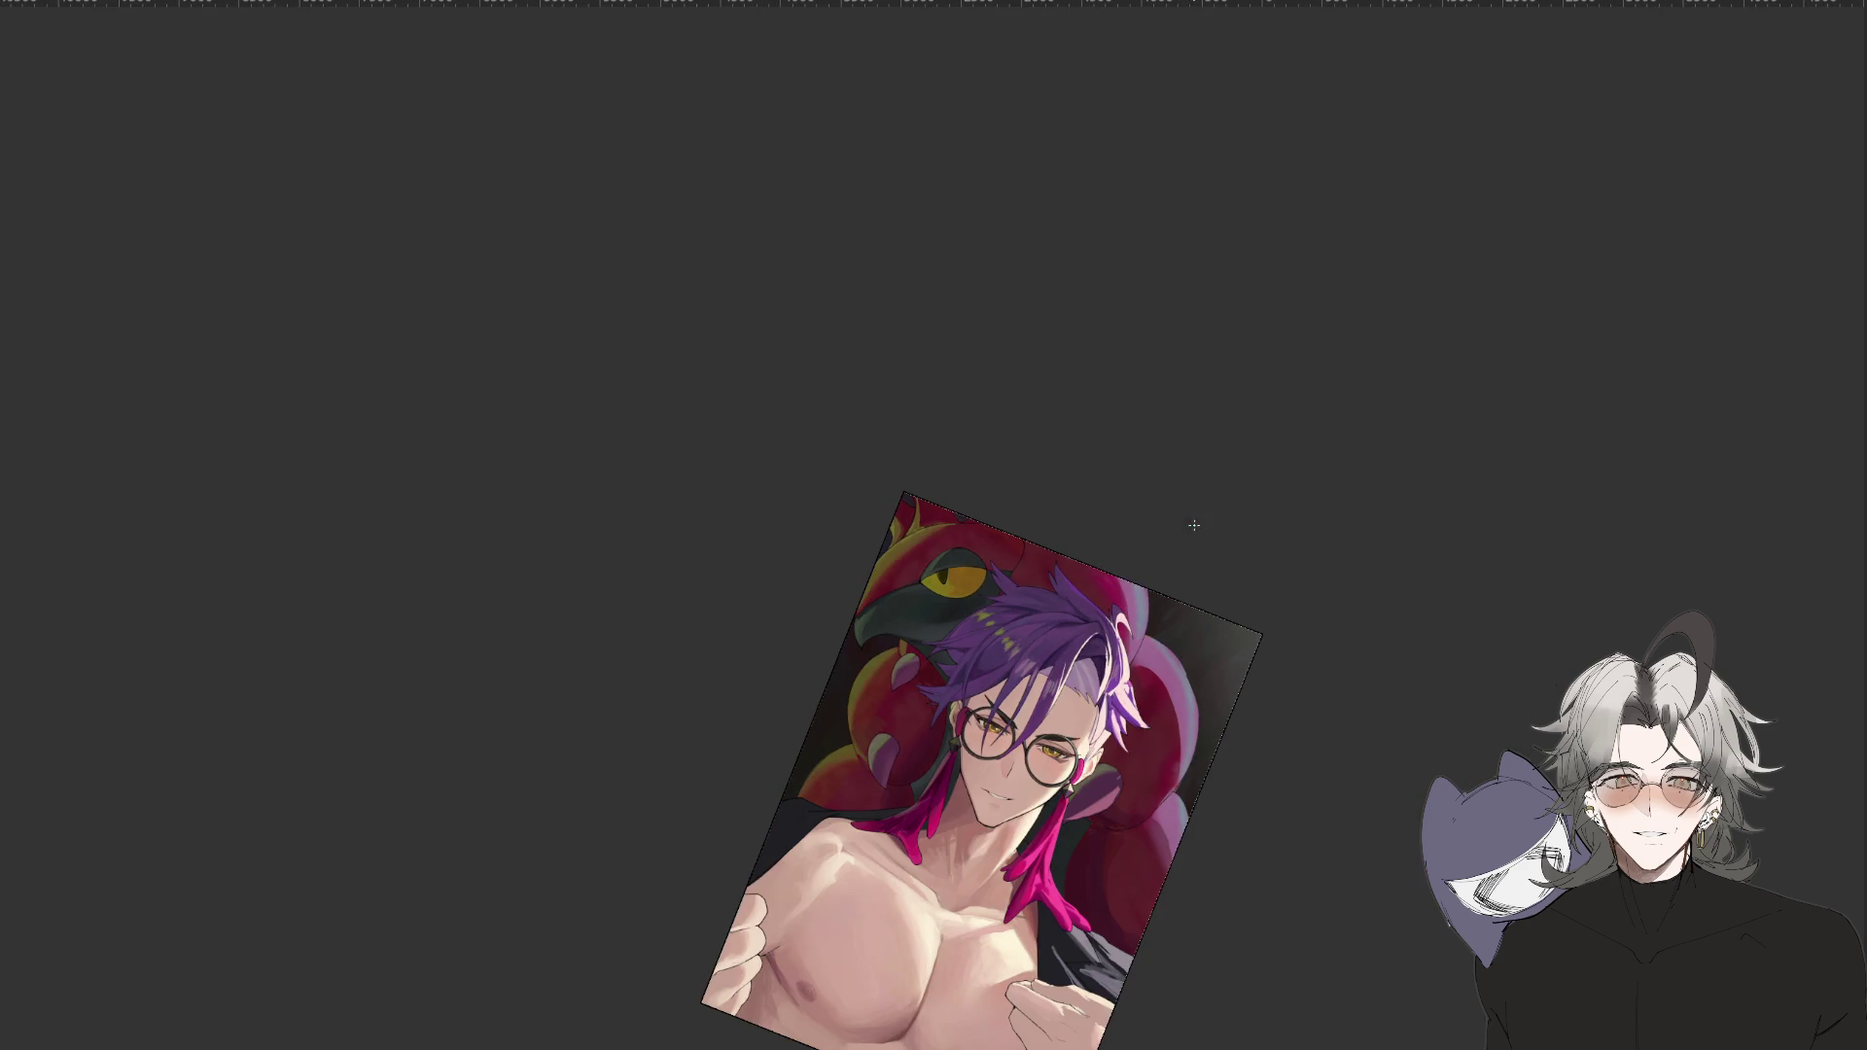
Mirror the view, reset it upright, and zoom from the face out to the full portrait.
{"action": "left_click_drag", "start_coordinate": [1263, 841], "coordinate": [1245, 814]}
{"action": "key", "text": "m"}
{"action": "key", "text": "Escape"}
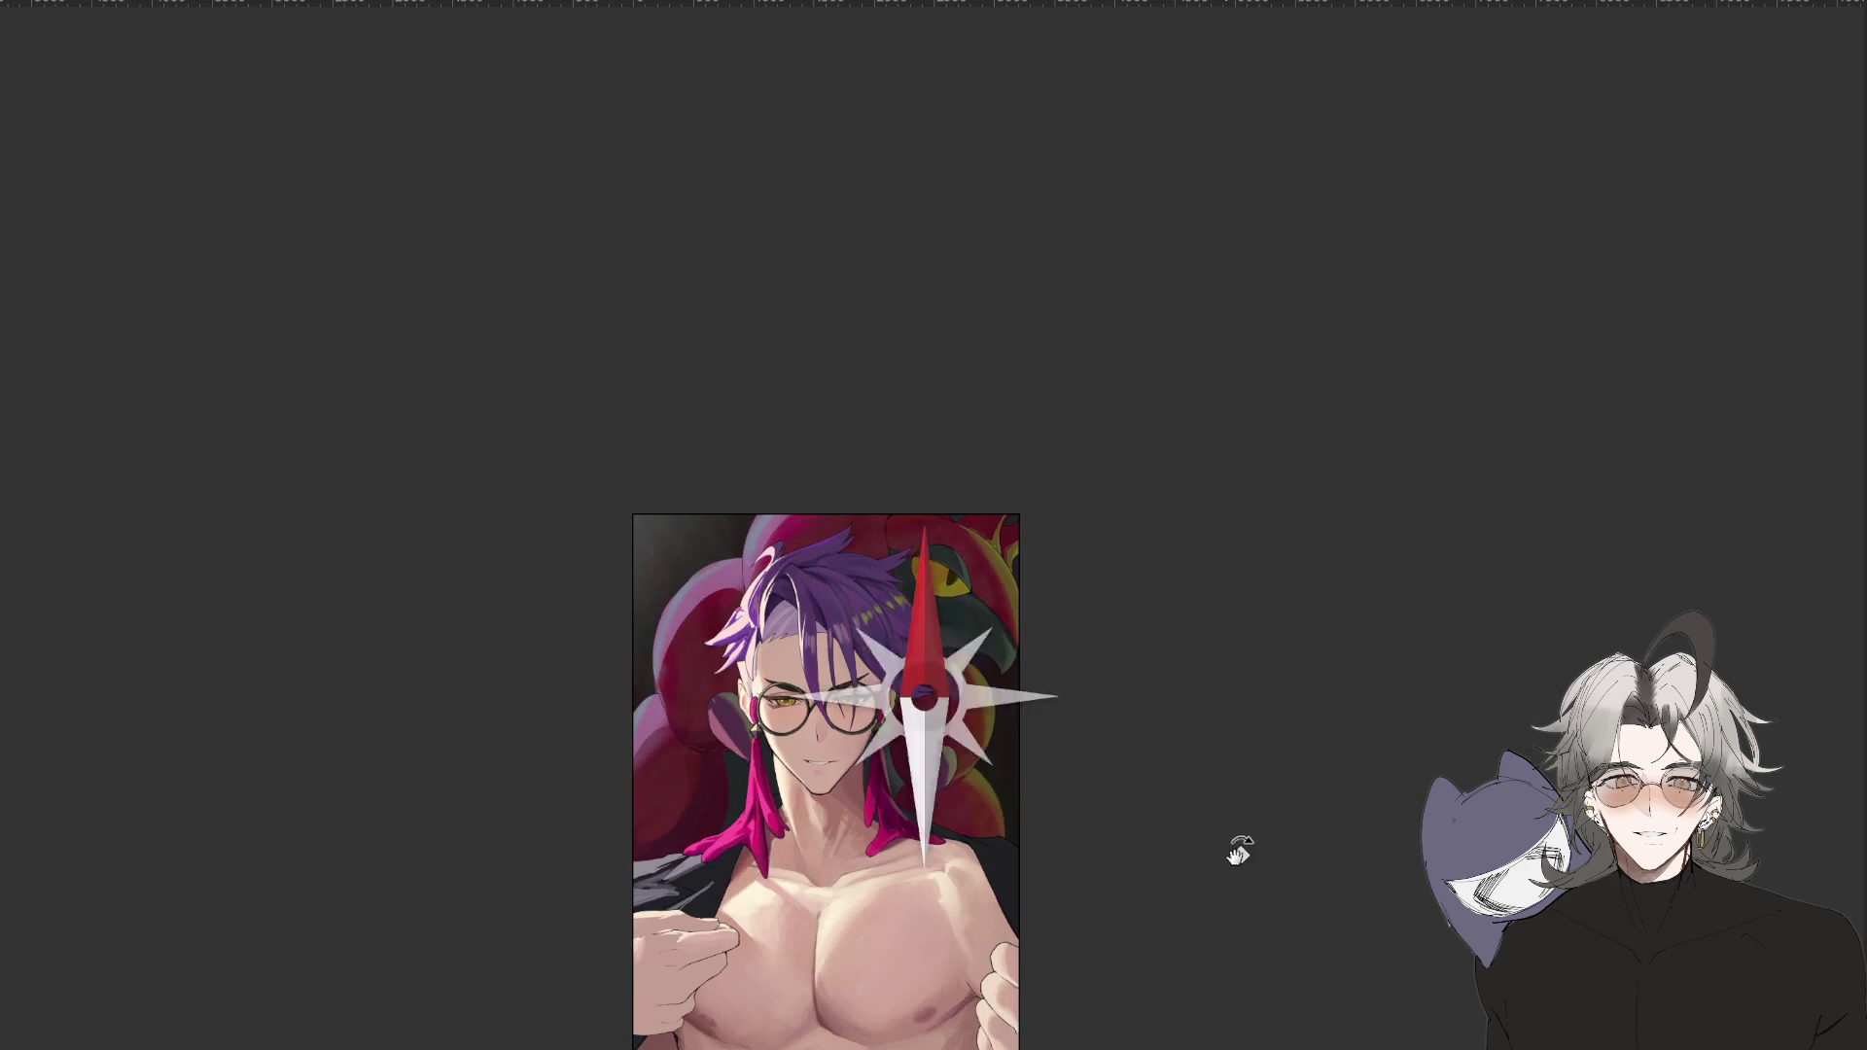
{"action": "key", "text": "ctrl+1"}
{"action": "left_click_drag", "start_coordinate": [1052, 610], "coordinate": [1306, 499]}
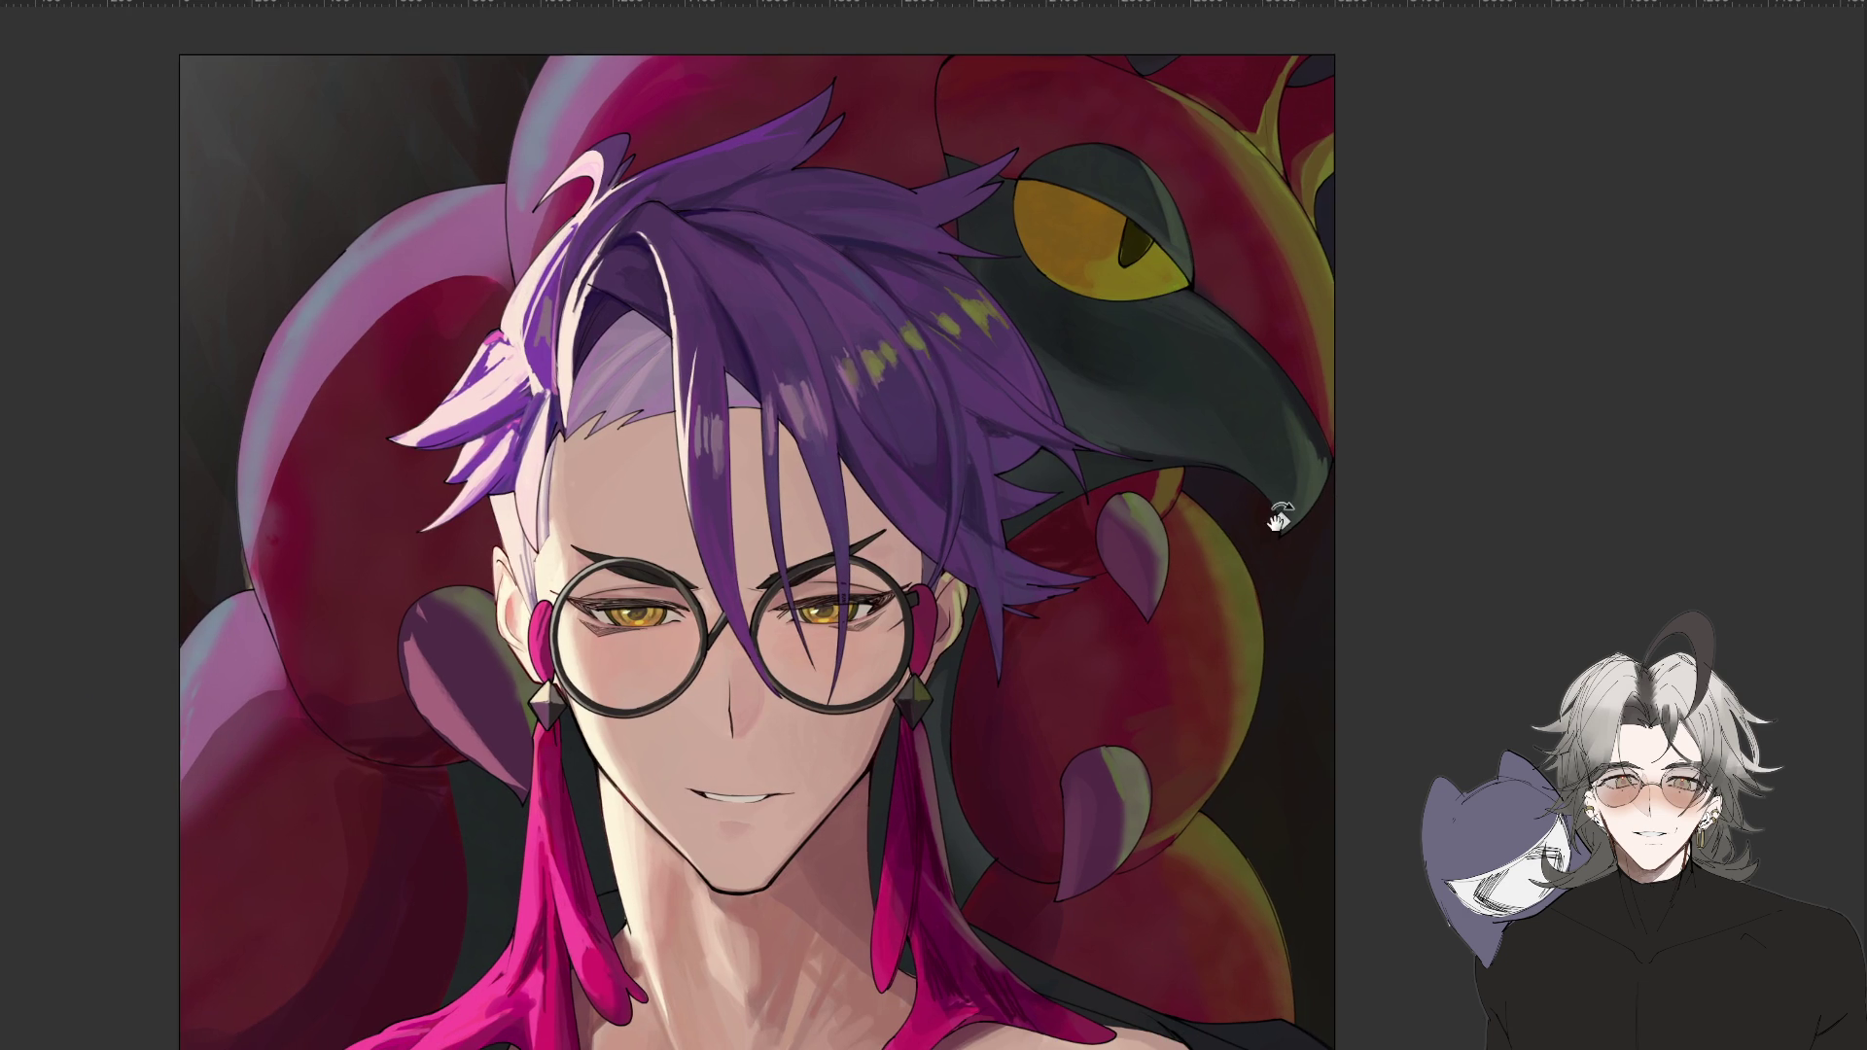
{"action": "left_click_drag", "start_coordinate": [1267, 630], "coordinate": [1248, 622]}
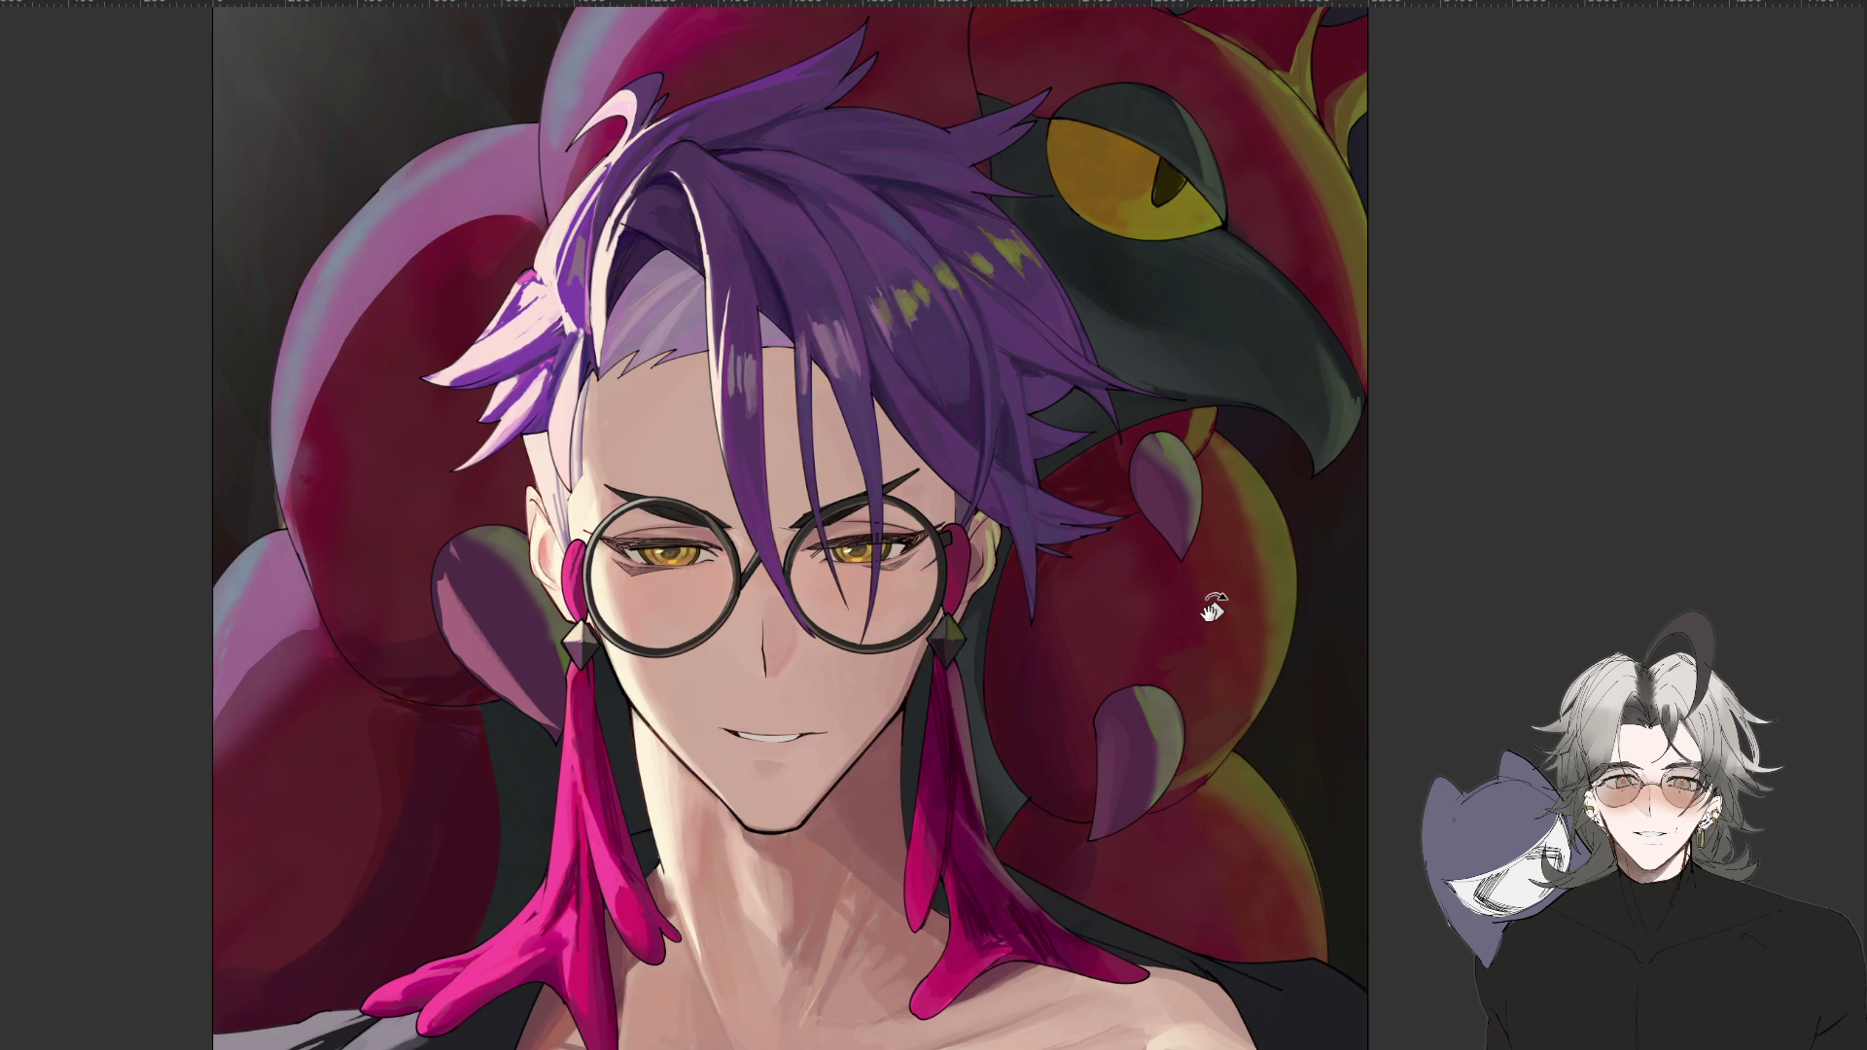
{"action": "key", "text": "ctrl+minus"}
{"action": "key", "text": "ctrl+minus"}
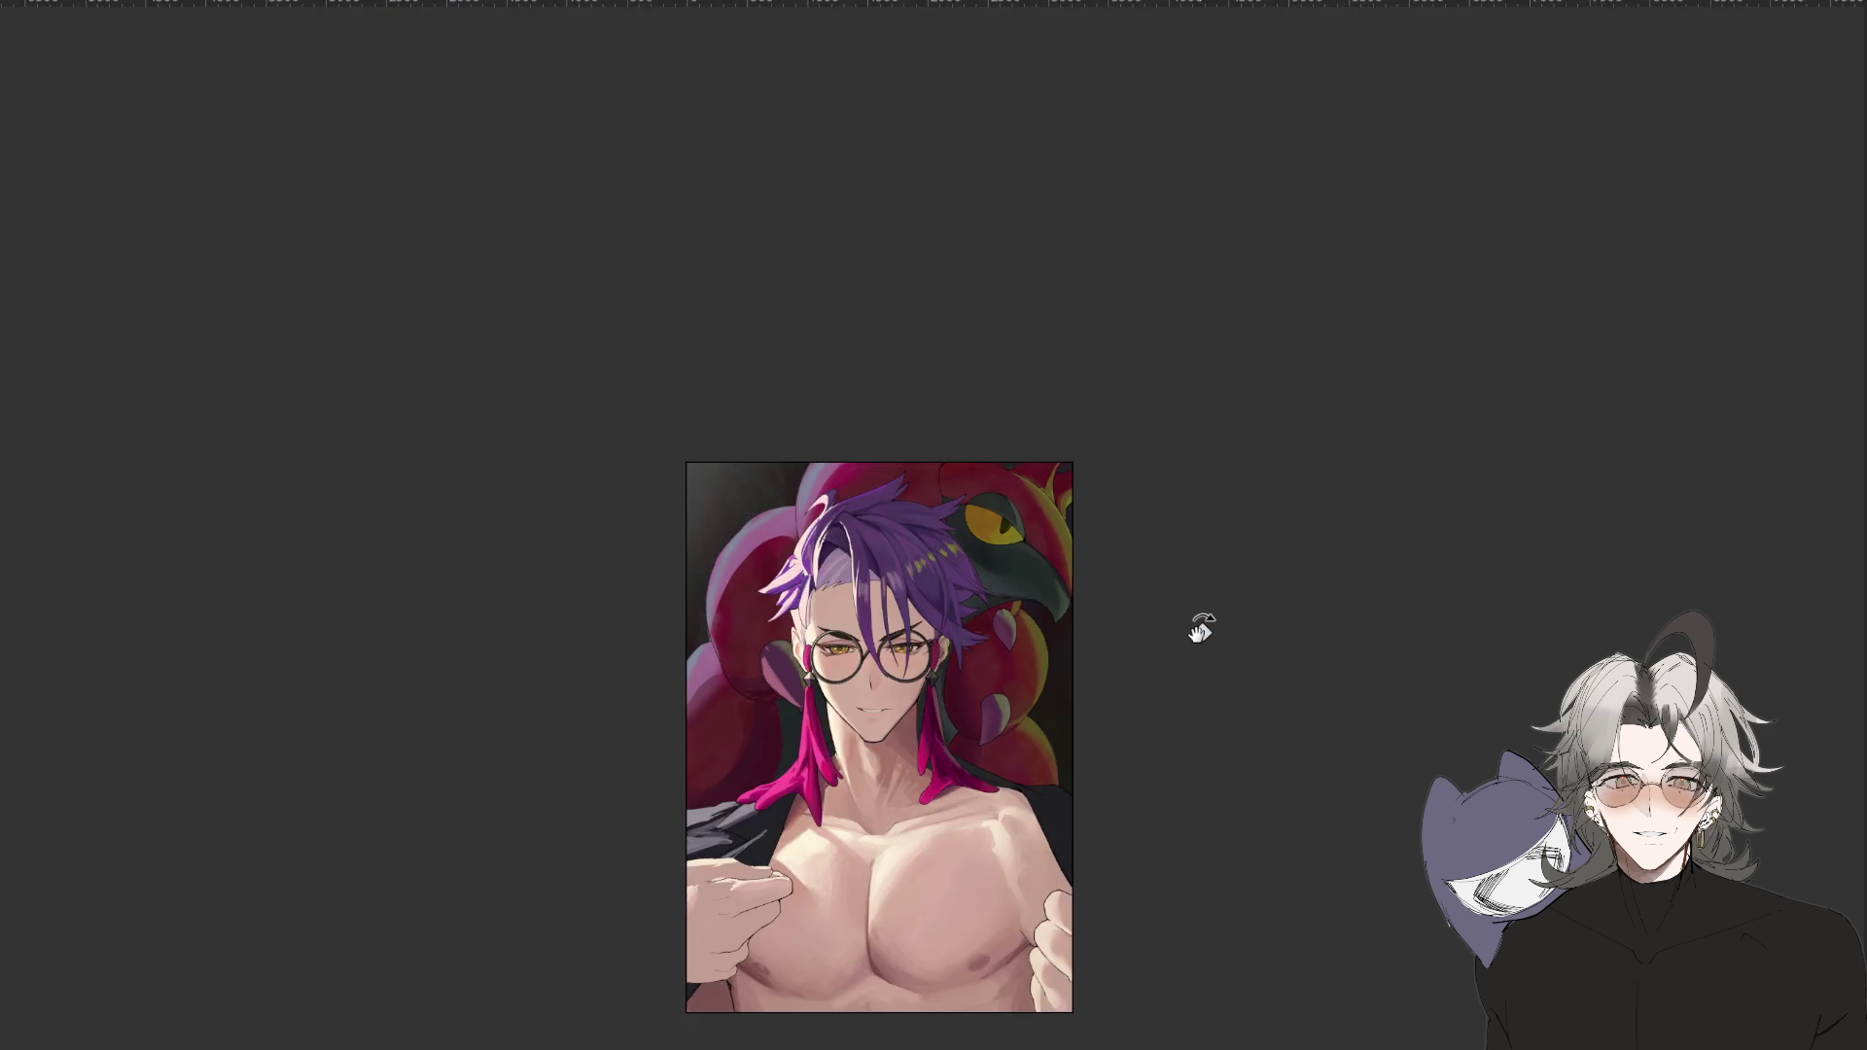
{"action": "key", "text": "ctrl+1"}
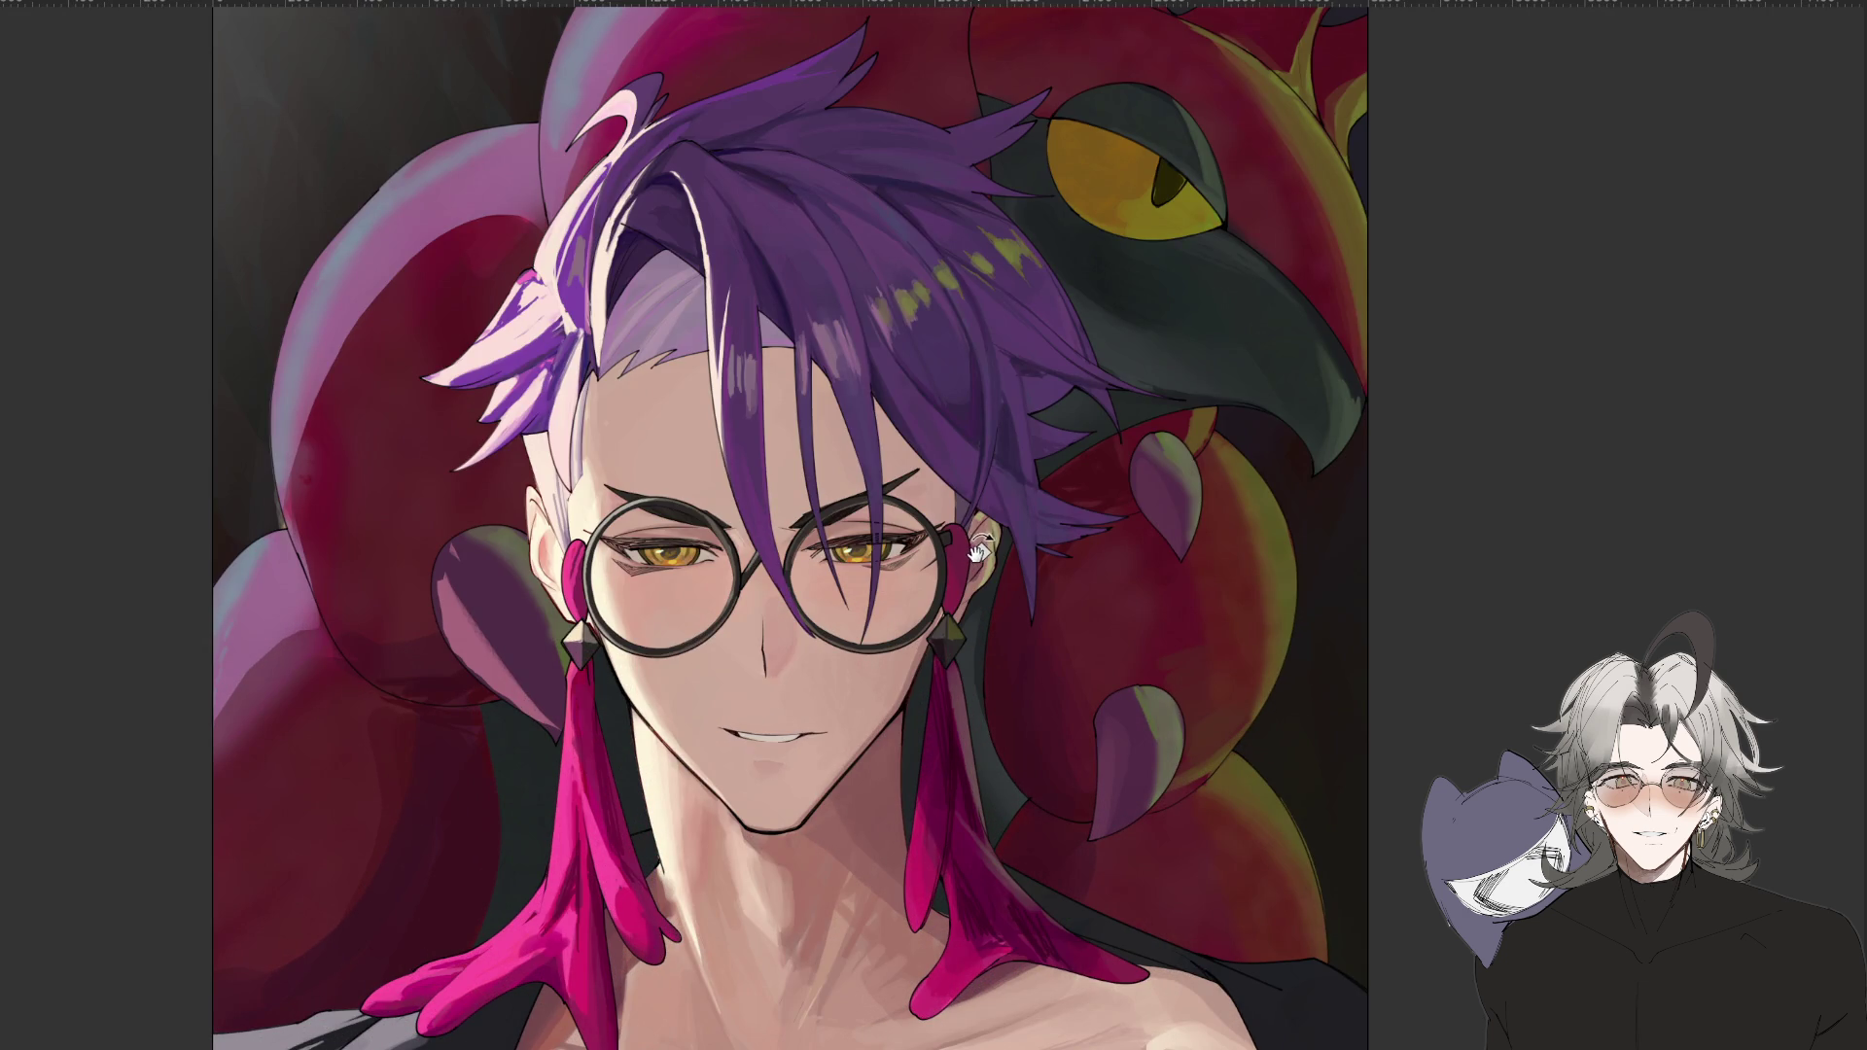
{"action": "key", "text": "ctrl+minus"}
{"action": "key", "text": "ctrl+minus"}
{"action": "key", "text": "ctrl+minus"}
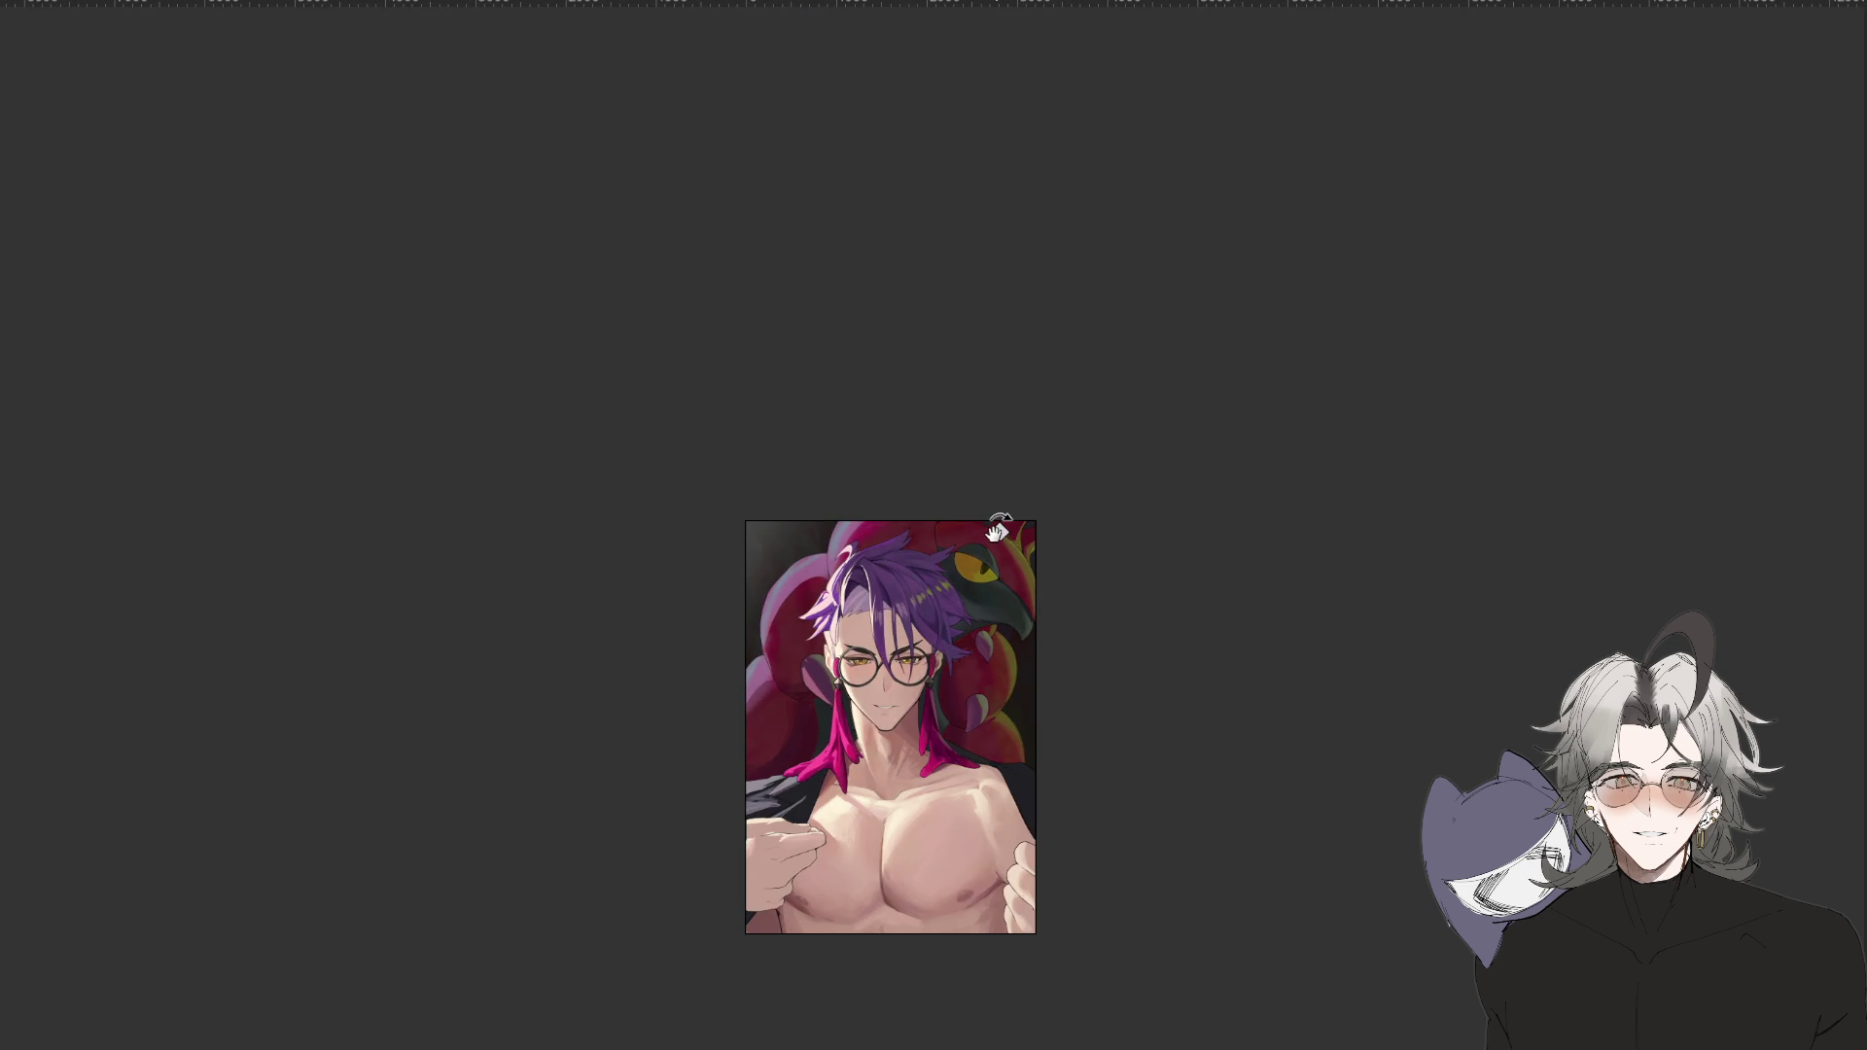
{"action": "key", "text": "ctrl+minus"}
{"action": "key", "text": "ctrl+plus"}
{"action": "key", "text": "ctrl+plus"}
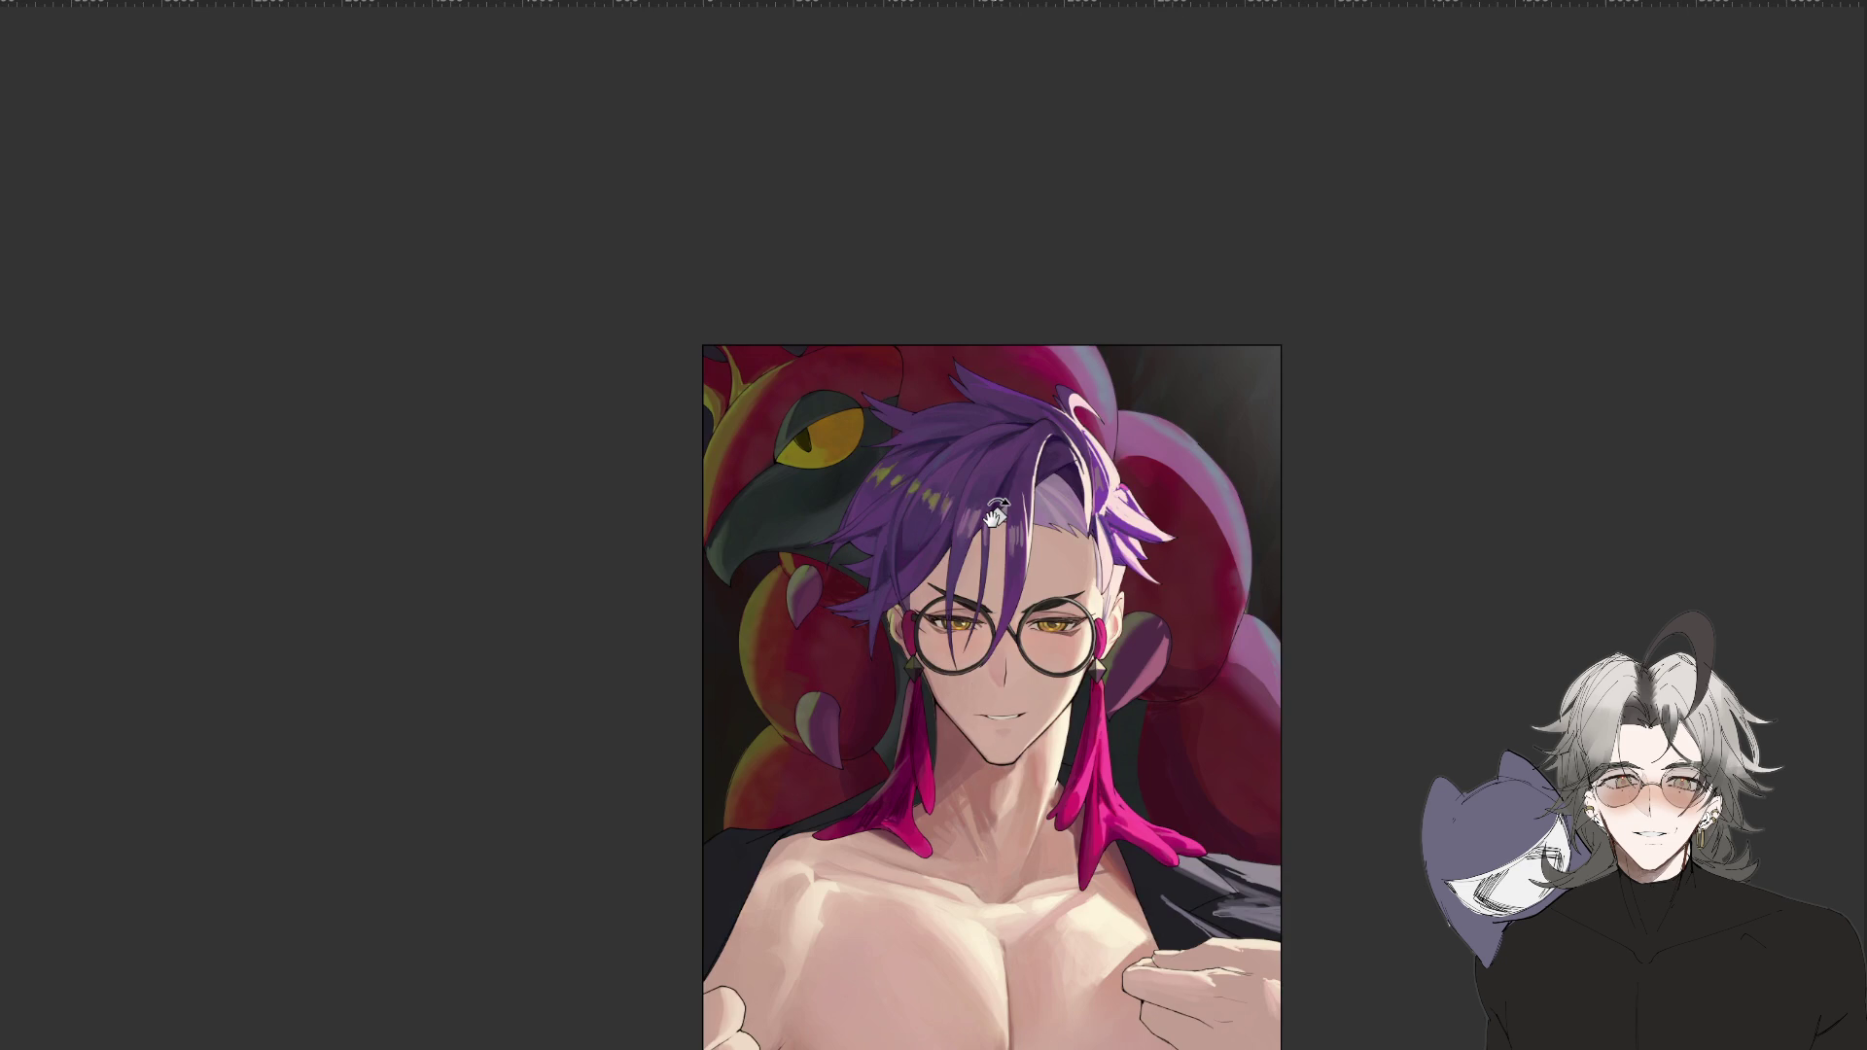
Step-rotate and mirror the view, then return it upright at full-portrait size.
{"action": "left_click_drag", "start_coordinate": [1304, 704], "coordinate": [1356, 350]}
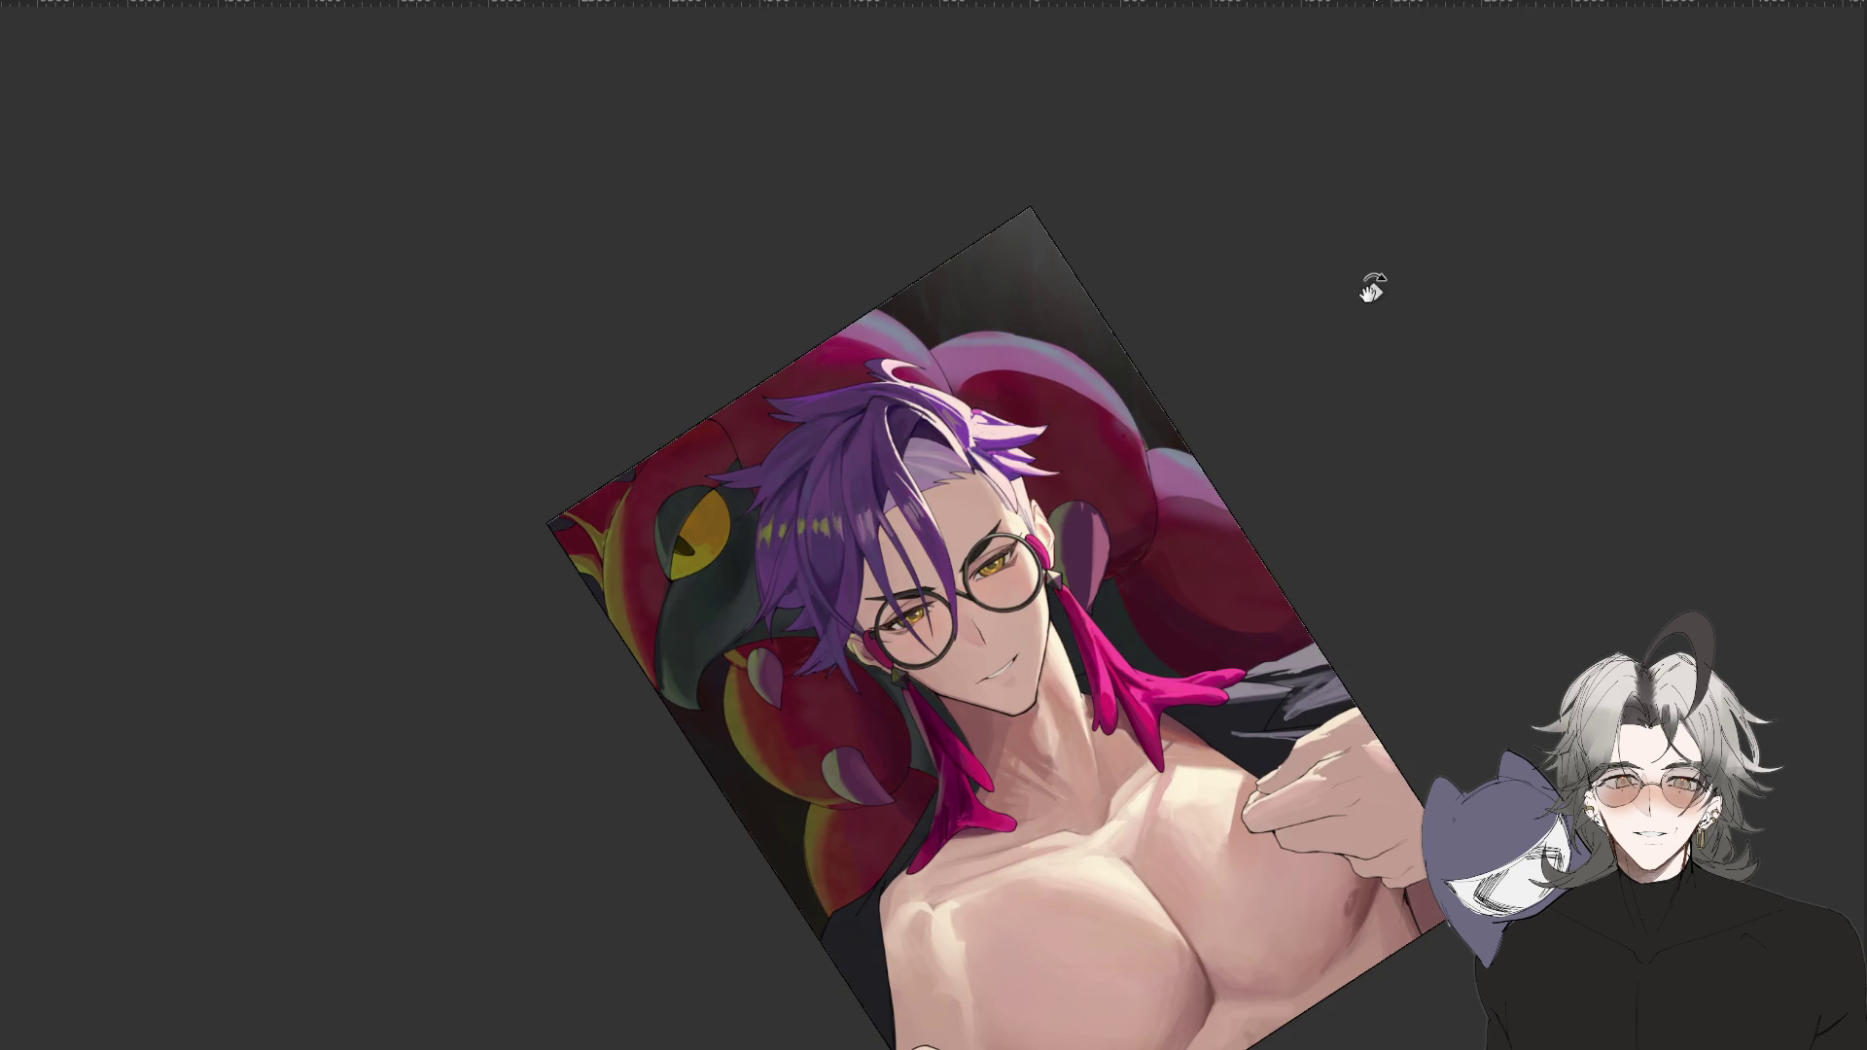
{"action": "key", "text": "6"}
{"action": "key", "text": "m"}
{"action": "key", "text": "5"}
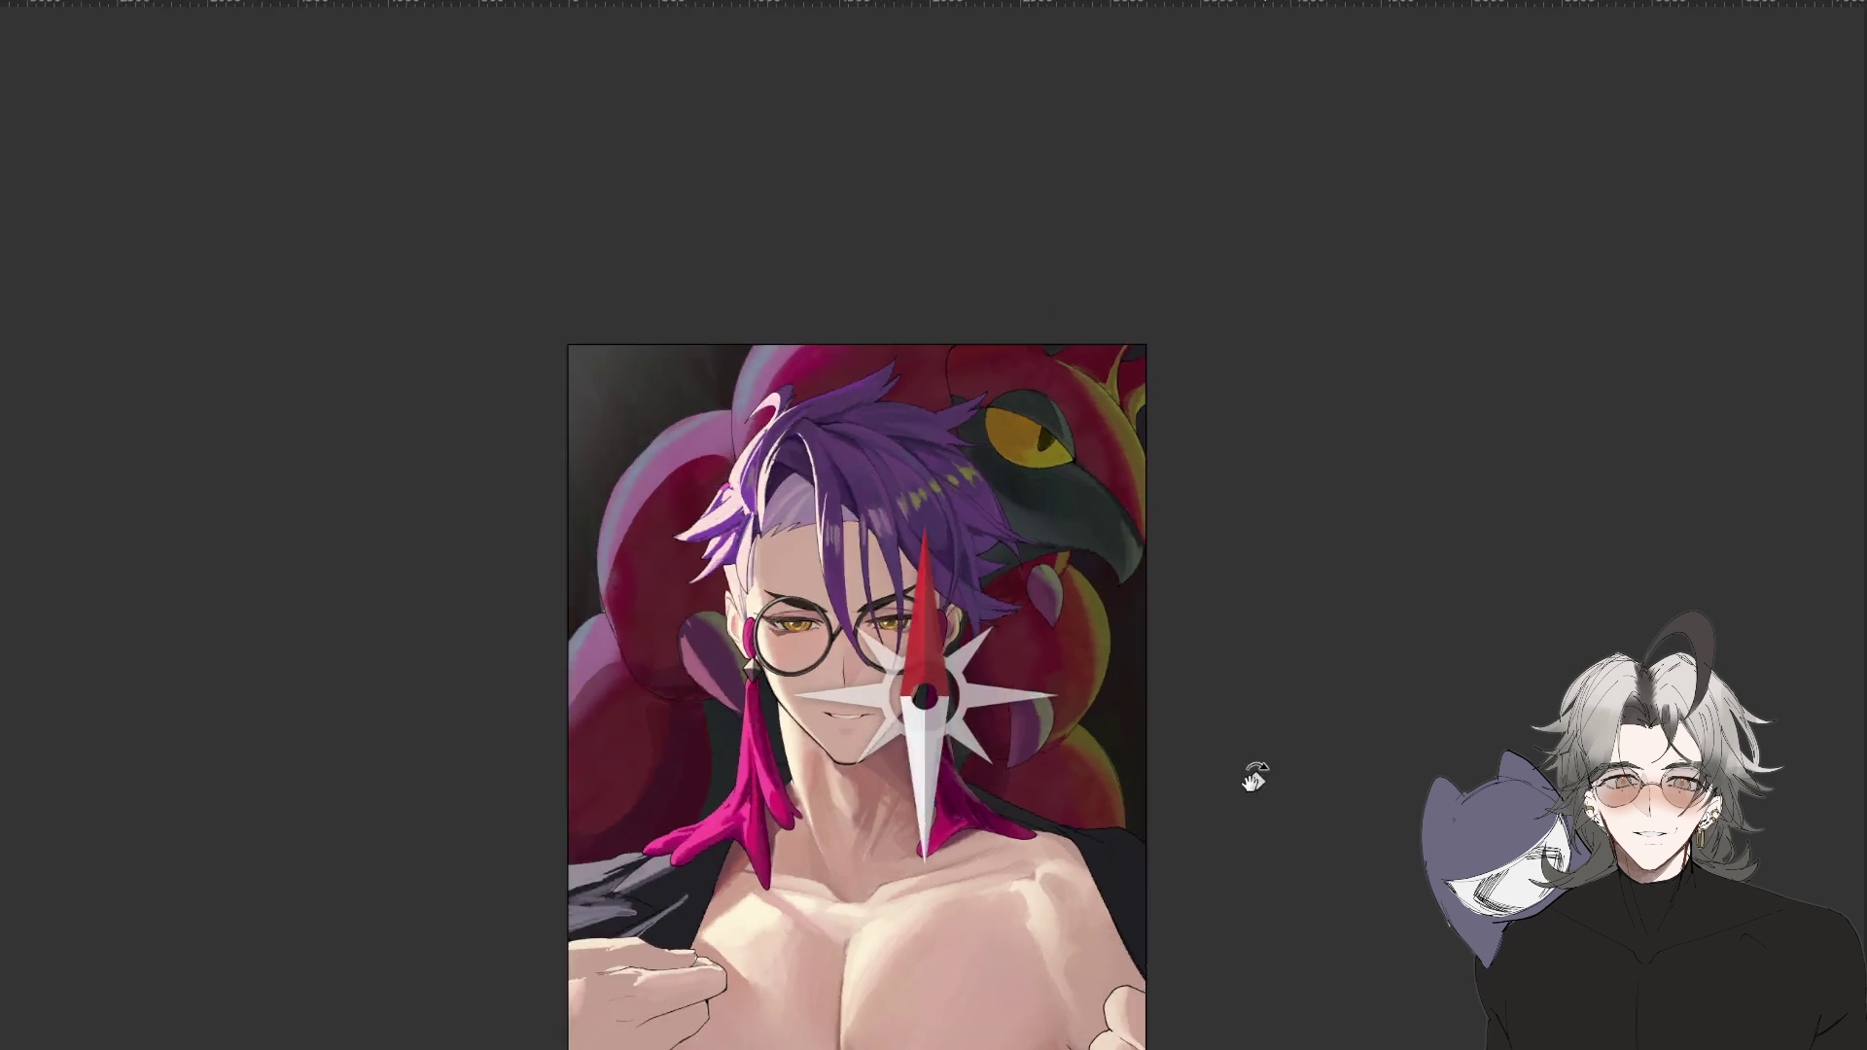
{"action": "key", "text": "6"}
{"action": "key", "text": "1"}
{"action": "key", "text": "5"}
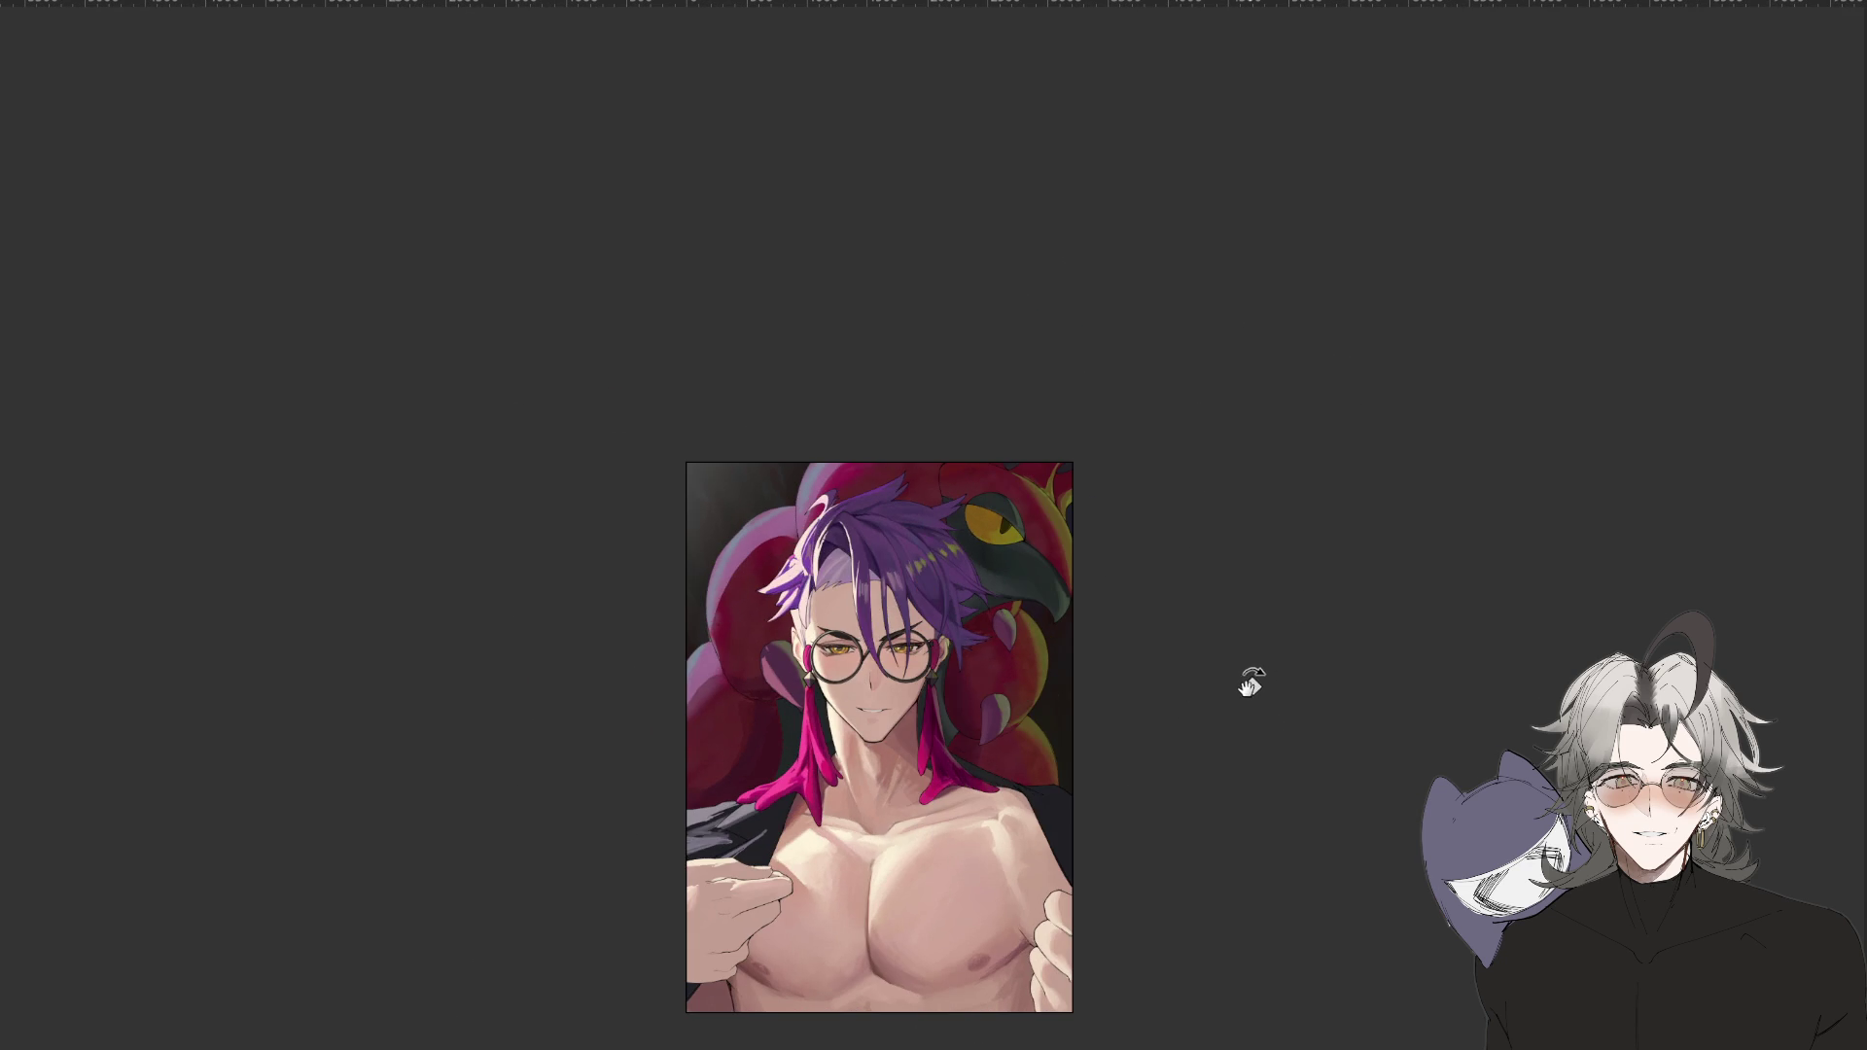
{"action": "key", "text": "minus"}
{"action": "key", "text": "plus"}
{"action": "key", "text": "plus"}
Start a Free Transform on the layer and cancel it, leaving the image unchanged.
{"action": "scroll", "coordinate": [675, 661], "scroll_direction": "up", "scroll_amount": 5}
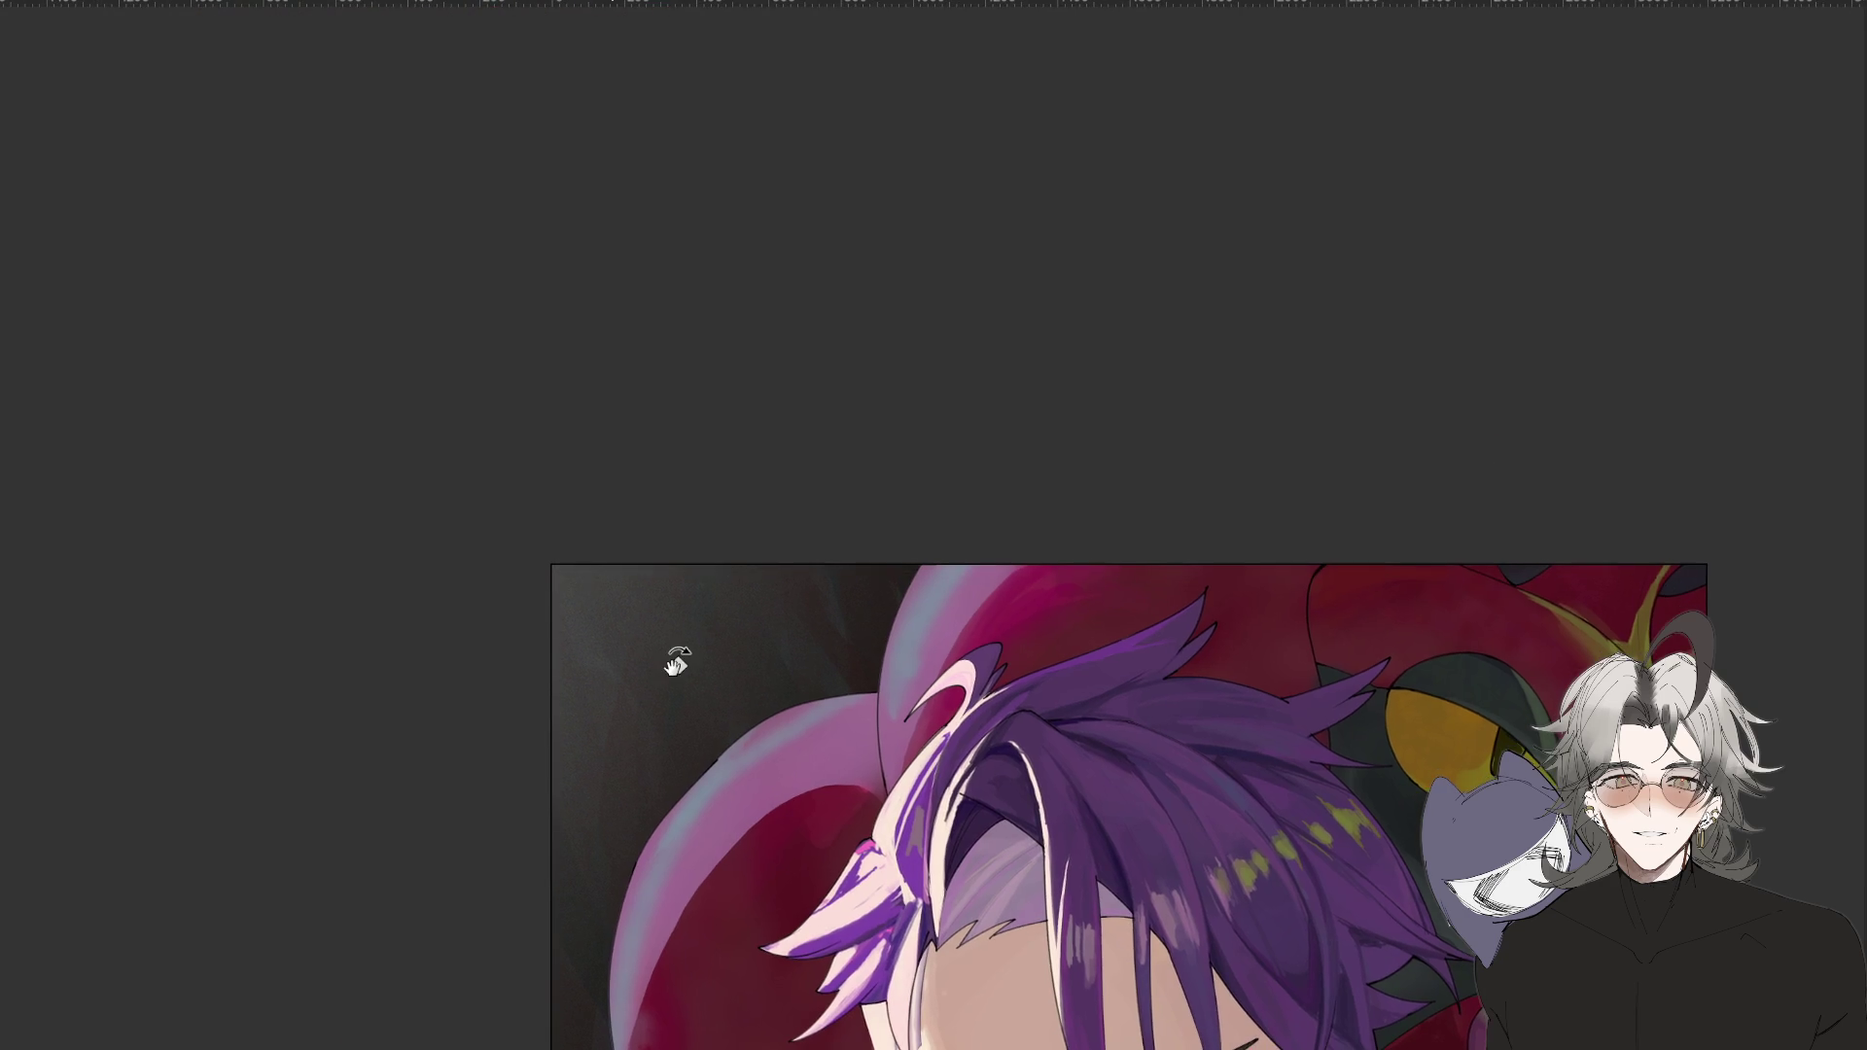
{"action": "scroll", "coordinate": [671, 657], "scroll_direction": "up", "scroll_amount": 3}
{"action": "scroll", "coordinate": [632, 729], "scroll_direction": "down", "scroll_amount": 6}
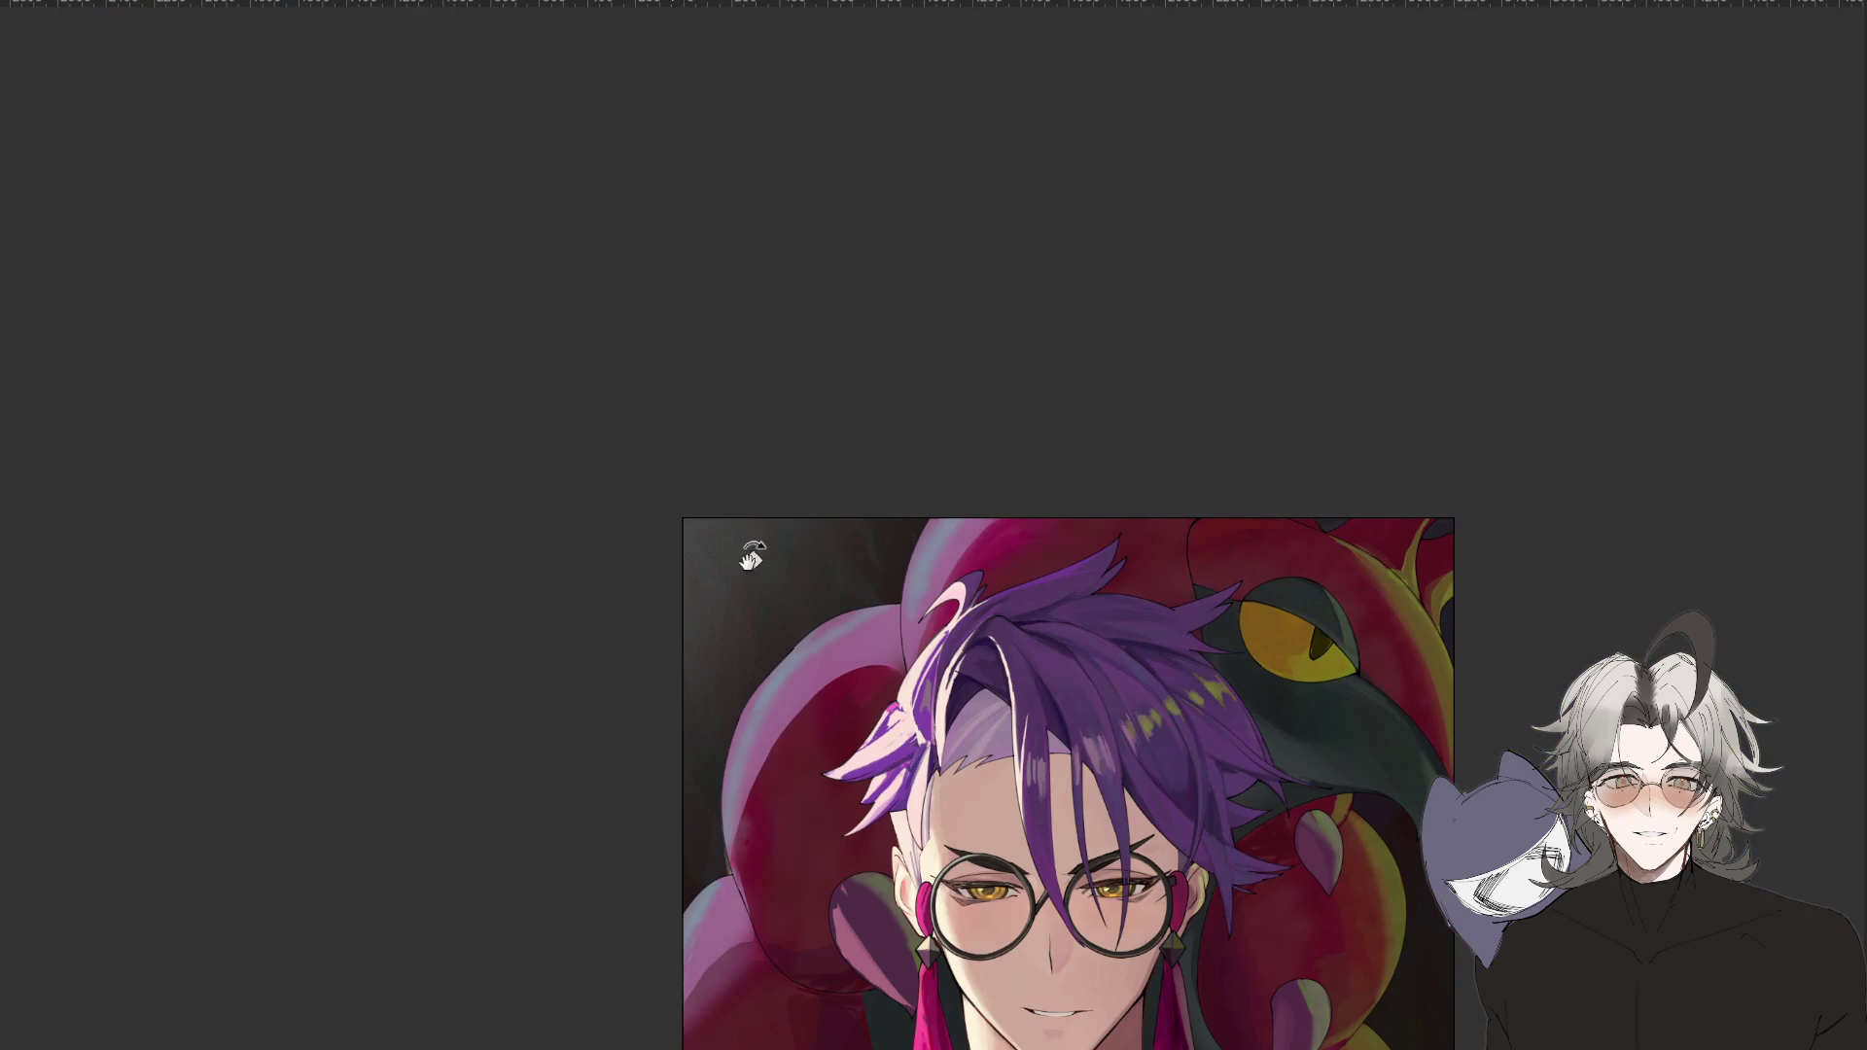
{"action": "key", "text": "ctrl+t"}
{"action": "mouse_move", "coordinate": [1095, 308]}
{"action": "left_mouse_down"}
{"action": "mouse_move", "coordinate": [1073, 449]}
{"action": "mouse_move", "coordinate": [1000, 541]}
{"action": "left_mouse_up"}
{"action": "key", "text": "Return"}
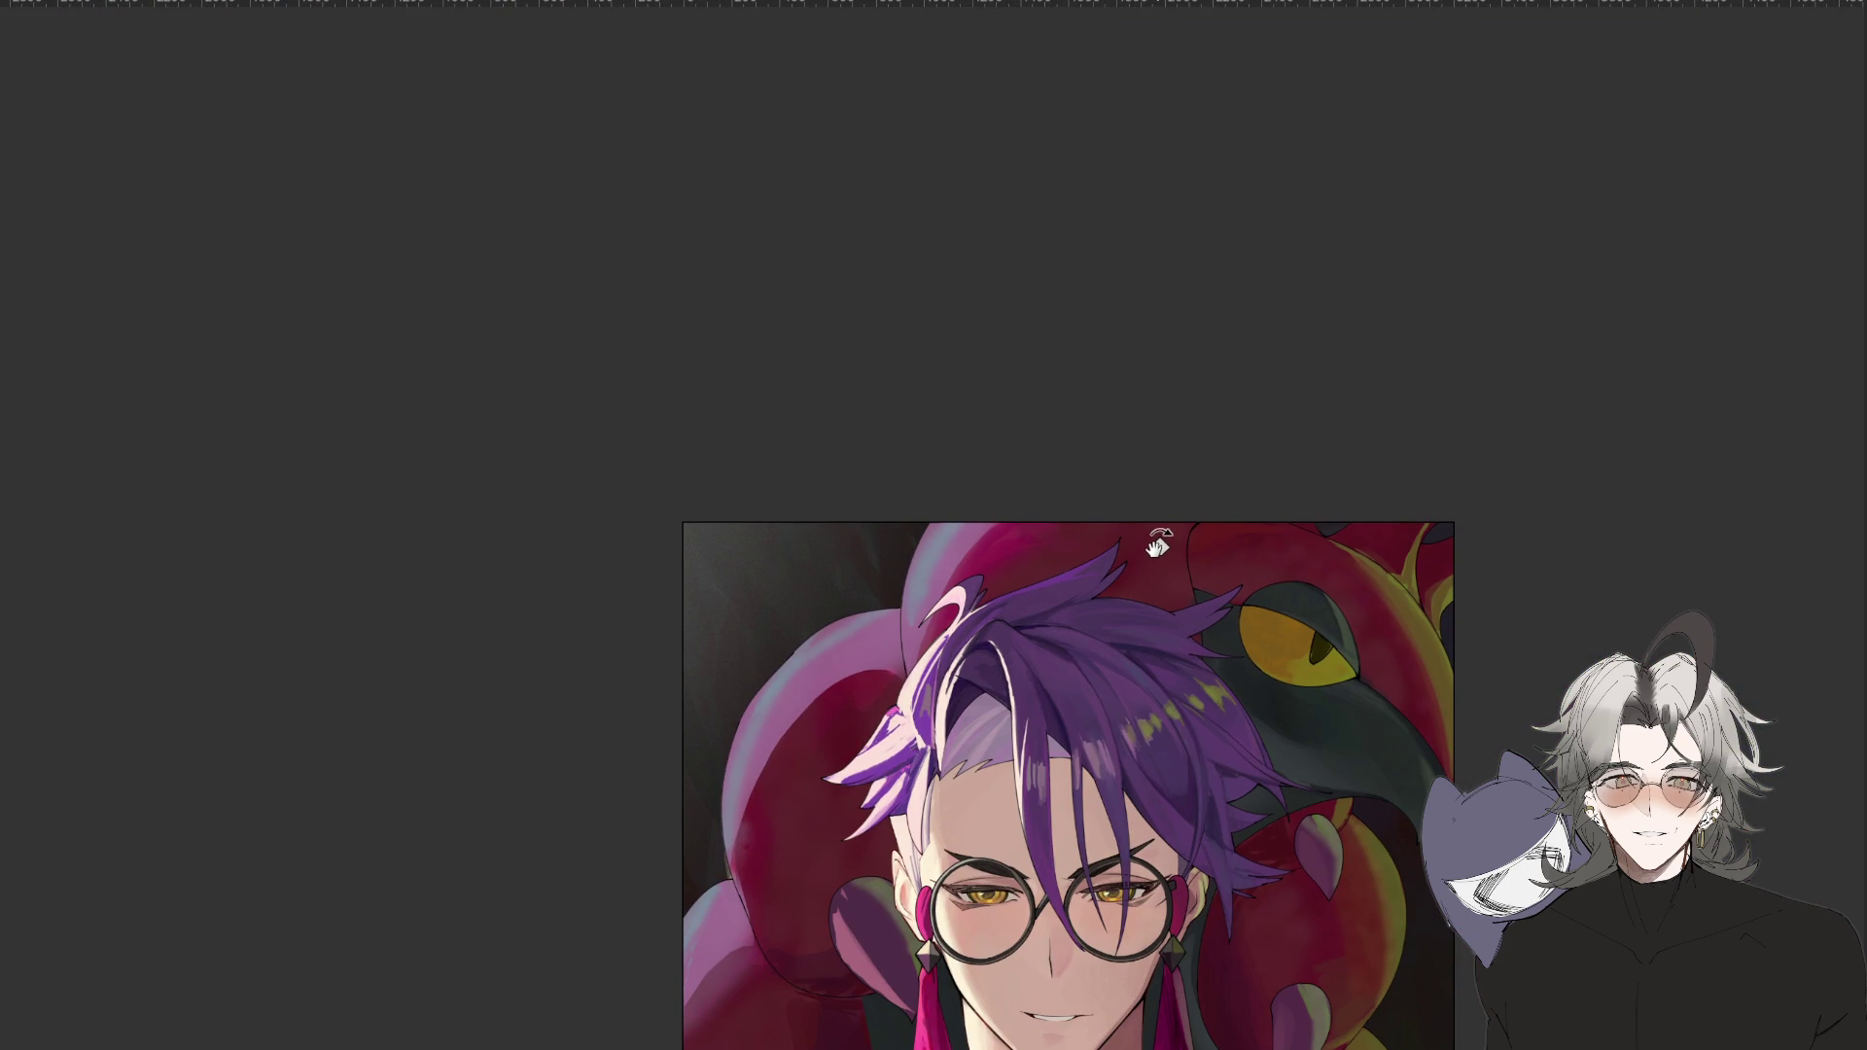
Spin the view, return it upright, and zoom in close on the chest.
{"action": "scroll", "coordinate": [791, 571], "scroll_direction": "up", "scroll_amount": 3}
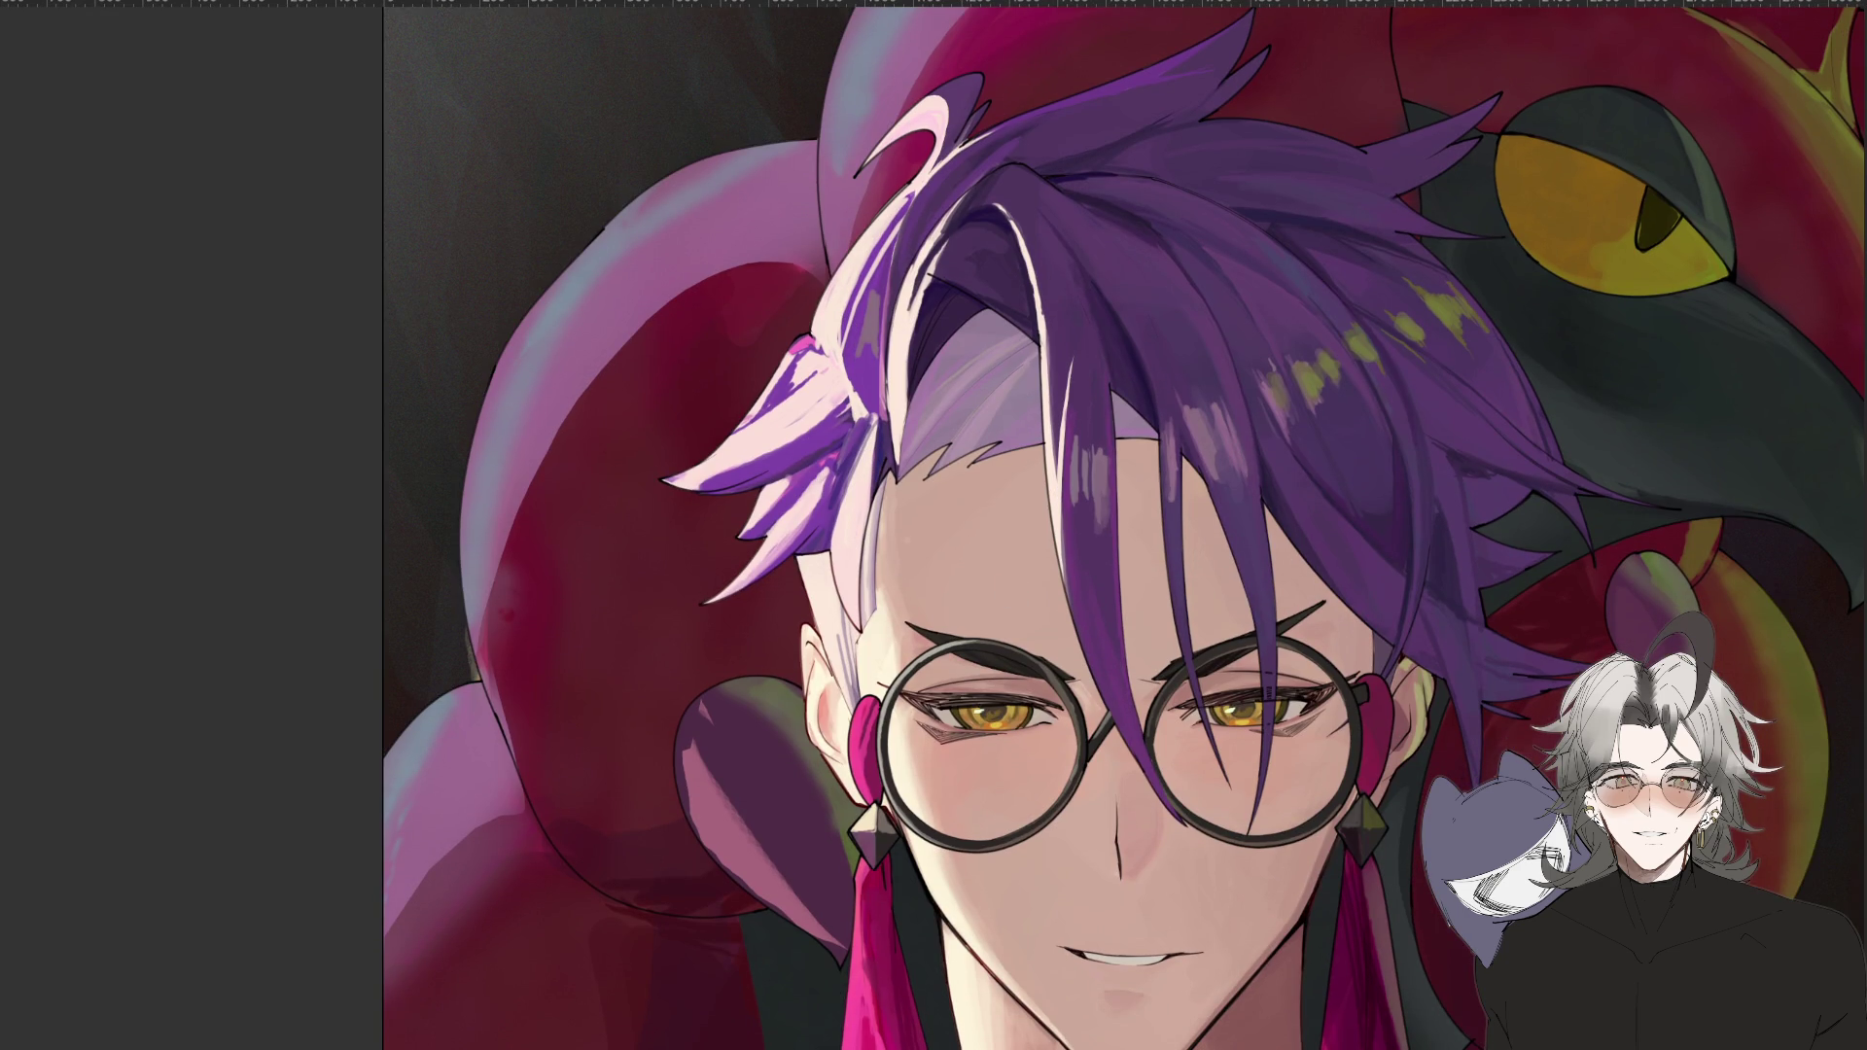
{"action": "scroll", "coordinate": [716, 559], "scroll_direction": "down", "scroll_amount": 3}
{"action": "mouse_move", "coordinate": [717, 559]}
{"action": "left_mouse_down"}
{"action": "mouse_move", "coordinate": [551, 728]}
{"action": "mouse_move", "coordinate": [1291, 771]}
{"action": "left_mouse_up"}
{"action": "left_click_drag", "start_coordinate": [1575, 499], "coordinate": [812, 914]}
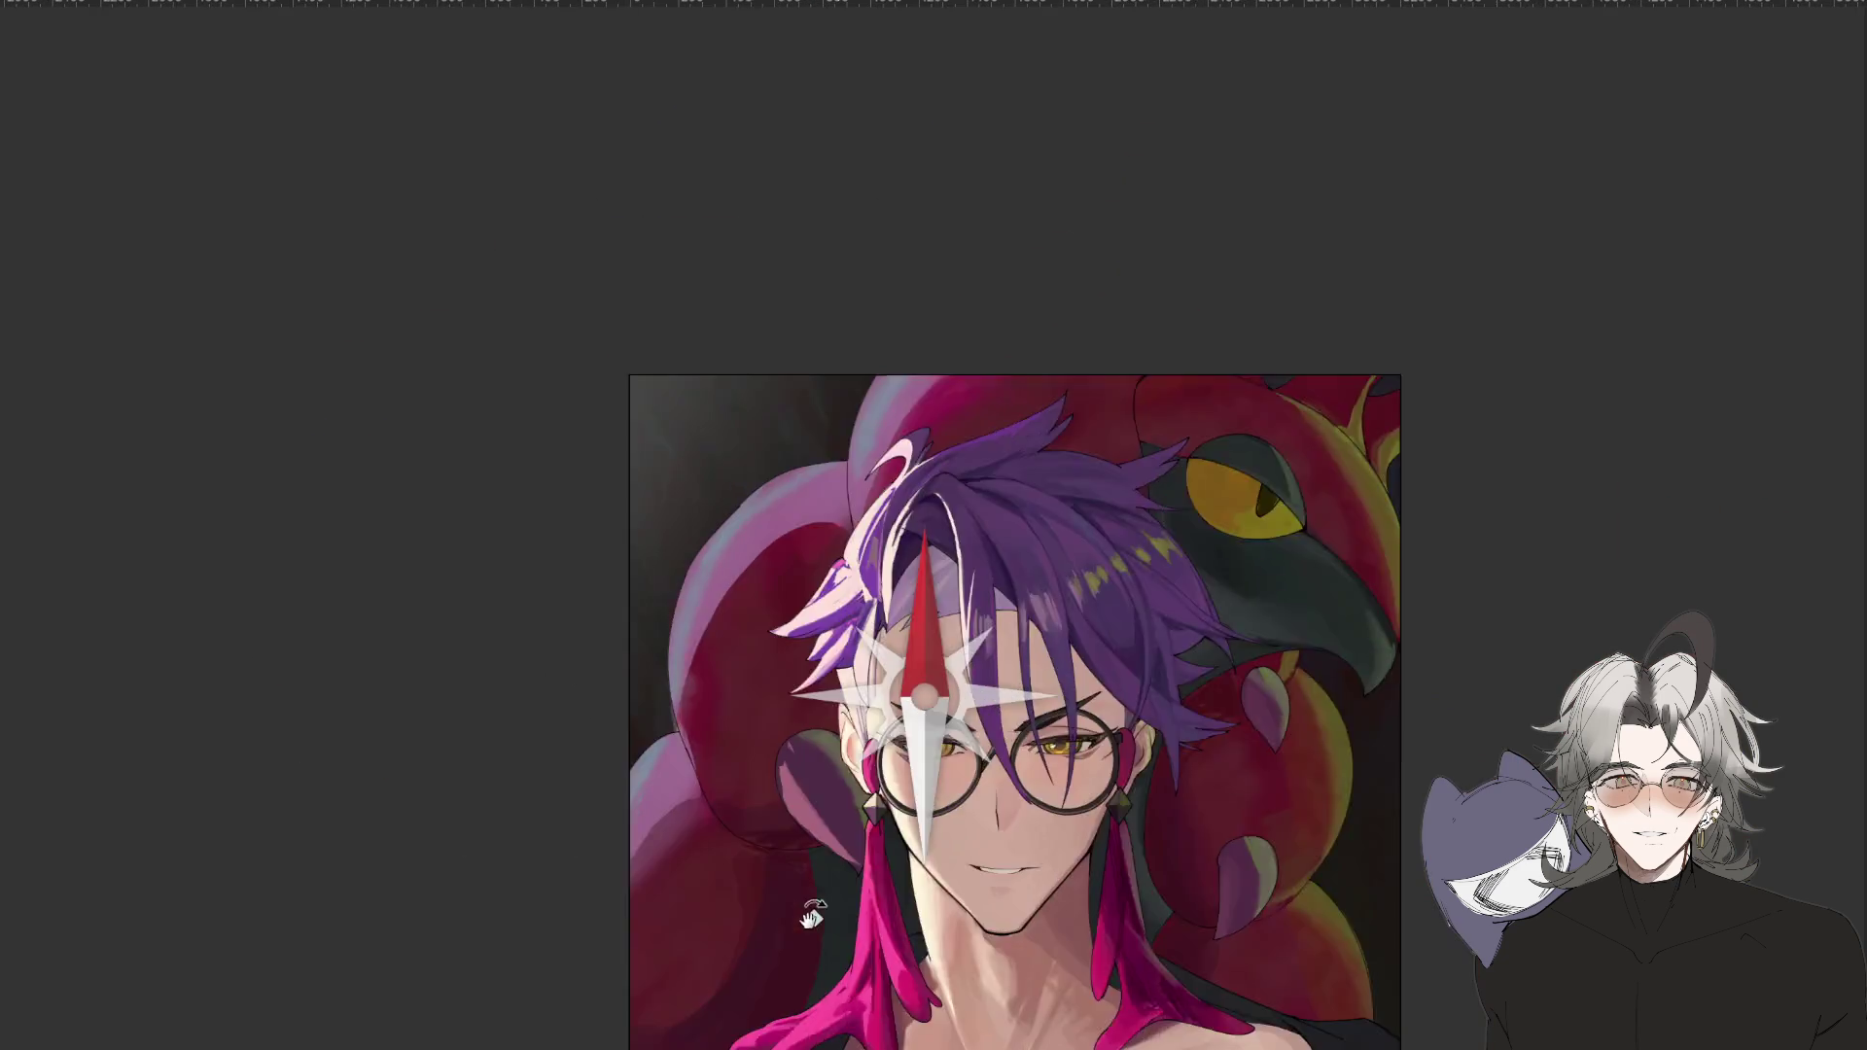
{"action": "scroll", "coordinate": [943, 696], "scroll_direction": "down", "scroll_amount": 3}
{"action": "scroll", "coordinate": [943, 695], "scroll_direction": "up", "scroll_amount": 2}
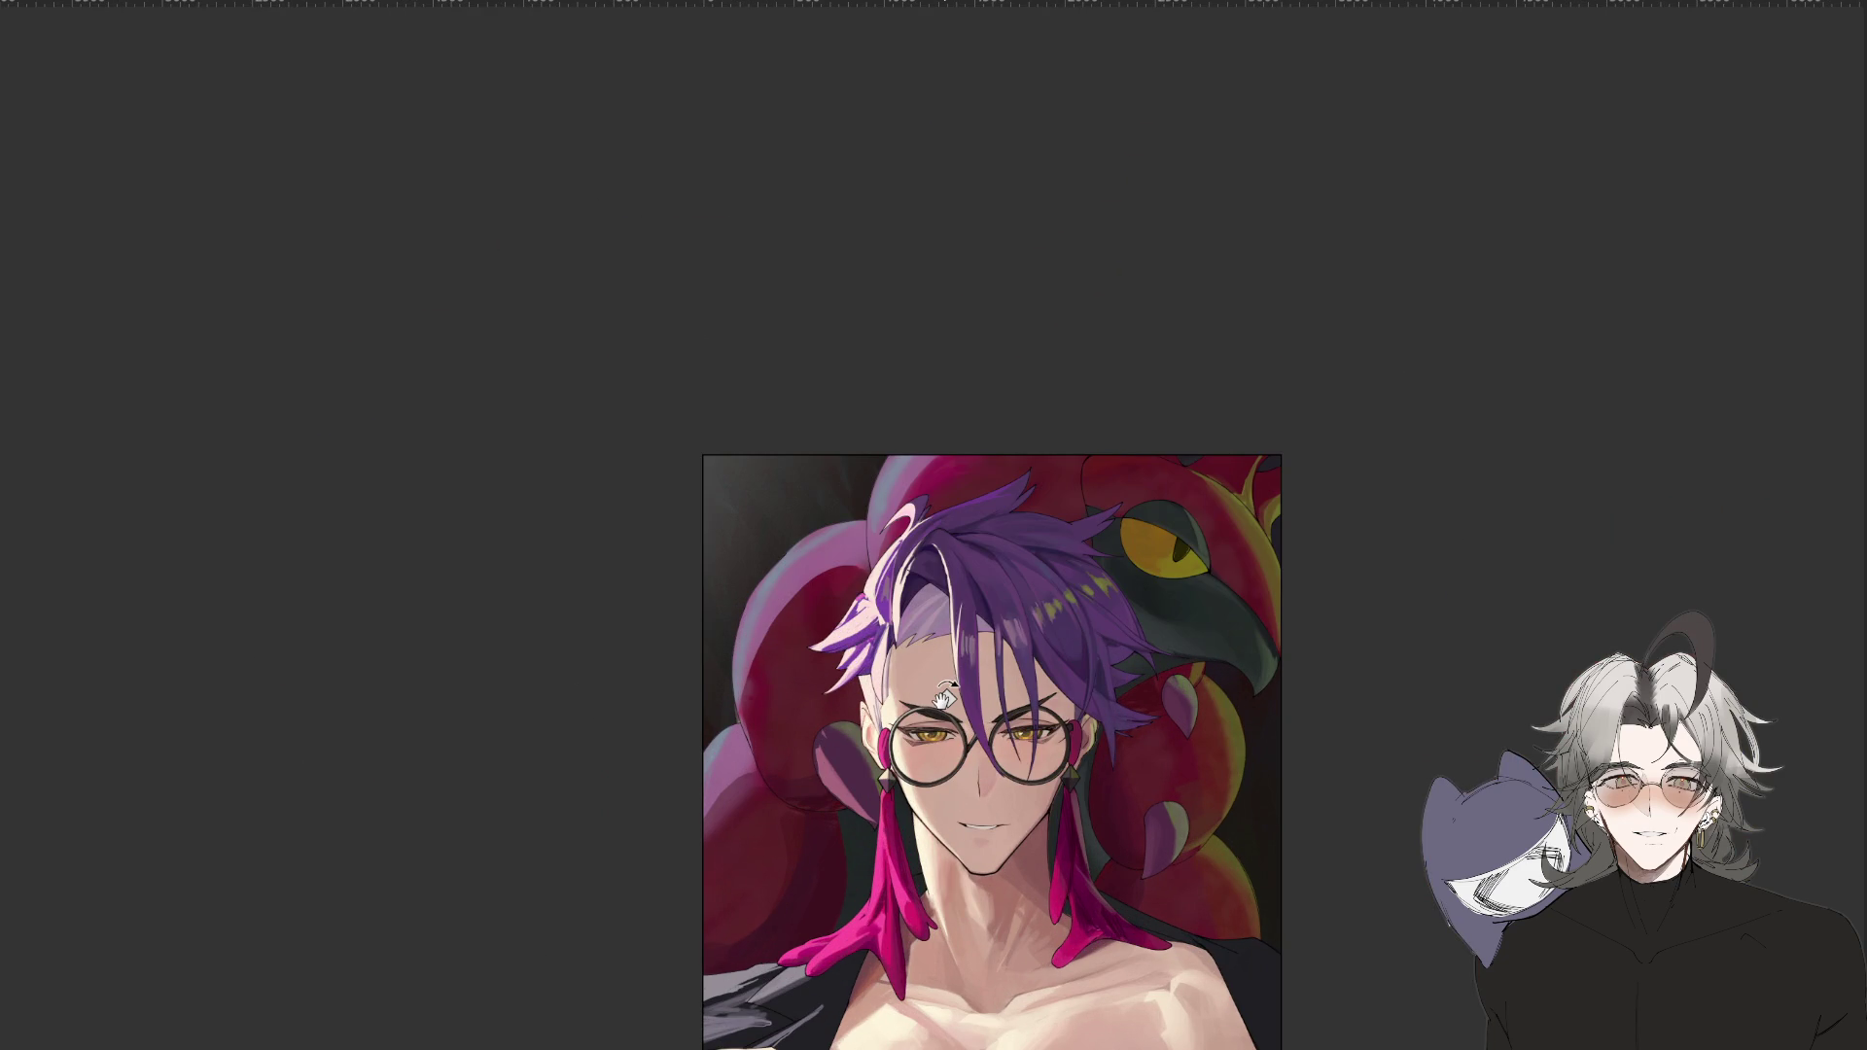
{"action": "scroll", "coordinate": [1142, 620], "scroll_direction": "up", "scroll_amount": 3}
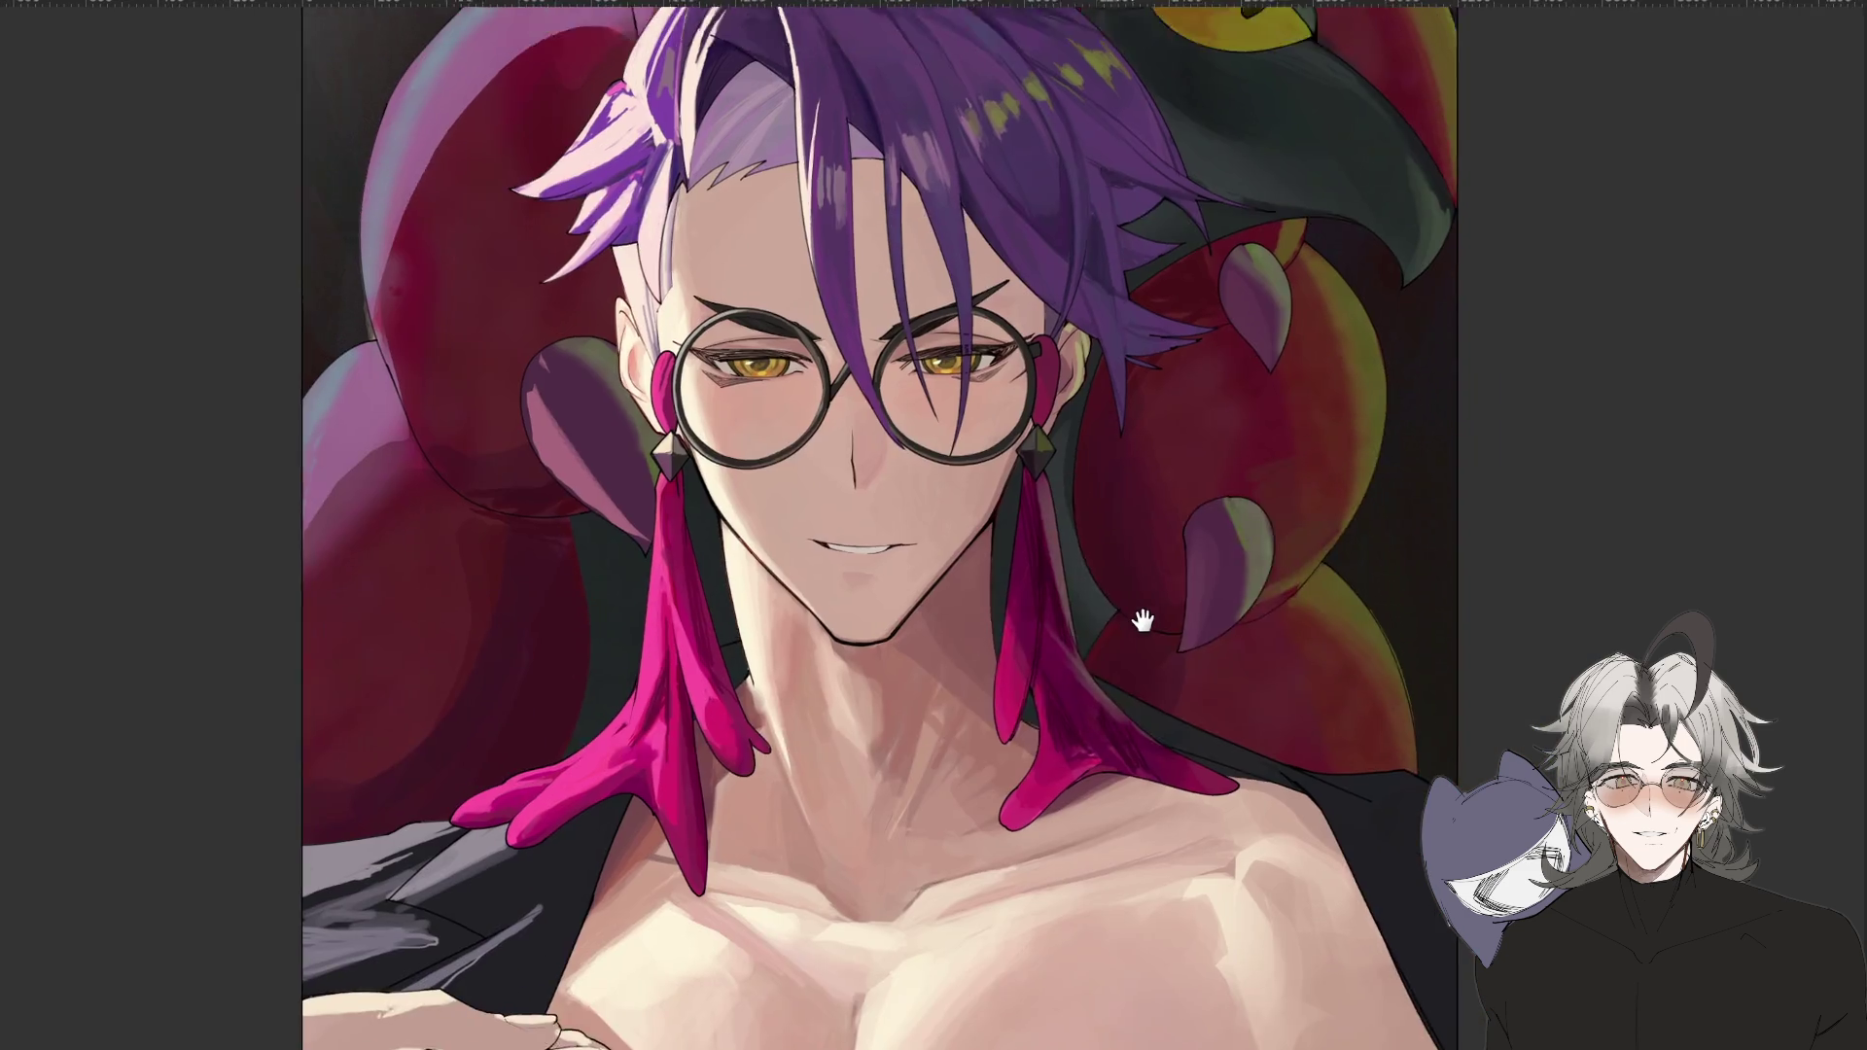
{"action": "left_click_drag", "start_coordinate": [1142, 620], "coordinate": [1175, 664]}
{"action": "scroll", "coordinate": [1175, 664], "scroll_direction": "down", "scroll_amount": 3}
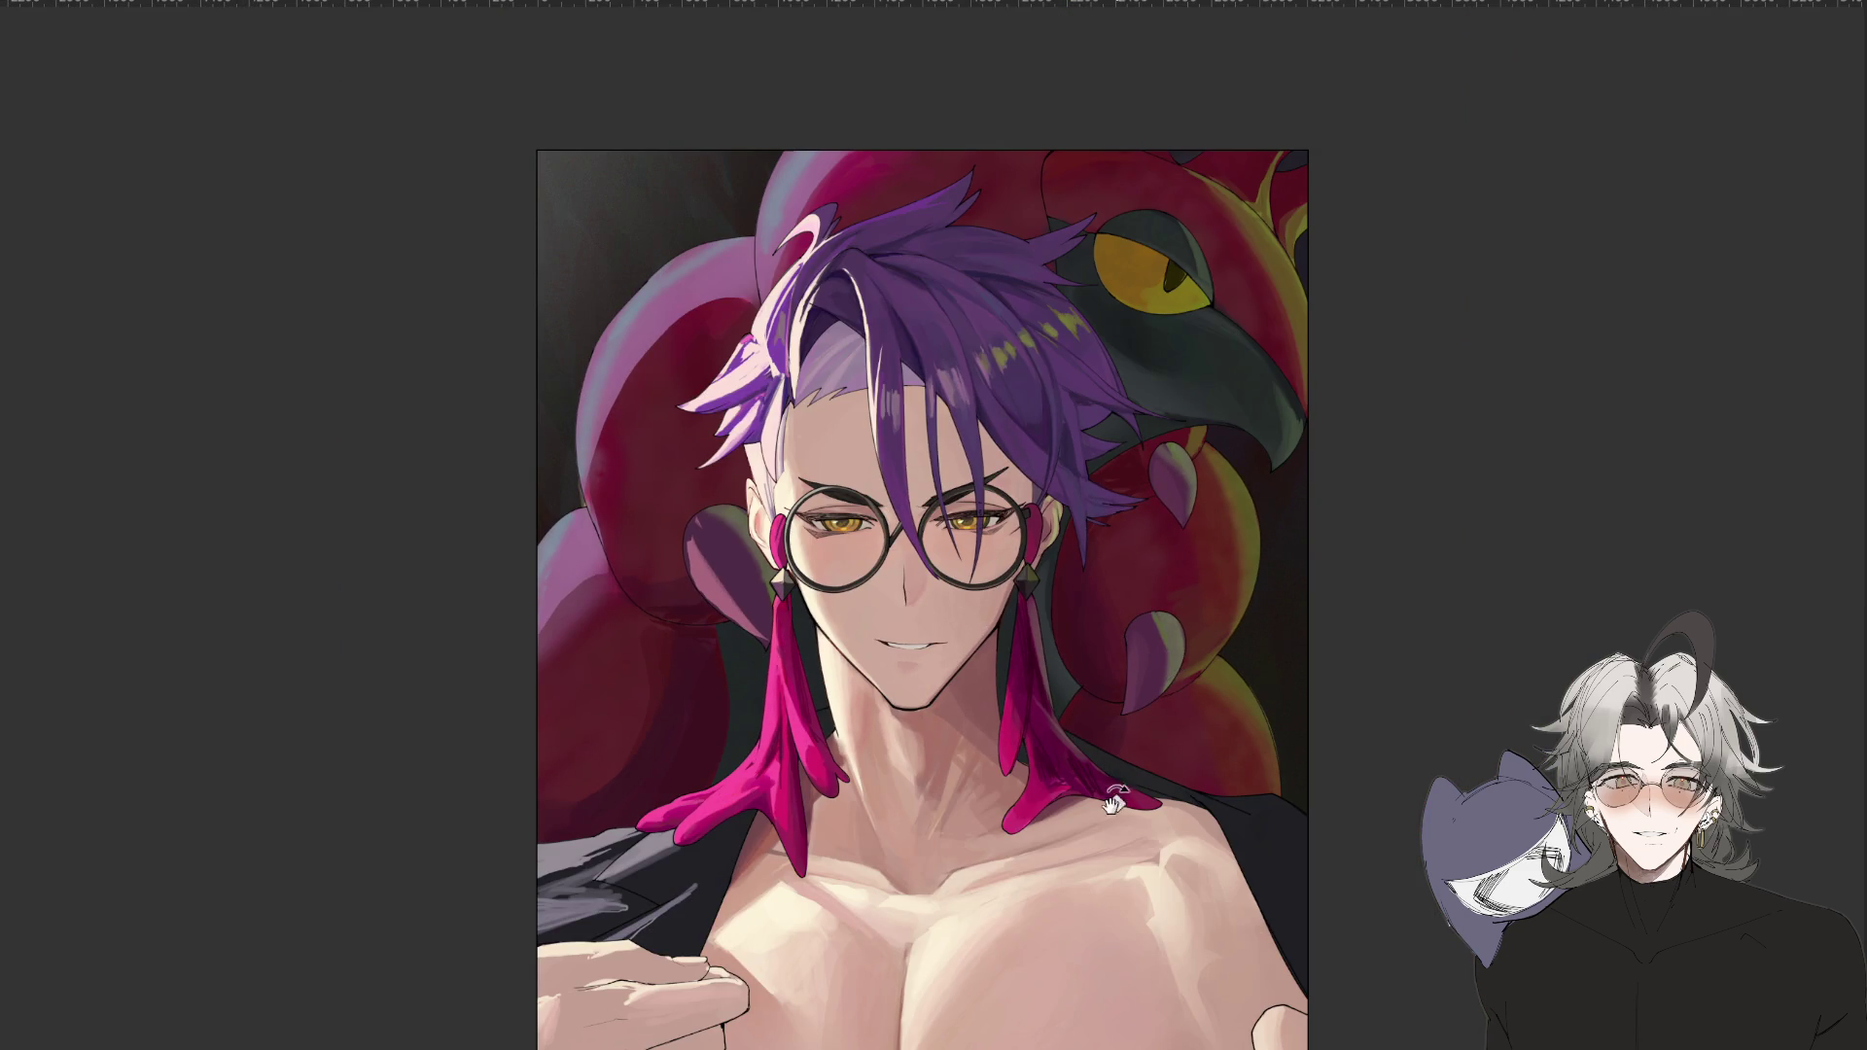
{"action": "scroll", "coordinate": [1123, 798], "scroll_direction": "up", "scroll_amount": 4}
{"action": "scroll", "coordinate": [1130, 758], "scroll_direction": "down", "scroll_amount": 3}
{"action": "scroll", "coordinate": [953, 779], "scroll_direction": "up", "scroll_amount": 5}
{"action": "mouse_move", "coordinate": [925, 884]}
{"action": "left_mouse_down"}
{"action": "mouse_move", "coordinate": [913, 908]}
{"action": "mouse_move", "coordinate": [833, 895]}
{"action": "left_mouse_up"}
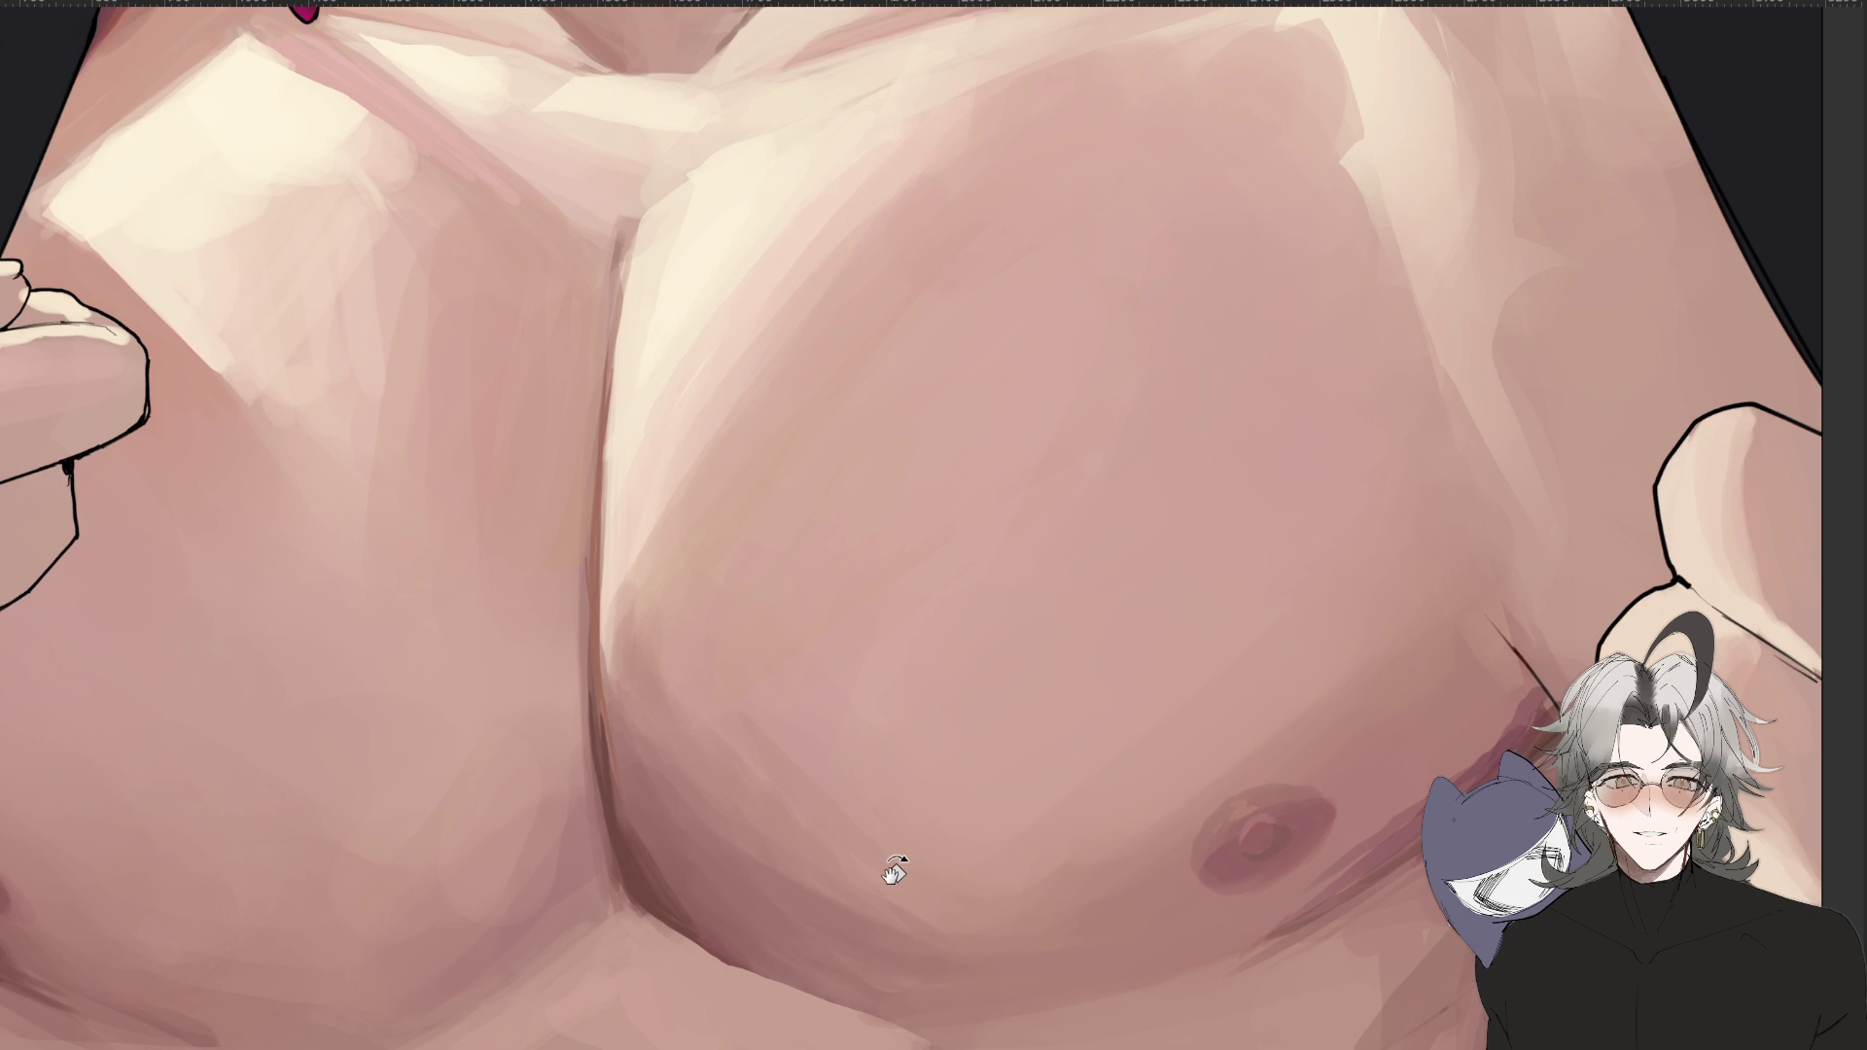
Zoom out slightly so the neck, collarbones and bare chest fill the window.
{"action": "scroll", "coordinate": [893, 872], "scroll_direction": "down", "scroll_amount": 3}
{"action": "scroll", "coordinate": [896, 784], "scroll_direction": "up", "scroll_amount": 1}
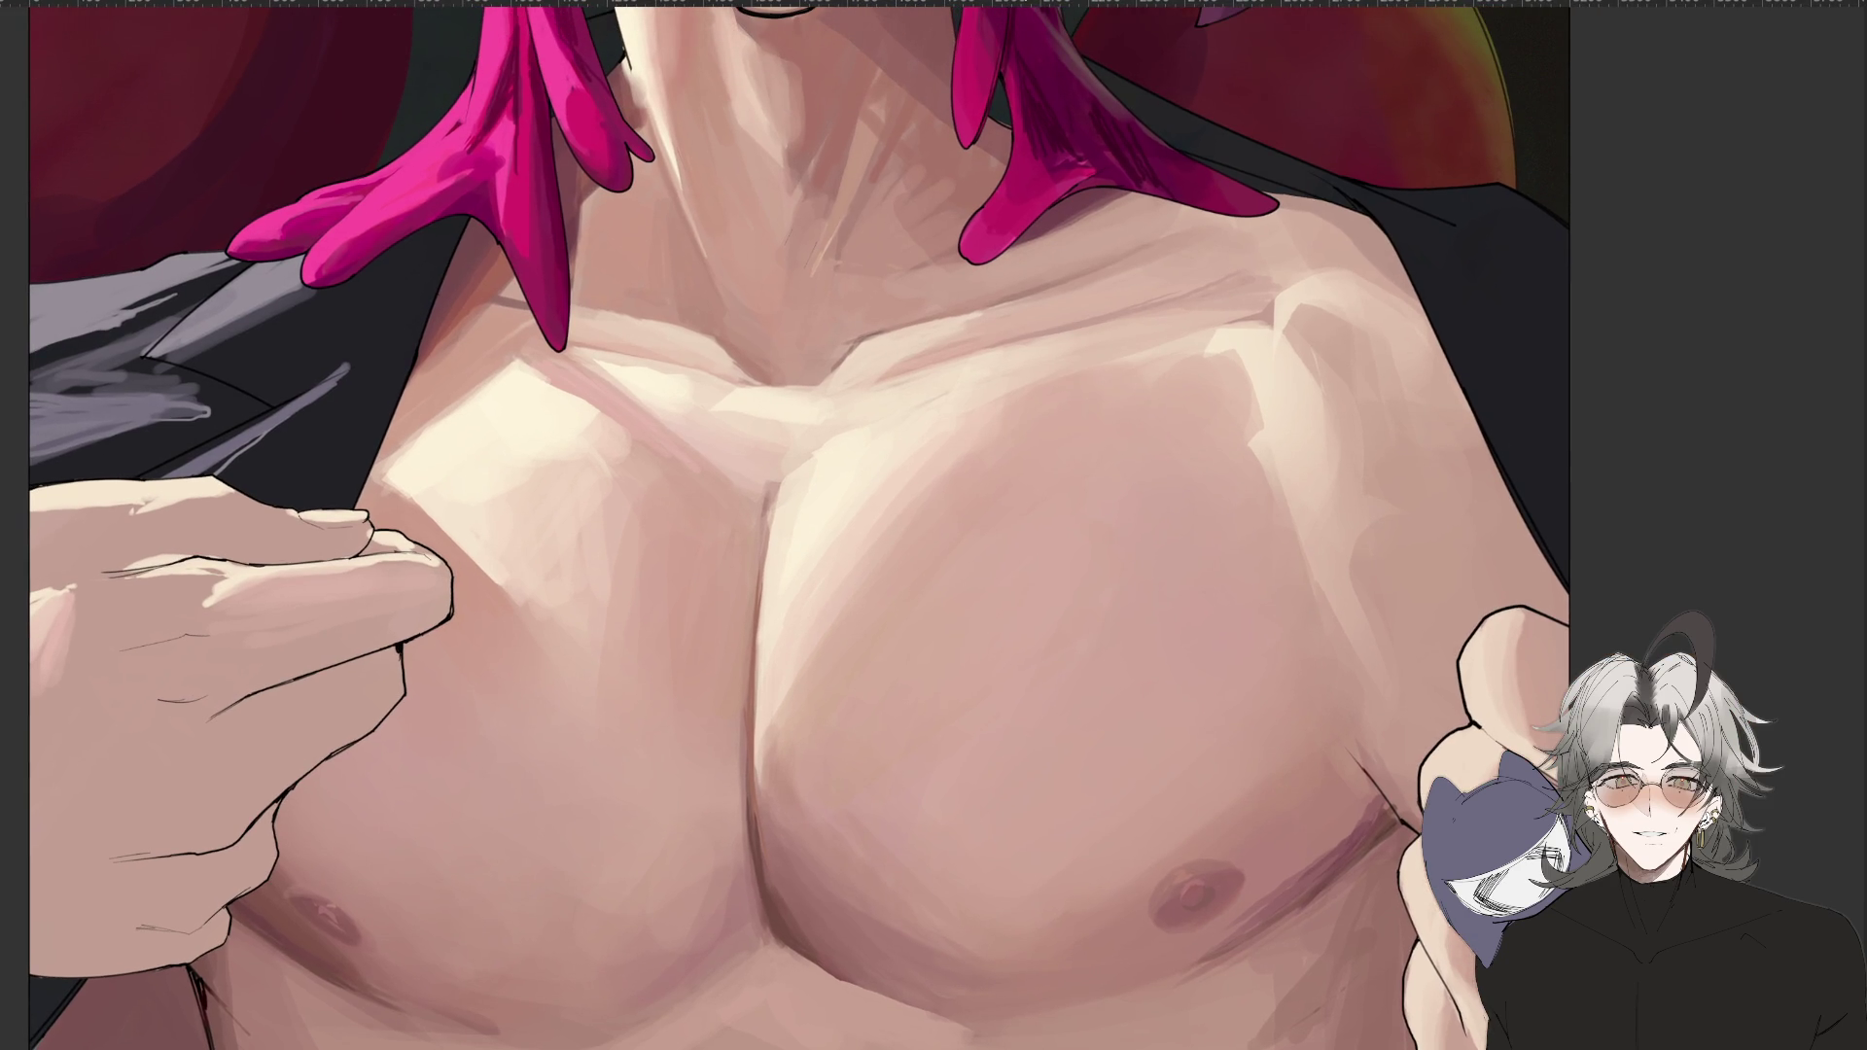
{"action": "scroll", "coordinate": [1069, 838], "scroll_direction": "up", "scroll_amount": 1}
{"action": "scroll", "coordinate": [1054, 838], "scroll_direction": "down", "scroll_amount": 1}
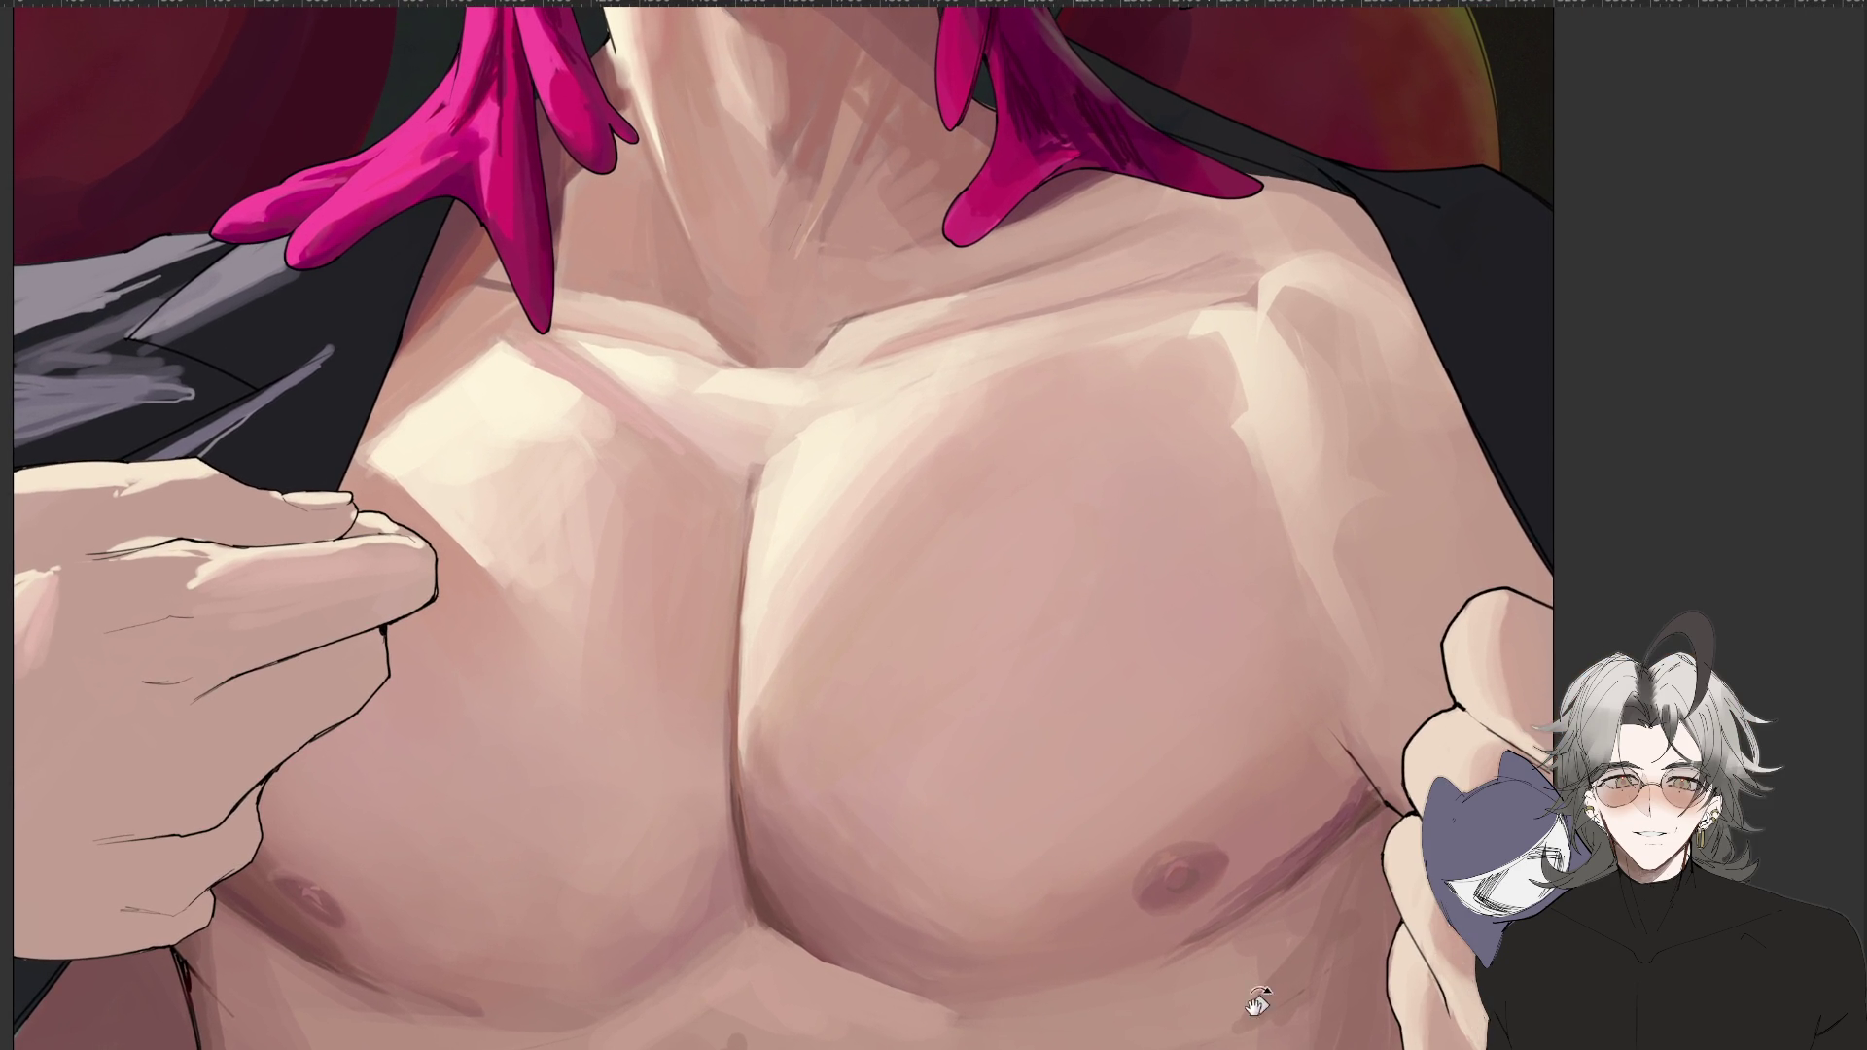